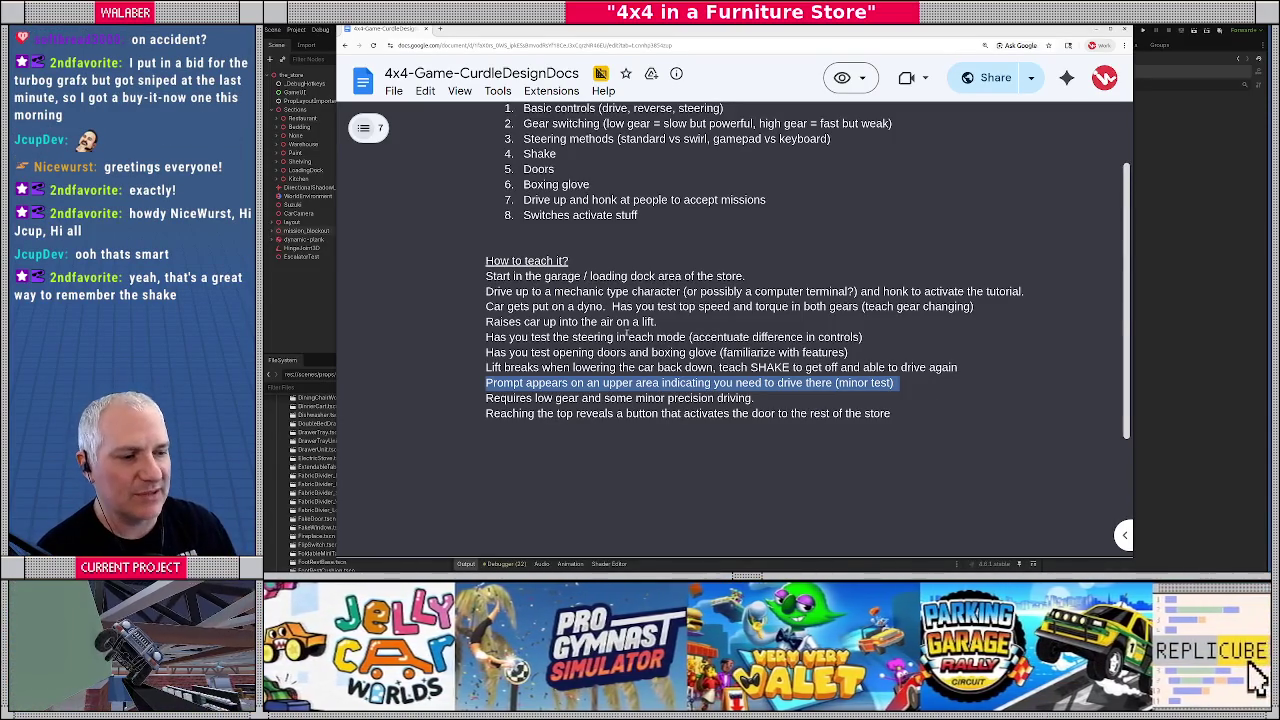
Review the dyno, lift, steering, doors and shake tutorial steps, then return to Godot
left_click_drag(486, 307, 807, 367)
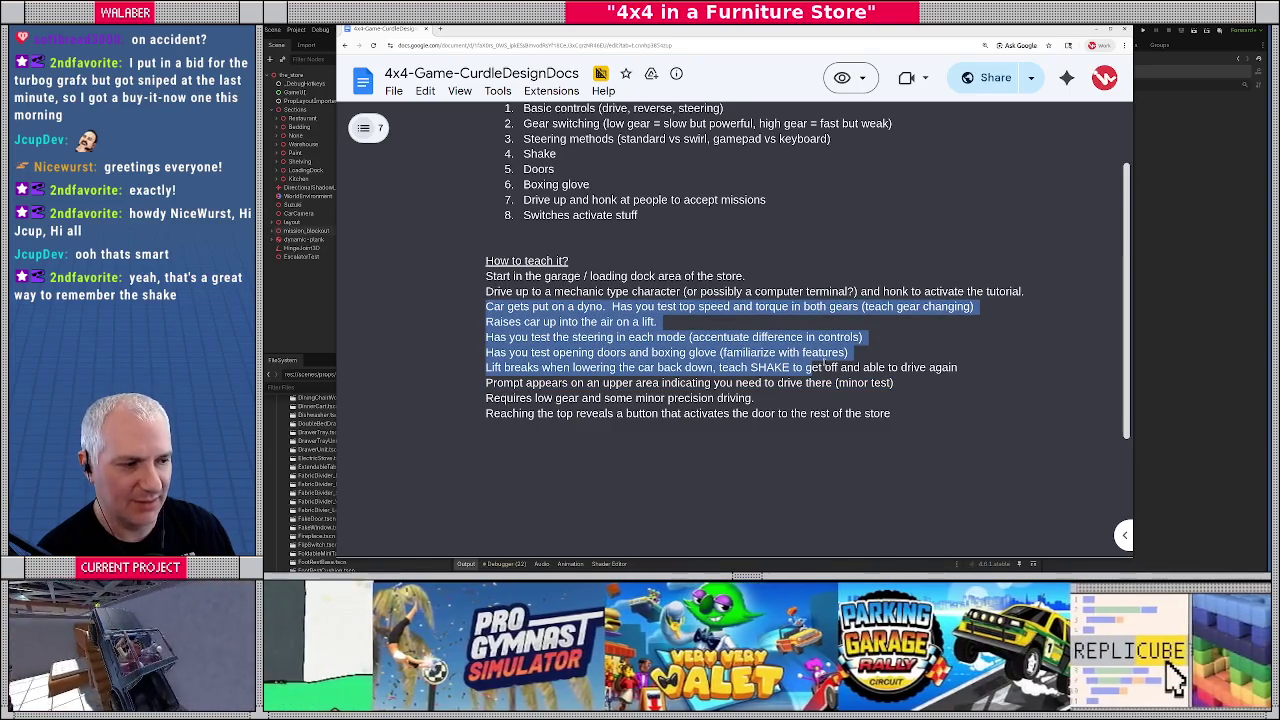
left_click_drag(958, 367, 521, 318)
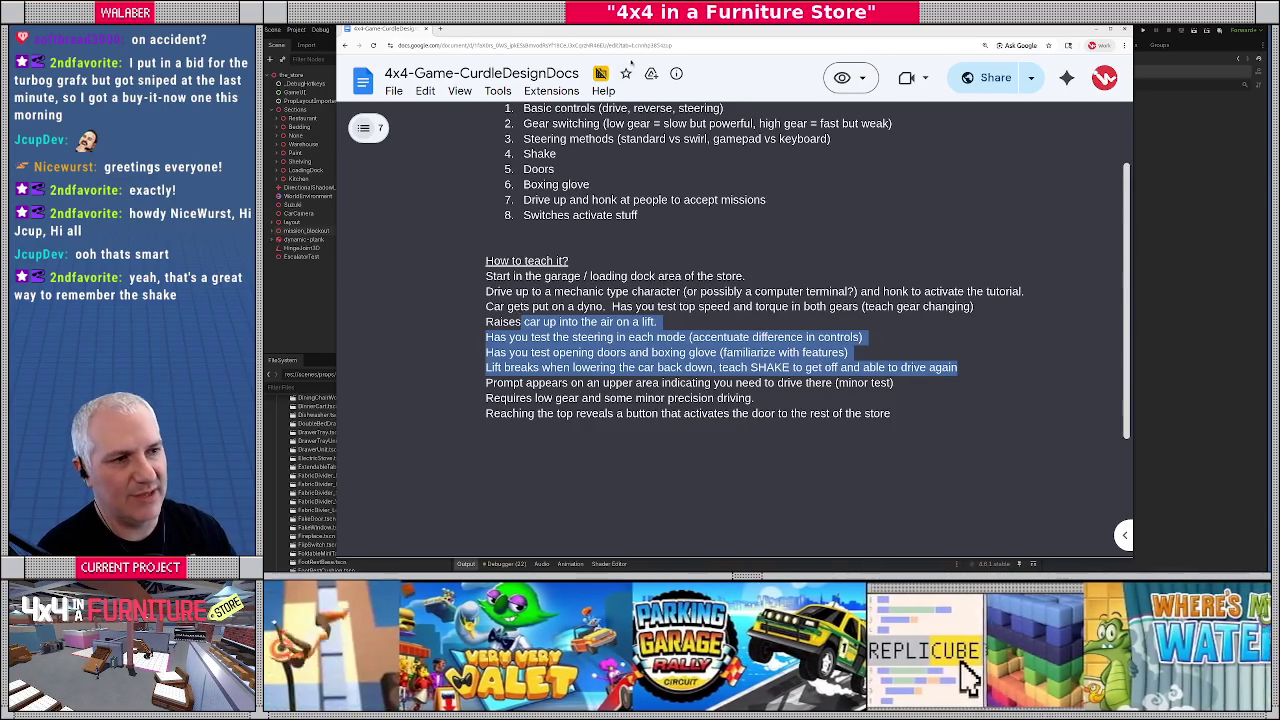
key("alt+Tab")
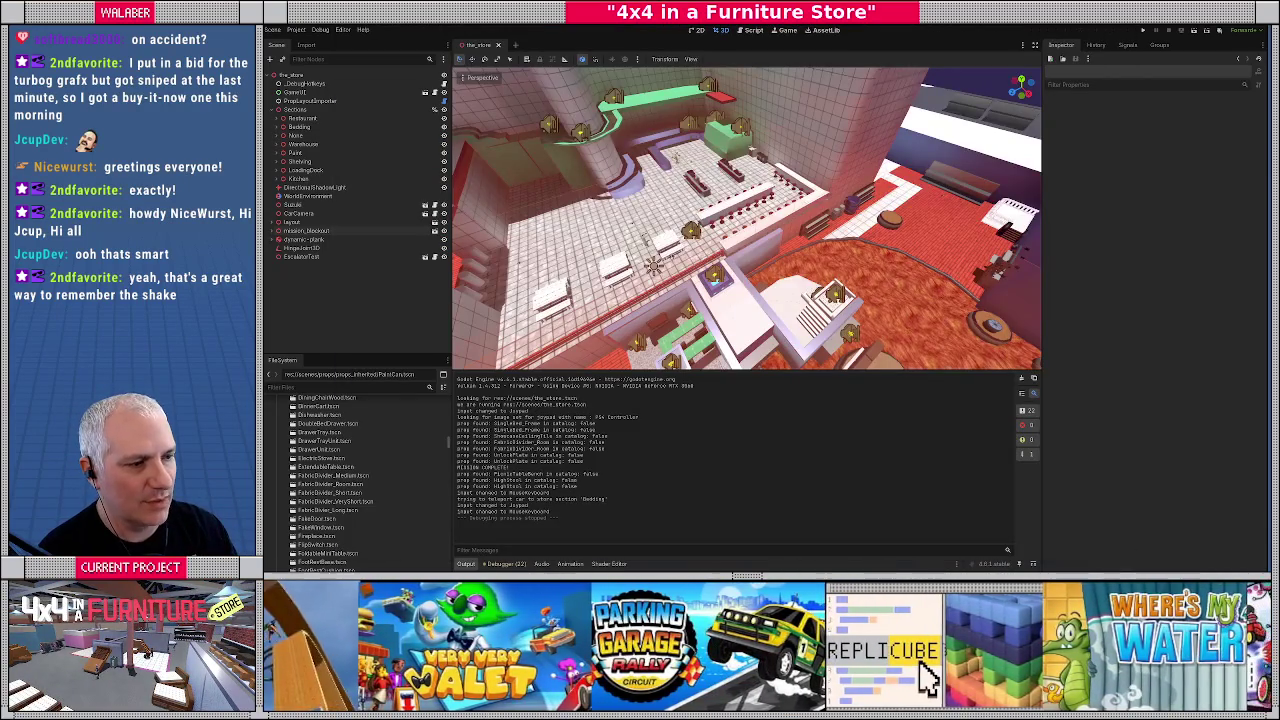
Run the project with F5, skip the testing intro, and bring up the in-game main menu
key("F5")
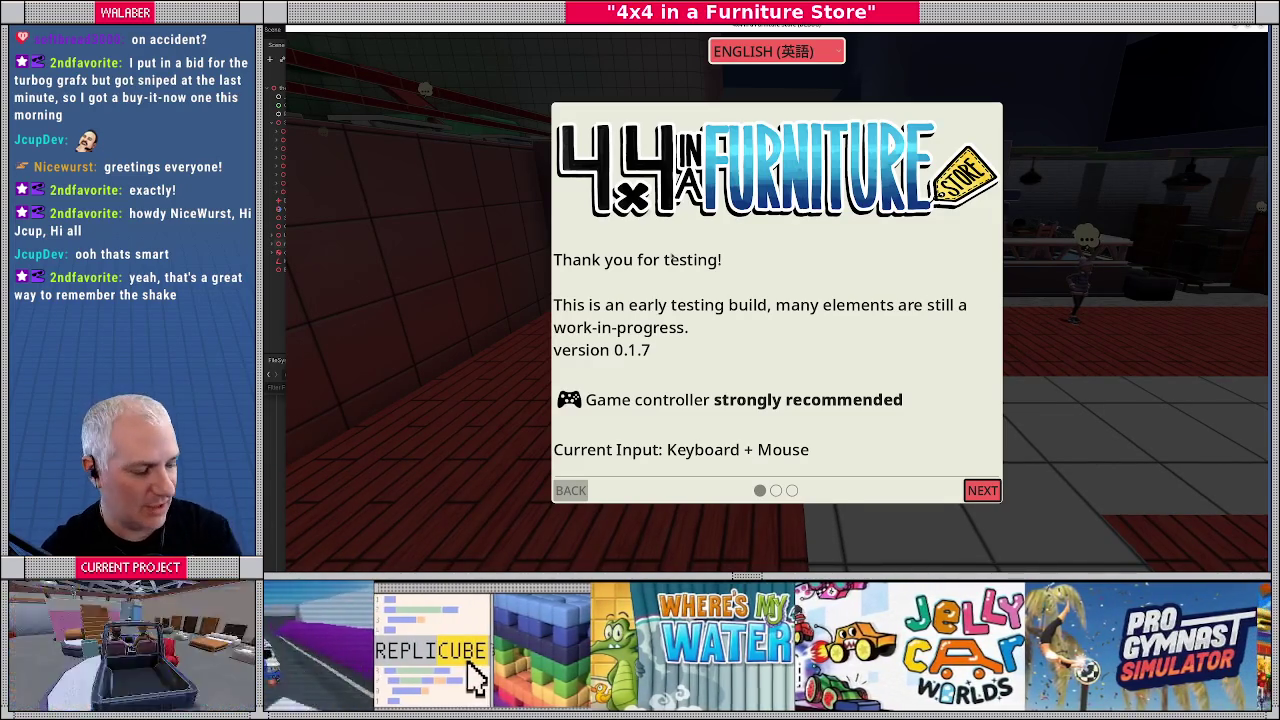
key("Return")
key("Return")
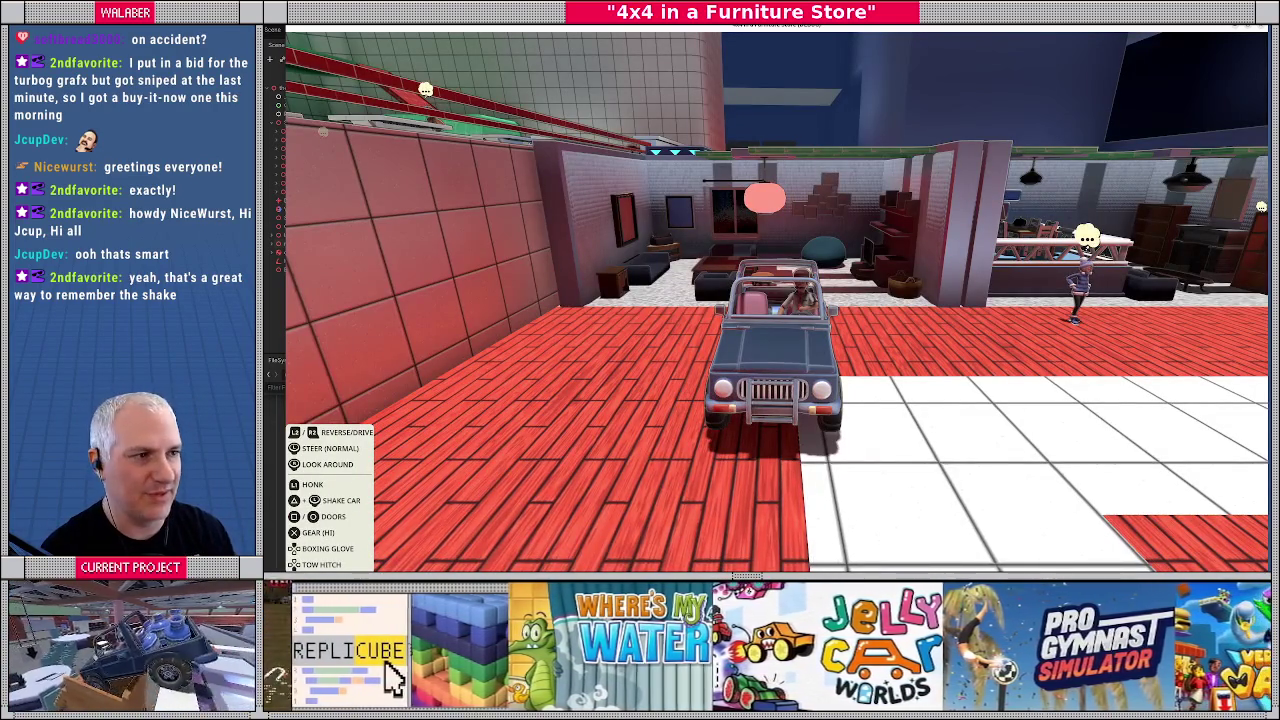
key("Escape")
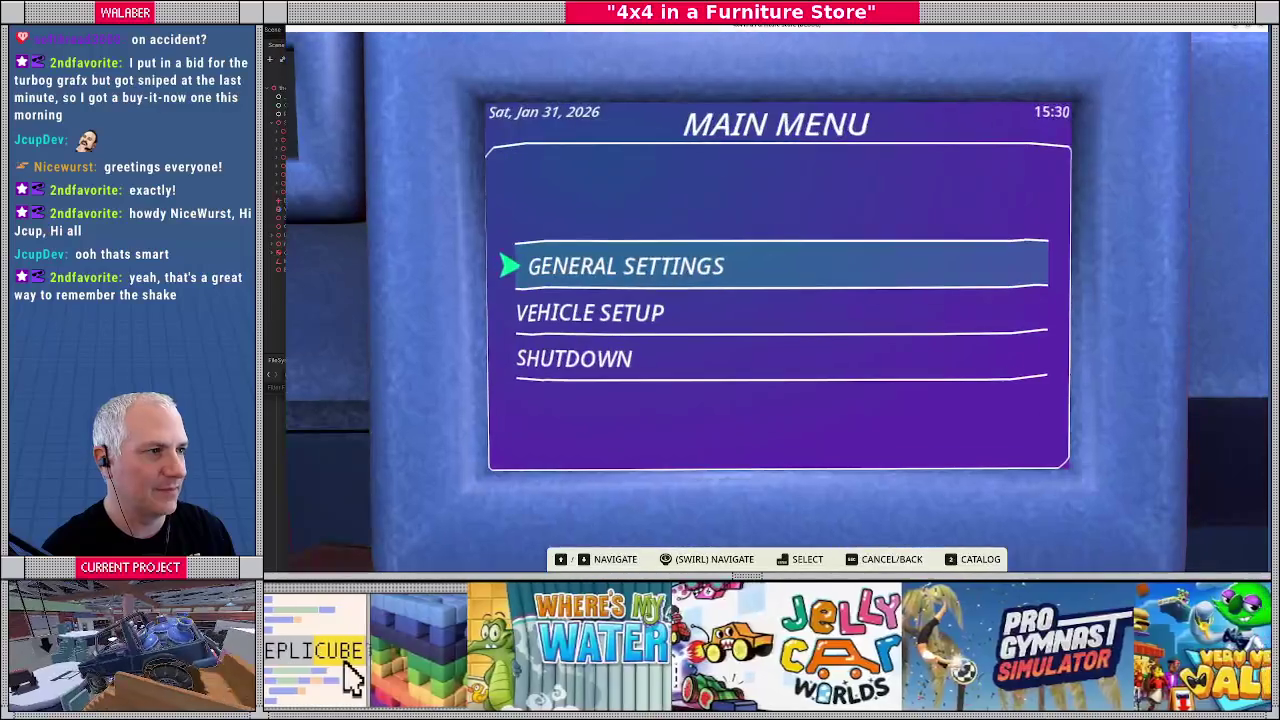
Close the main menu and drive the jeep to the customer offering Touch all the Stars
key("Escape")
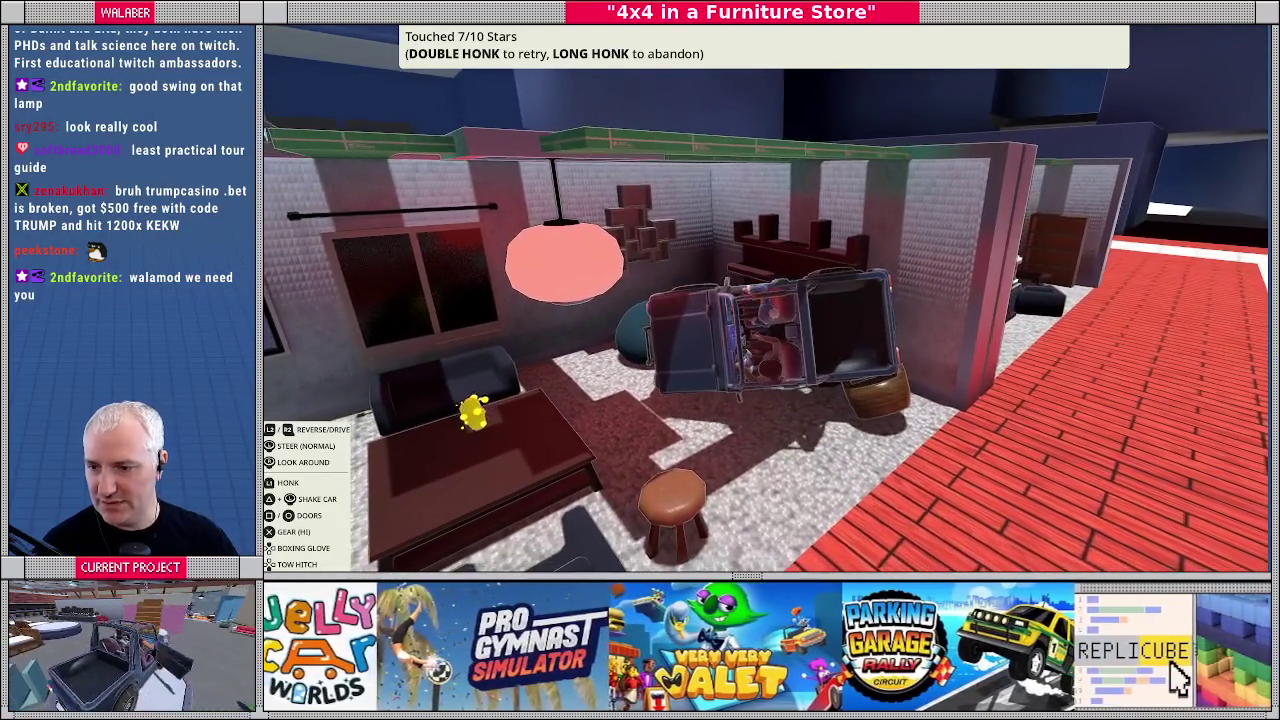
Open the jeep's in-cabin main menu while the car lies overturned
key("Escape")
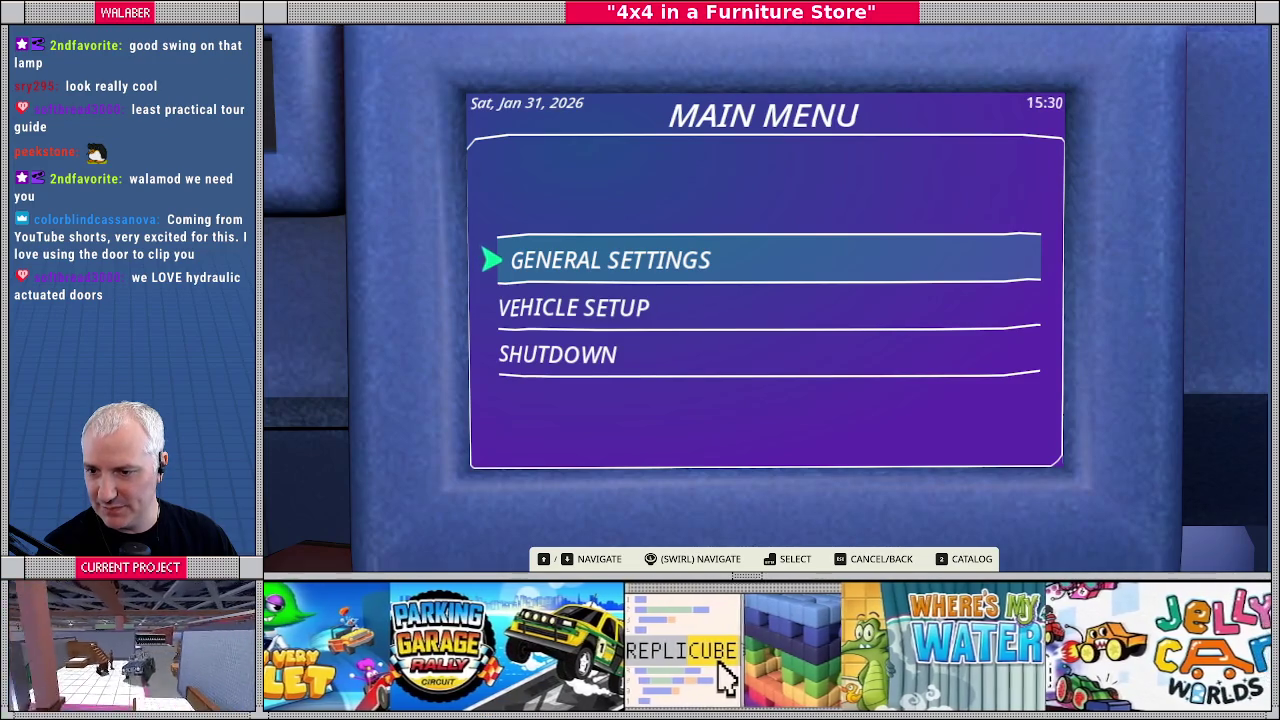
Check General Settings, then toggle low-gear steering mode between Standard and Precise (Swirl)
key("Return")
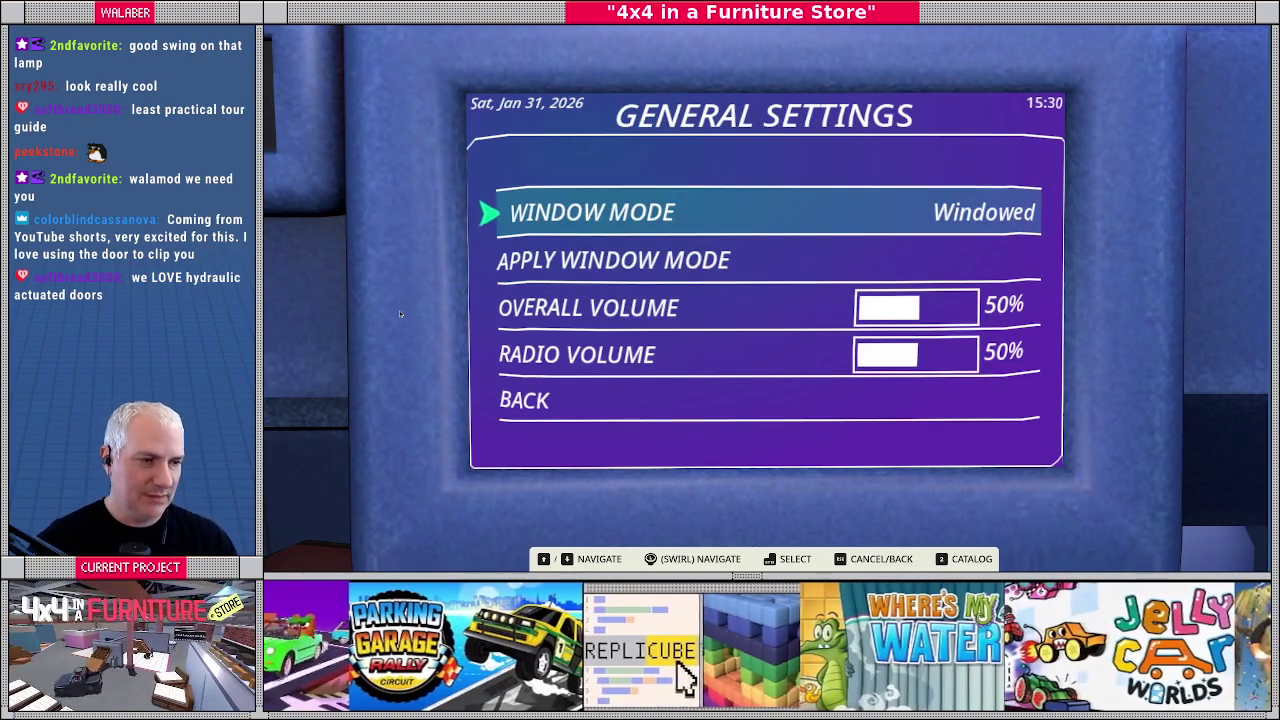
key("Escape")
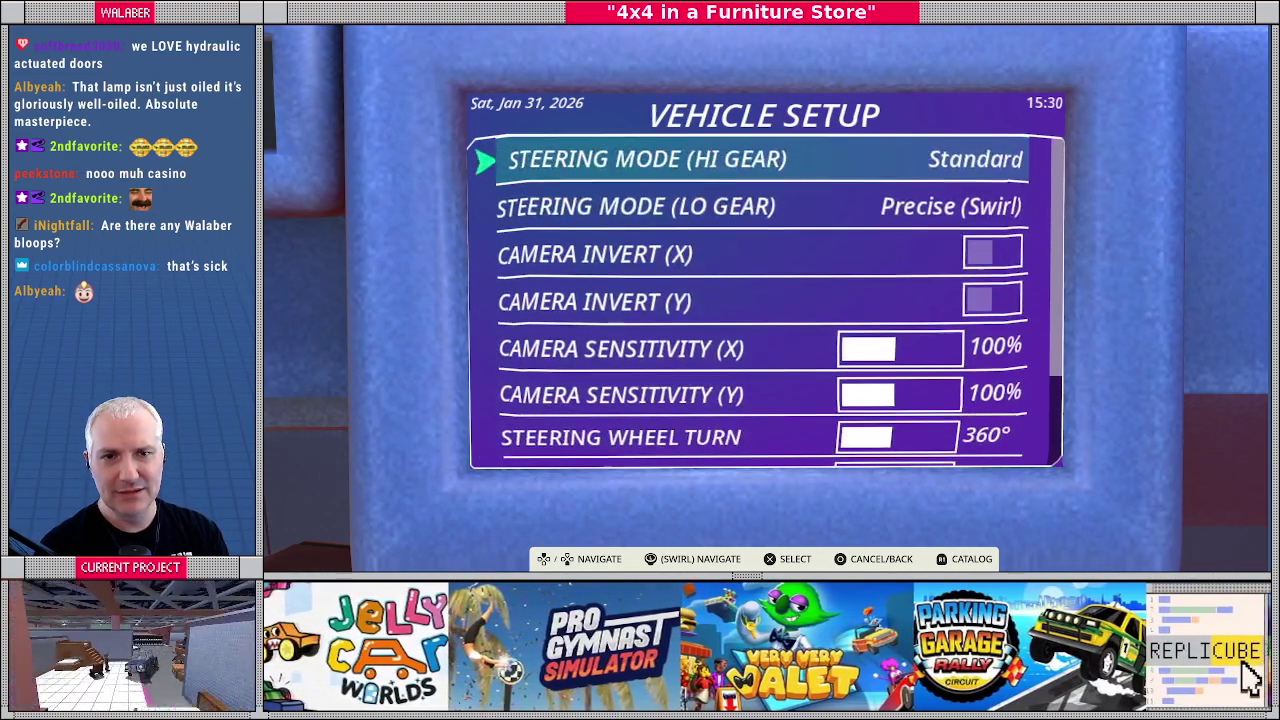
key("Up")
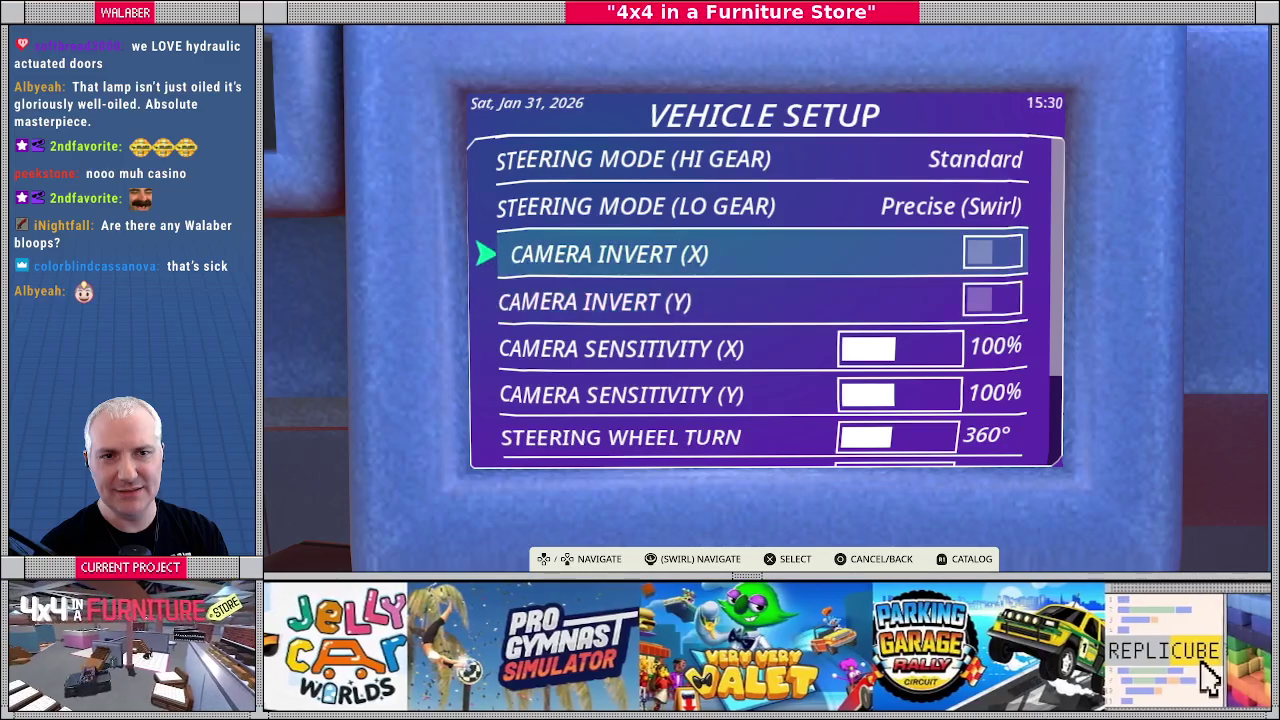
key("Up")
key("Return")
key("Left")
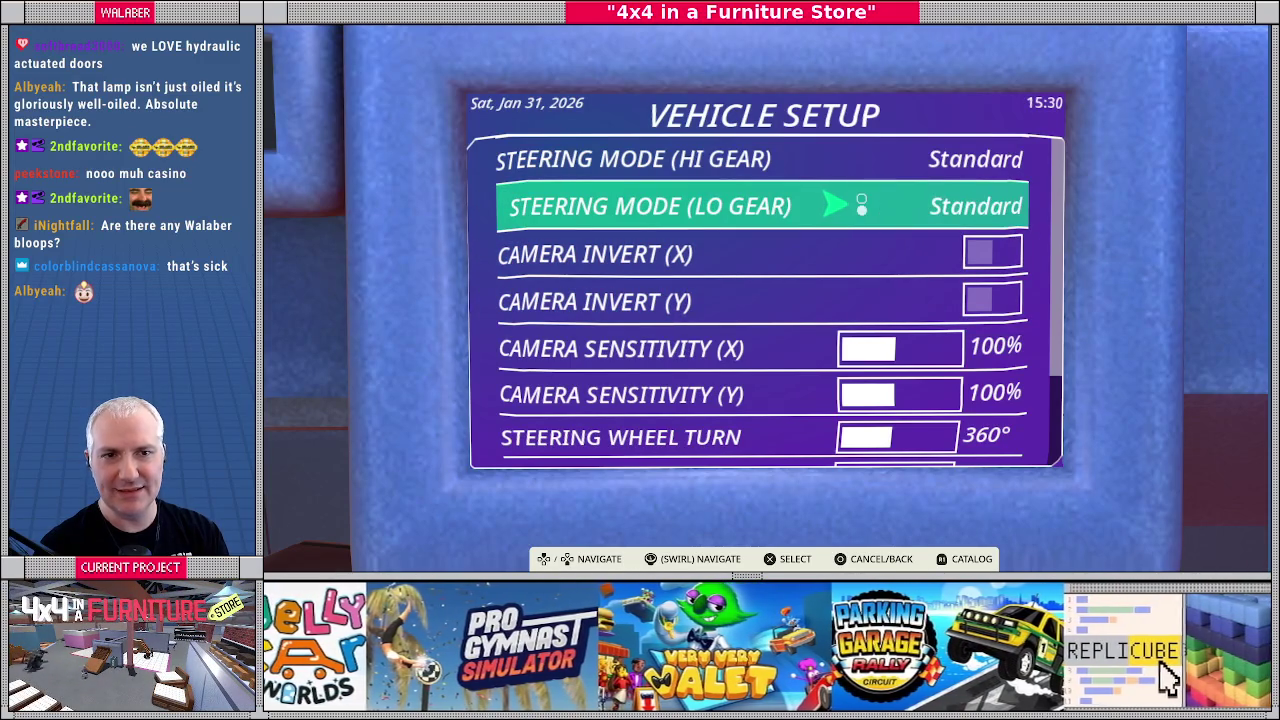
key("Right")
key("Return")
Leave Vehicle Setup and close the car's menu to resume driving
key("Down")
key("Down")
key("Down")
key("Down")
key("Down")
key("Down")
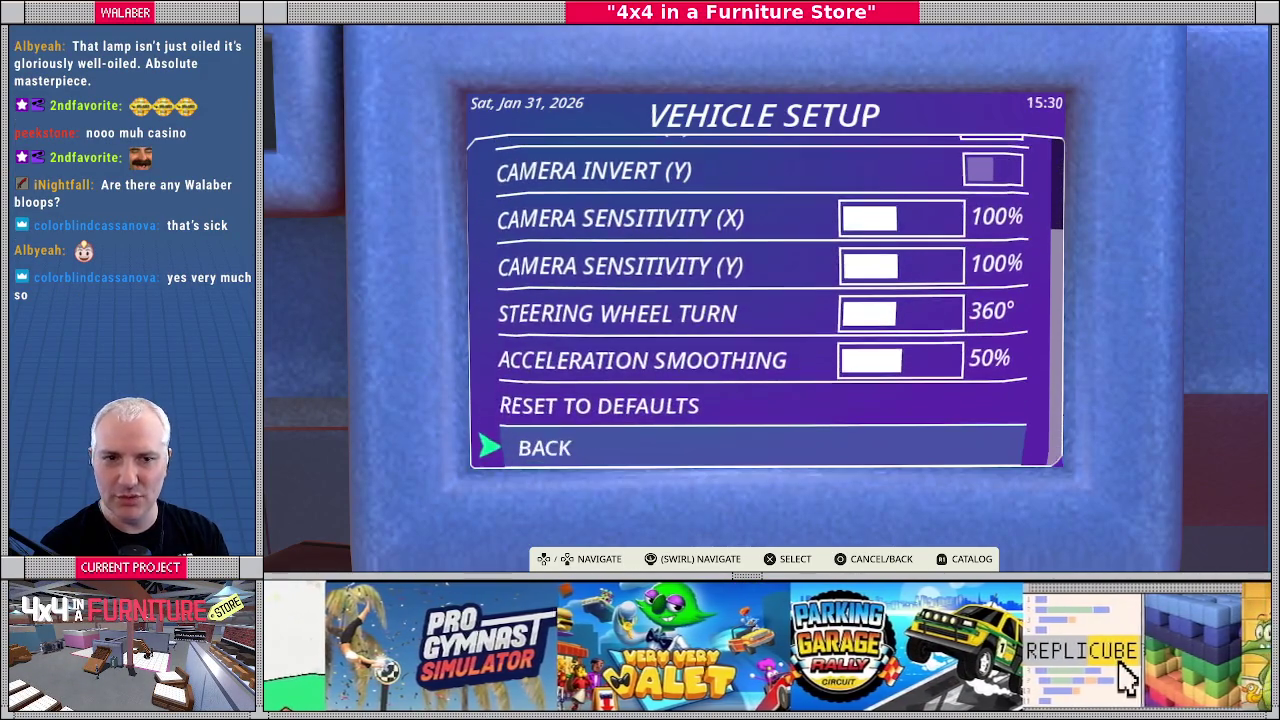
key("Up")
key("Up")
key("Up")
key("Up")
key("Up")
key("Escape")
key("Down")
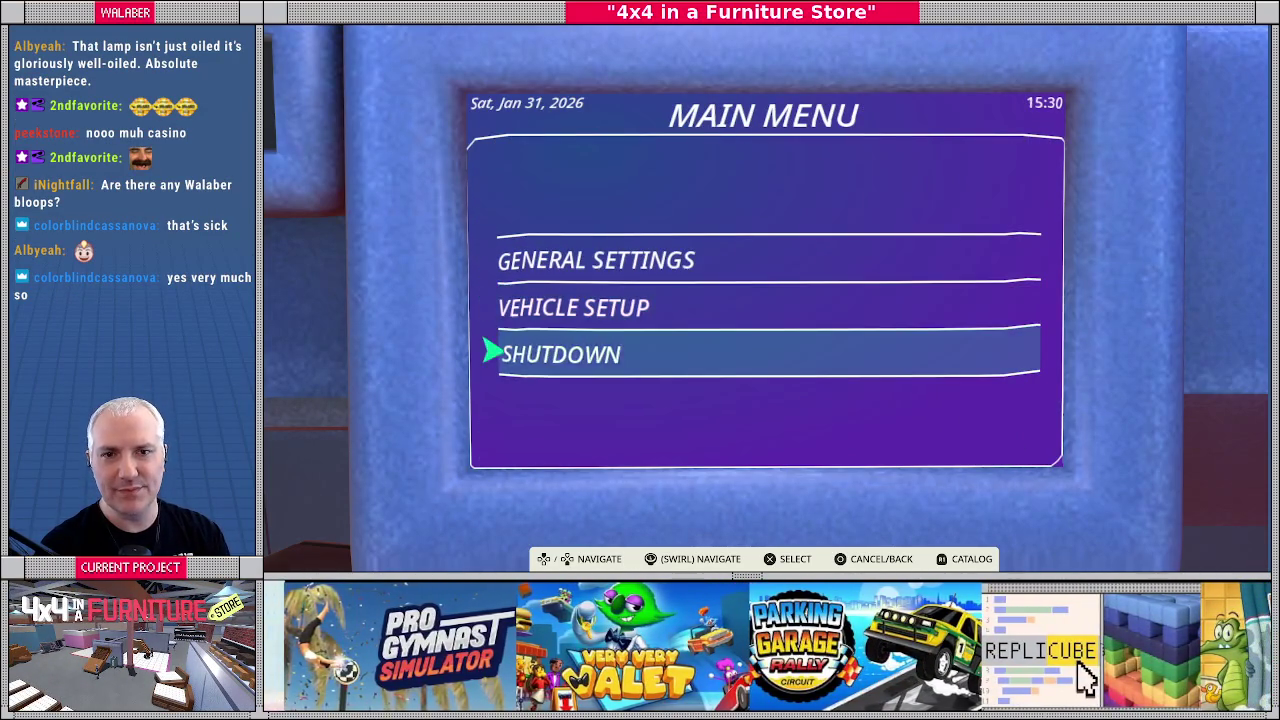
key("Down")
key("Escape")
key("Escape")
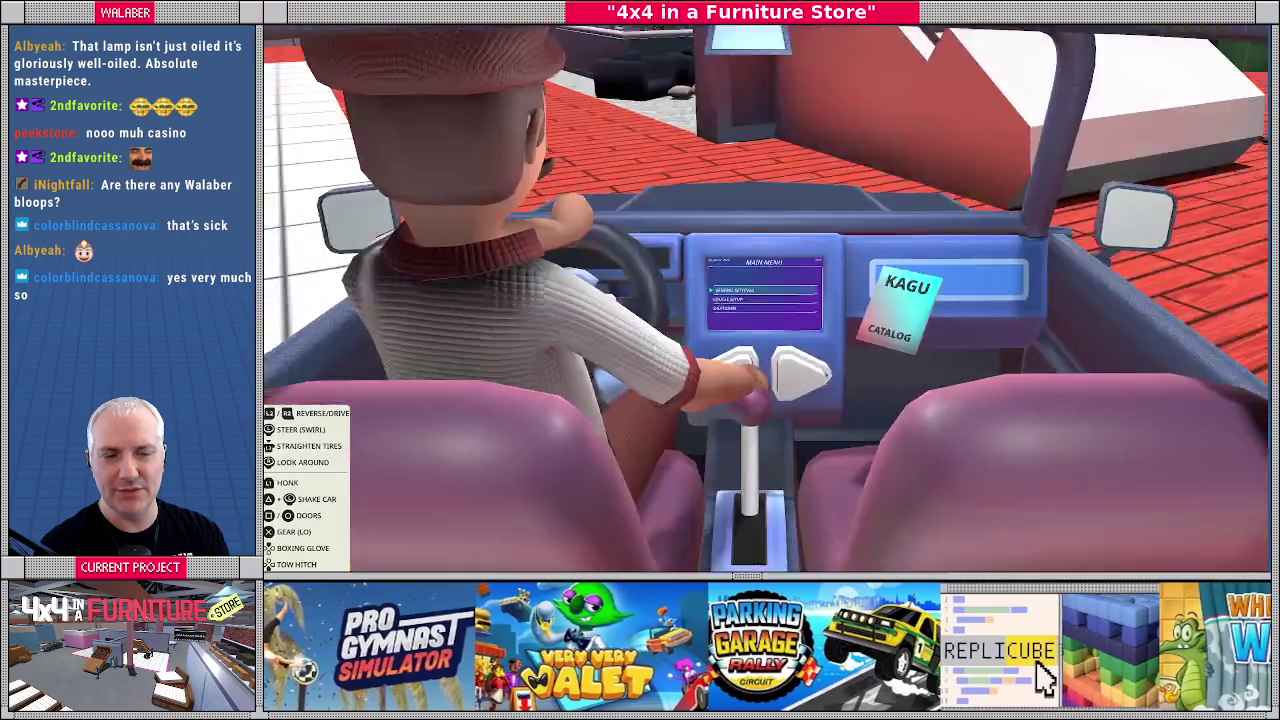
key("Right")
key("Right")
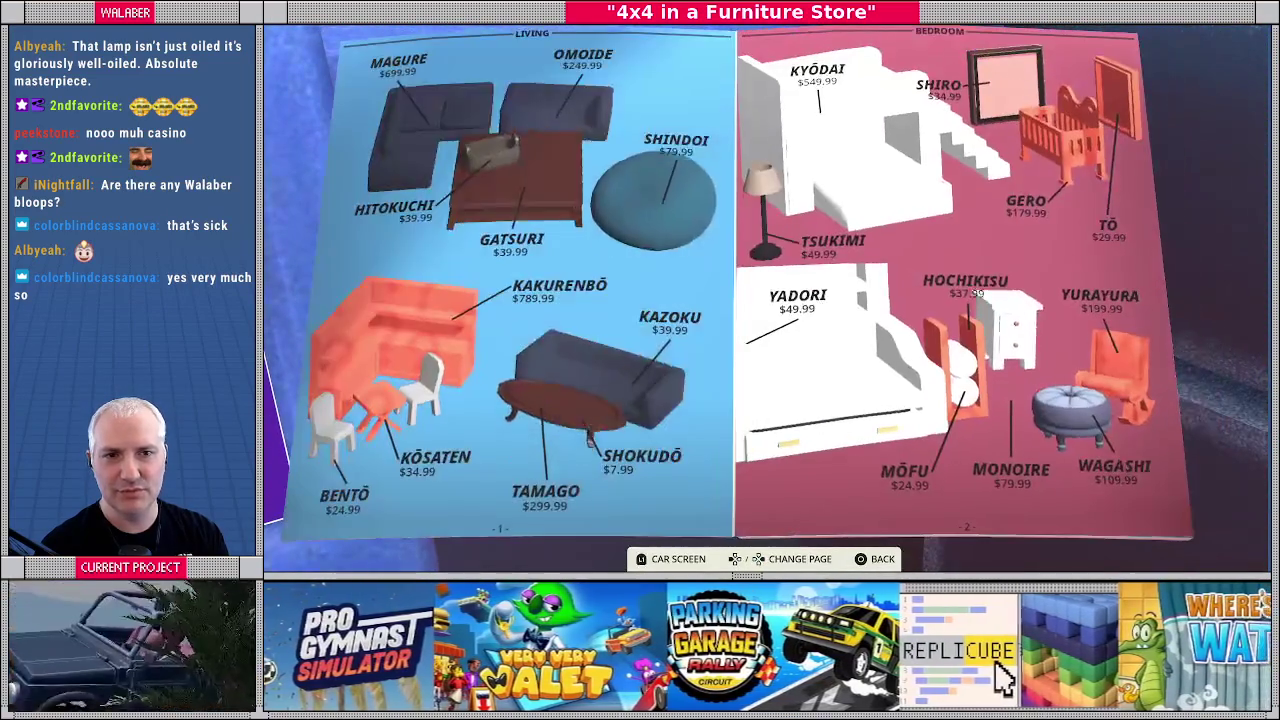
key("Right")
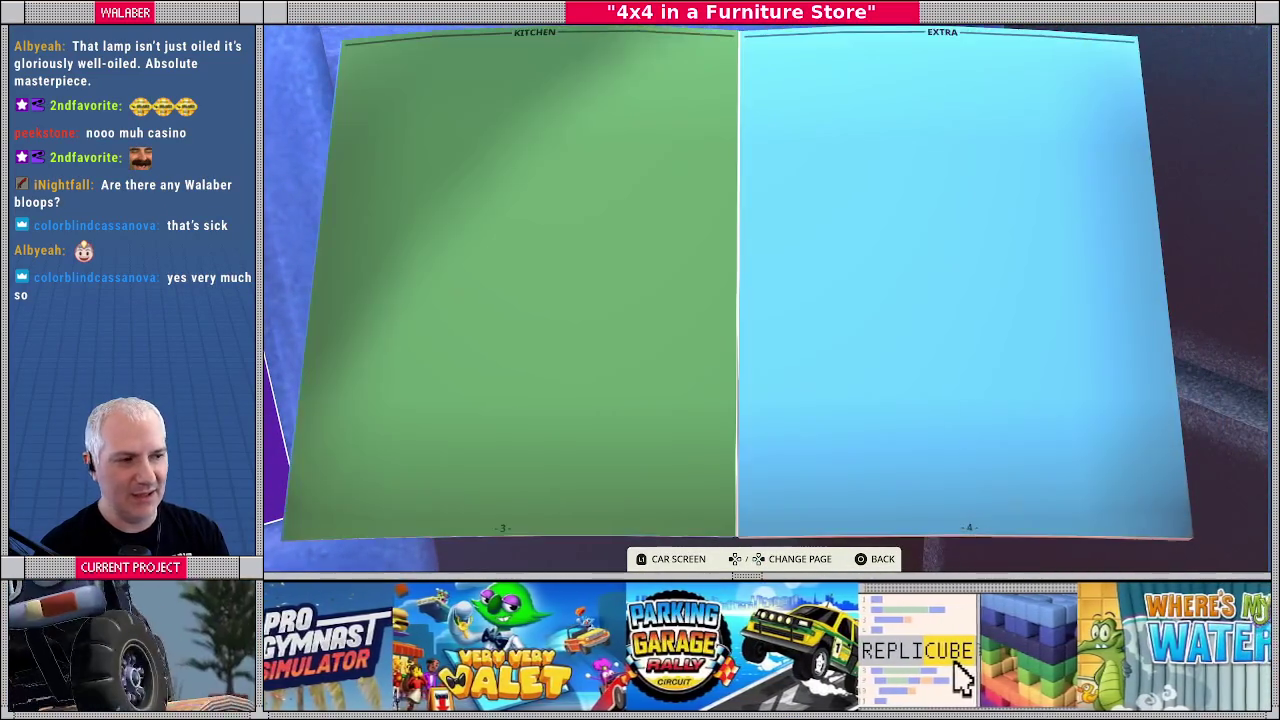
key("Left")
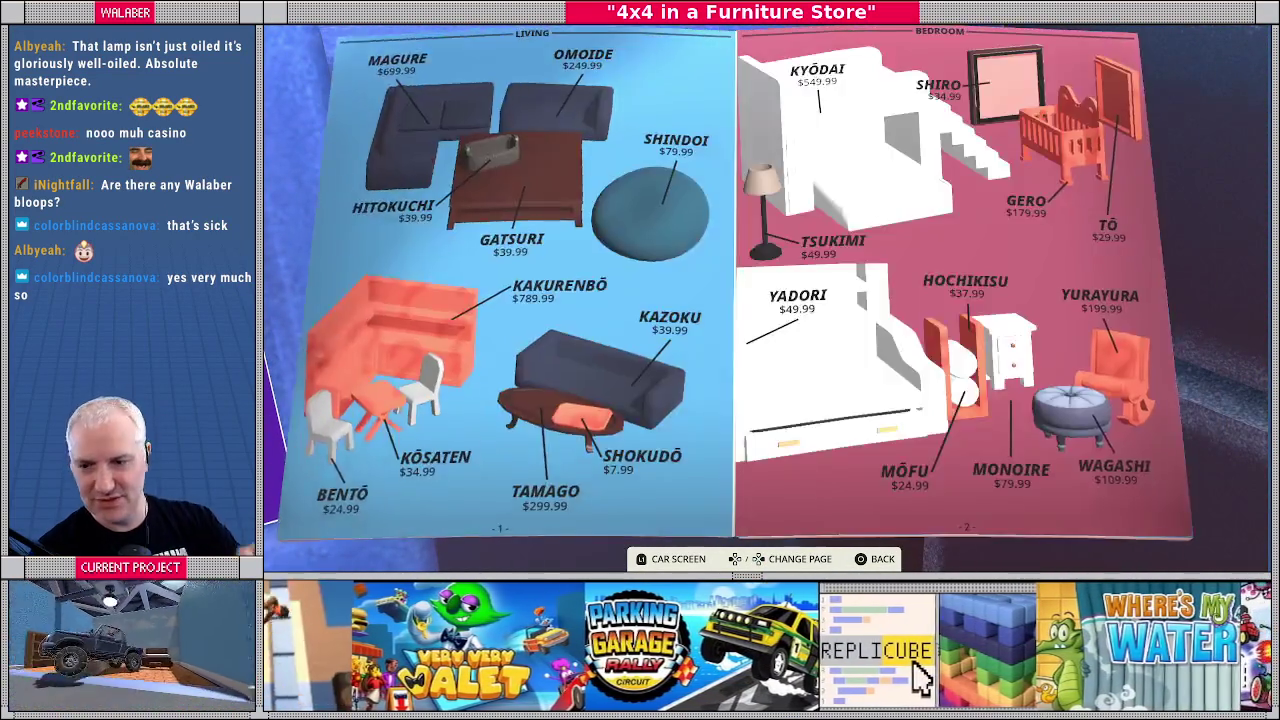
key("Left")
key("Right")
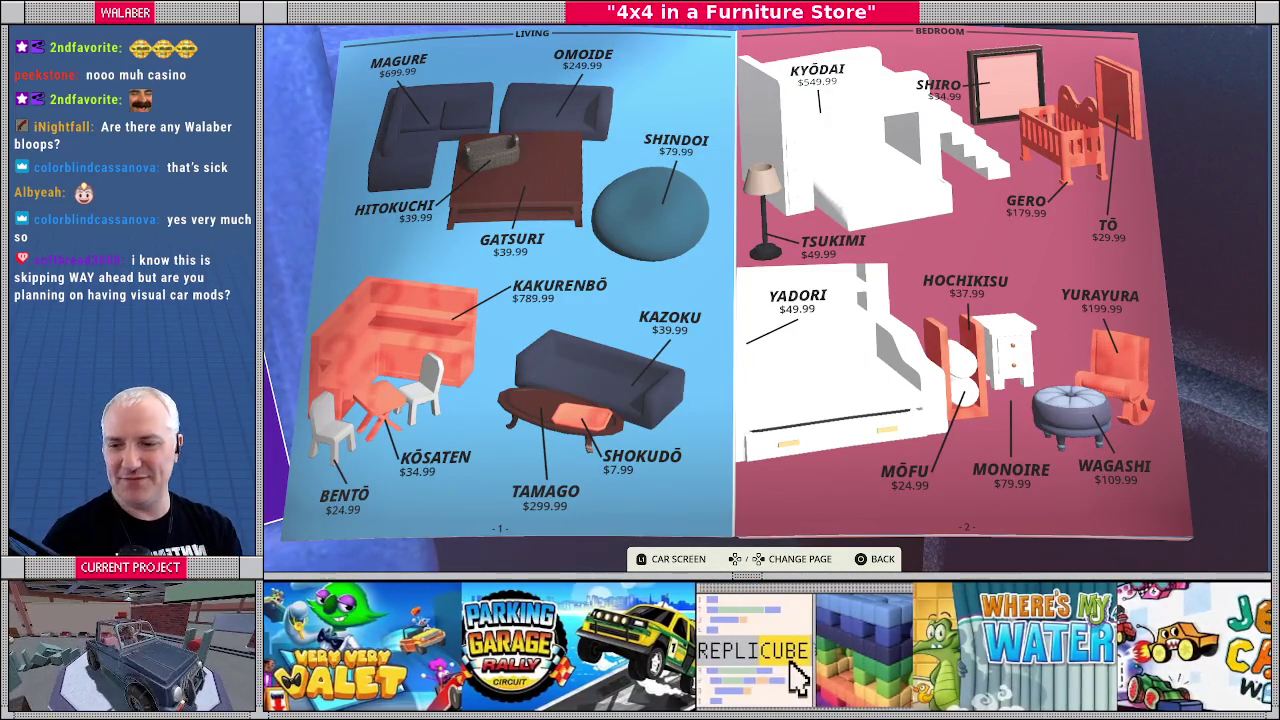
key("Escape")
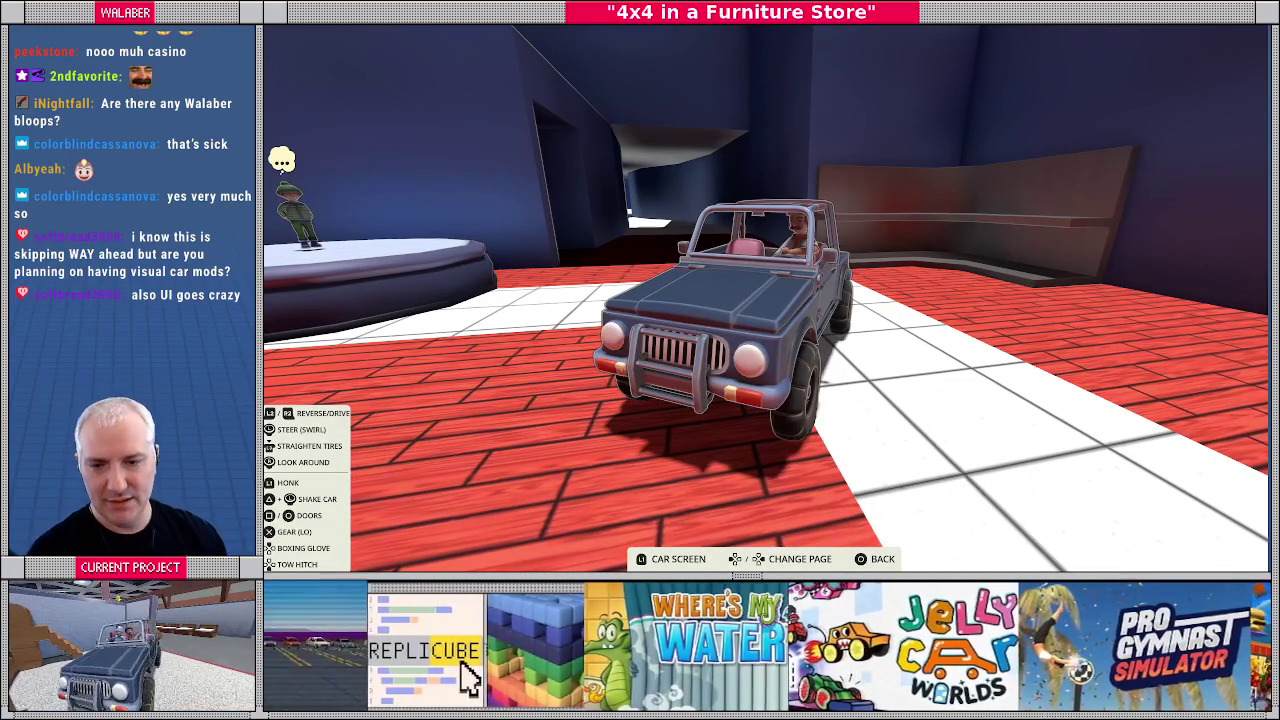
Open and close the car's main menu, then stop the game with F8
key("Tab")
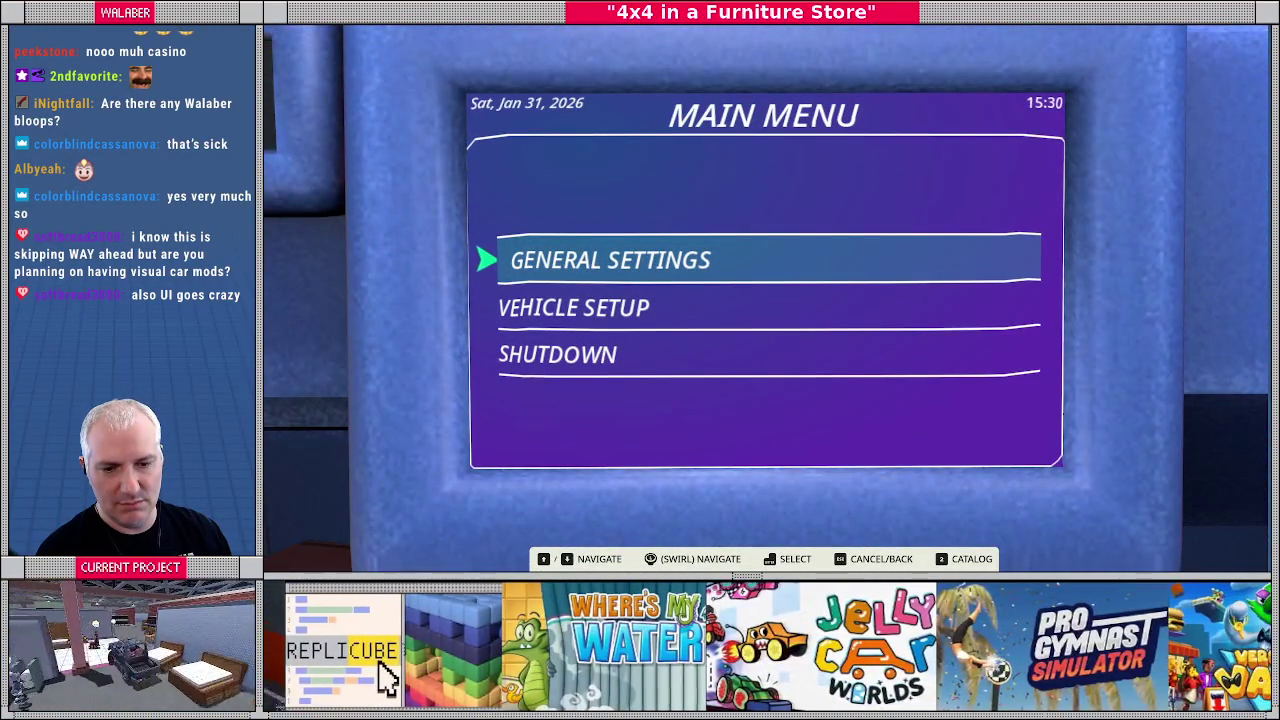
key("Escape")
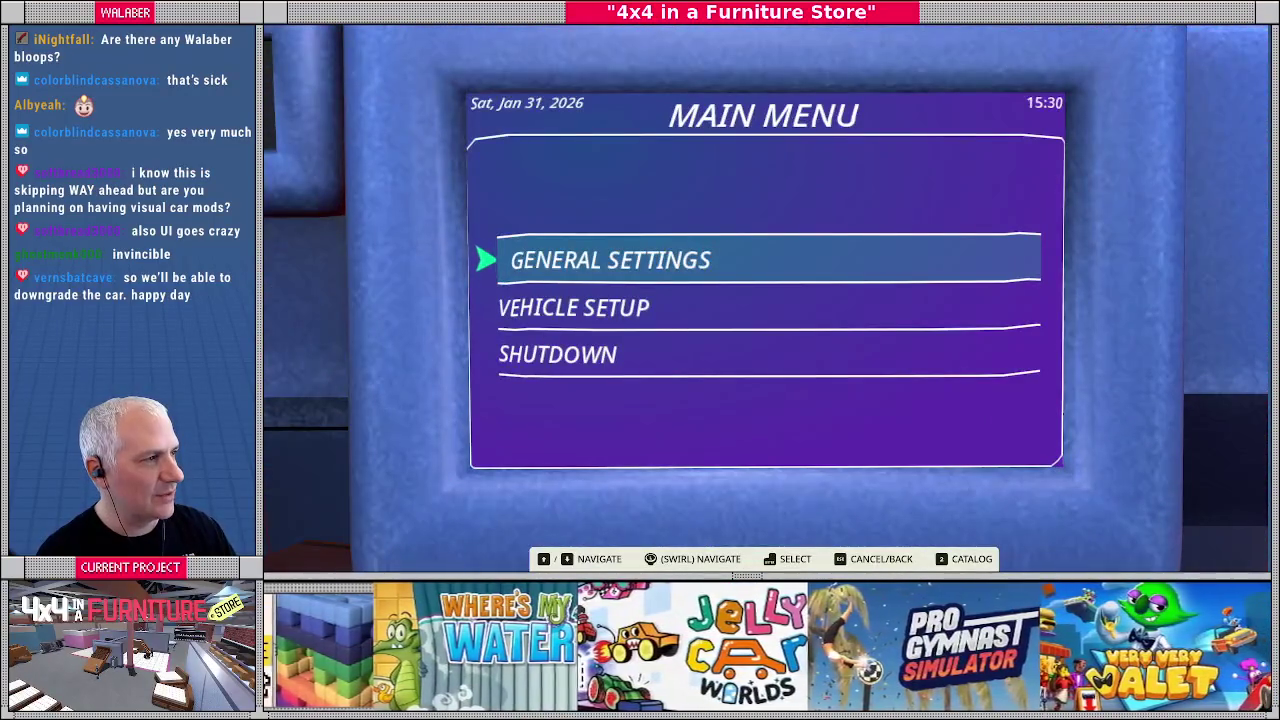
key("F8")
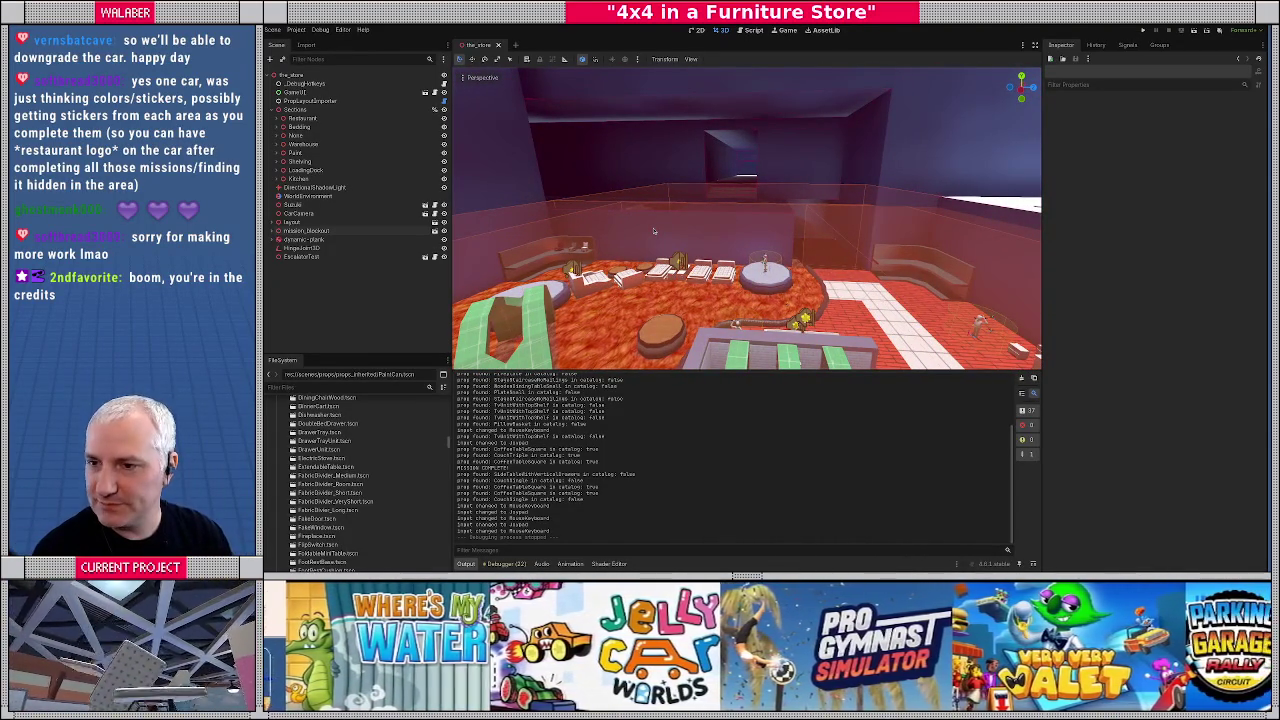
Highlight the Basic controls, Gear switching, Steering methods, and Shake/Doors/Boxing glove items
key("alt+Tab")
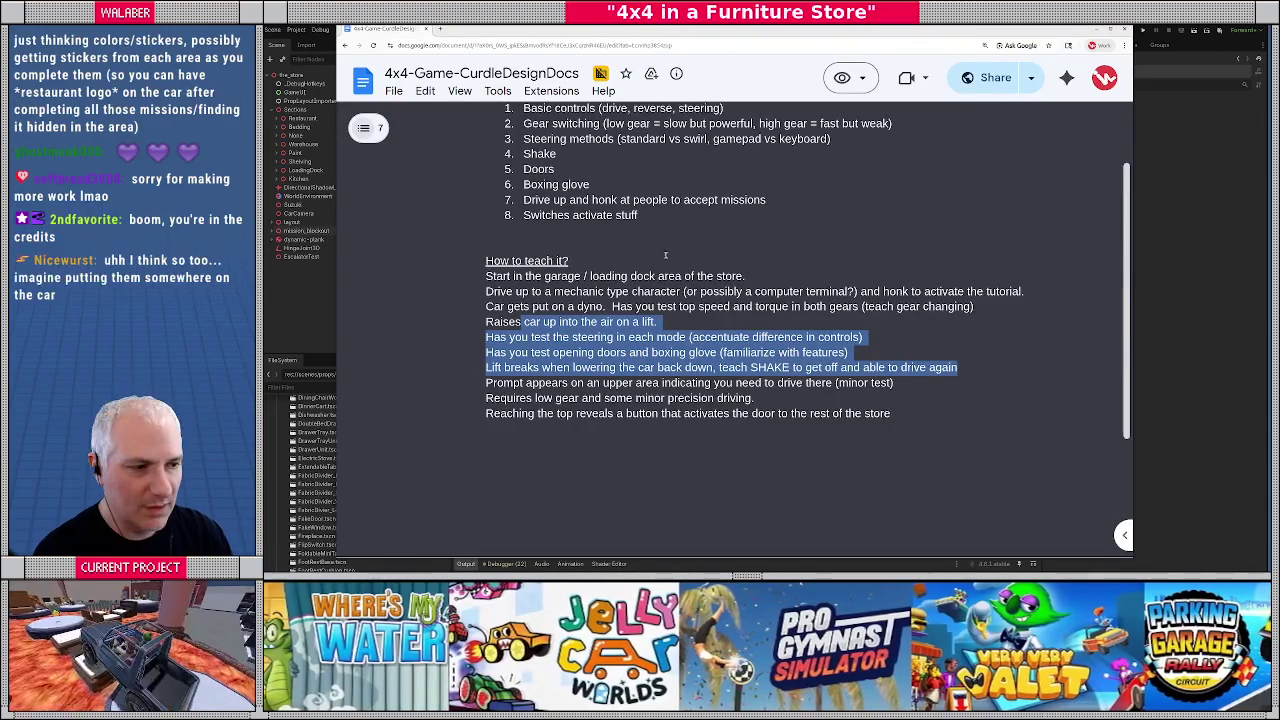
scroll(664, 250, "up", 1)
left_click(643, 219)
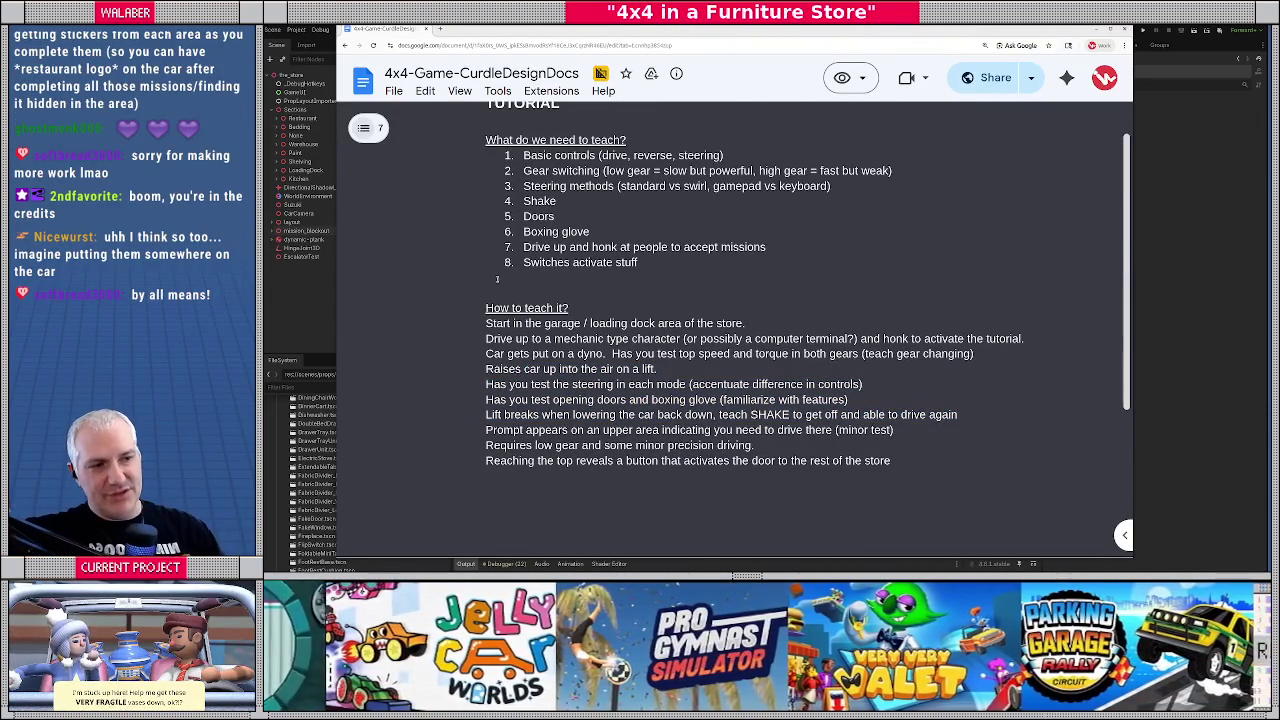
left_click_drag(505, 158, 726, 157)
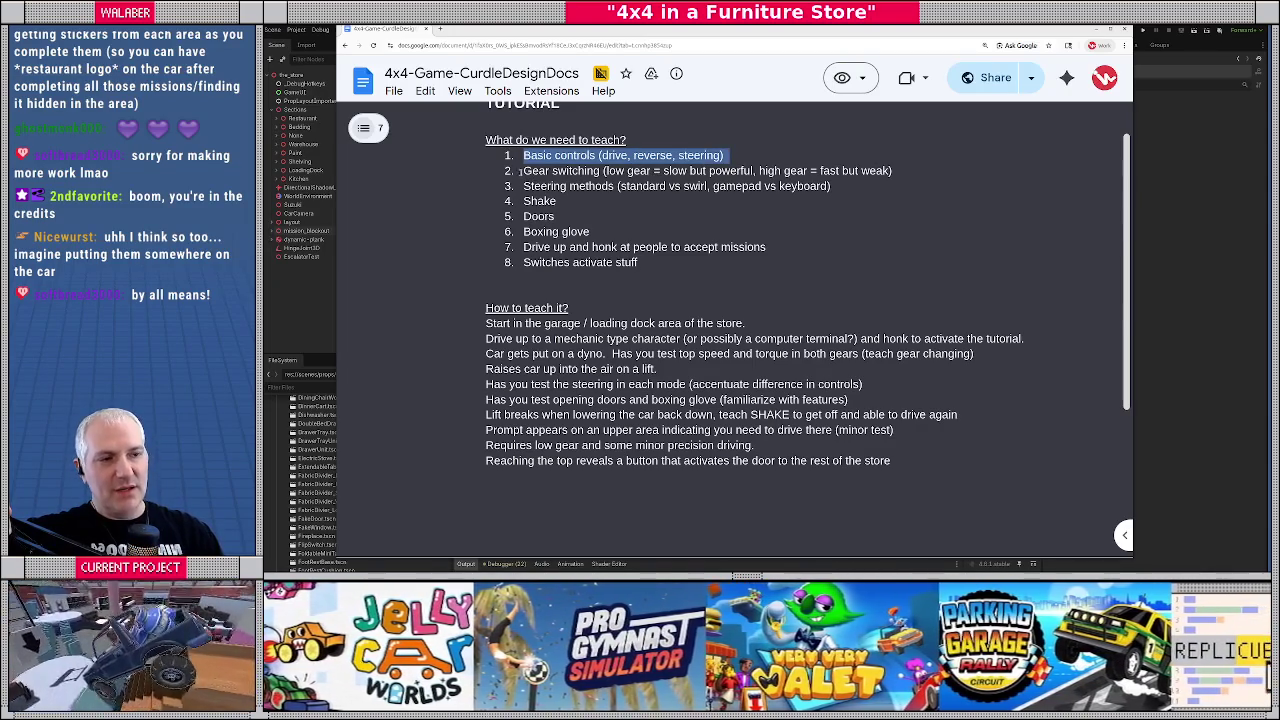
left_click_drag(521, 171, 893, 172)
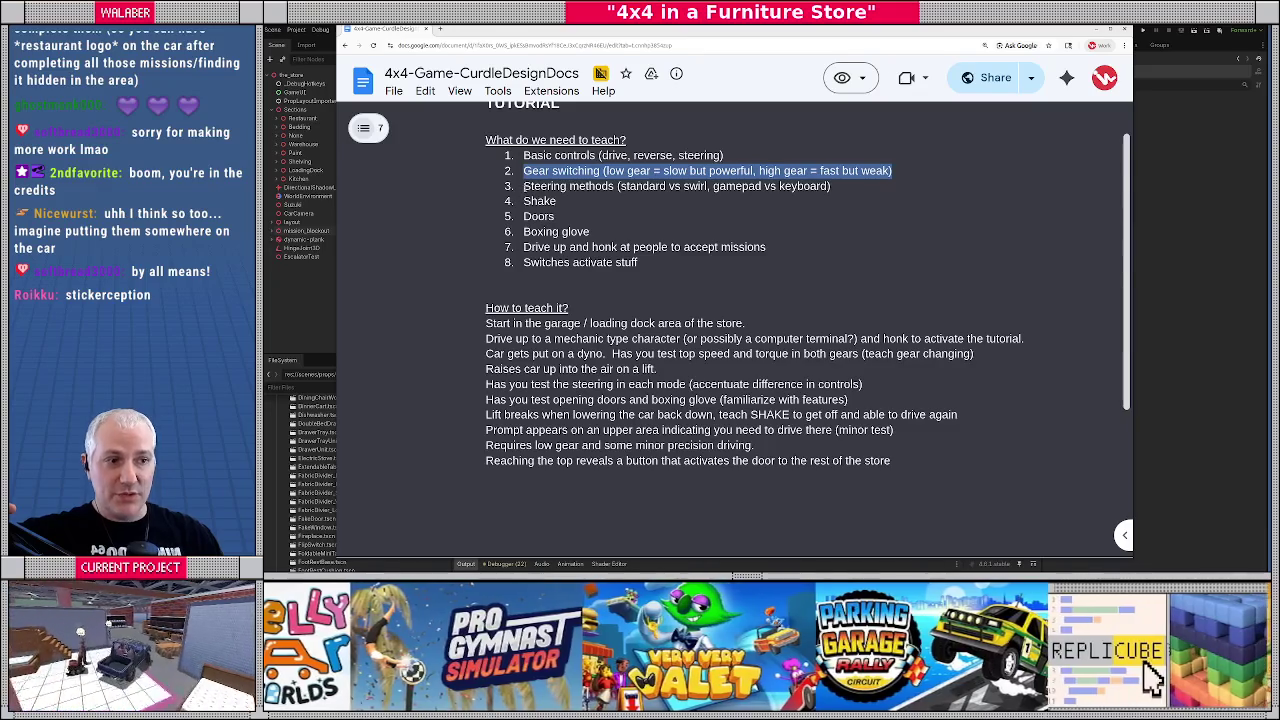
left_click_drag(525, 190, 898, 188)
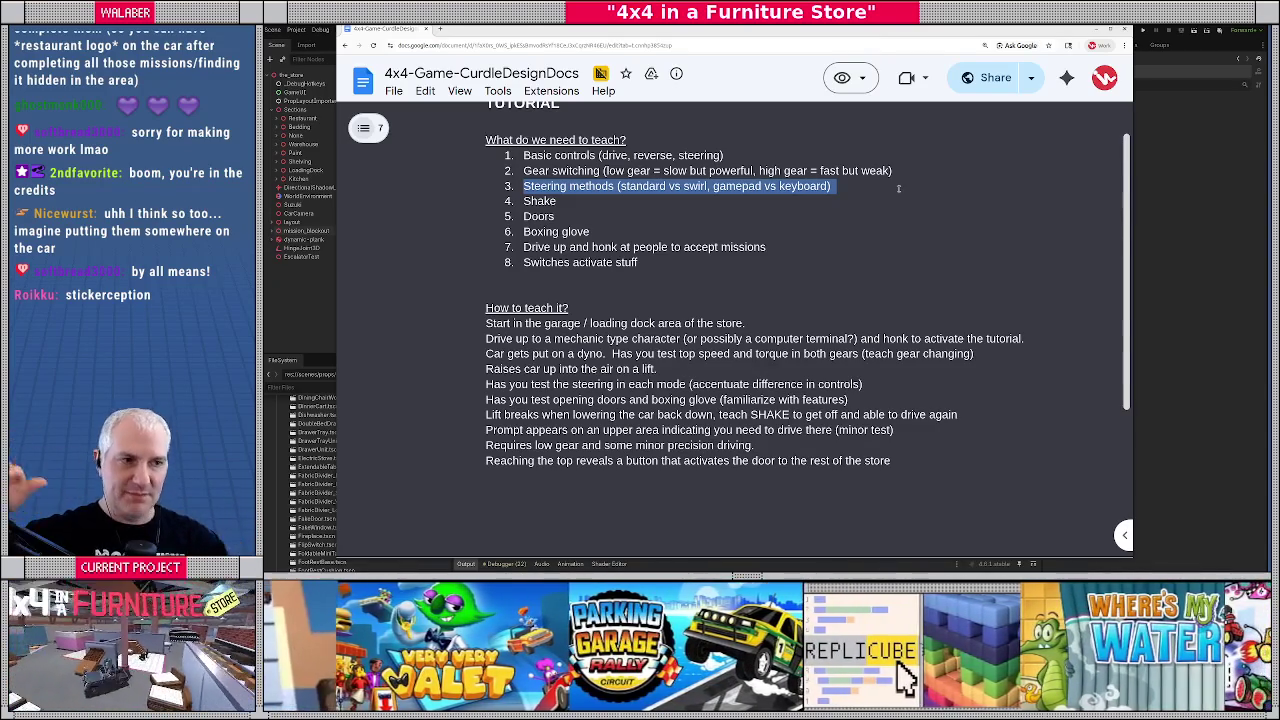
left_click_drag(522, 201, 599, 231)
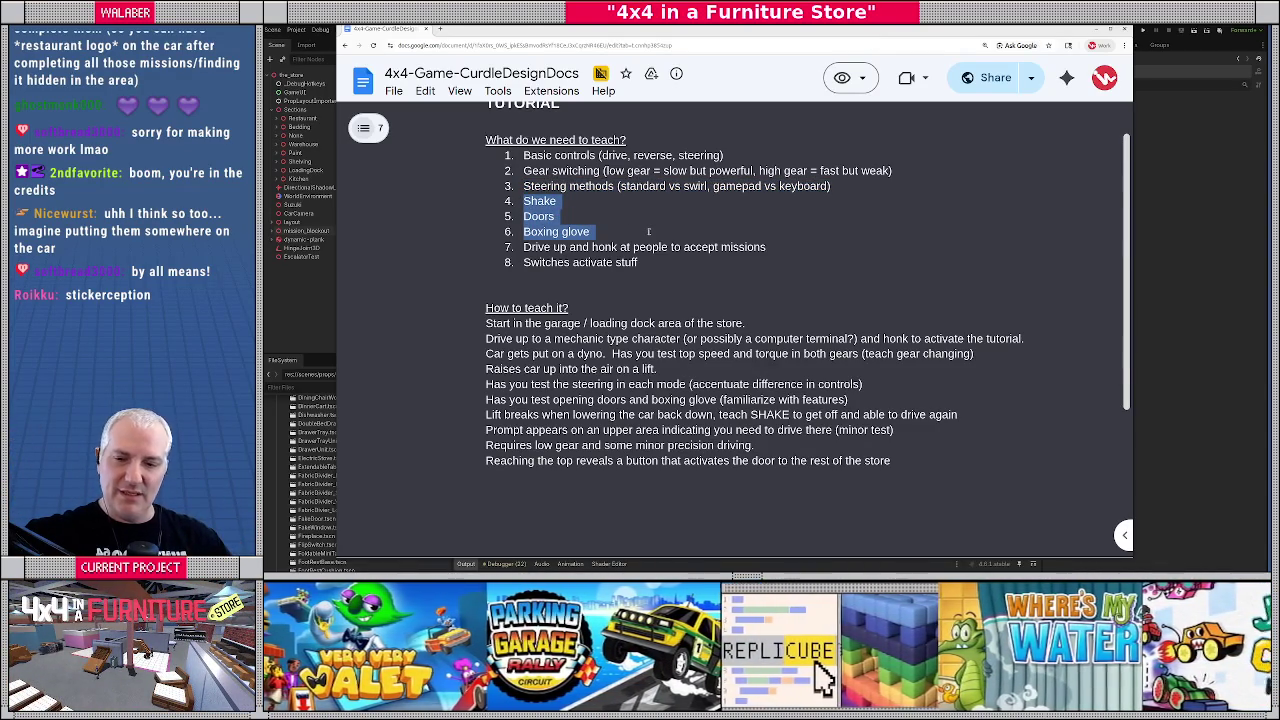
Highlight the garage, mechanic, dyno, lift, doors/boxing glove and SHAKE lines, then return to Godot
scroll(523, 250, "down", 1)
triple_click(527, 229)
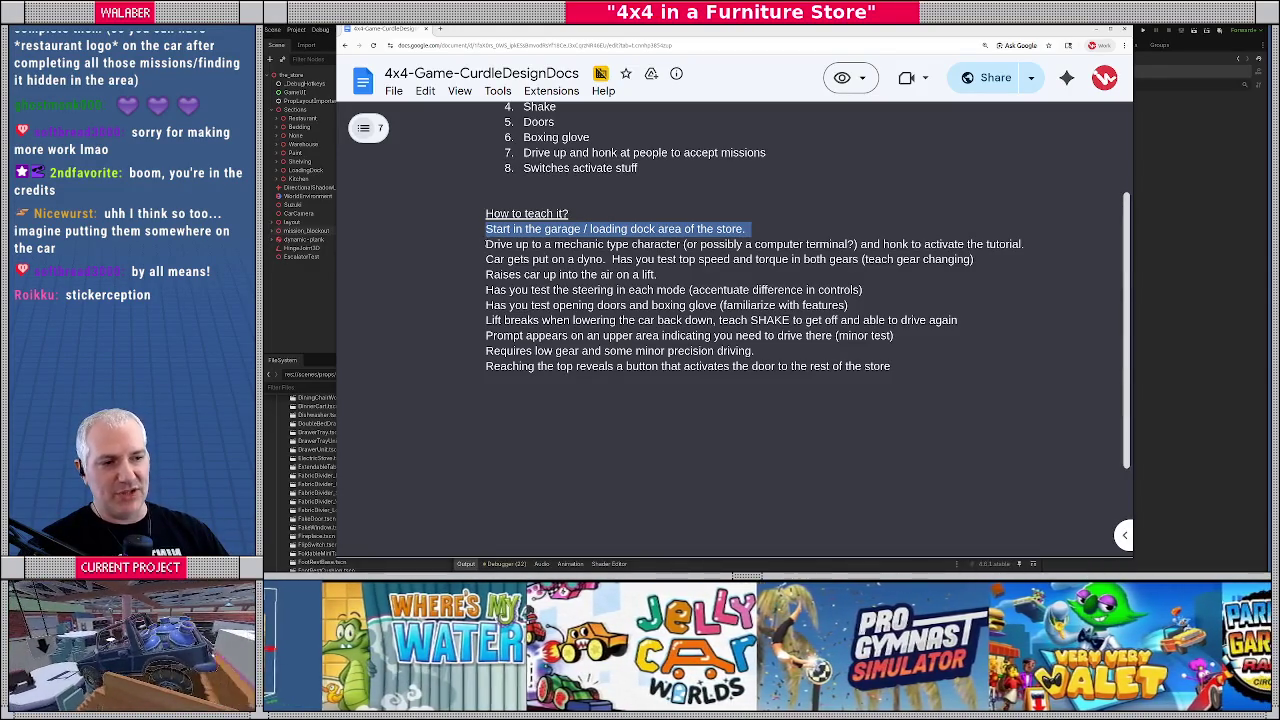
left_click_drag(486, 244, 1036, 243)
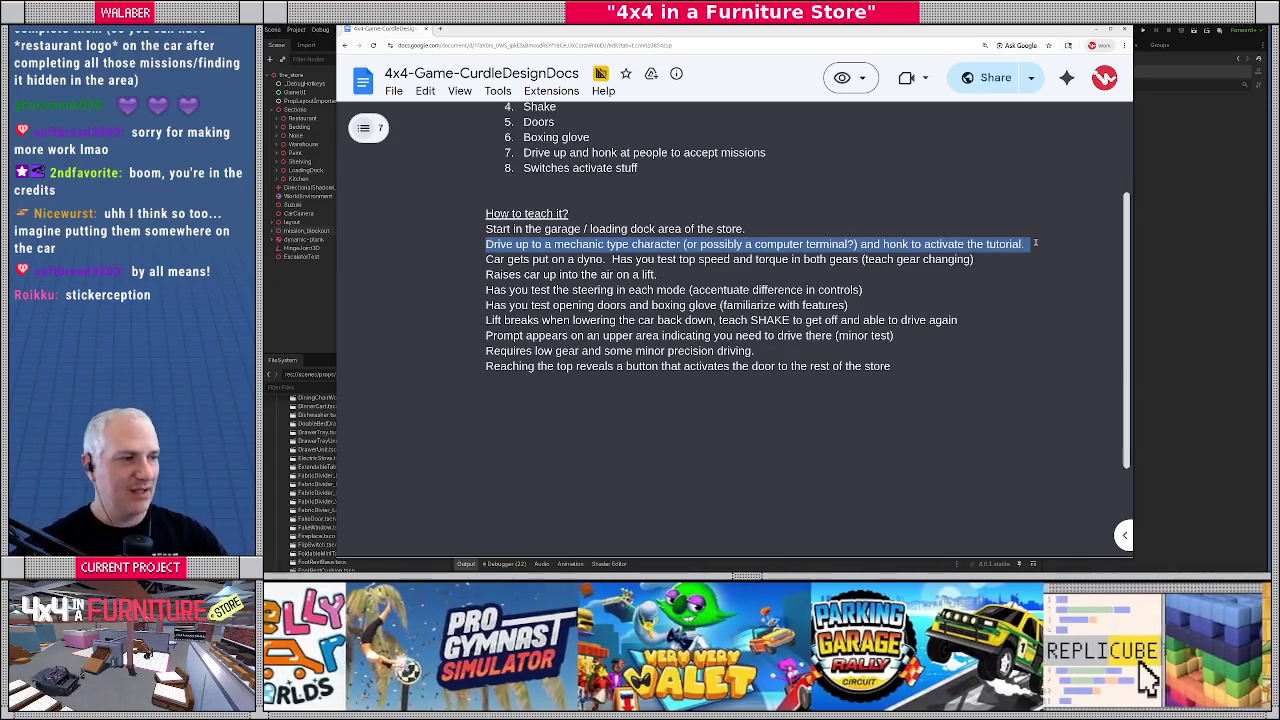
left_click_drag(484, 259, 1009, 259)
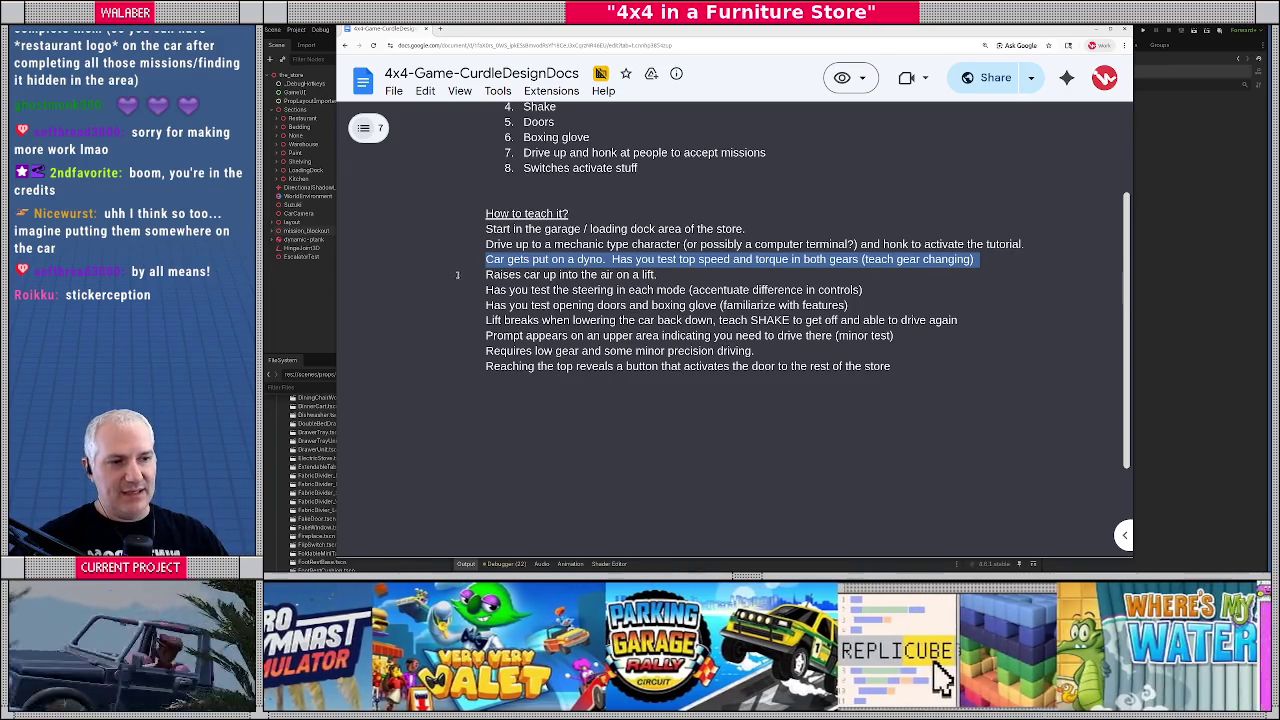
left_click_drag(485, 274, 673, 273)
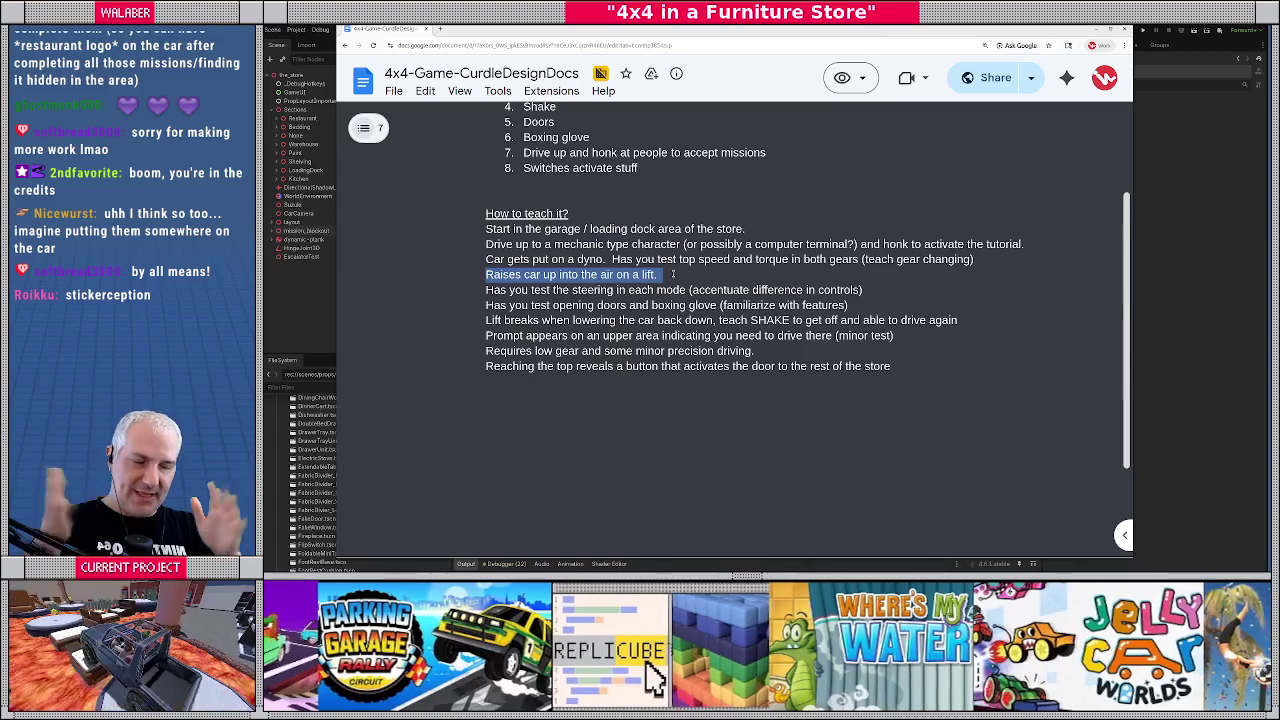
left_click(668, 275)
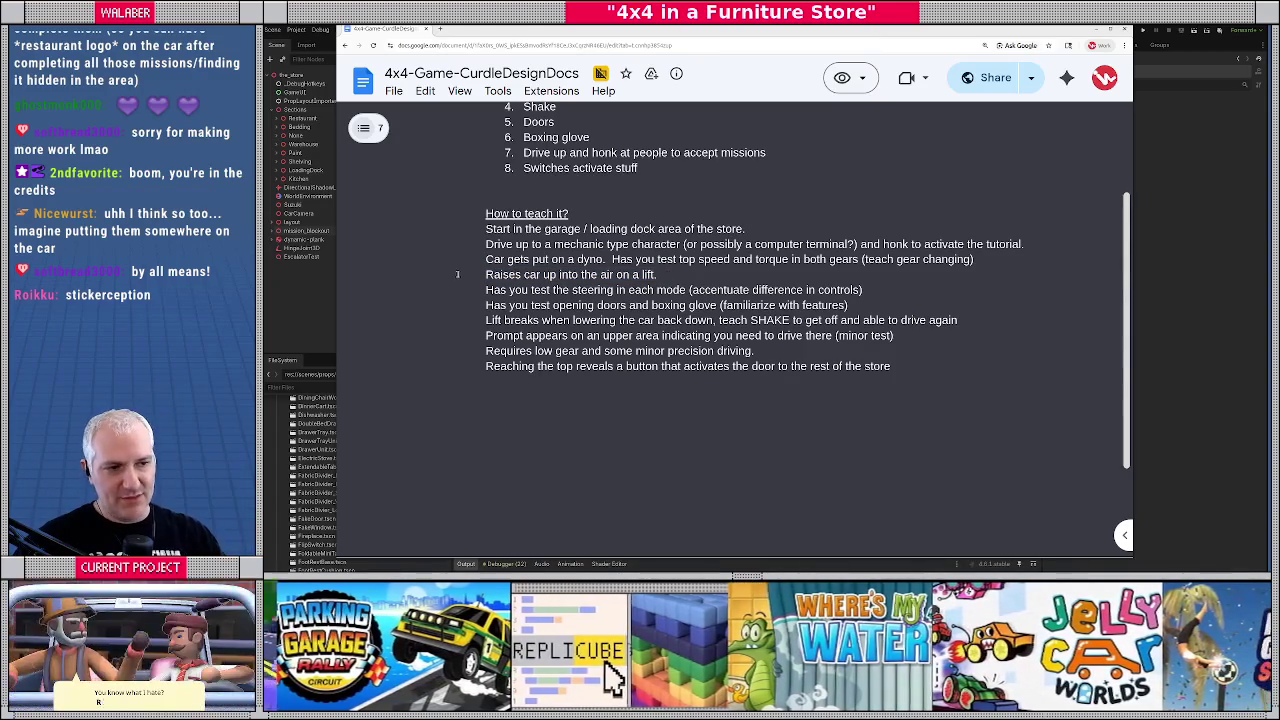
left_click_drag(487, 275, 686, 275)
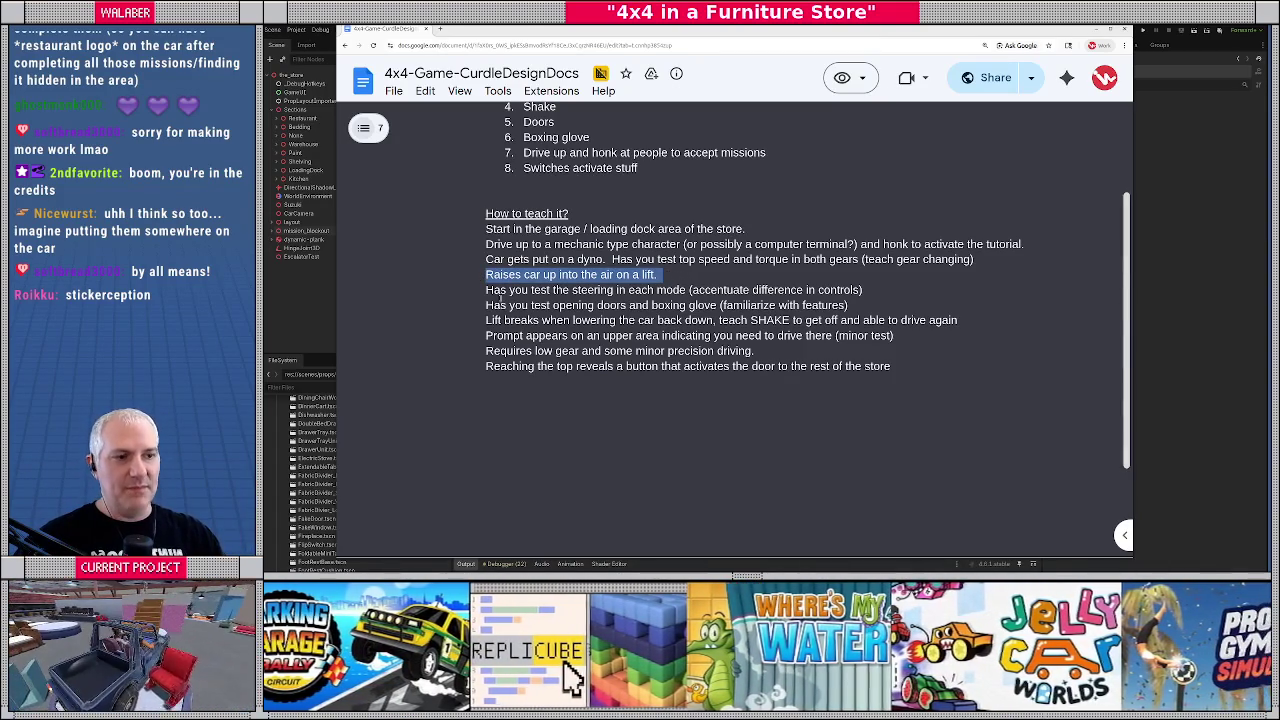
left_click_drag(487, 305, 883, 301)
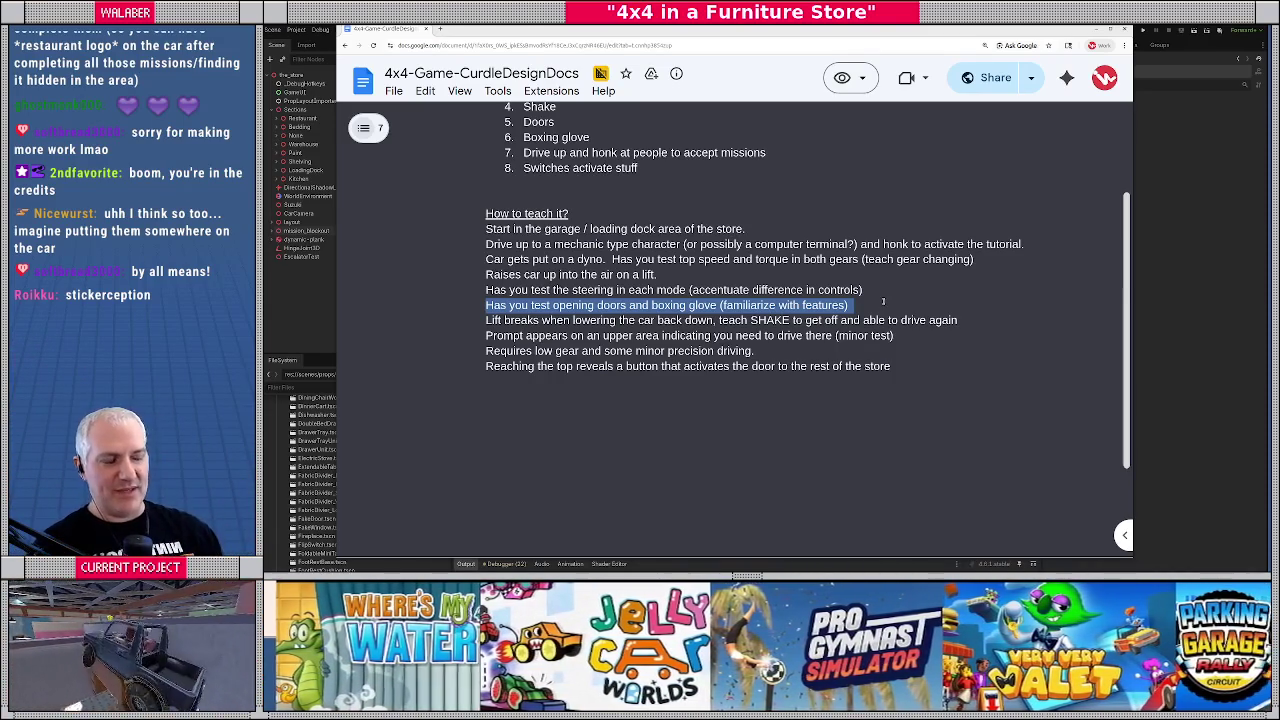
left_click_drag(486, 320, 995, 327)
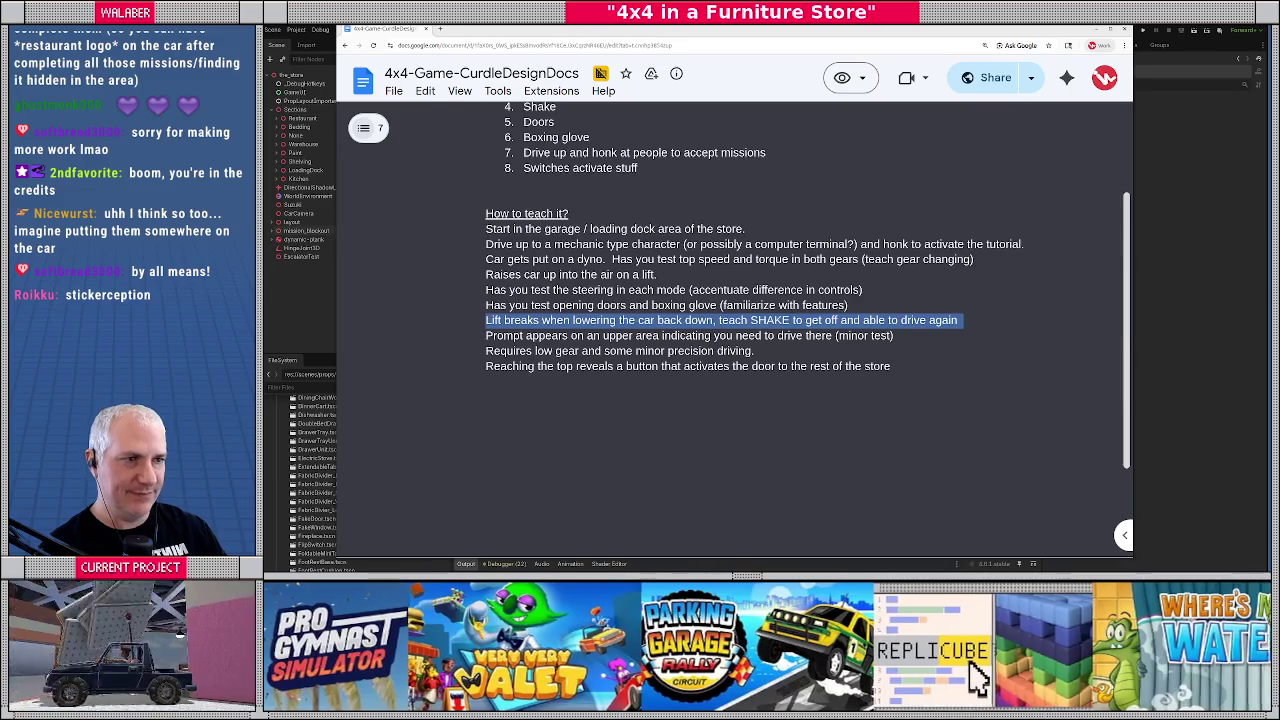
key("alt+Tab")
Fly into the room, select the OmniLight3D and drag its range wider
key("w")
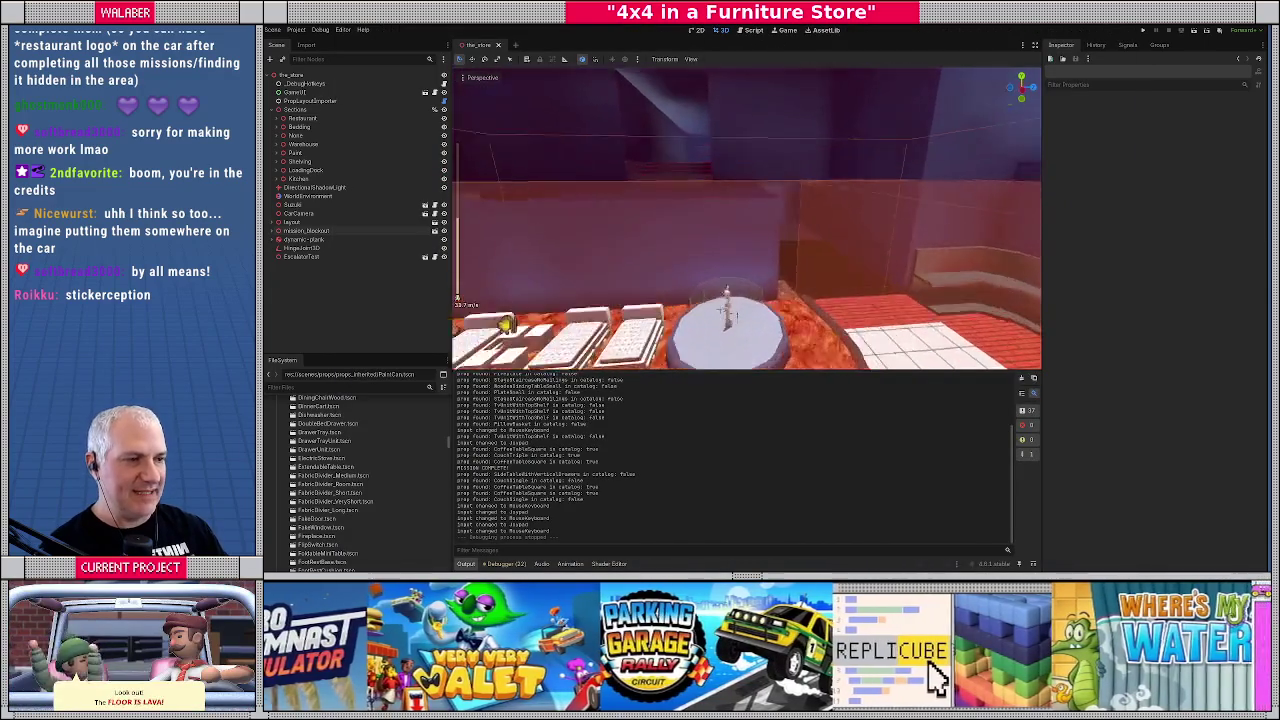
key("w")
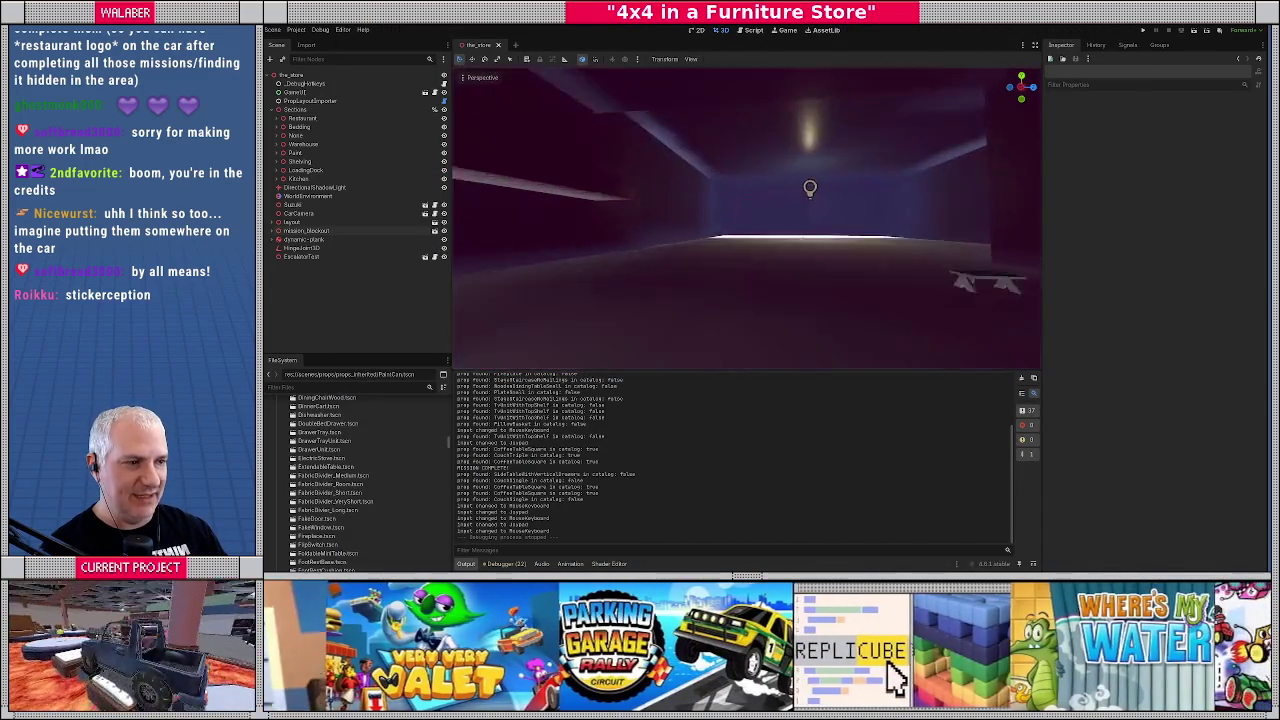
key("w")
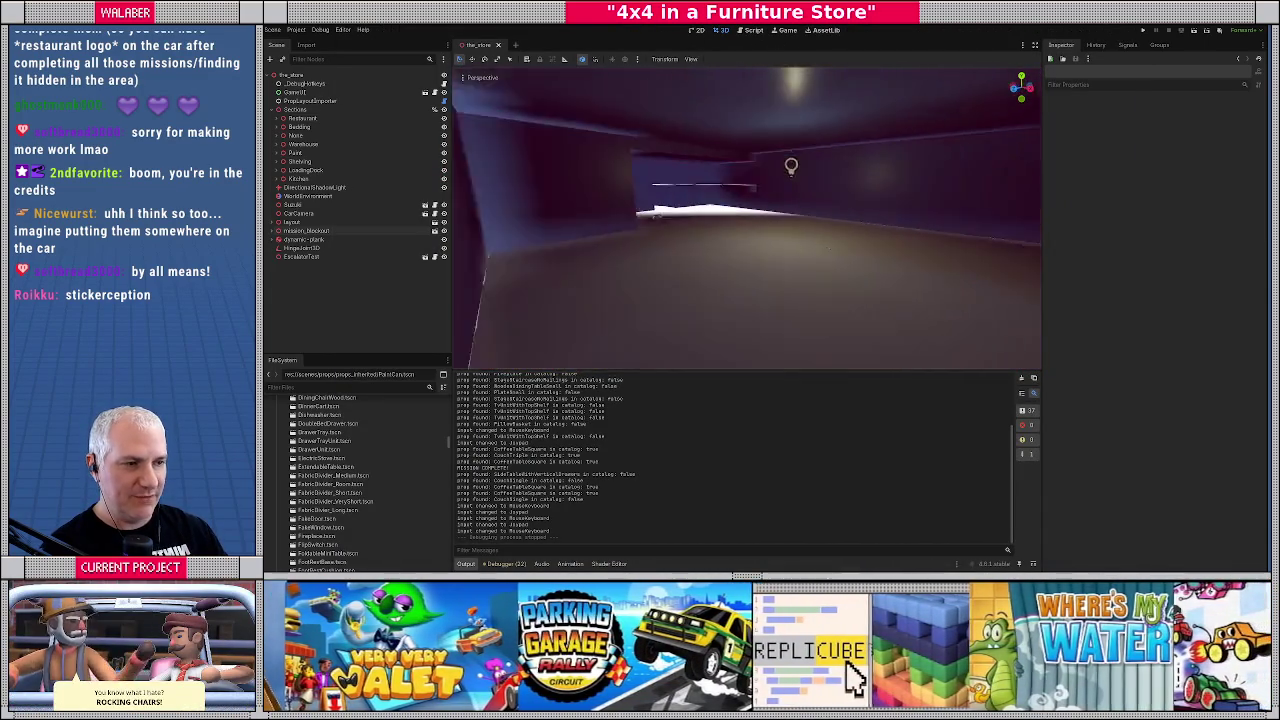
left_click(748, 172)
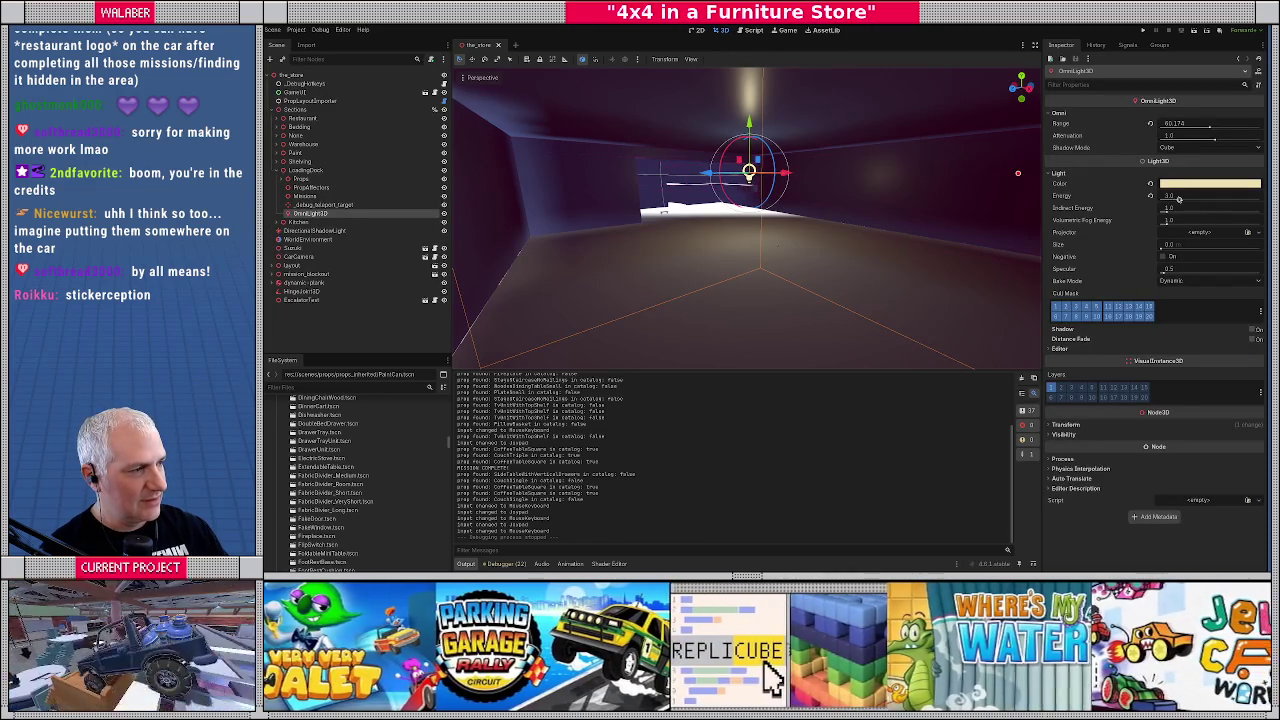
key("f")
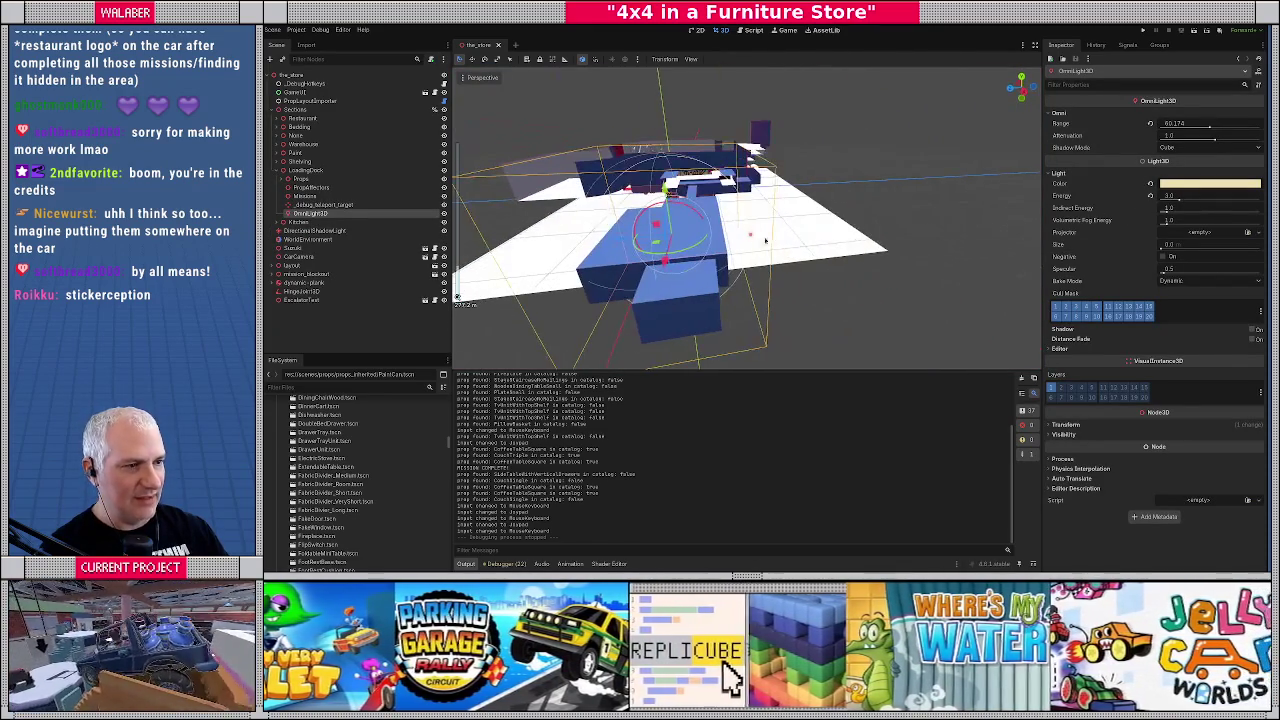
left_click_drag(752, 240, 822, 231)
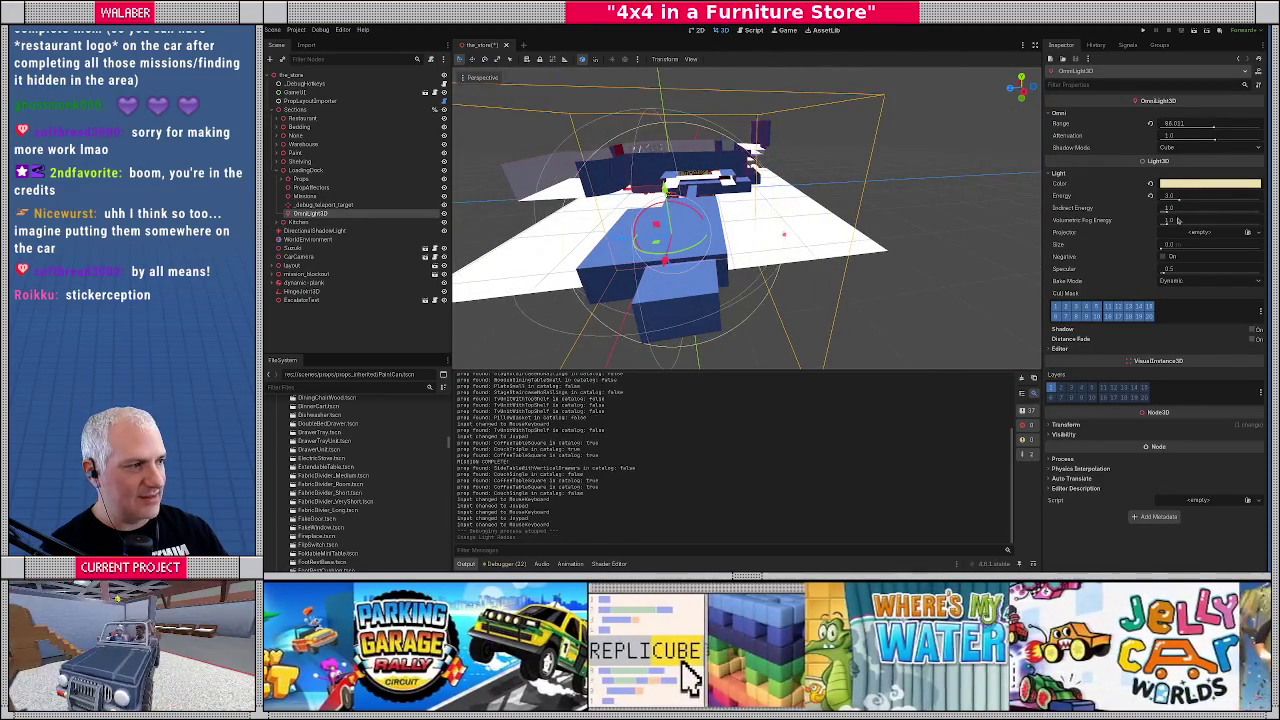
Set the light's Energy to 5.0 and look around the brightened room
left_click(1200, 197)
type("5")
key("Return")
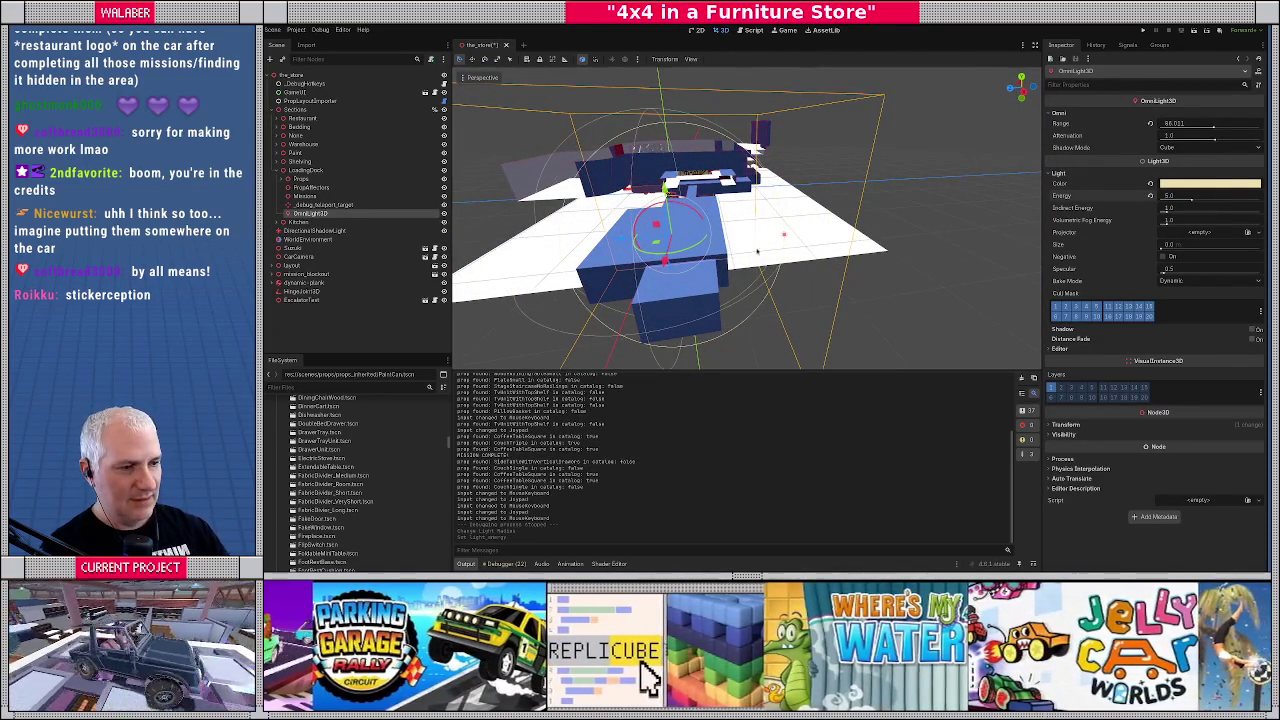
key("w")
scroll(757, 250, "up", 2)
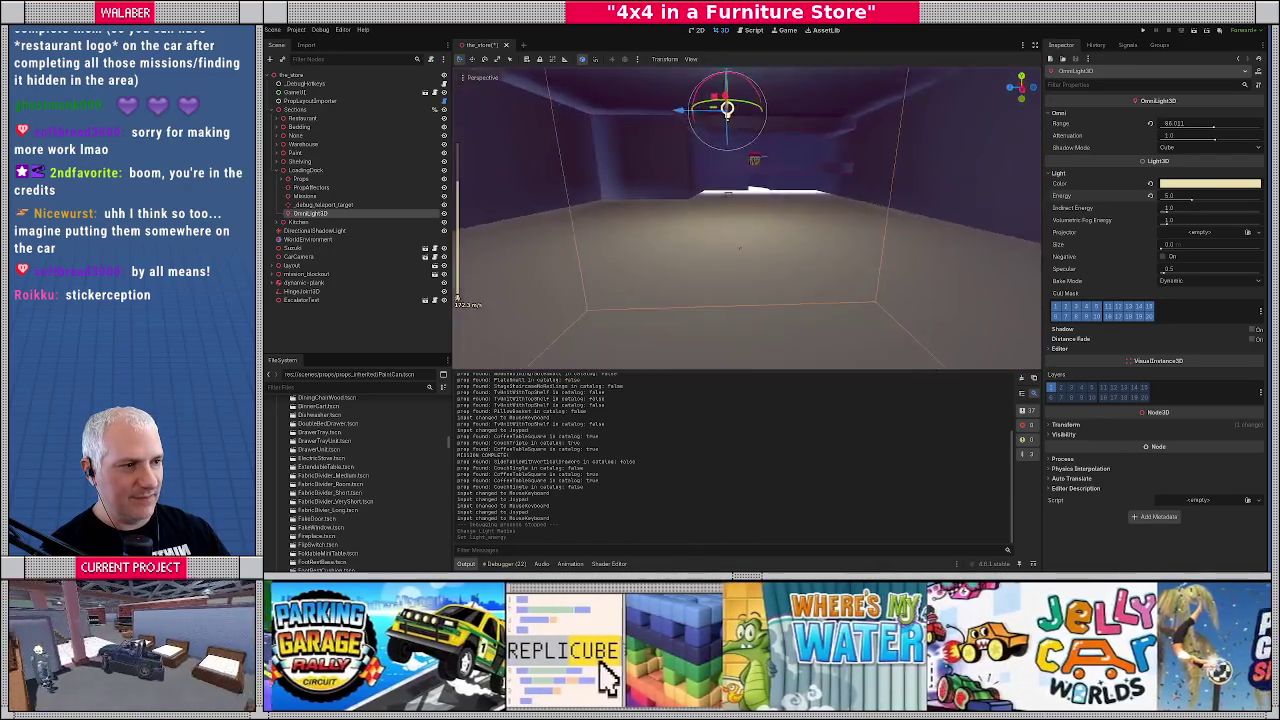
key("w")
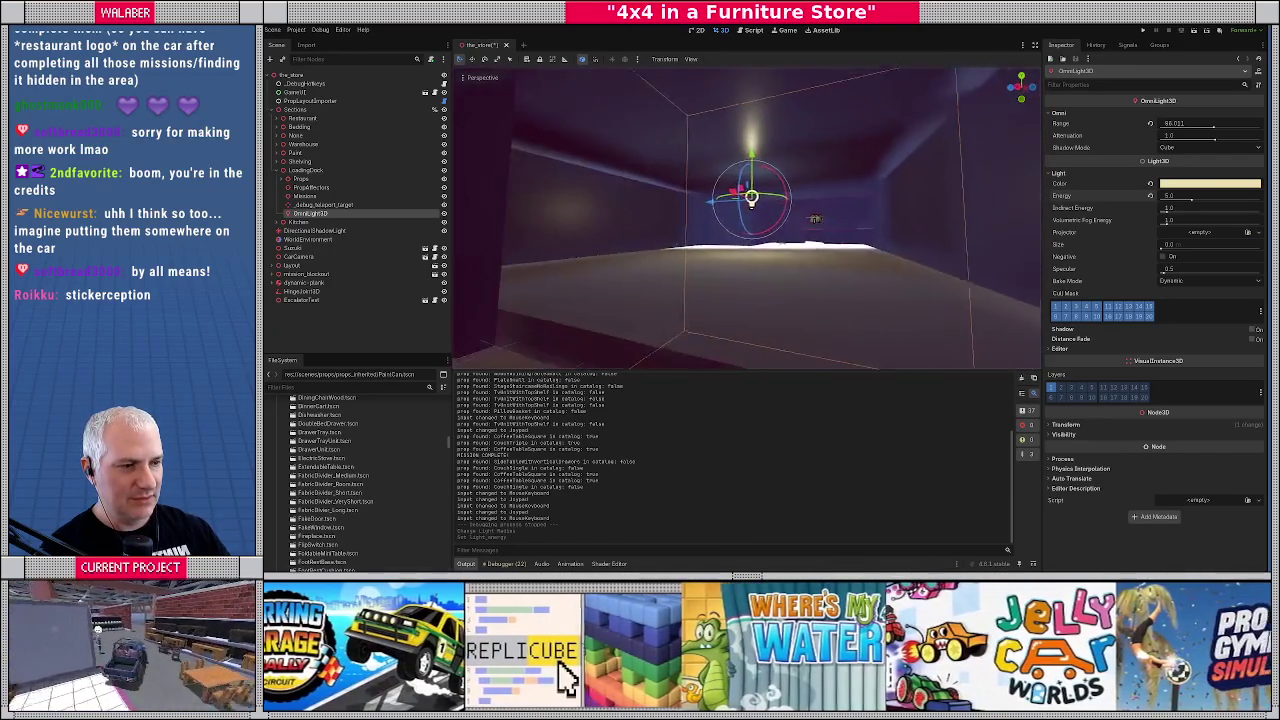
key("w")
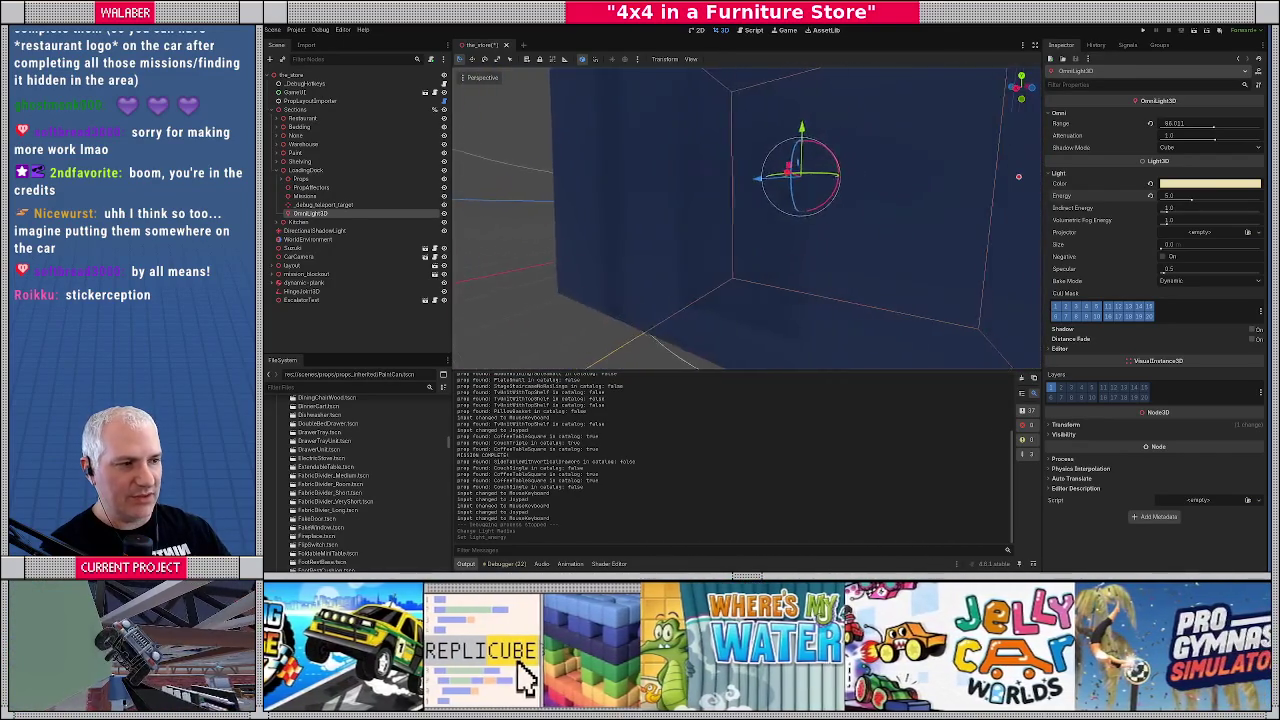
key("w")
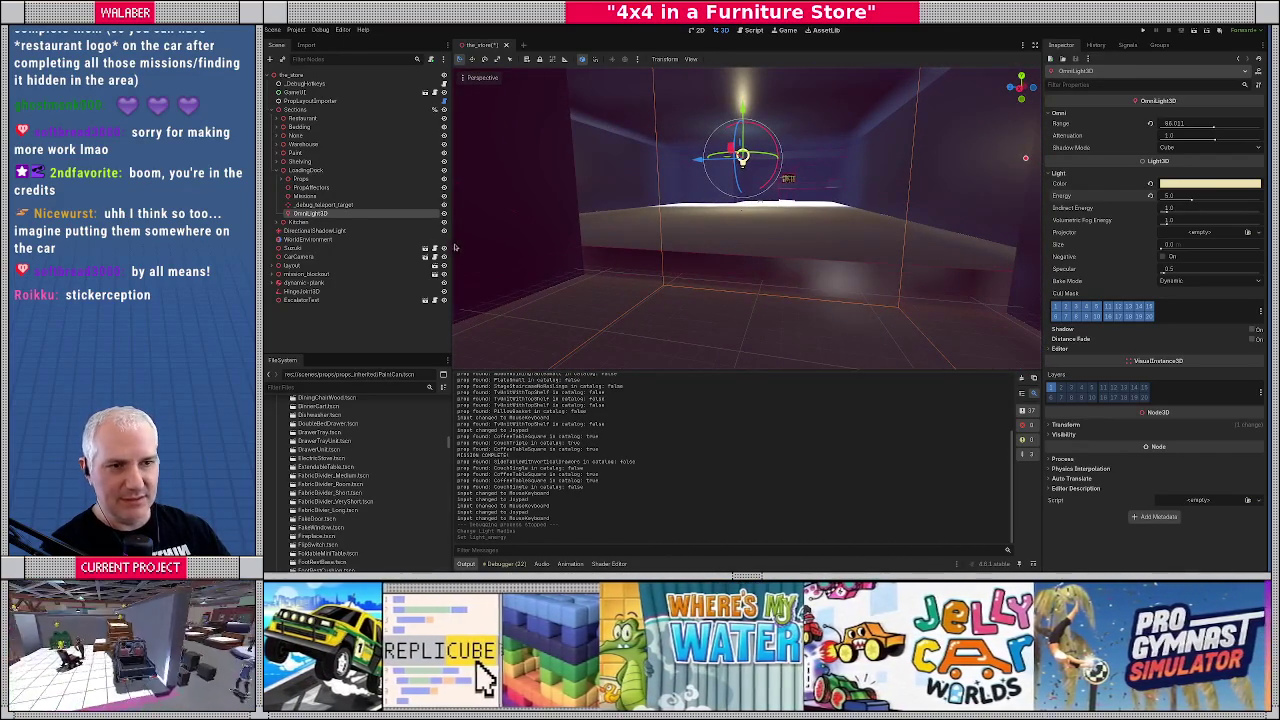
Select the Suzuki and align its transform with the current view
left_click(292, 248)
left_click(466, 78)
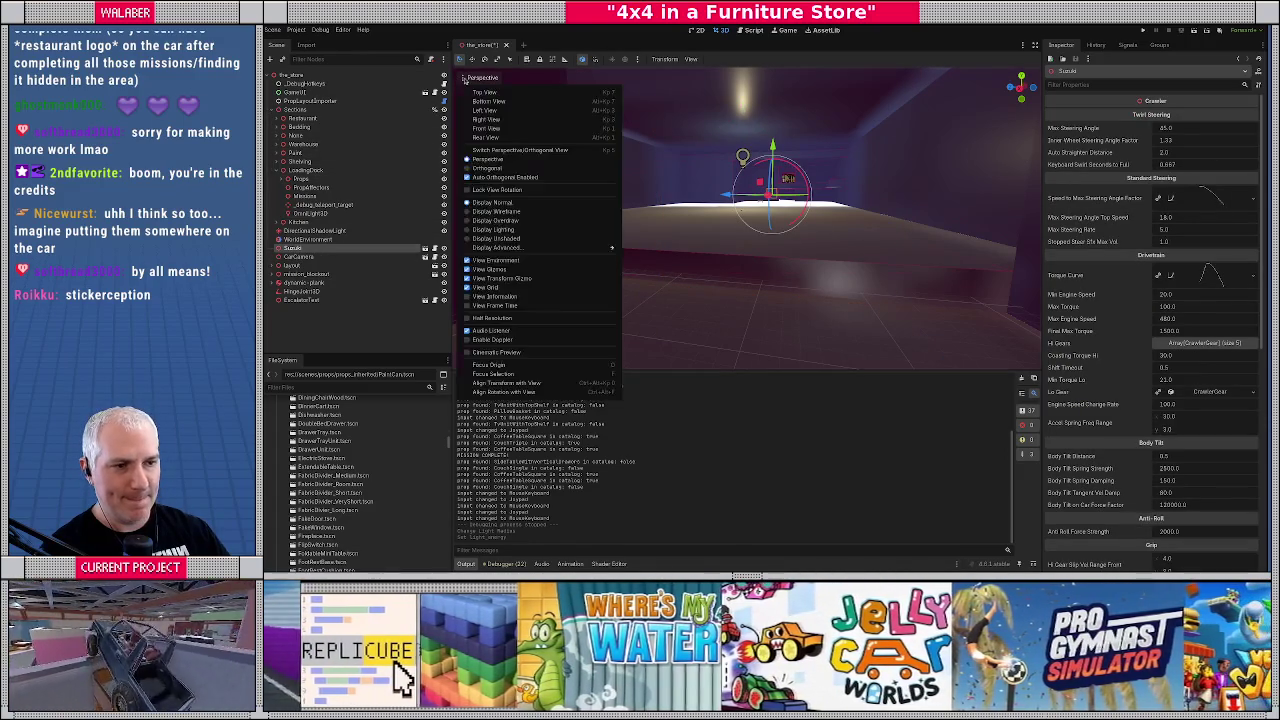
left_click(477, 384)
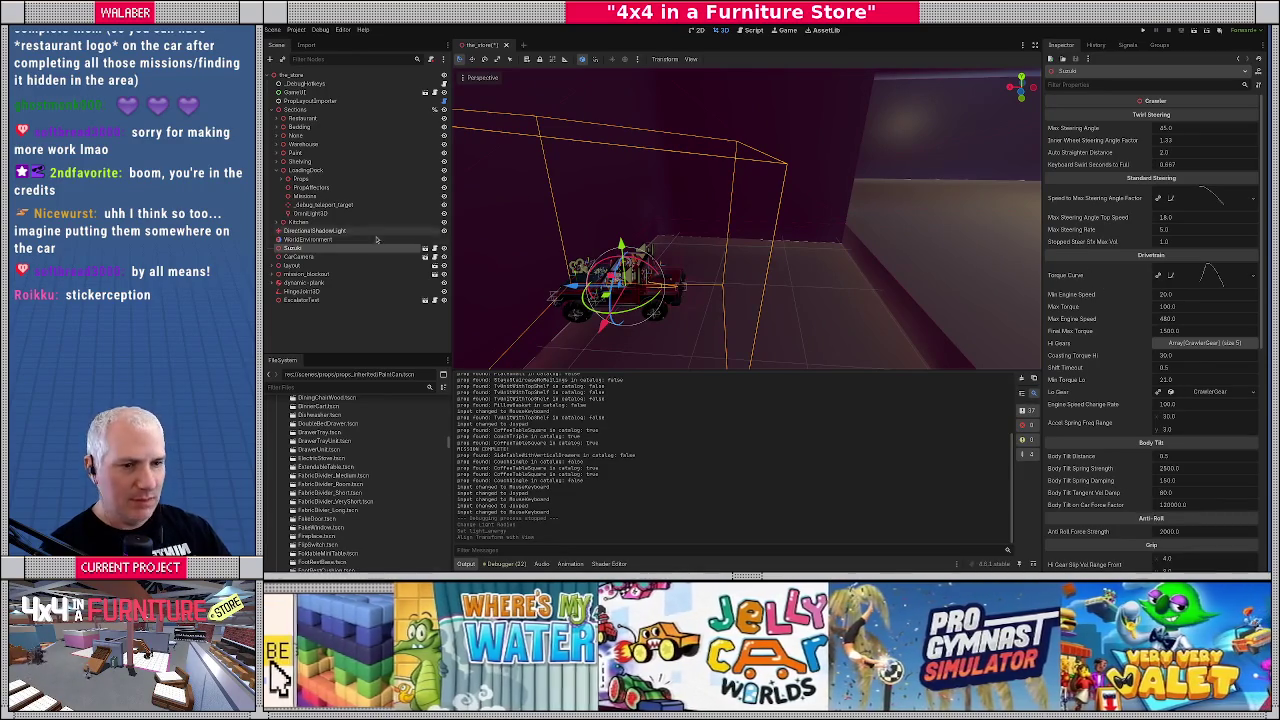
scroll(1095, 400, "down", 10)
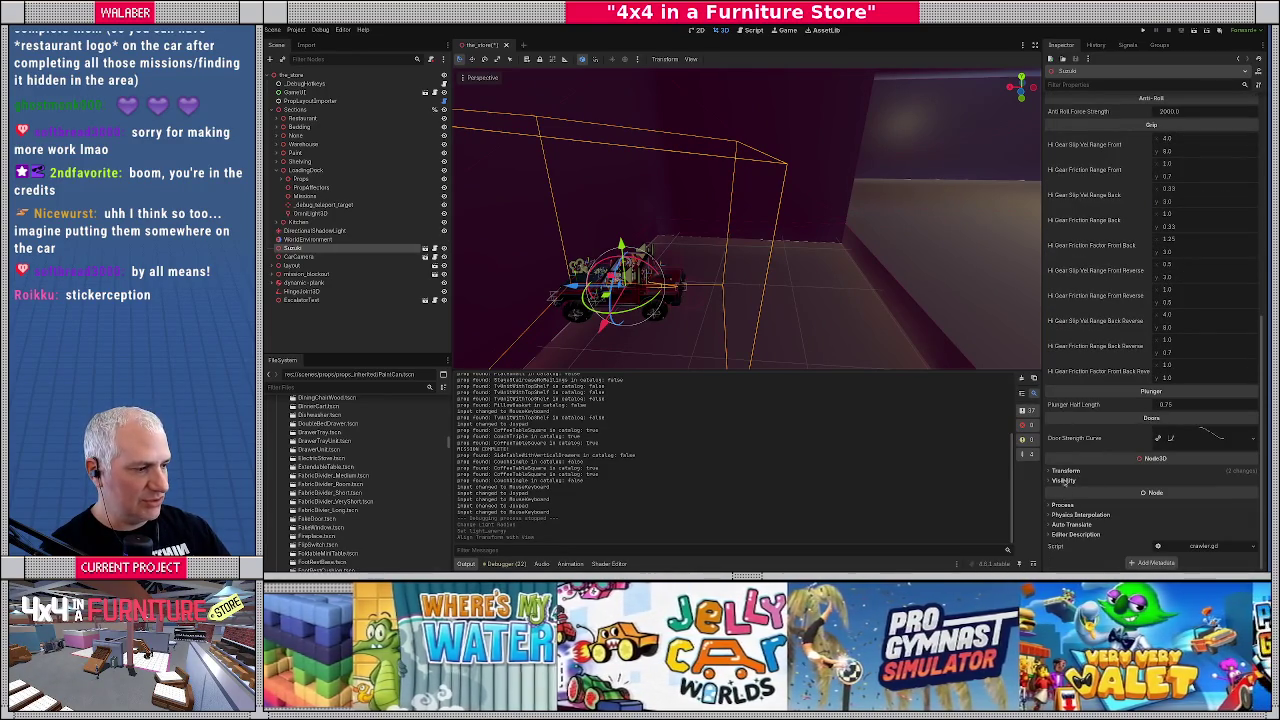
left_click(1089, 469)
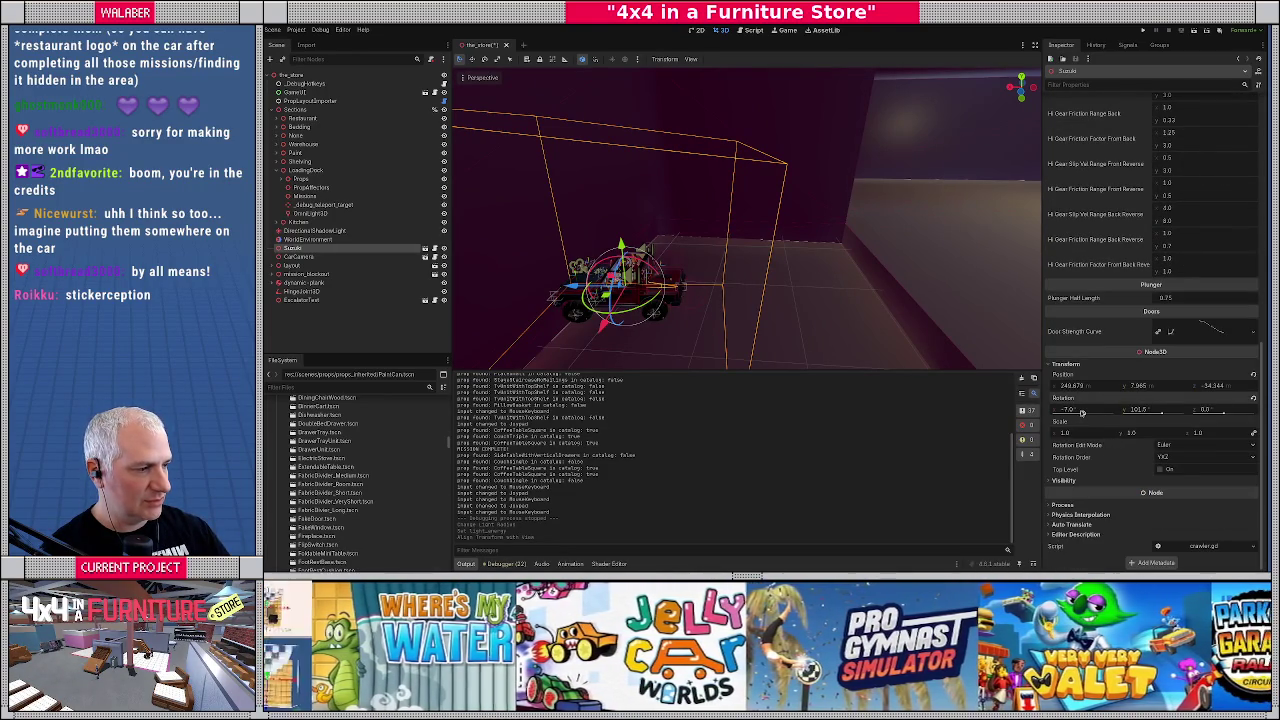
Level the Suzuki at X rotation 0, turn it to about -72.6° Y, and nudge its position
left_click(1090, 412)
type("0")
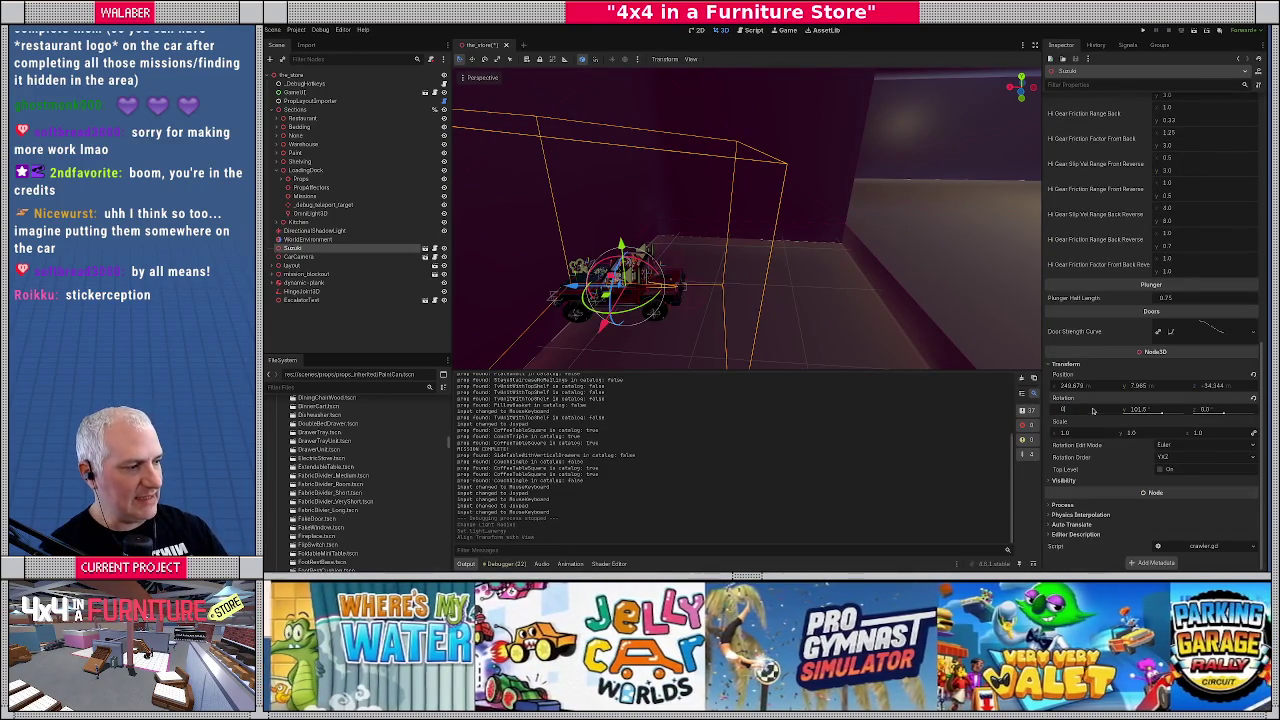
key("Return")
left_click_drag(1140, 410, 1070, 410)
left_click_drag(628, 282, 688, 286)
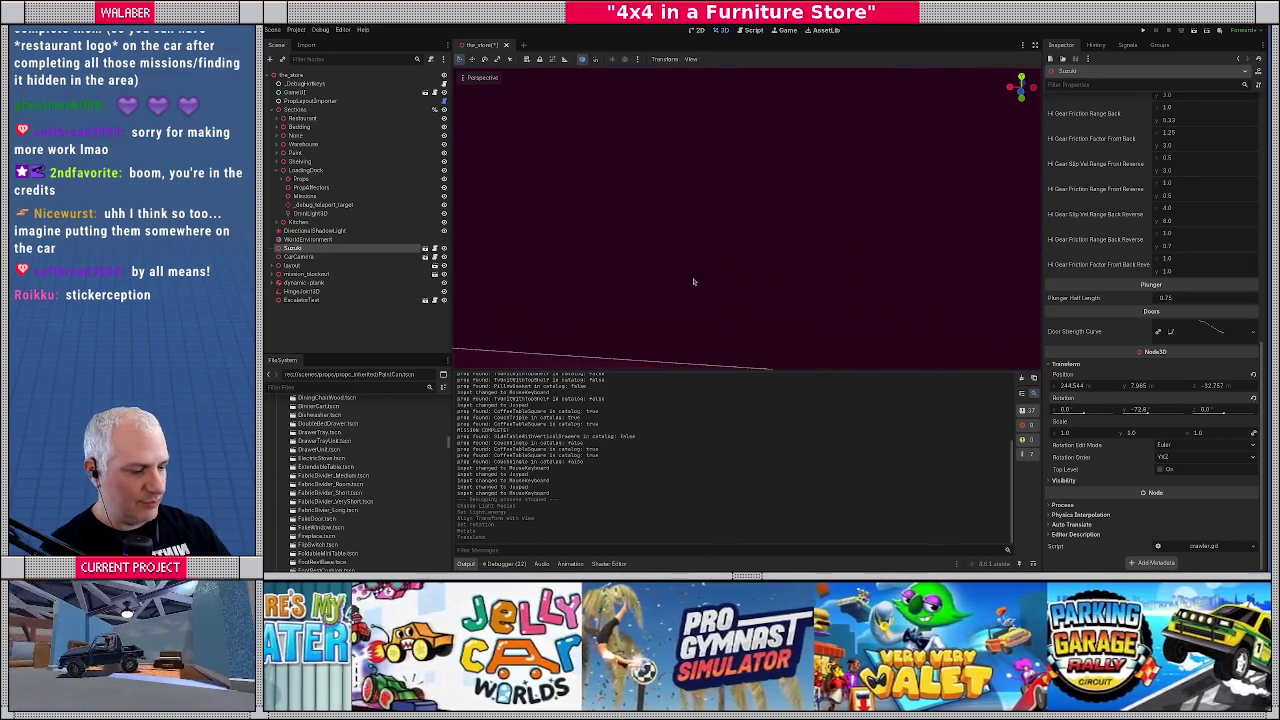
key("f")
mouse_move(725, 250)
left_mouse_down()
mouse_move(600, 258)
mouse_move(698, 162)
mouse_move(752, 158)
left_mouse_up()
left_click_drag(710, 208, 640, 228)
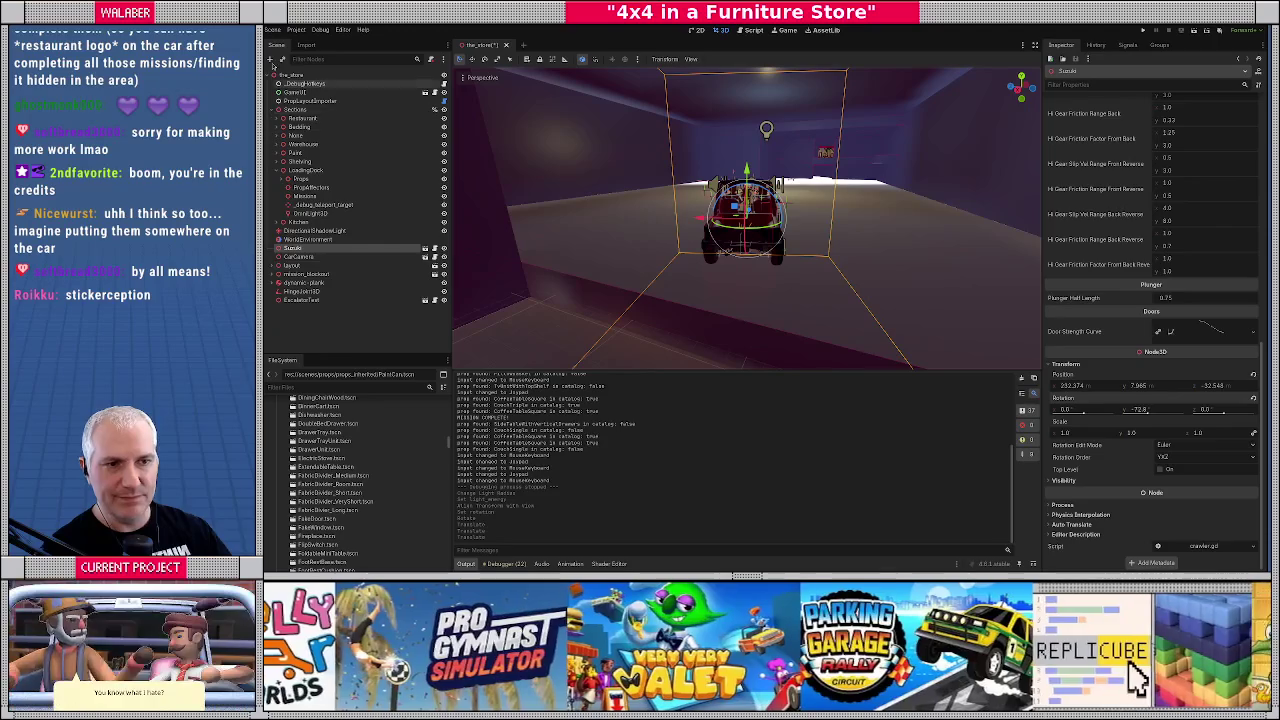
Add a Node3D child under the_store and name it Tutorial_Temp
left_click(278, 110)
left_click(290, 75)
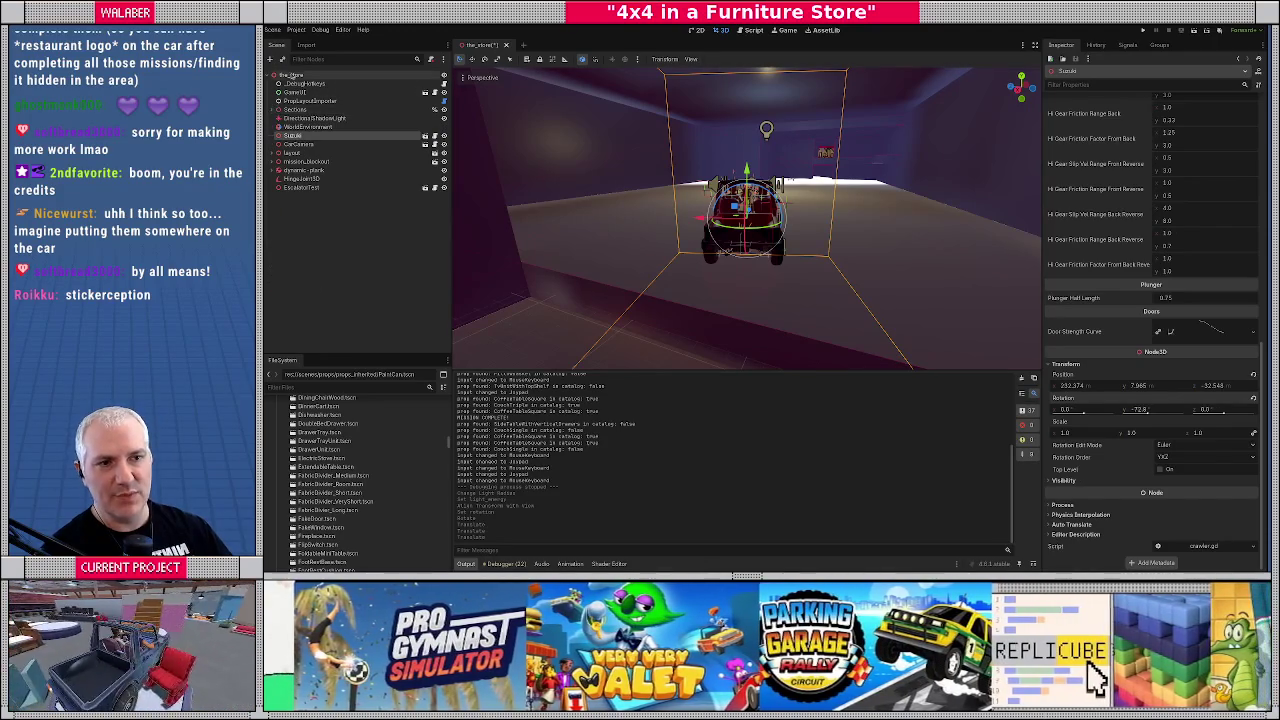
right_click(308, 76)
left_click(332, 86)
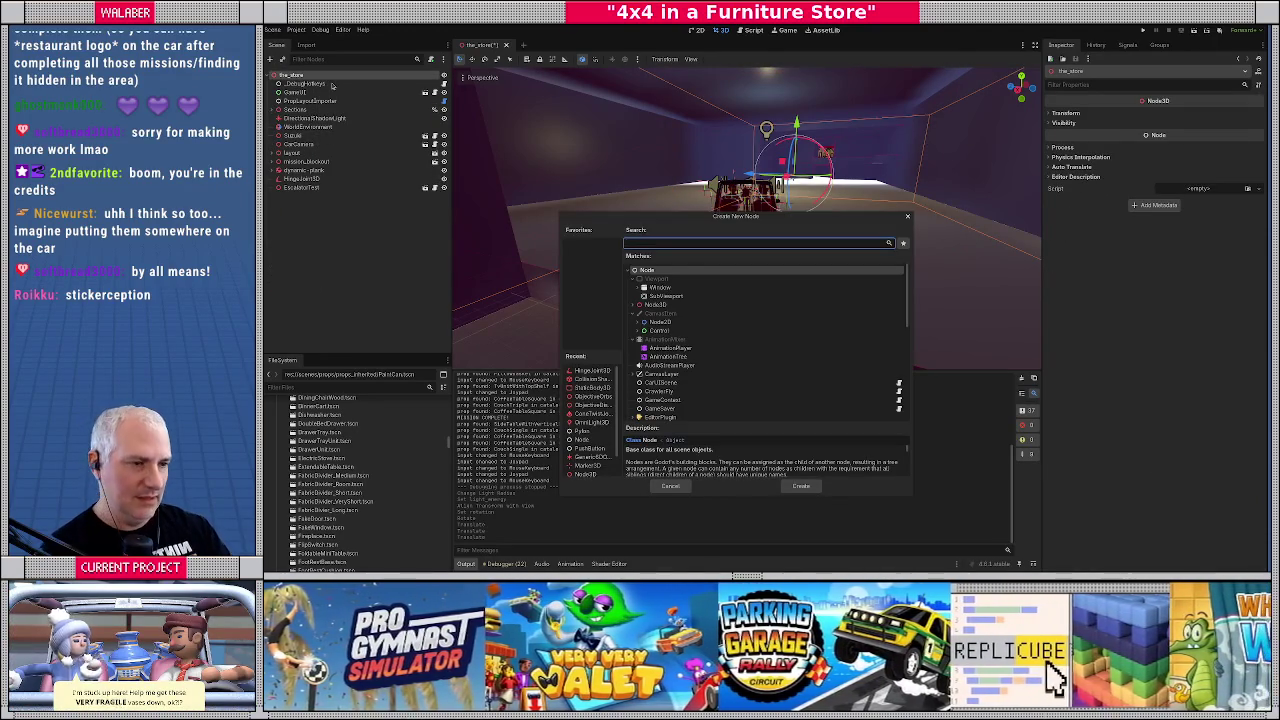
type("node3d")
key("Return")
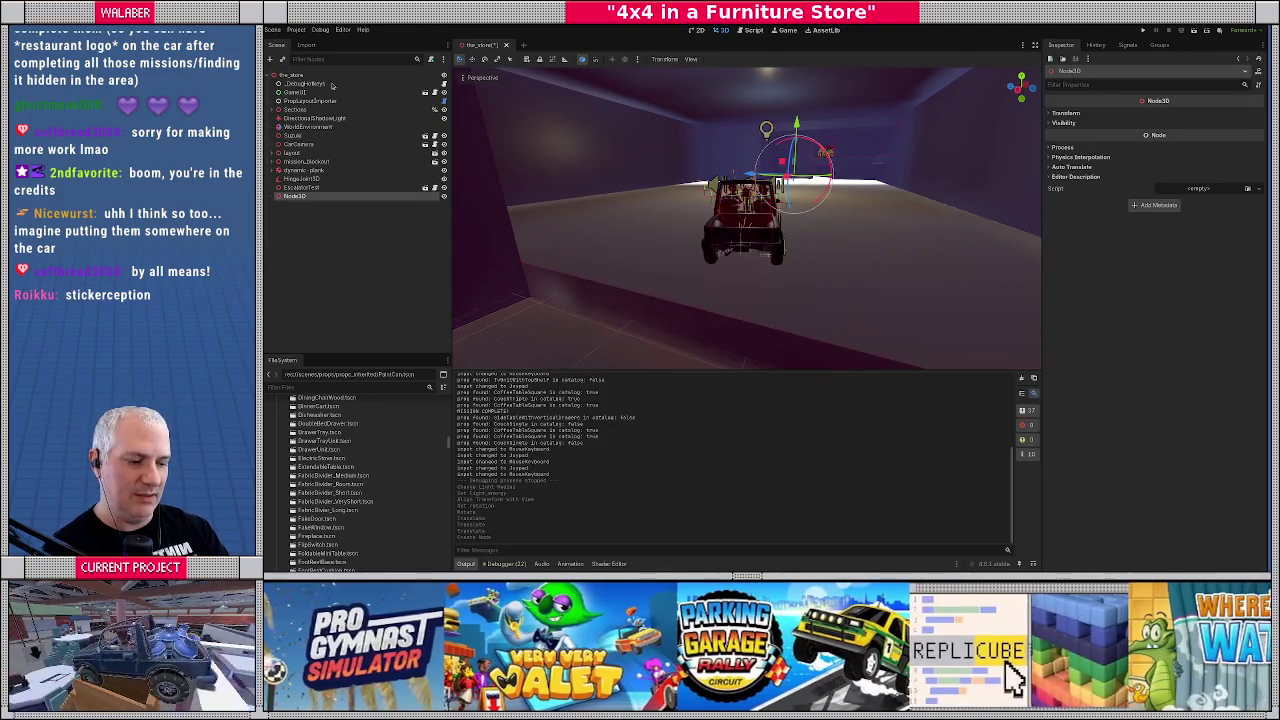
type("Tuto")
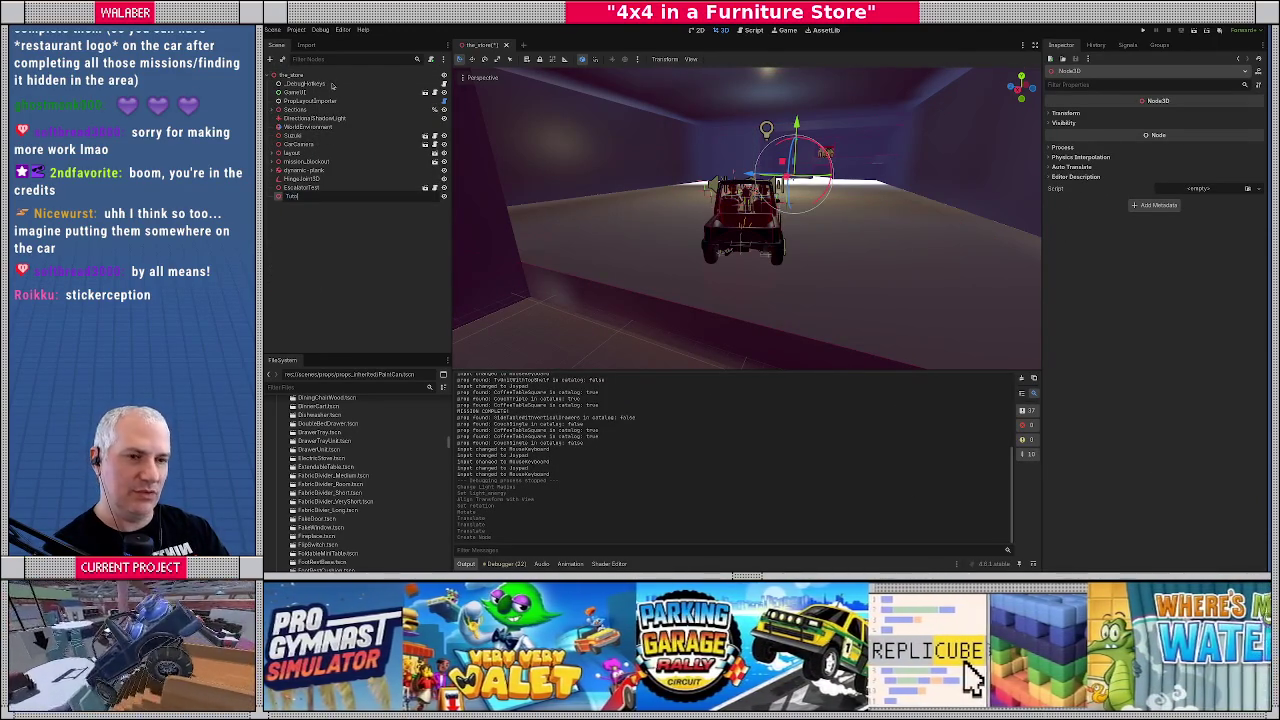
type("rial_Temp")
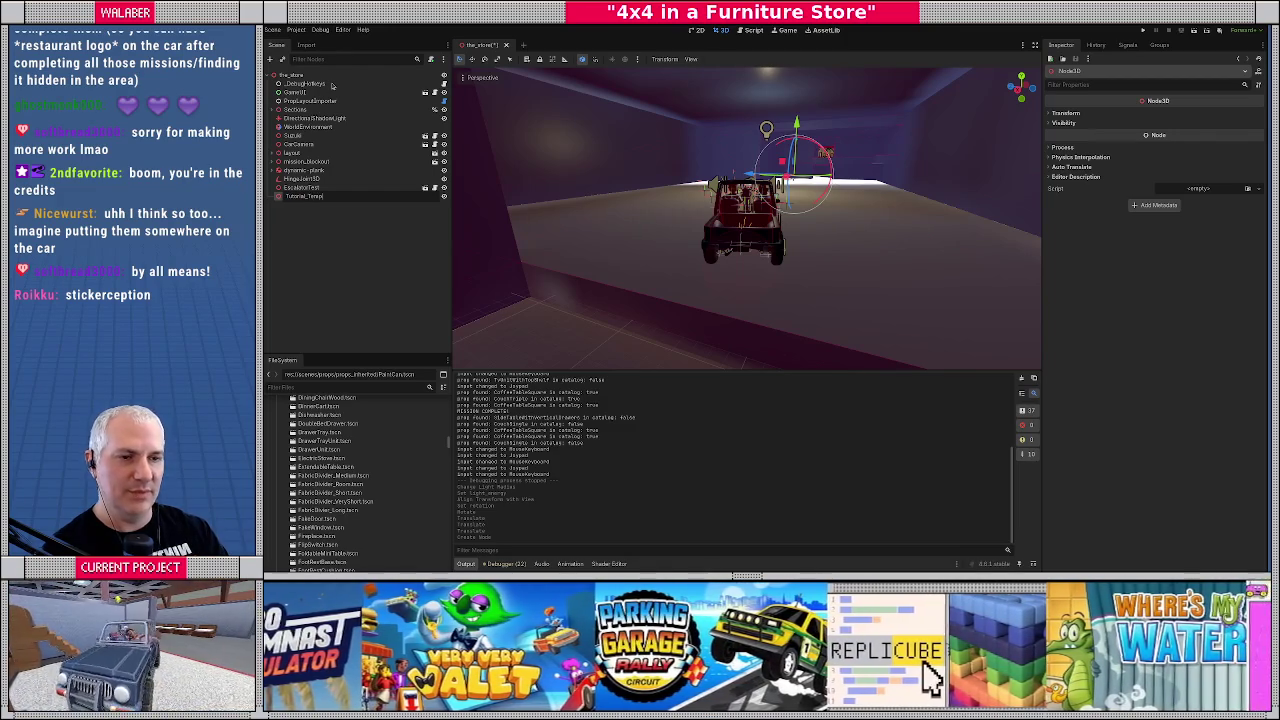
key("Return")
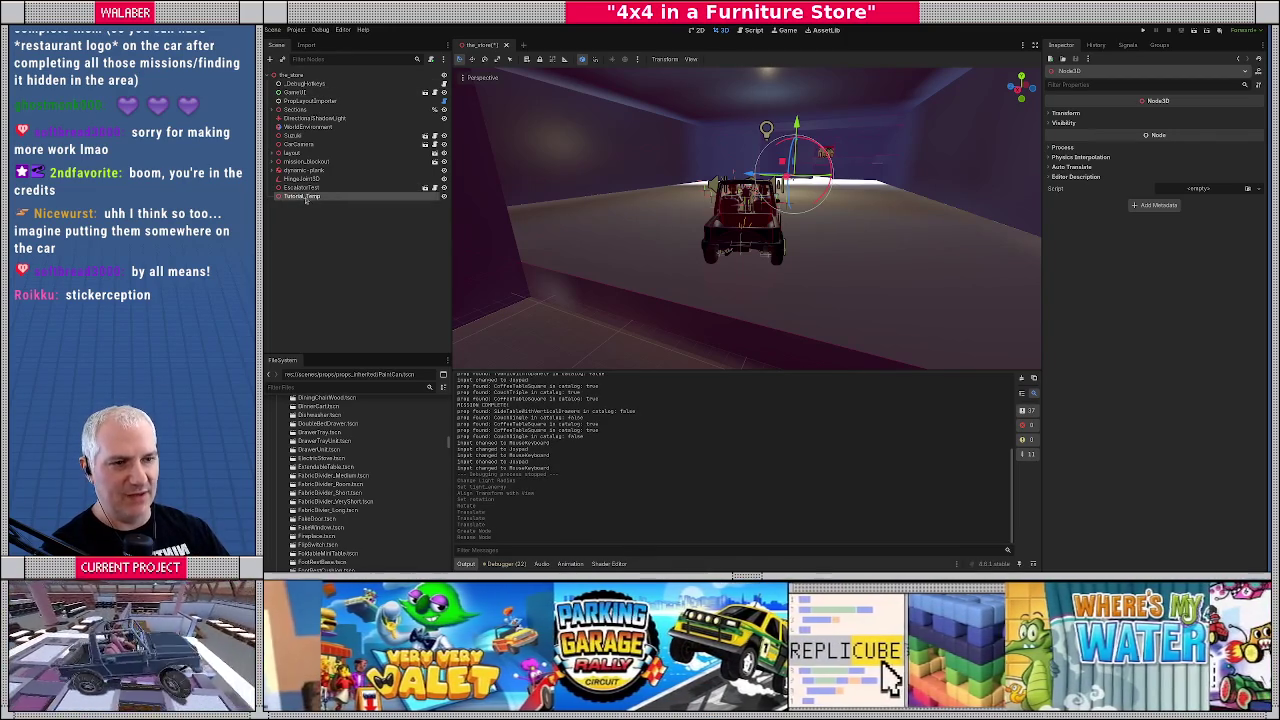
left_click(1065, 112)
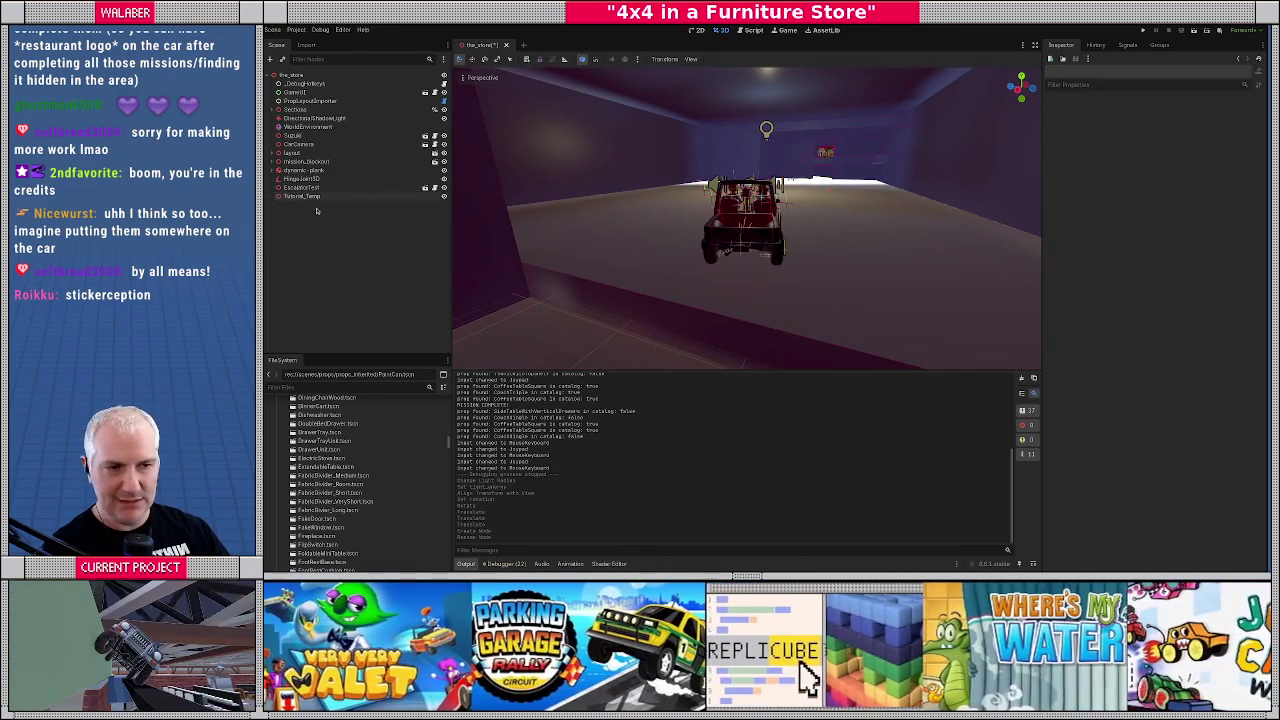
Filter the FileSystem dock by 'stair' to find the staircase assets
left_click(350, 388)
type("stairs")
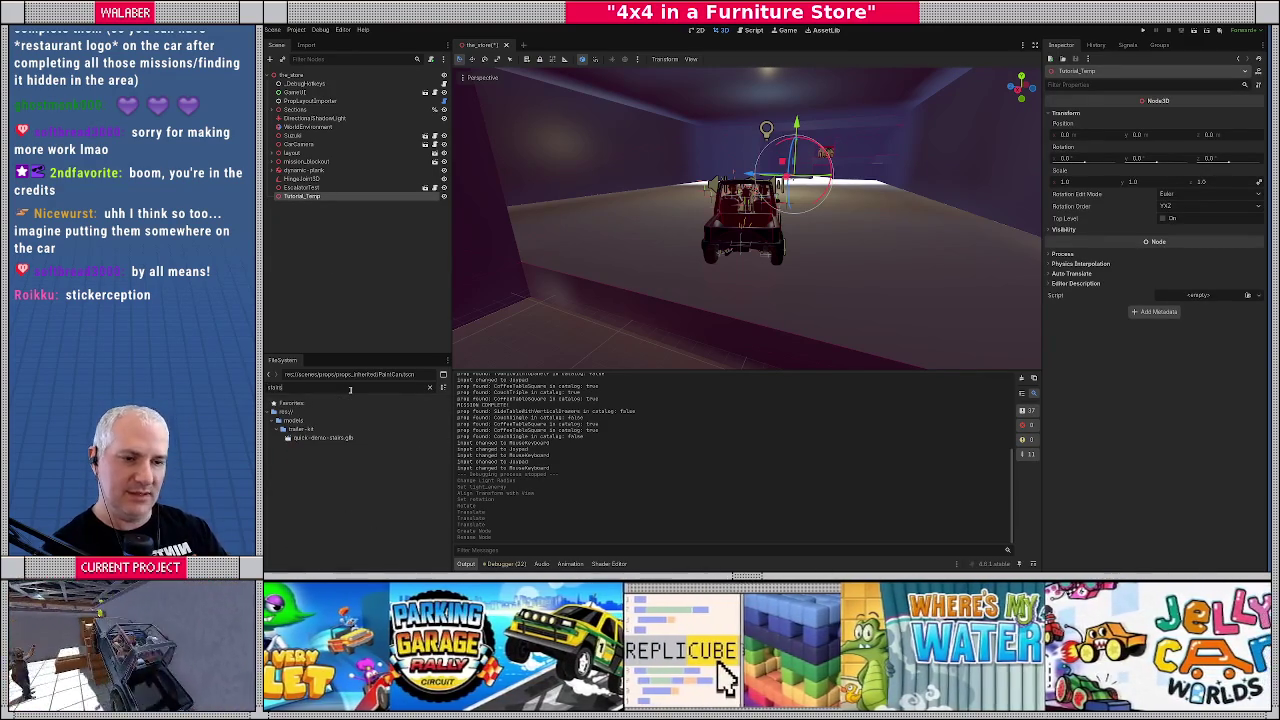
double_click(350, 388)
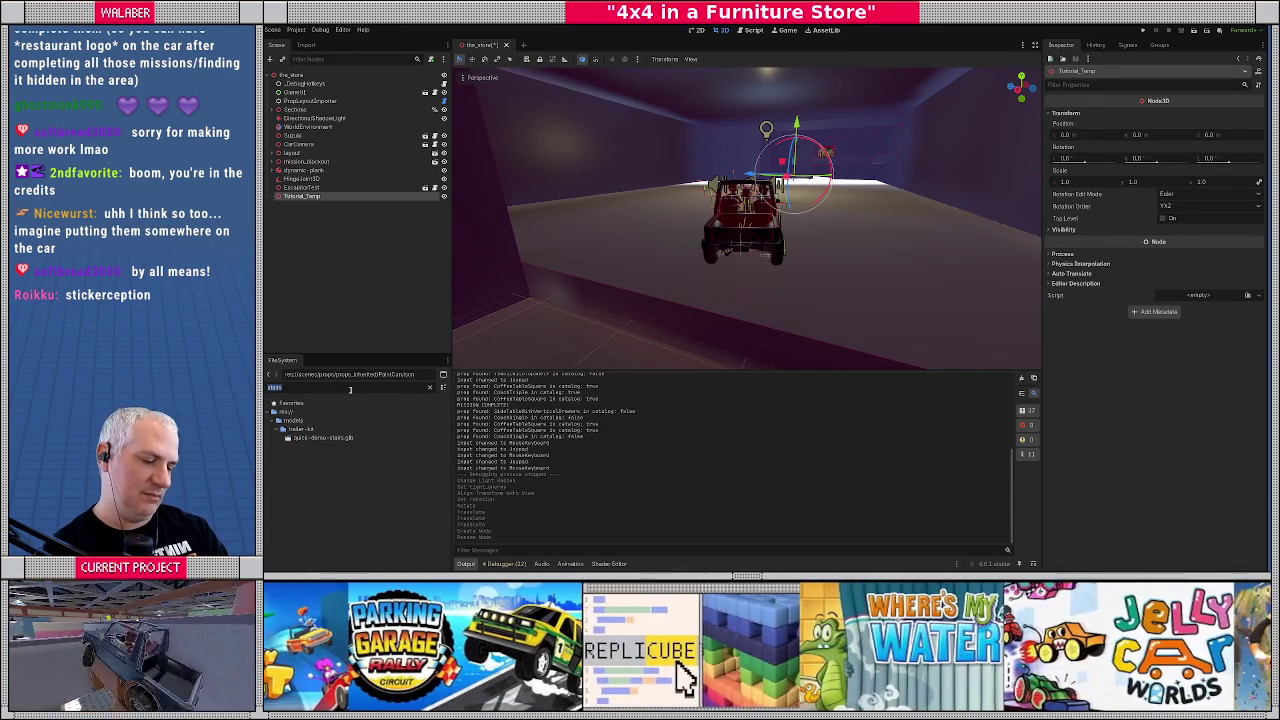
type("stair")
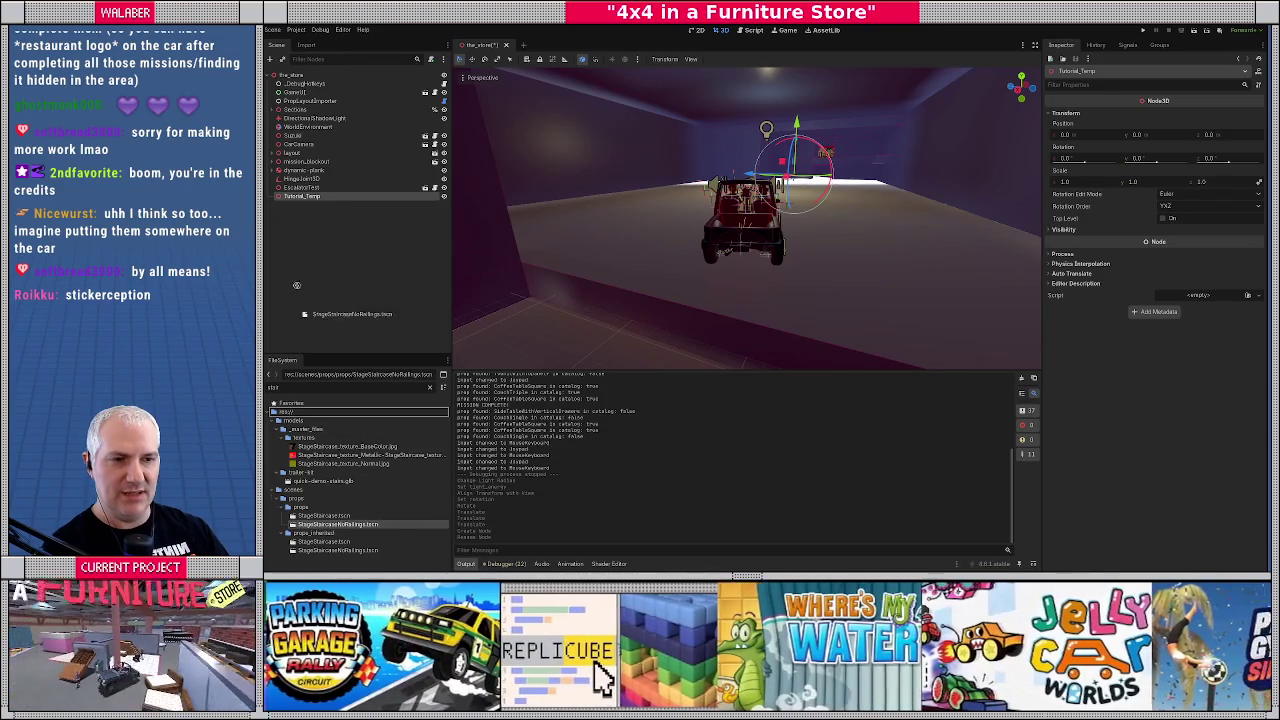
left_click_drag(330, 525, 305, 197)
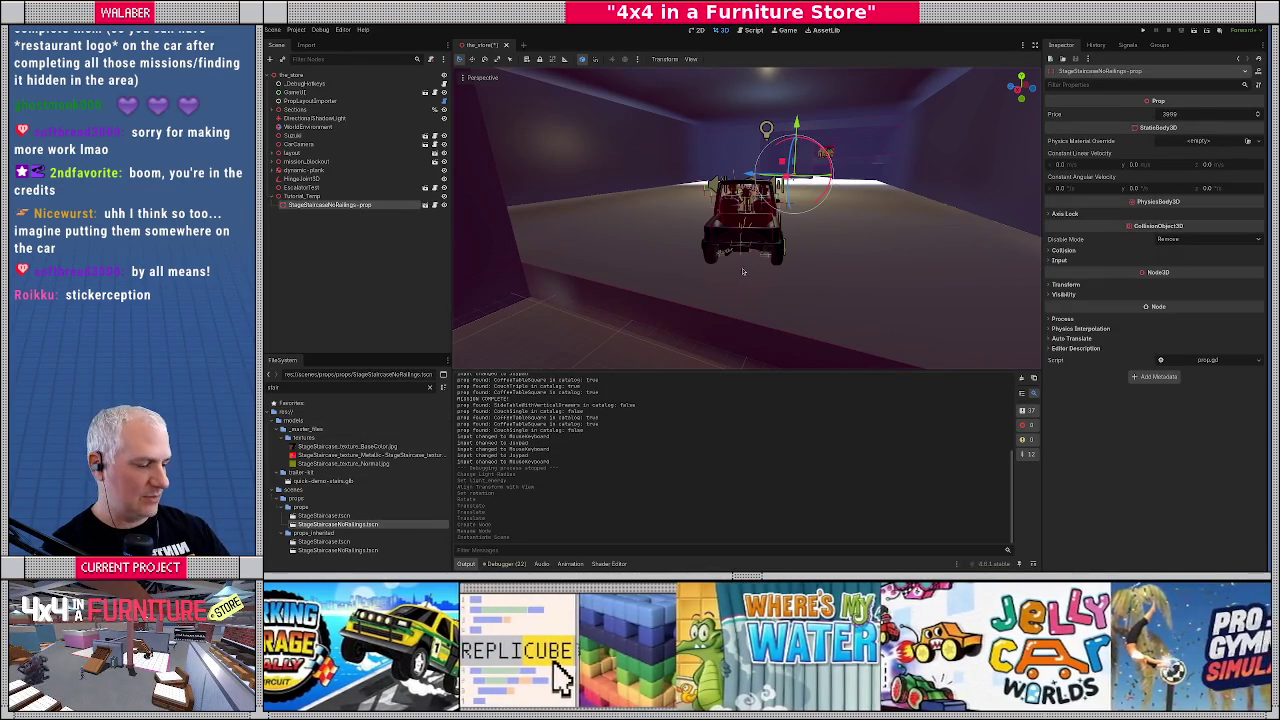
key("KP_7")
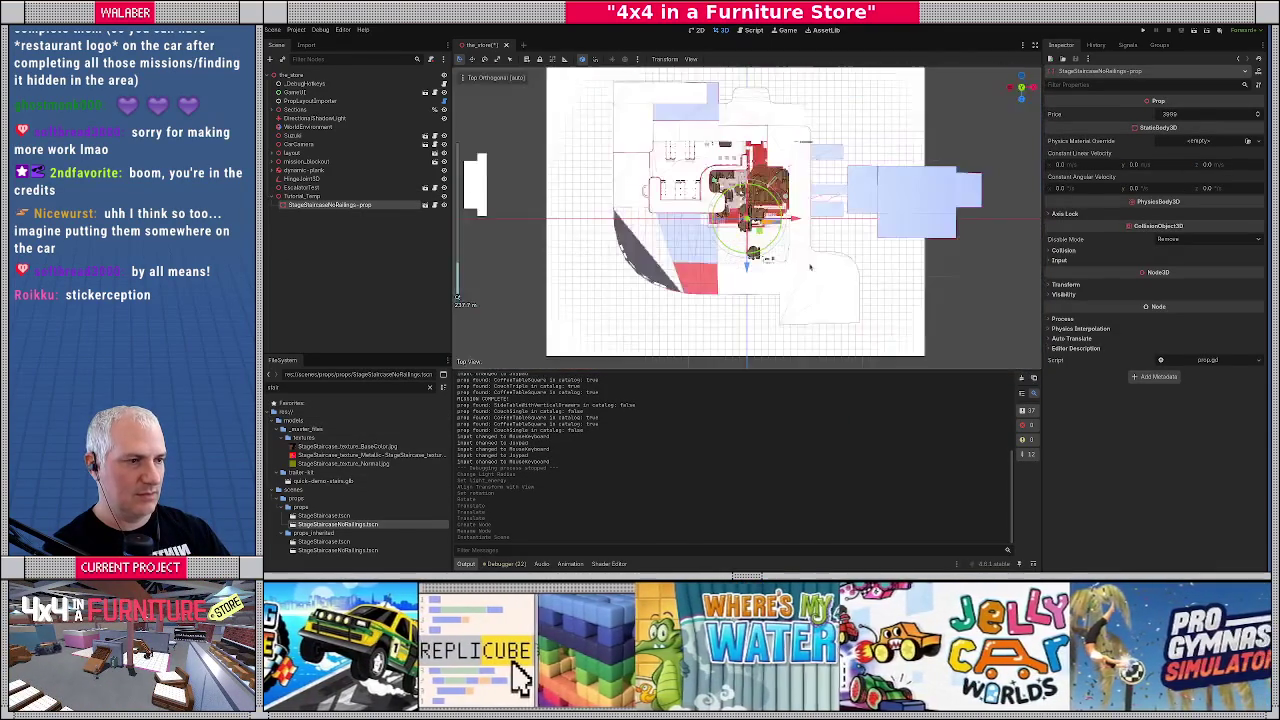
left_click_drag(752, 218, 968, 200)
key("f")
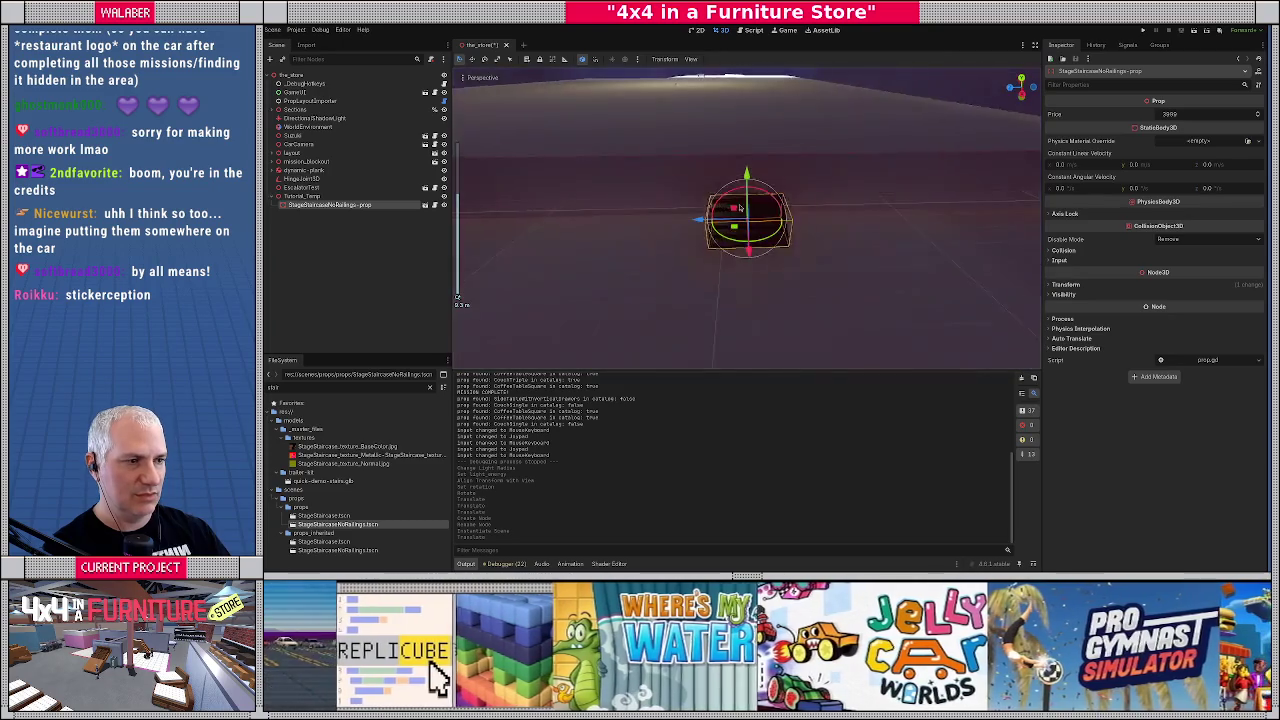
mouse_move(740, 208)
left_mouse_down()
mouse_move(705, 194)
mouse_move(675, 235)
mouse_move(740, 216)
mouse_move(805, 226)
mouse_move(758, 242)
mouse_move(737, 197)
mouse_move(708, 209)
left_mouse_up()
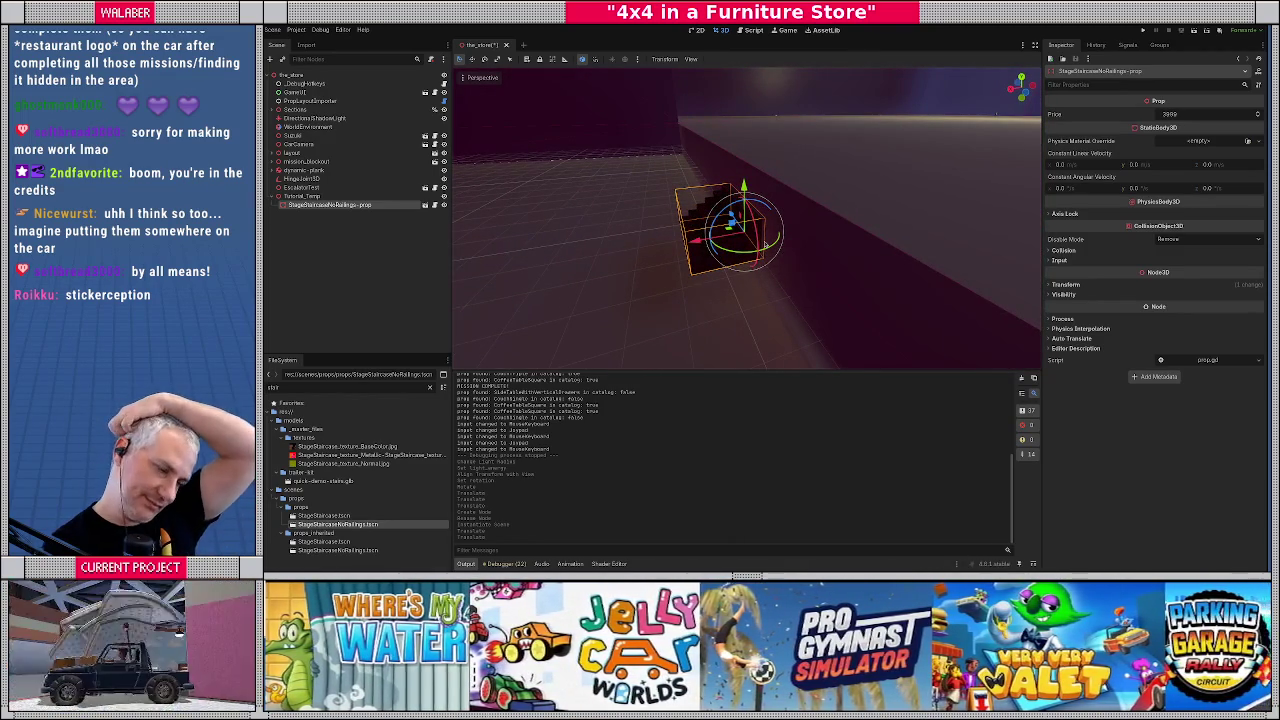
left_click(418, 233)
left_click(326, 204)
key("Delete")
Confirm deletion of the staircase prop
key("Return")
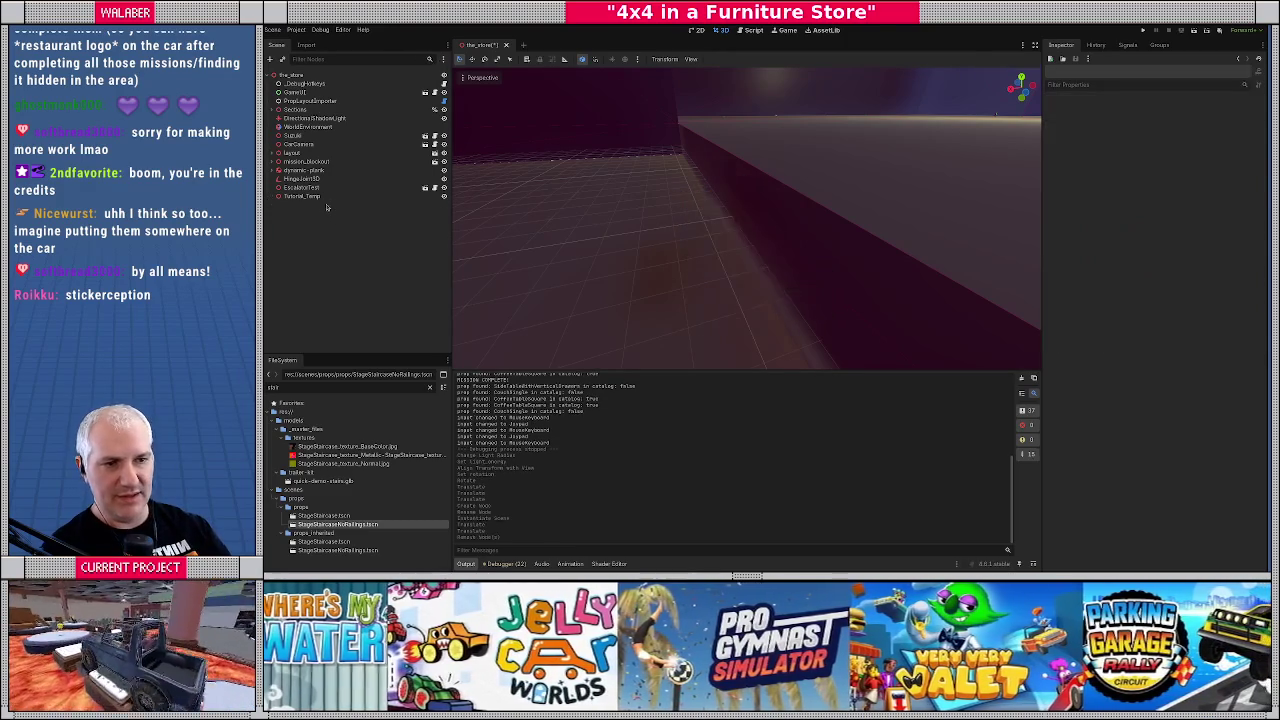
scroll(698, 242, "up", 3)
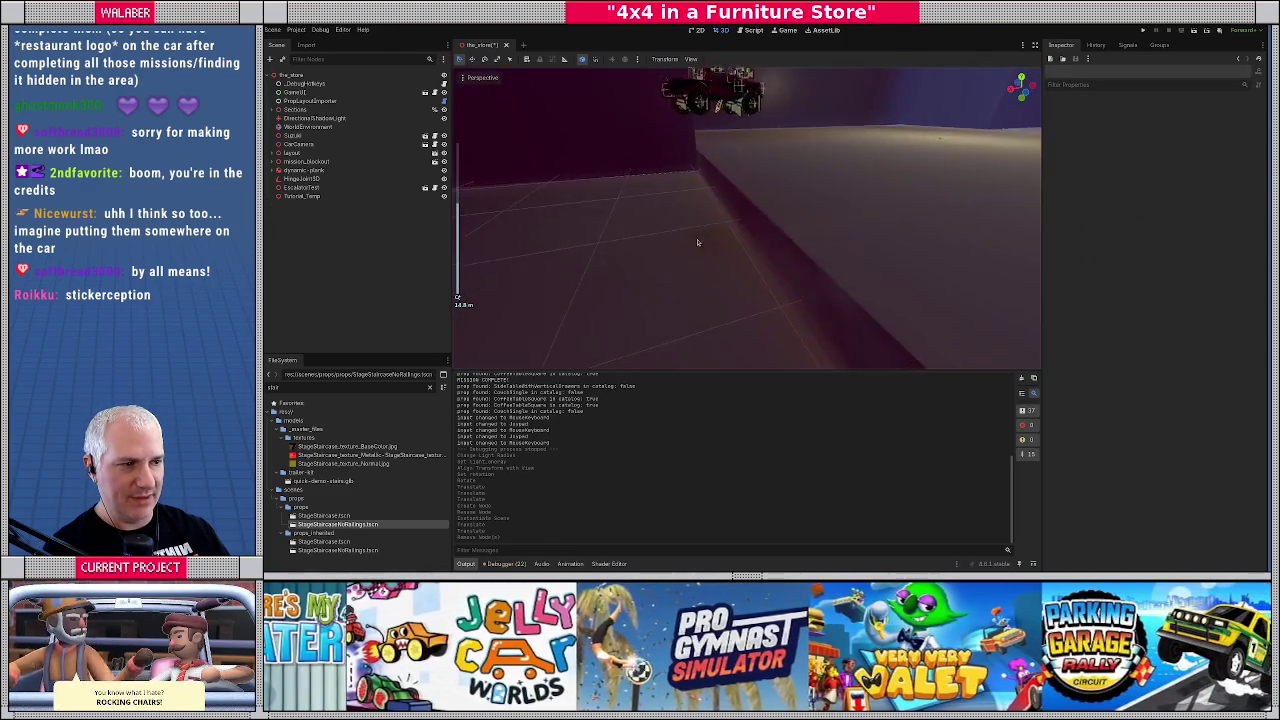
scroll(698, 242, "up", 2)
Drag the Suzuki to a new spot and lower it about 0.2 units on Y
left_click(712, 150)
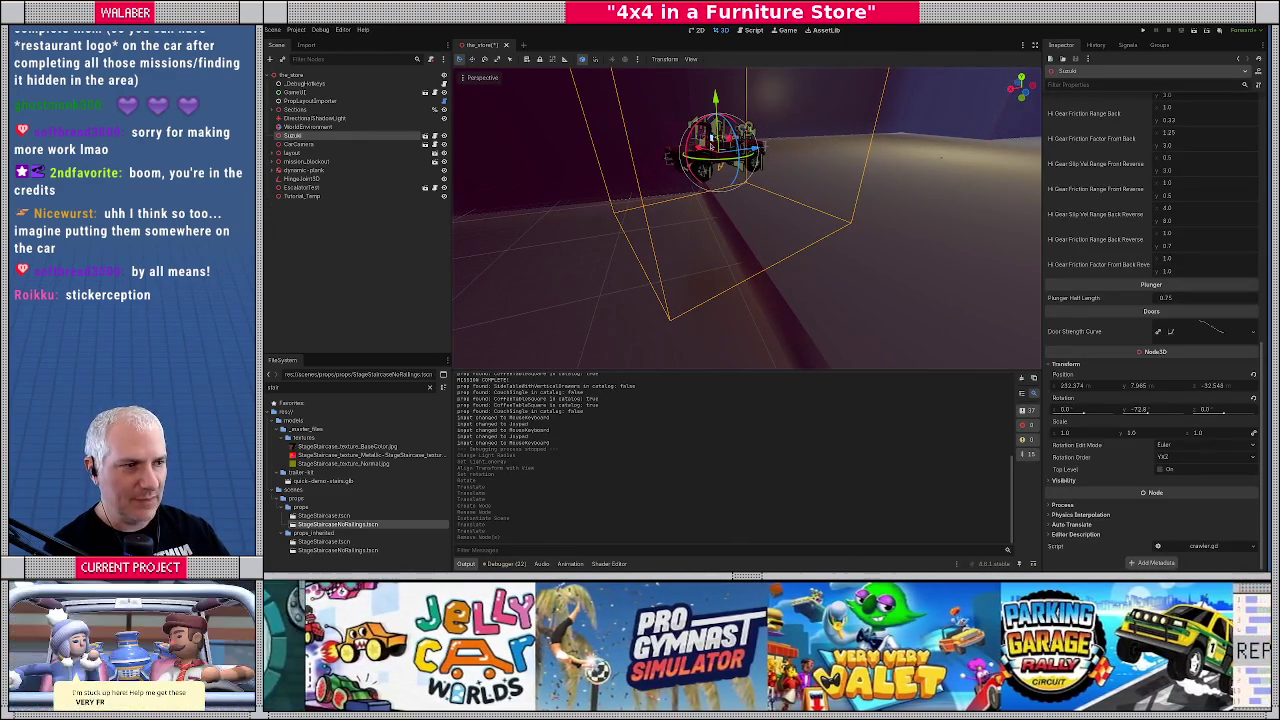
mouse_move(712, 150)
left_mouse_down()
mouse_move(771, 171)
mouse_move(786, 214)
mouse_move(800, 195)
left_mouse_up()
key("KP_3")
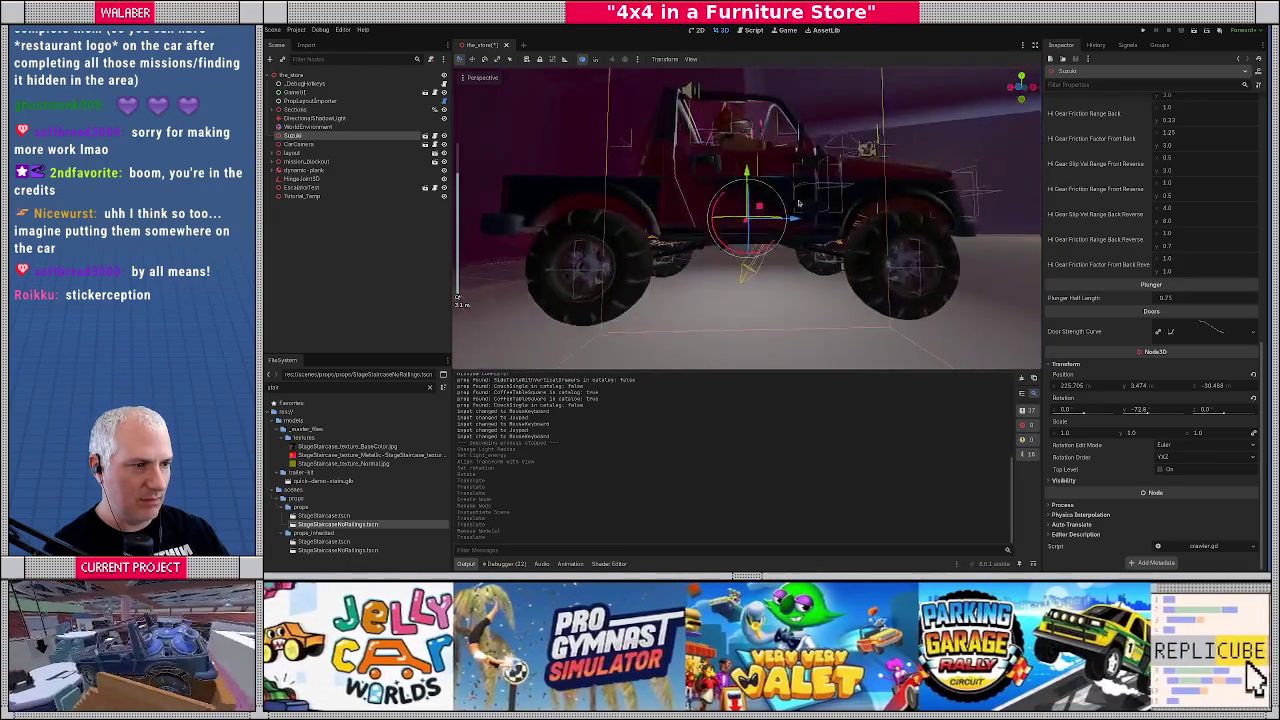
scroll(747, 218, "down", 2)
key("g")
key("y")
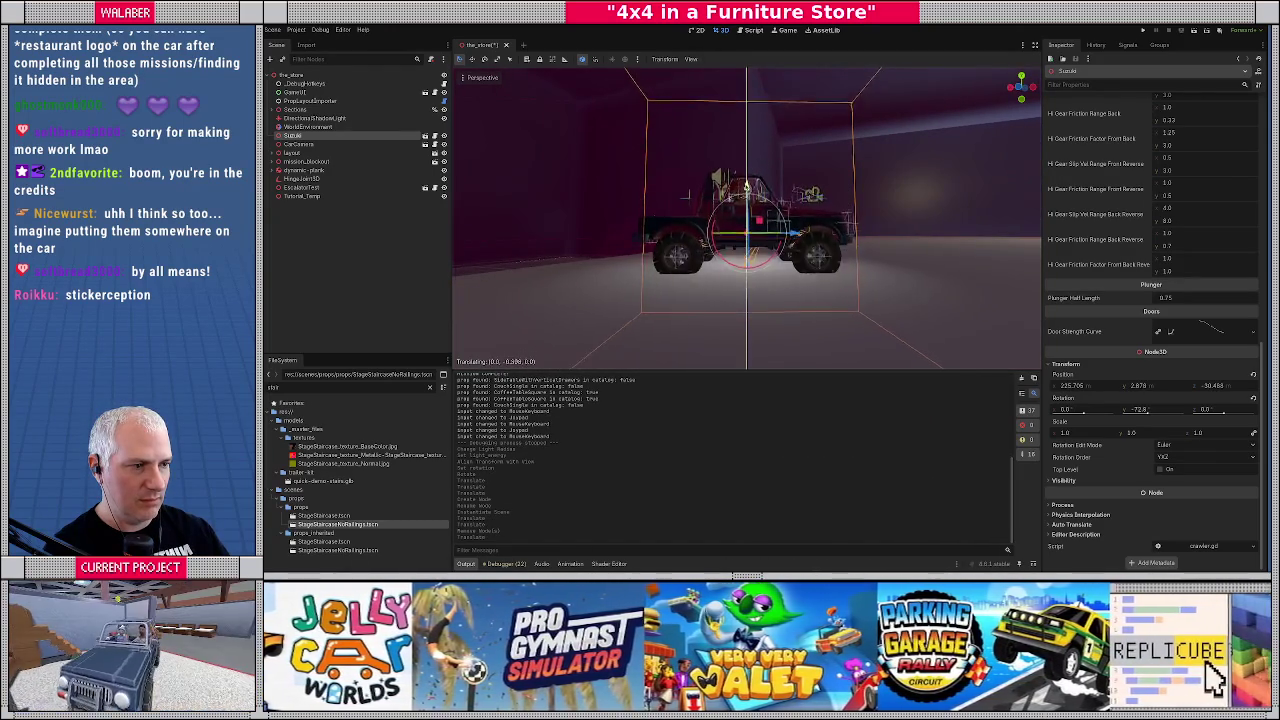
key("Return")
mouse_move(800, 200)
left_mouse_down()
mouse_move(993, 201)
mouse_move(881, 233)
mouse_move(730, 232)
mouse_move(880, 195)
mouse_move(750, 220)
mouse_move(748, 242)
mouse_move(758, 219)
mouse_move(718, 229)
left_mouse_up()
scroll(730, 232, "up", 2)
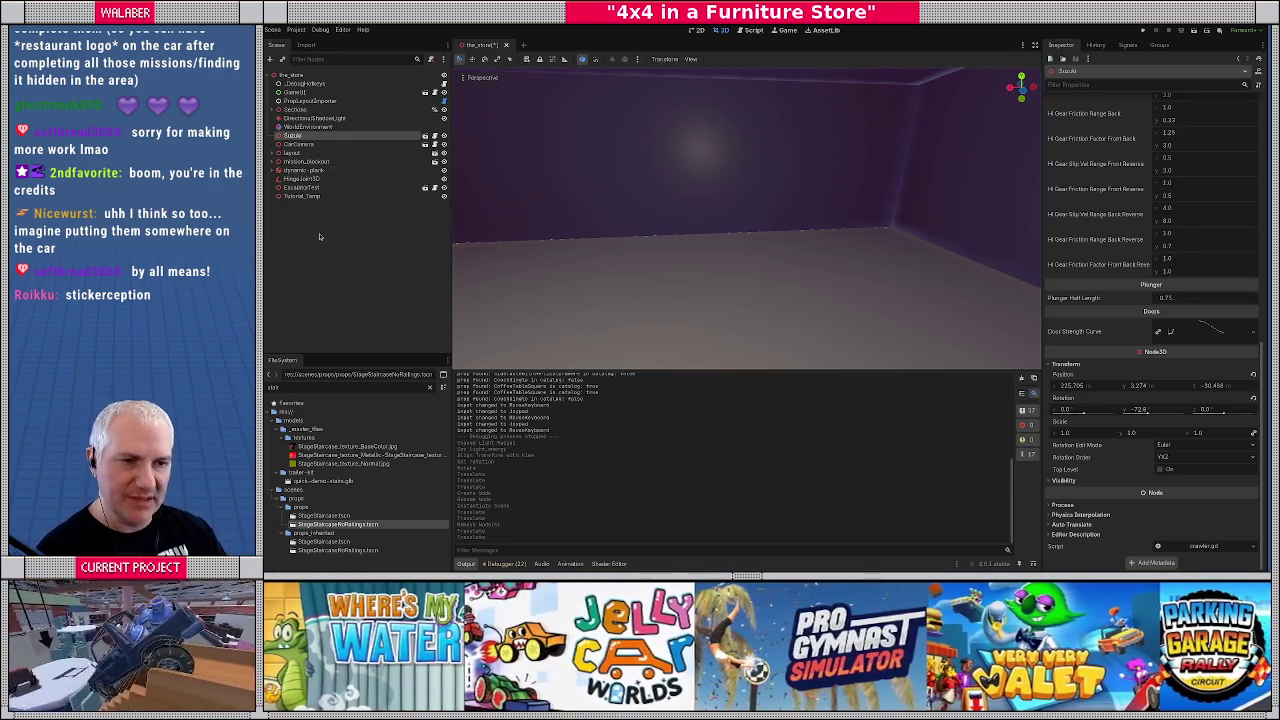
From top view, move Tutorial_Temp onto the pale blue area right of the store, to 186.0, 2.0, -17.0
left_click(302, 196)
key("KP_7")
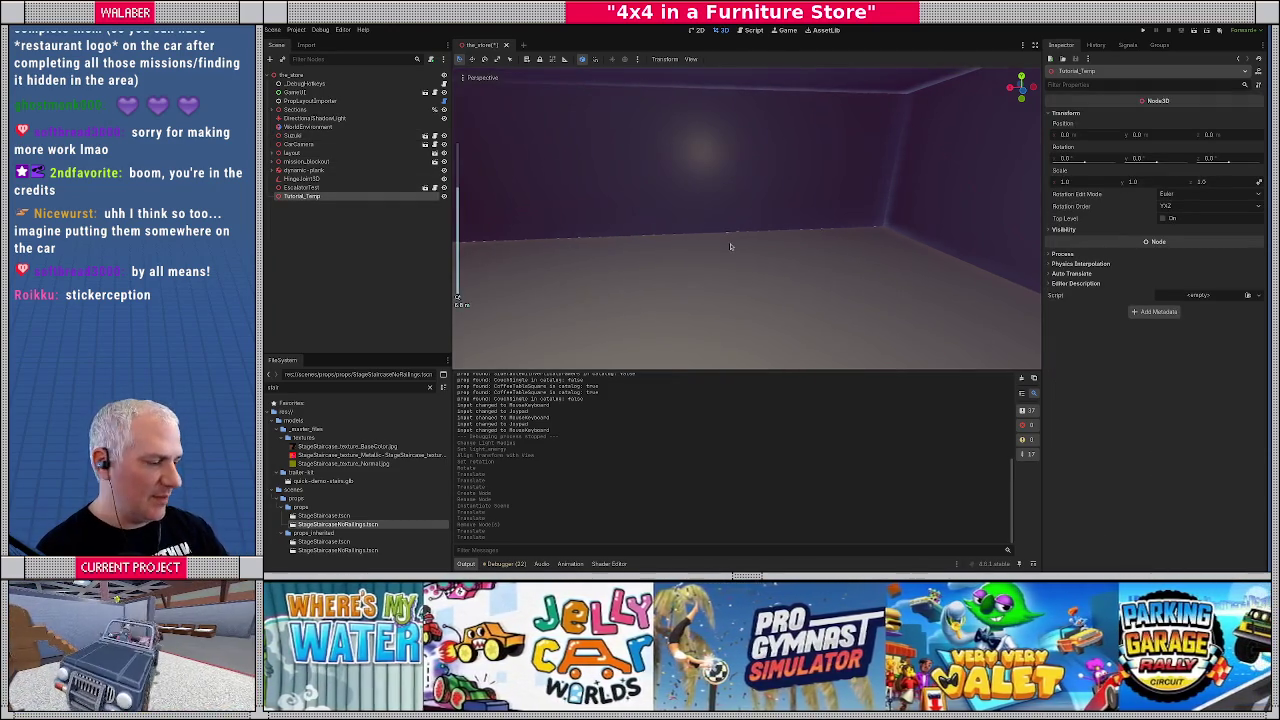
scroll(735, 244, "down", 5)
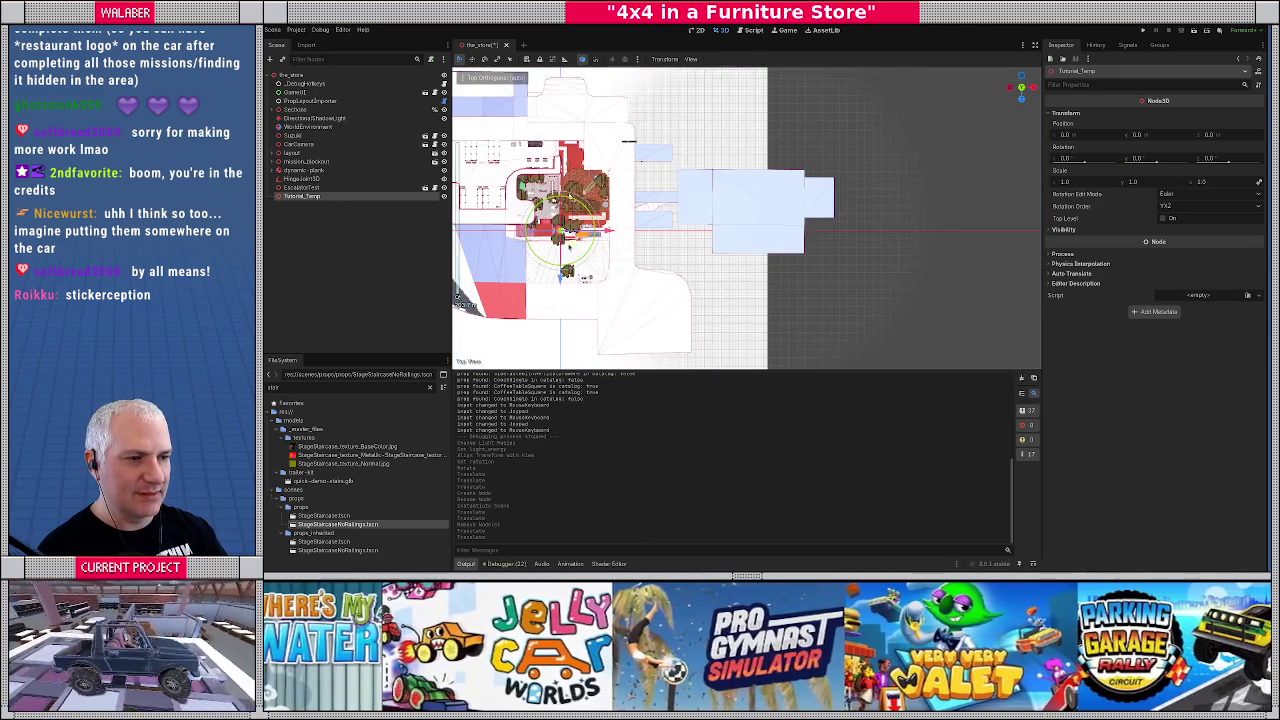
mouse_move(568, 247)
left_mouse_down()
mouse_move(775, 232)
mouse_move(457, 297)
mouse_move(709, 216)
mouse_move(768, 160)
mouse_move(698, 171)
mouse_move(700, 240)
left_mouse_up()
key("f")
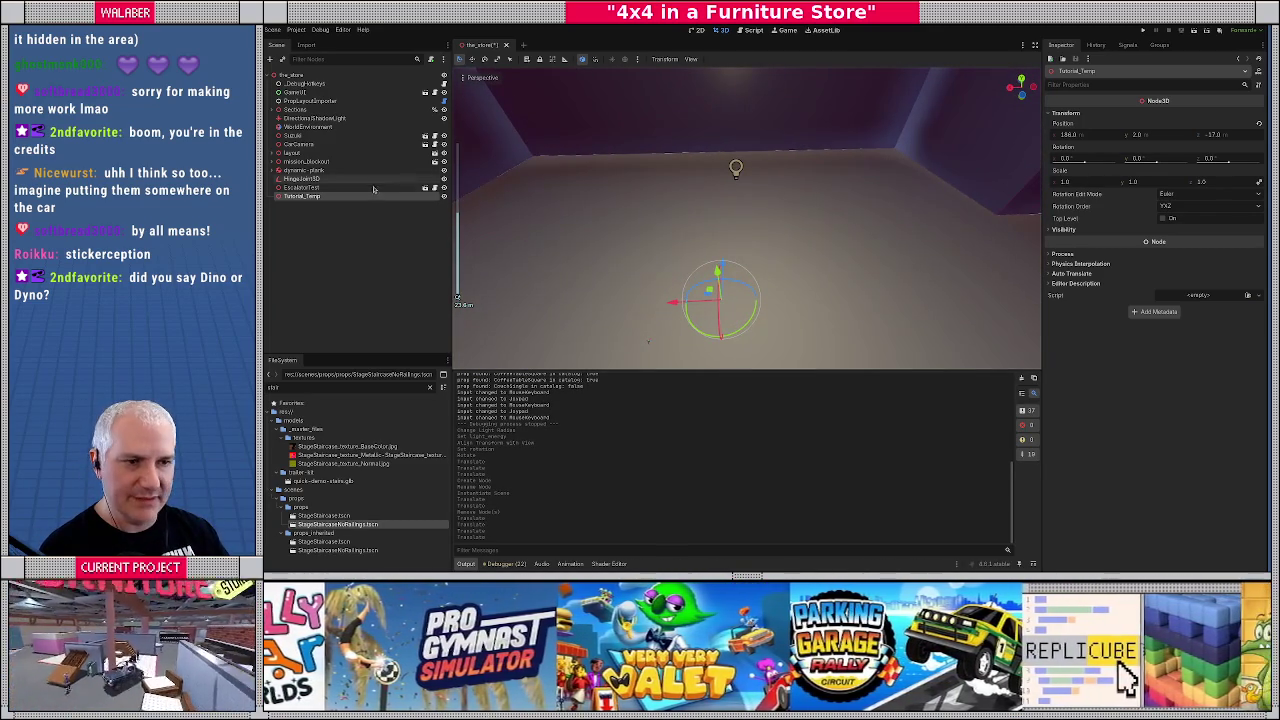
Add a Node3D child under Tutorial_Temp and name it TutorialMachine
right_click(352, 196)
left_click(374, 207)
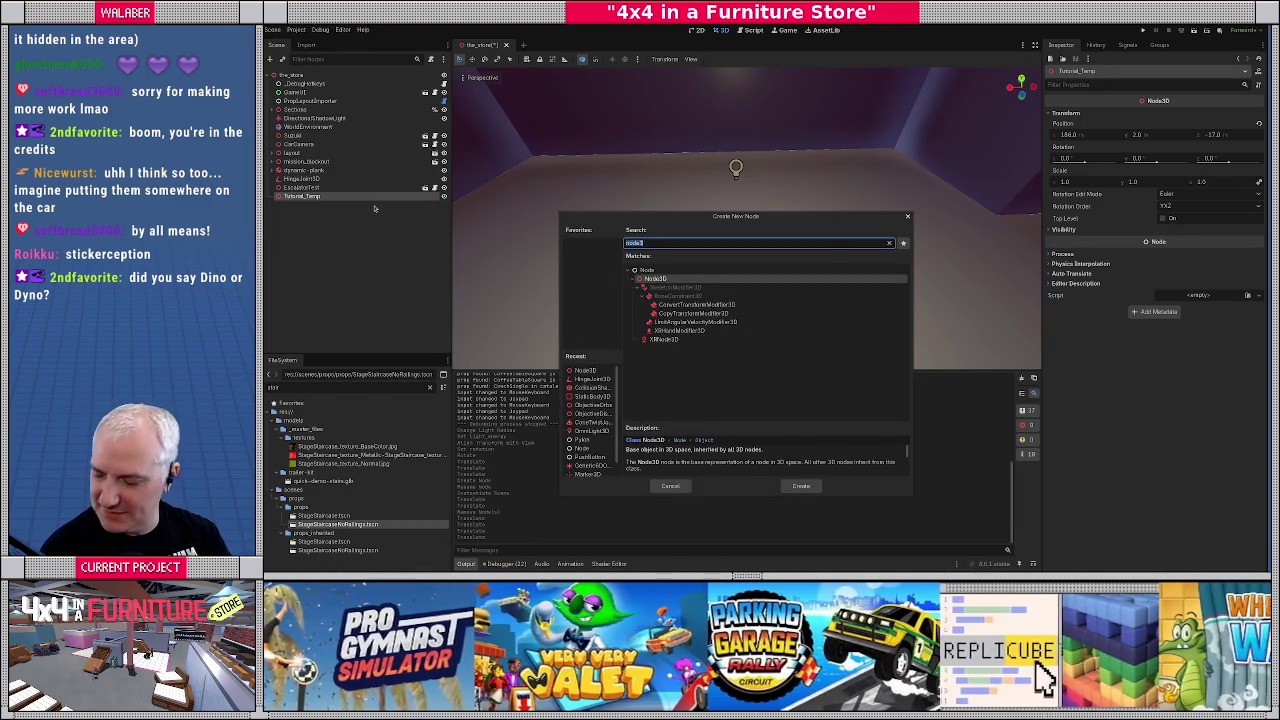
type("node2")
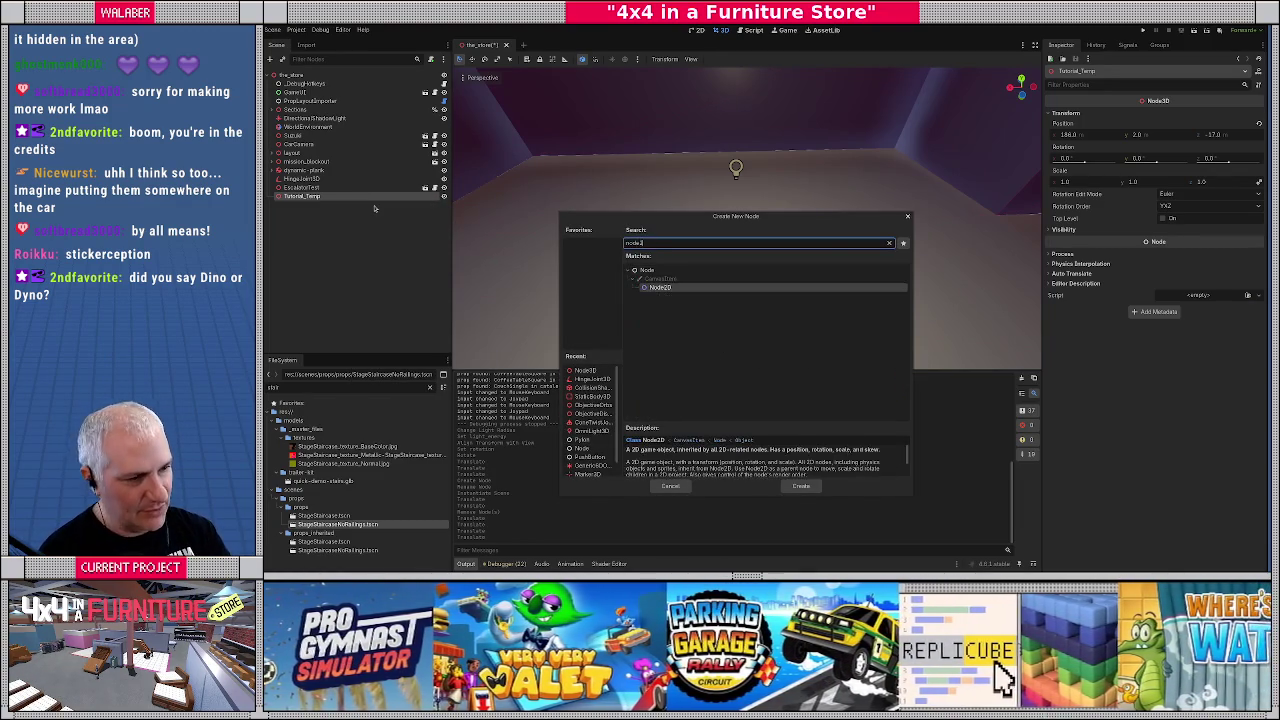
key("BackSpace")
type("3")
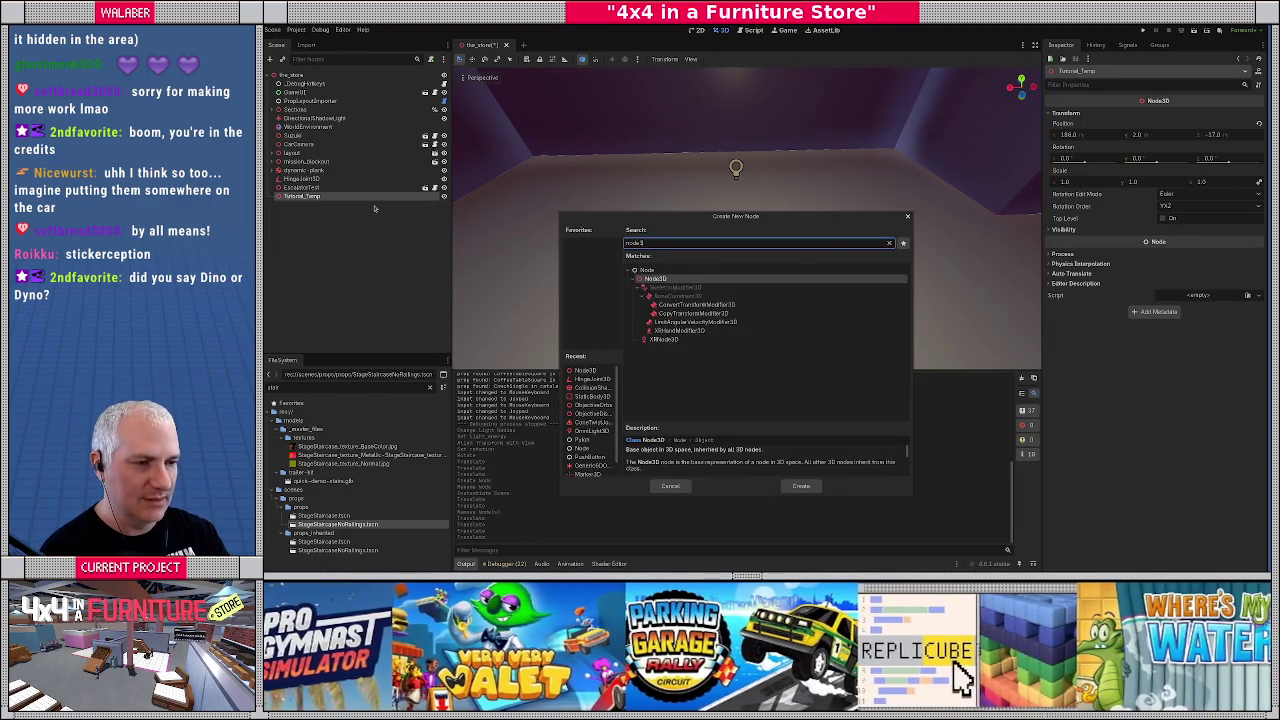
key("Return")
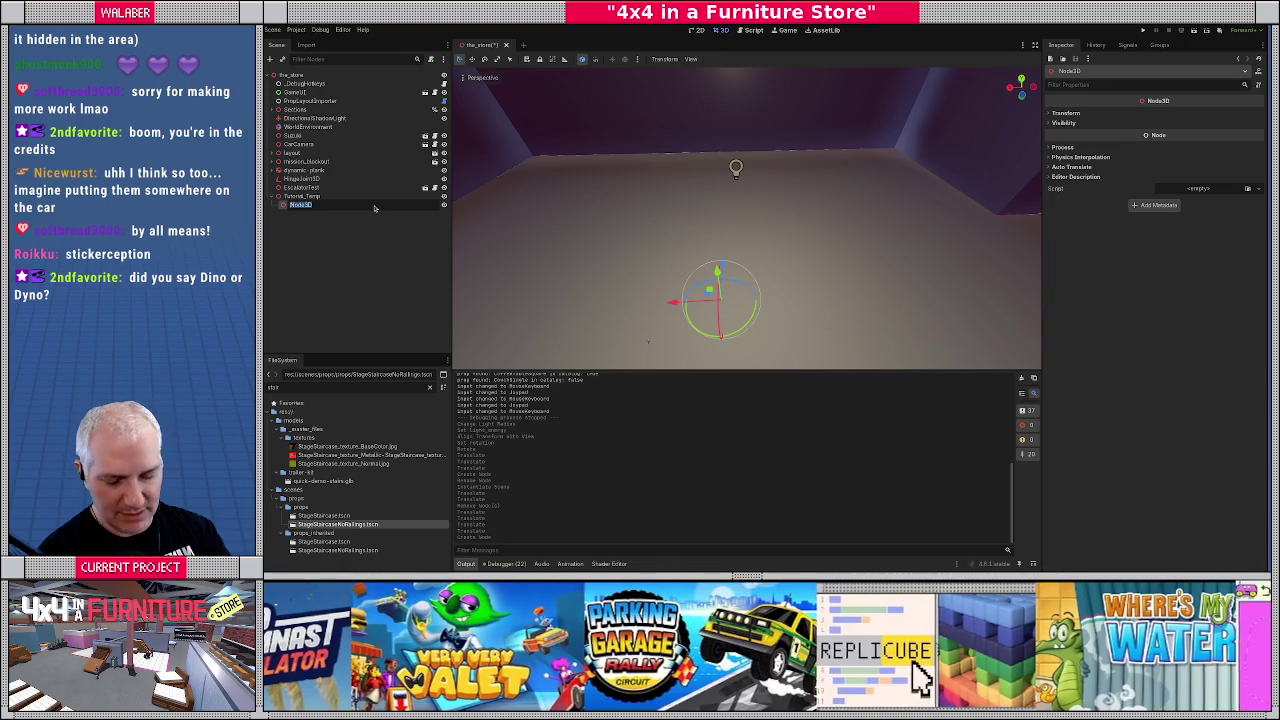
key("F2")
type("TutorialMachine")
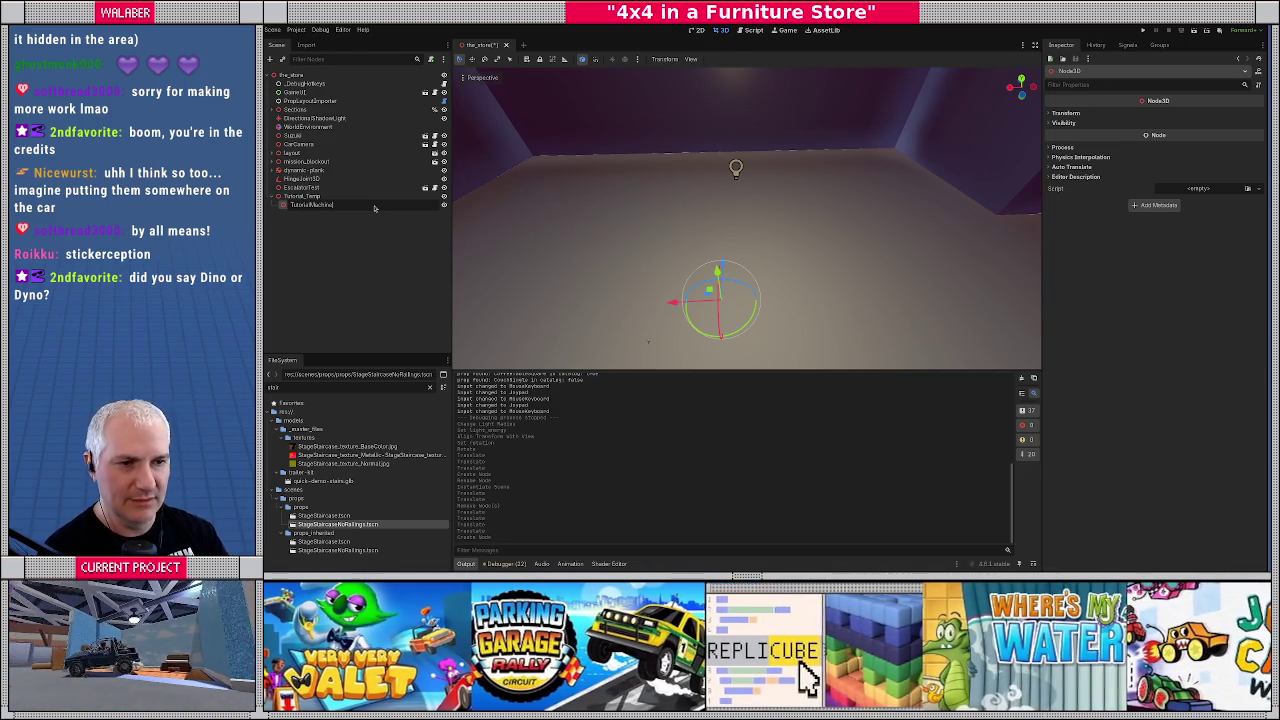
key("Return")
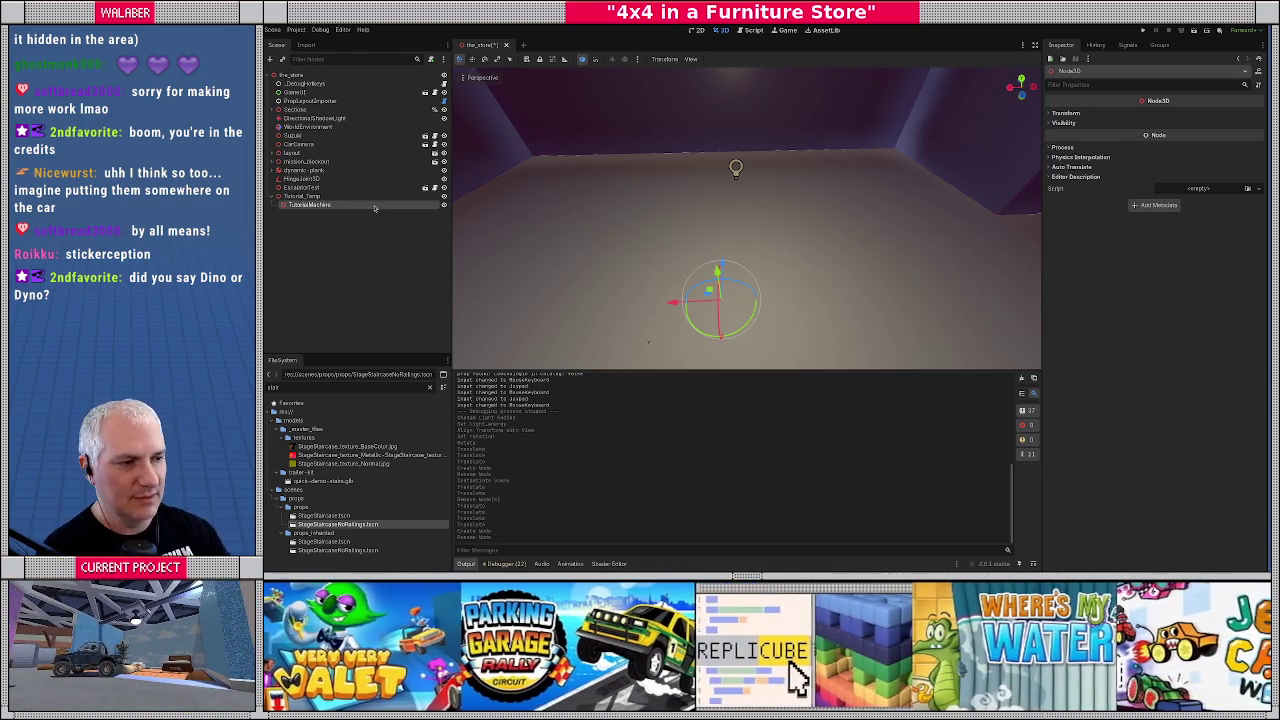
Raise TutorialMachine slightly above the floor and frame it in view
mouse_move(717, 268)
left_mouse_down()
mouse_move(705, 220)
mouse_move(691, 215)
mouse_move(710, 246)
mouse_move(573, 292)
mouse_move(680, 245)
left_mouse_up()
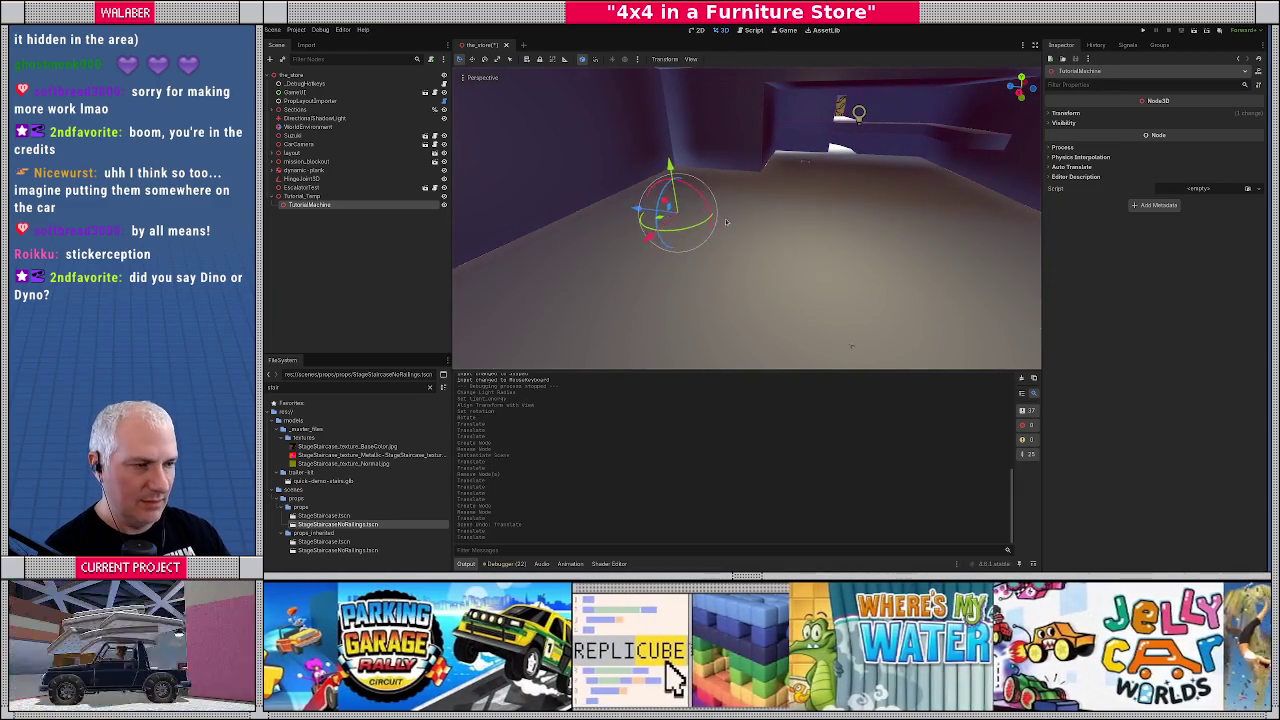
key("f")
left_click_drag(757, 227, 670, 235)
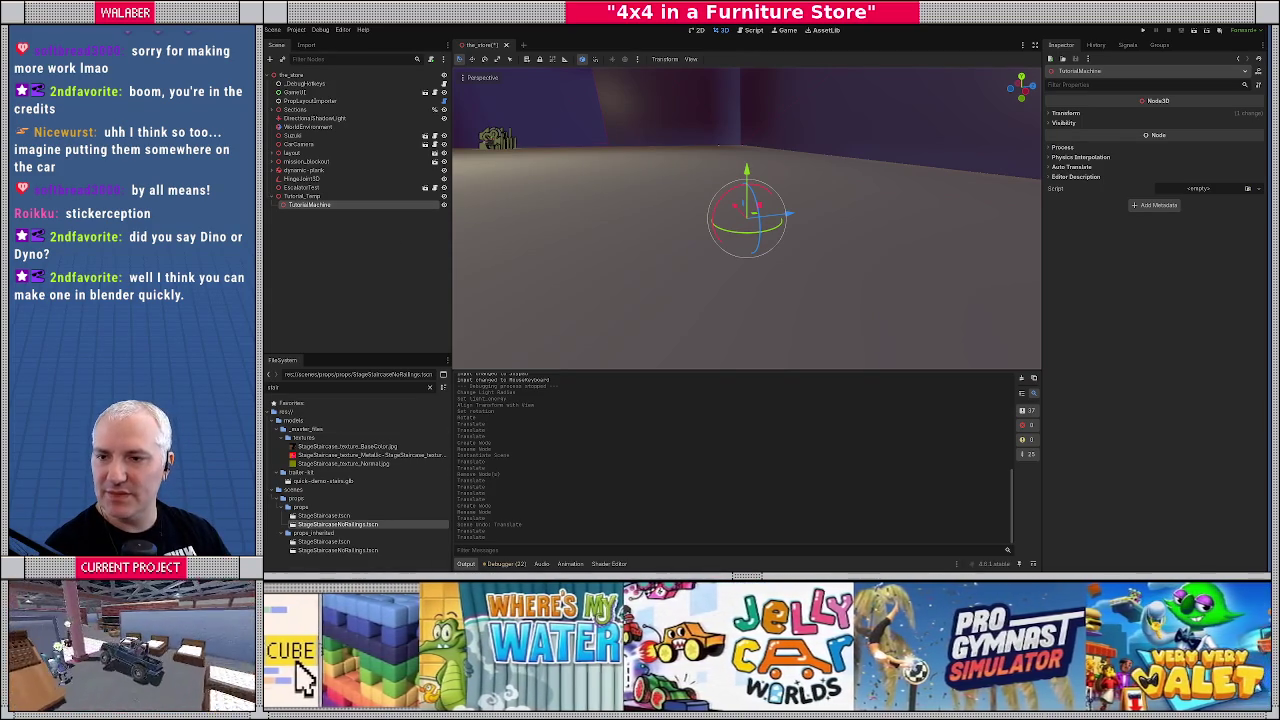
In Blender, start a new General file without saving the old layout
key("alt+Tab")
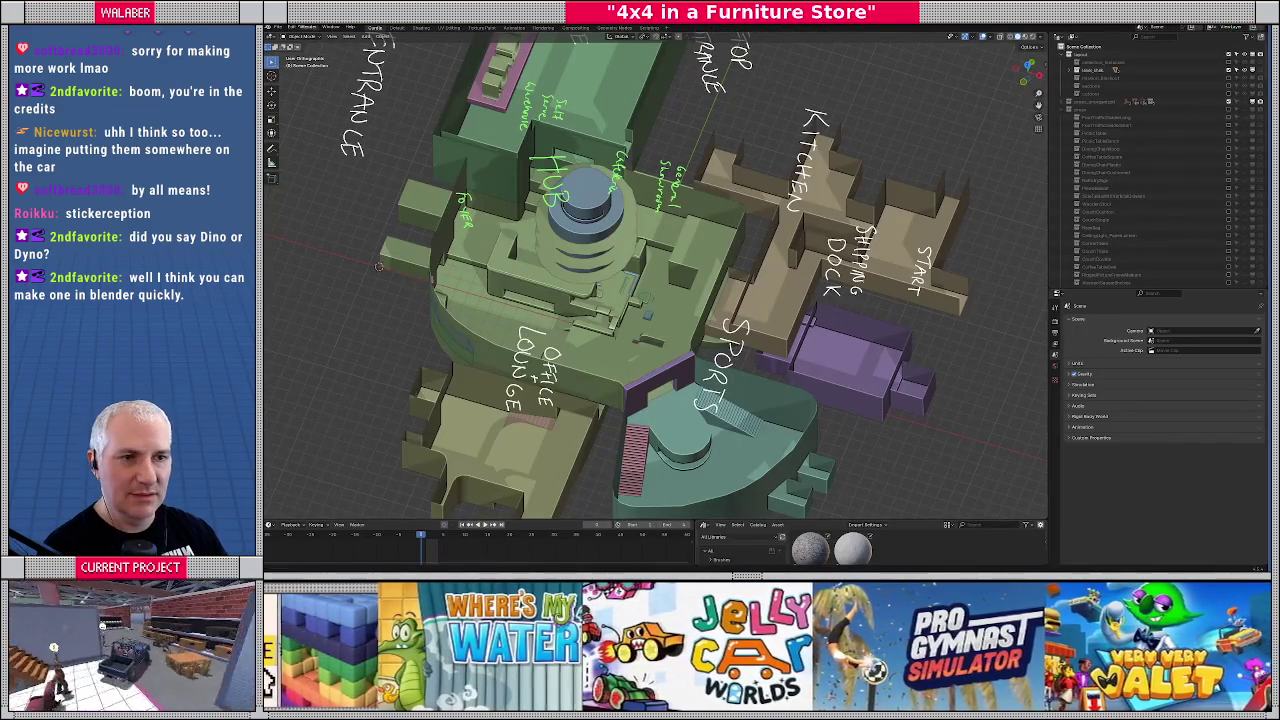
left_click(279, 27)
mouse_move(295, 35)
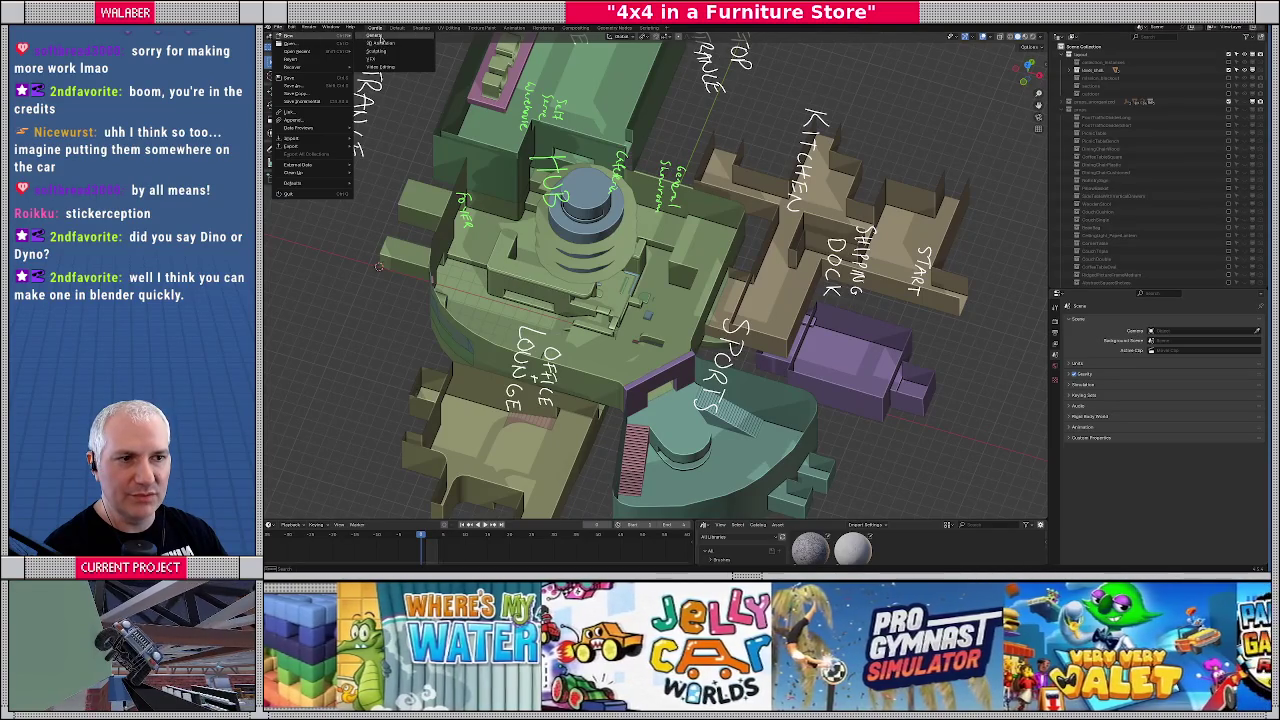
left_click(380, 37)
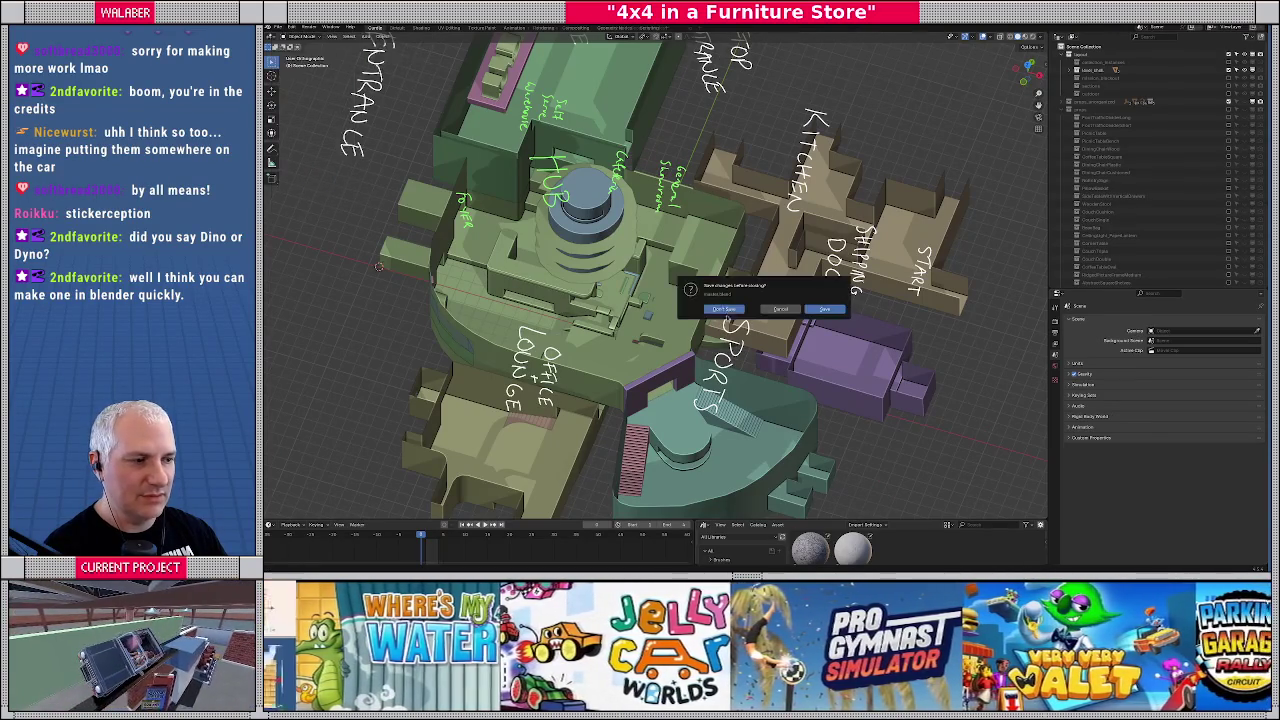
left_click(682, 306)
Delete the default camera and light, leaving the cube selected
left_click(438, 262)
key("Delete")
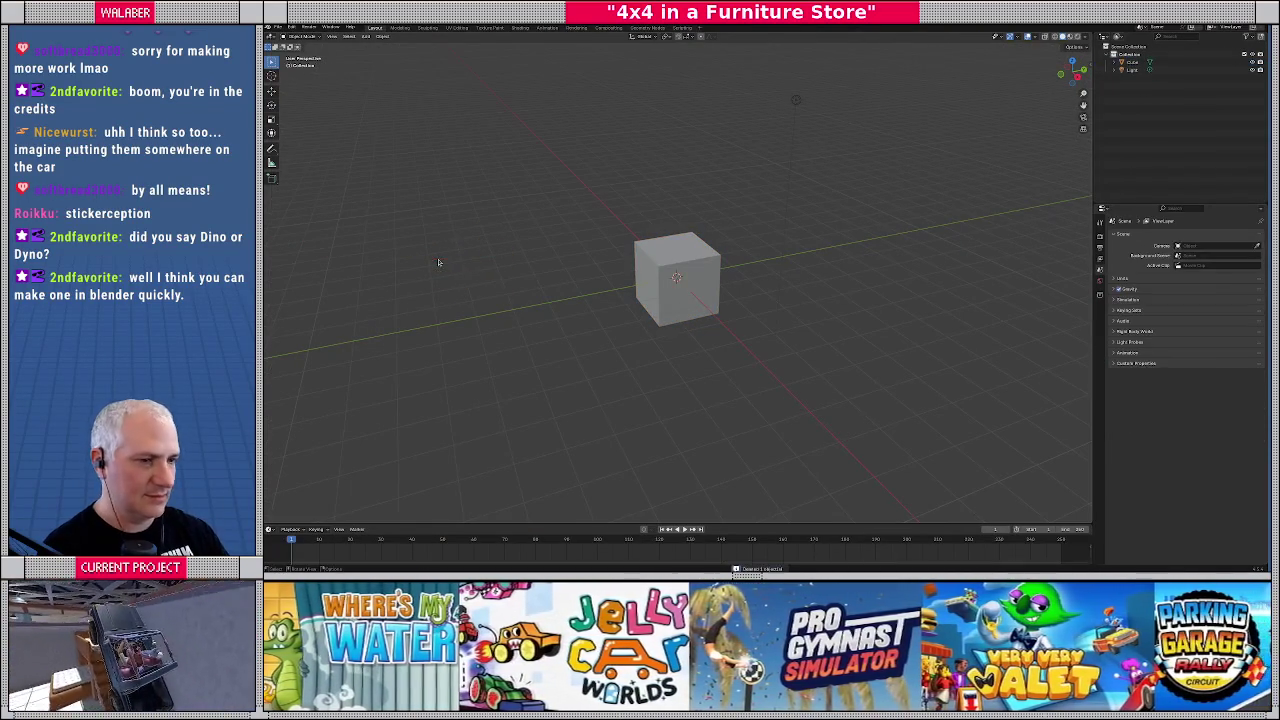
left_click(796, 101)
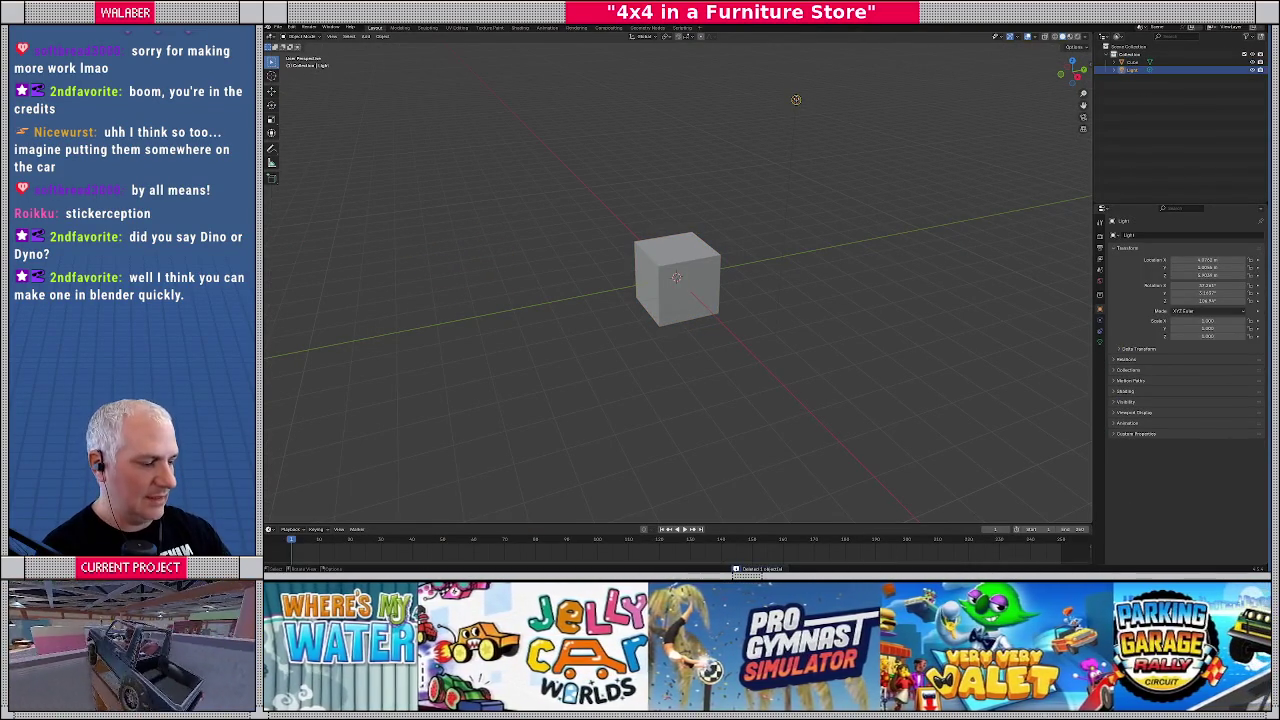
key("Delete")
left_click(689, 302)
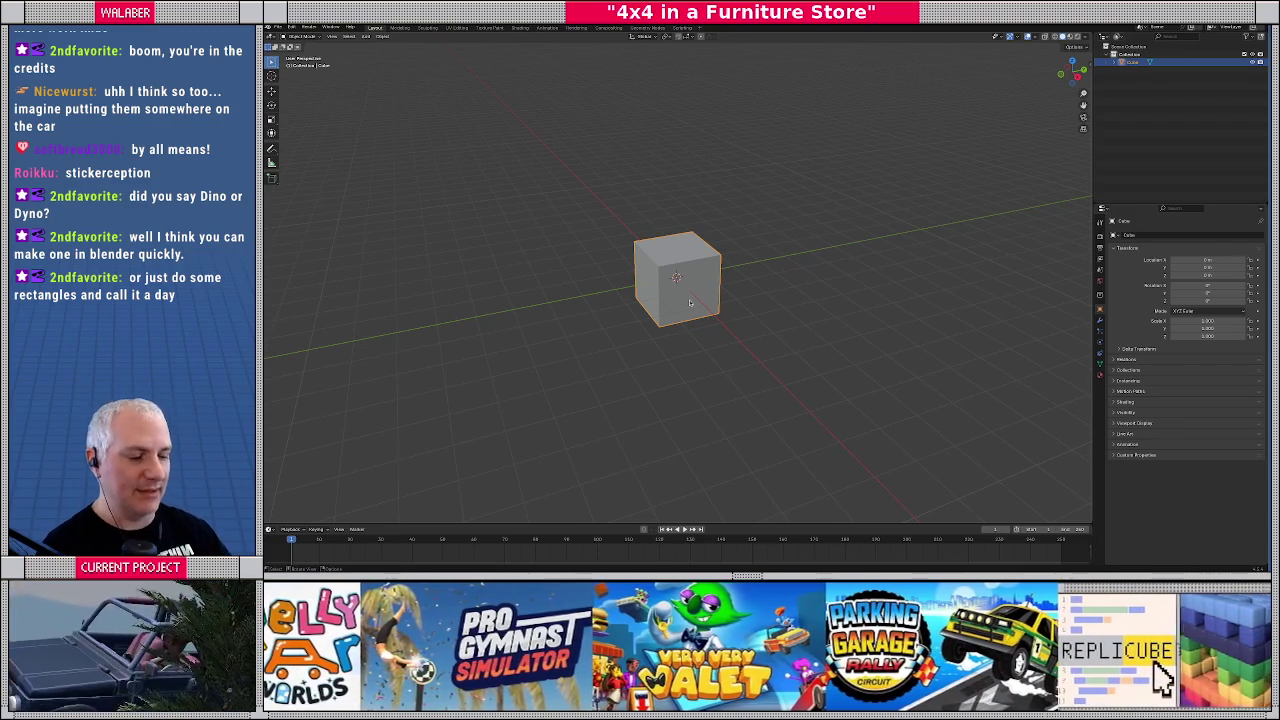
In Edit Mode from top view, scale the whole cube 2x along X
key("Tab")
key("KP_7")
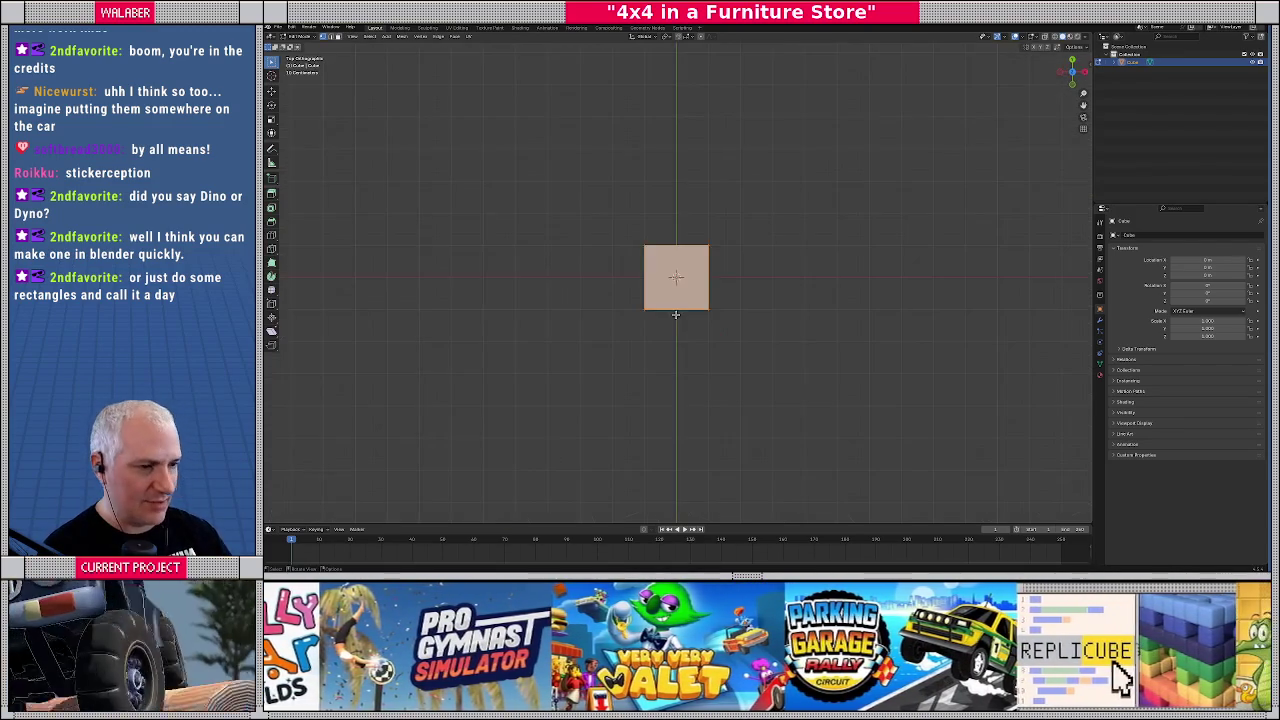
key("a")
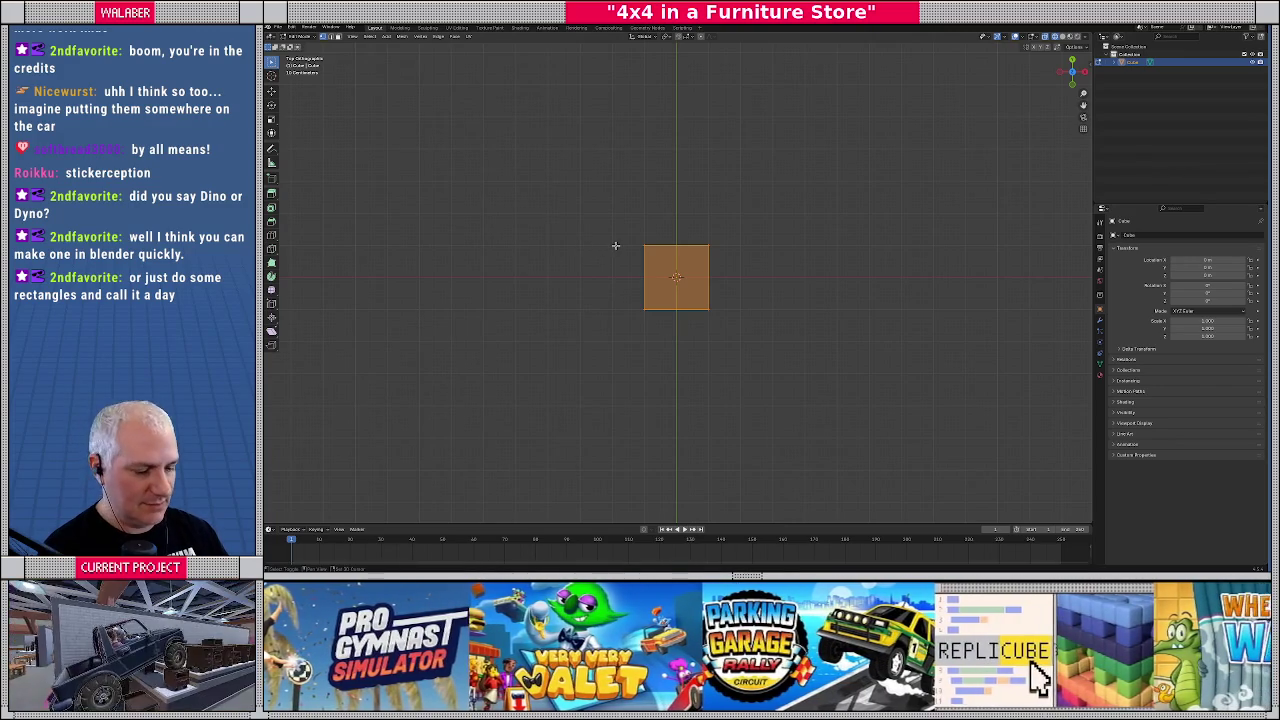
type("sx2")
key("Return")
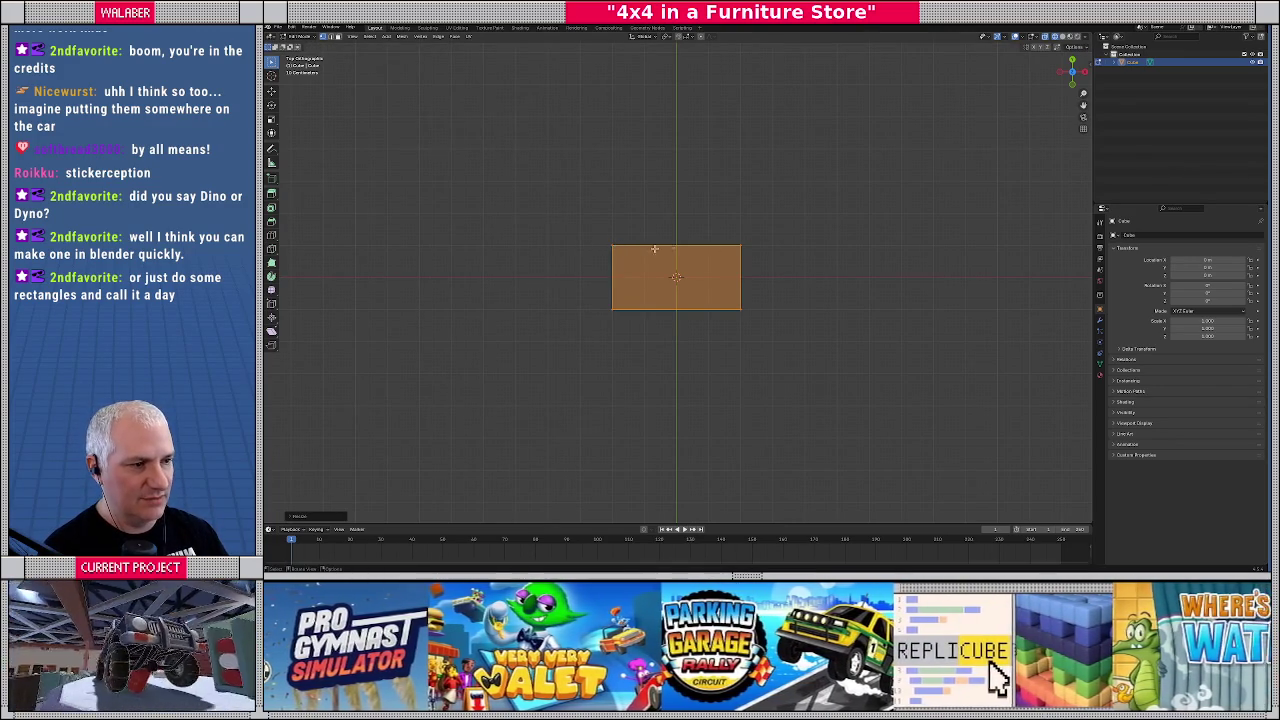
scroll(640, 262, "up", 3)
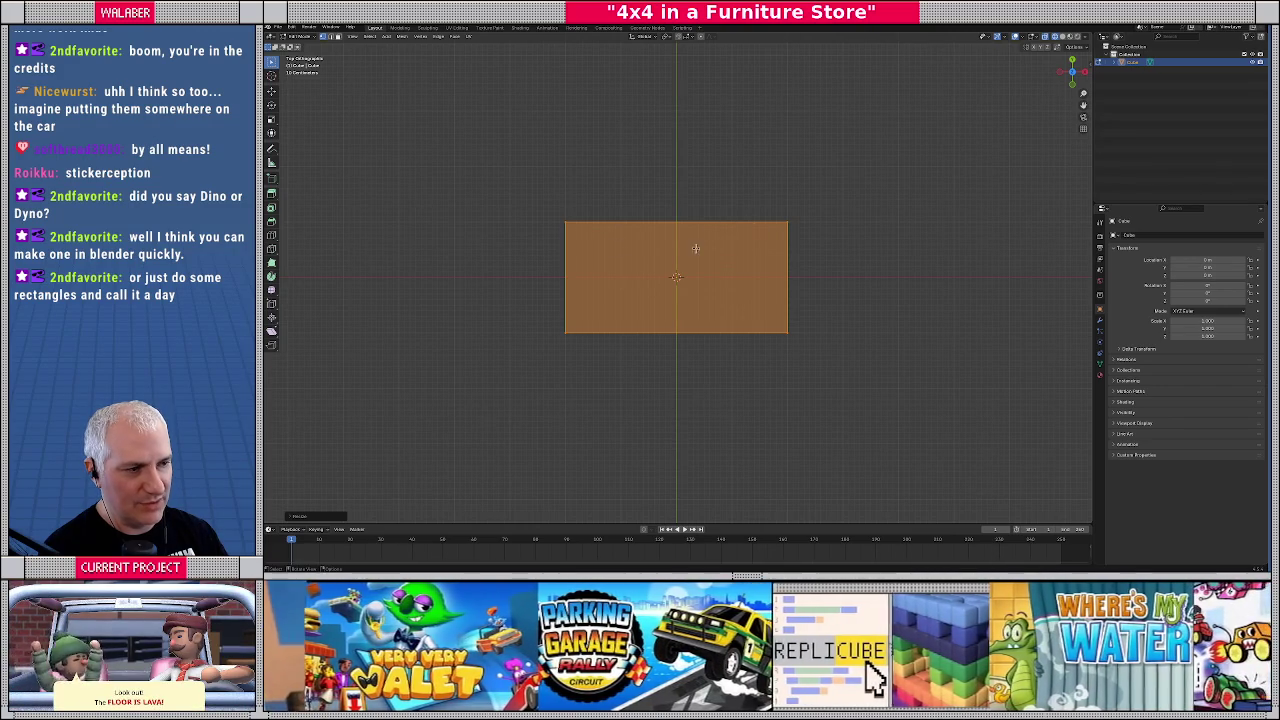
scroll(671, 293, "down", 1)
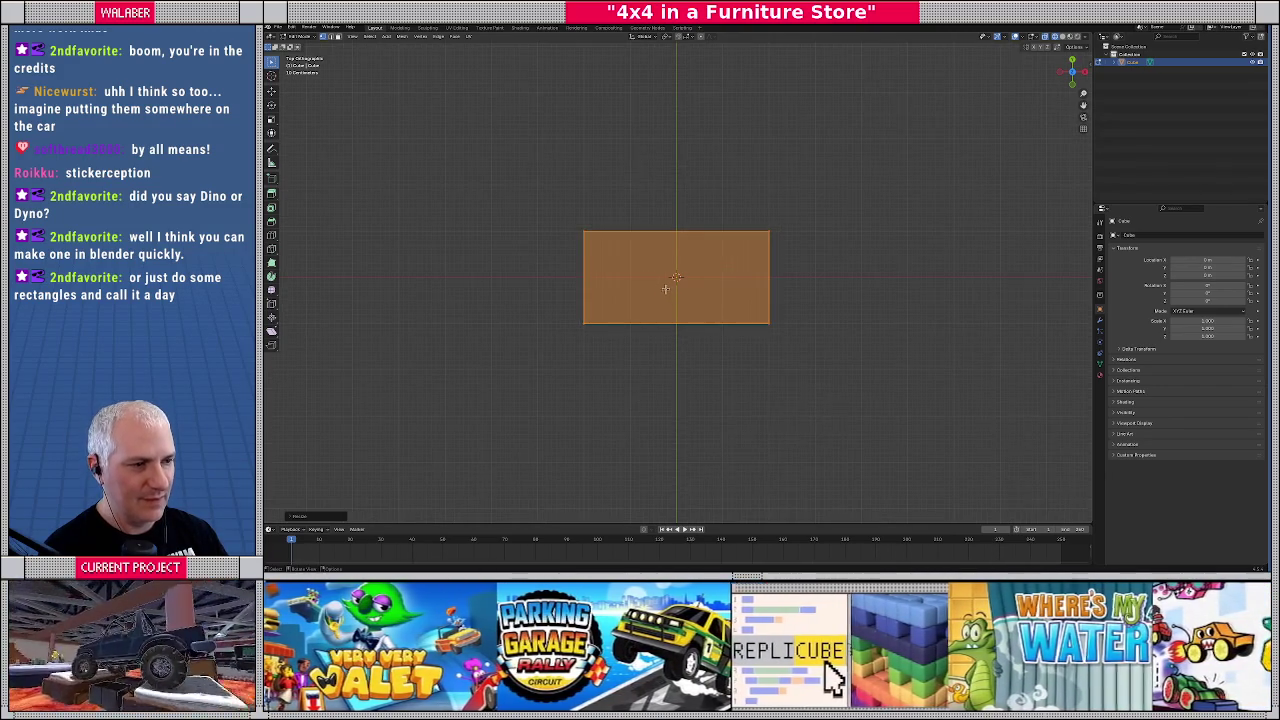
From the side view, drop the cube's bottom edge onto the ground line along Z
left_click_drag(665, 289, 642, 299)
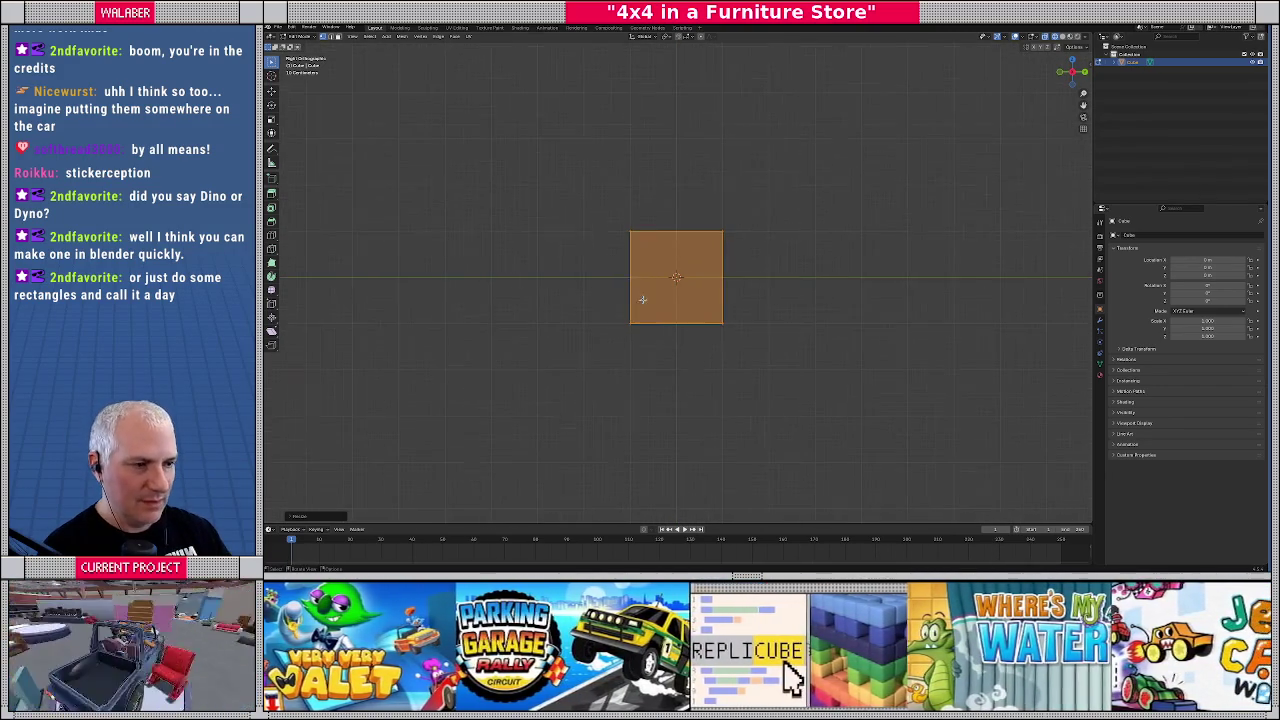
mouse_move(592, 201)
left_mouse_down()
mouse_move(636, 330)
mouse_move(724, 244)
mouse_move(765, 245)
left_mouse_up()
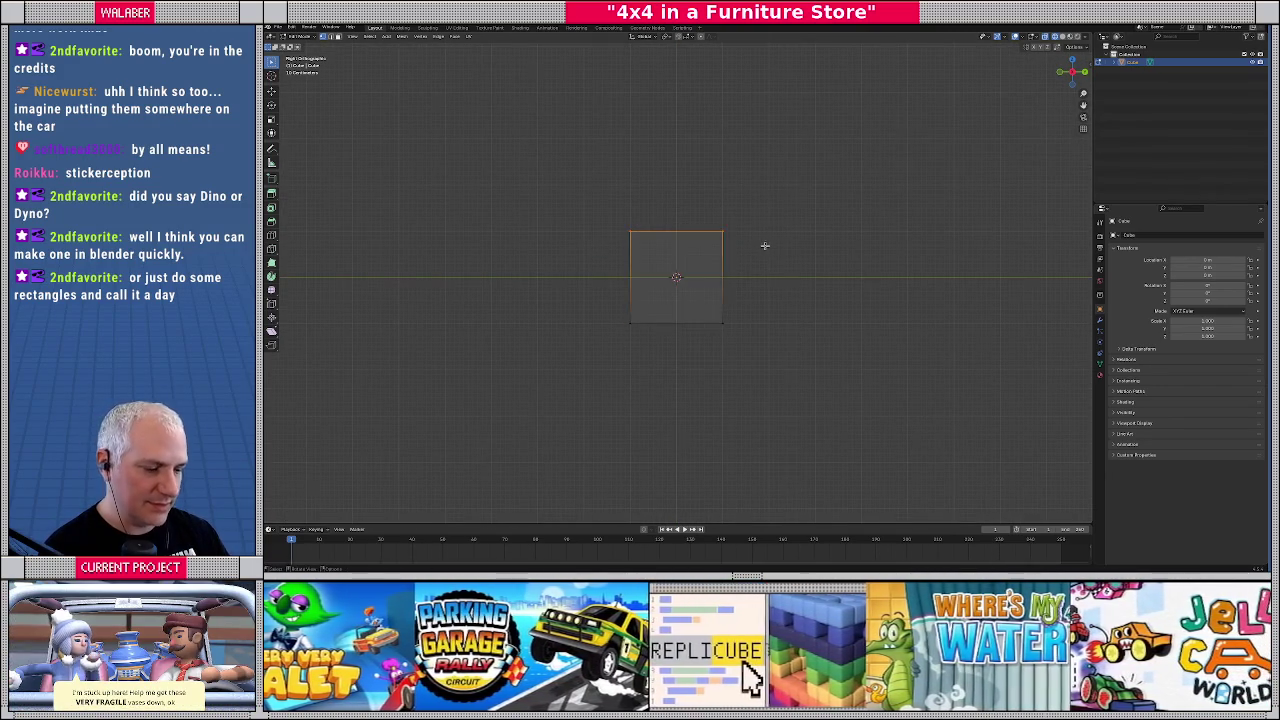
left_click_drag(558, 290, 747, 338)
key("g")
key("z")
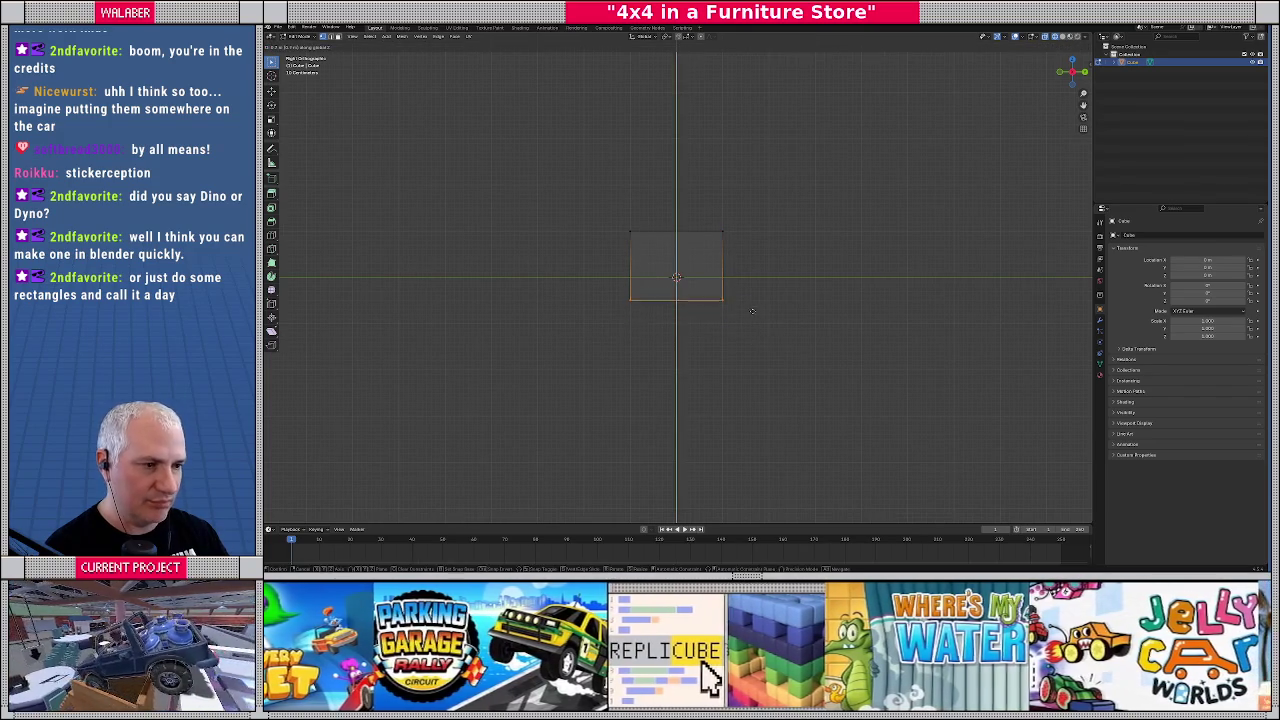
left_click(751, 293)
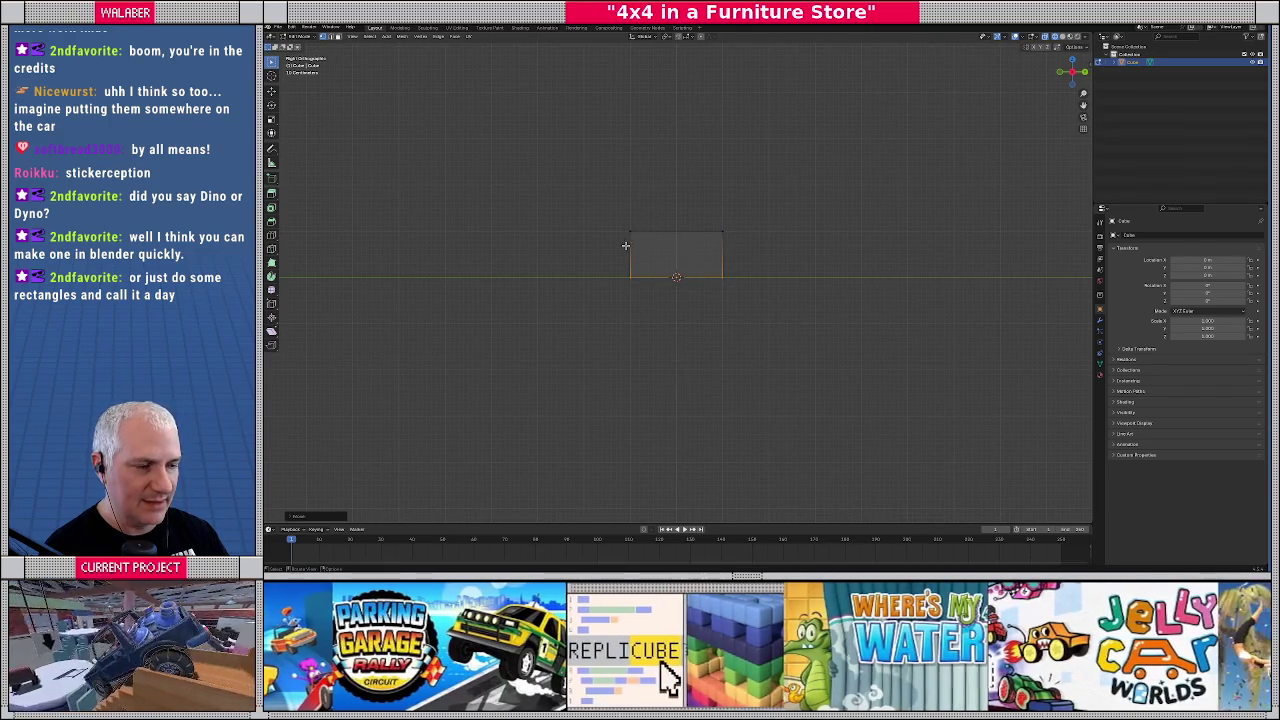
Scale the box 2x along Y, then grab its top edge to lower it
left_click_drag(613, 209, 775, 342)
key("s")
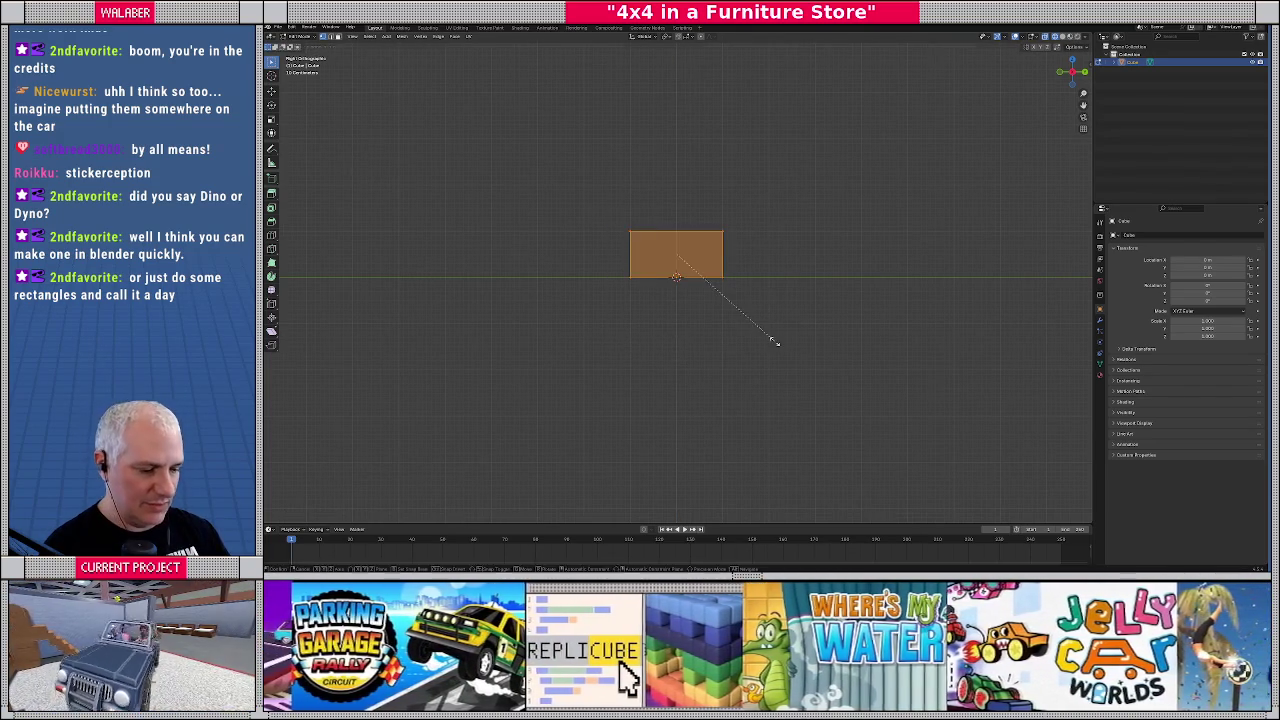
key("y")
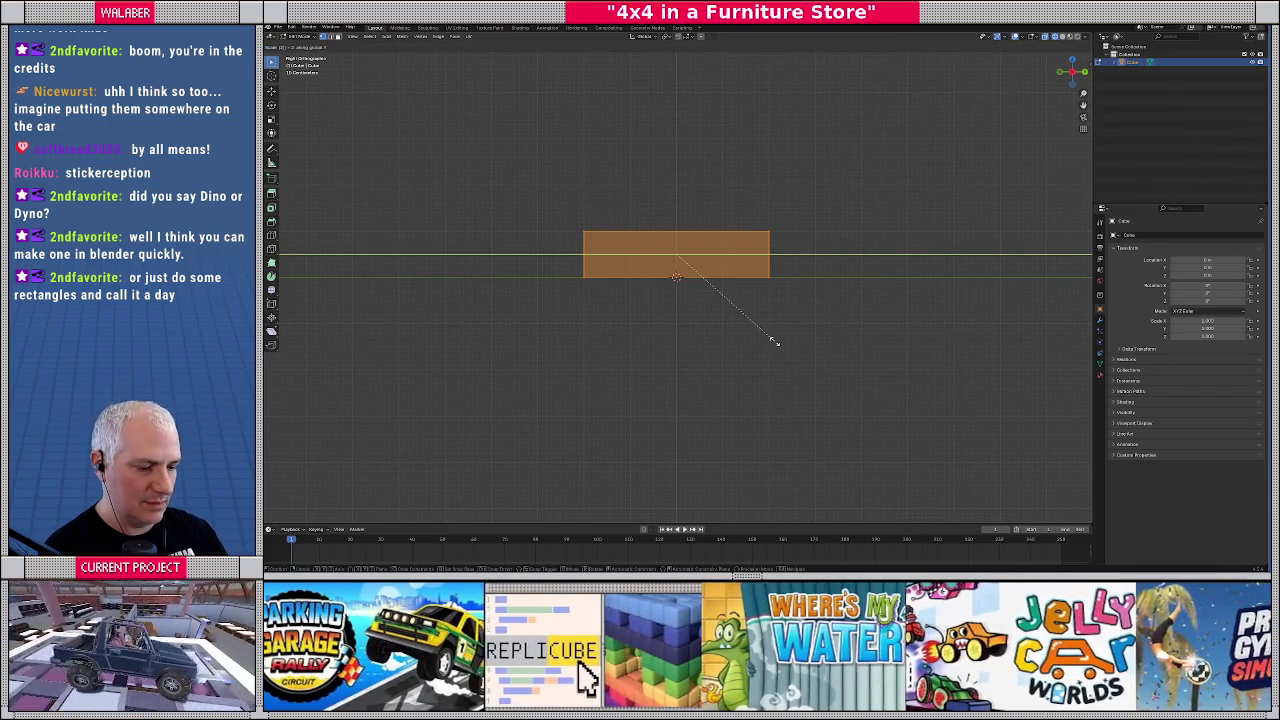
type("2")
key("Return")
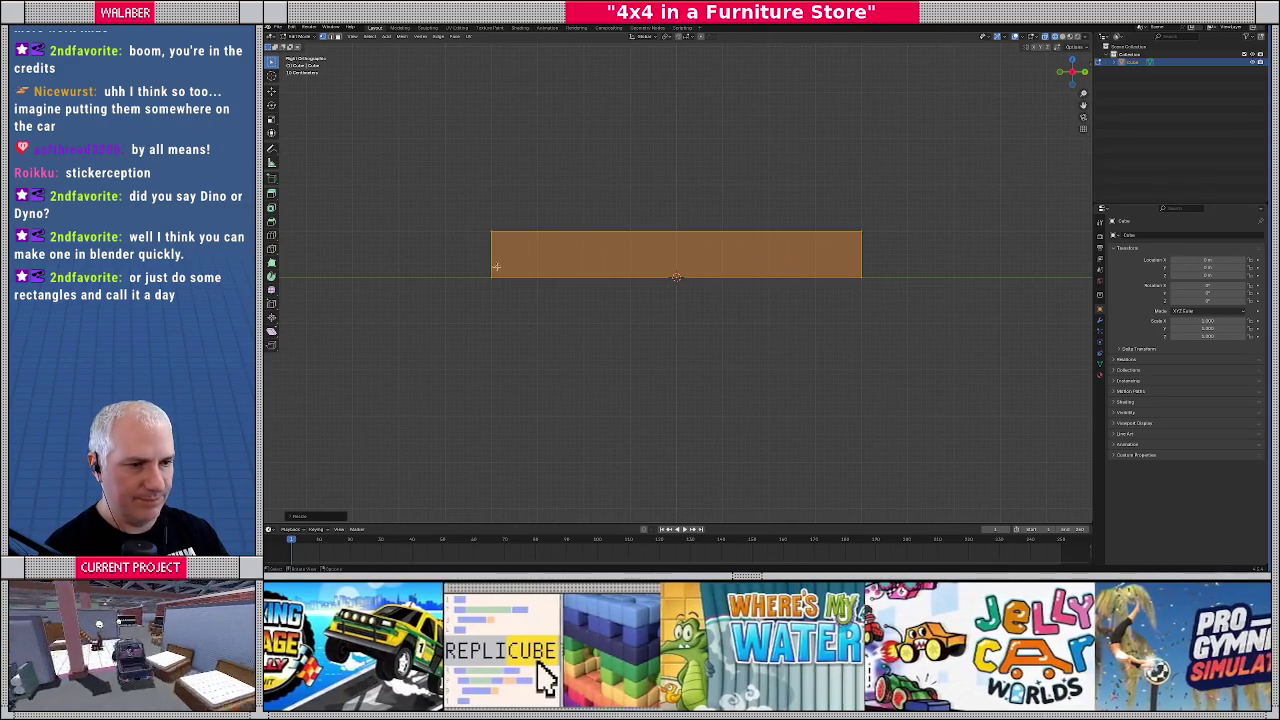
left_click_drag(442, 197, 903, 262)
key("g")
key("y")
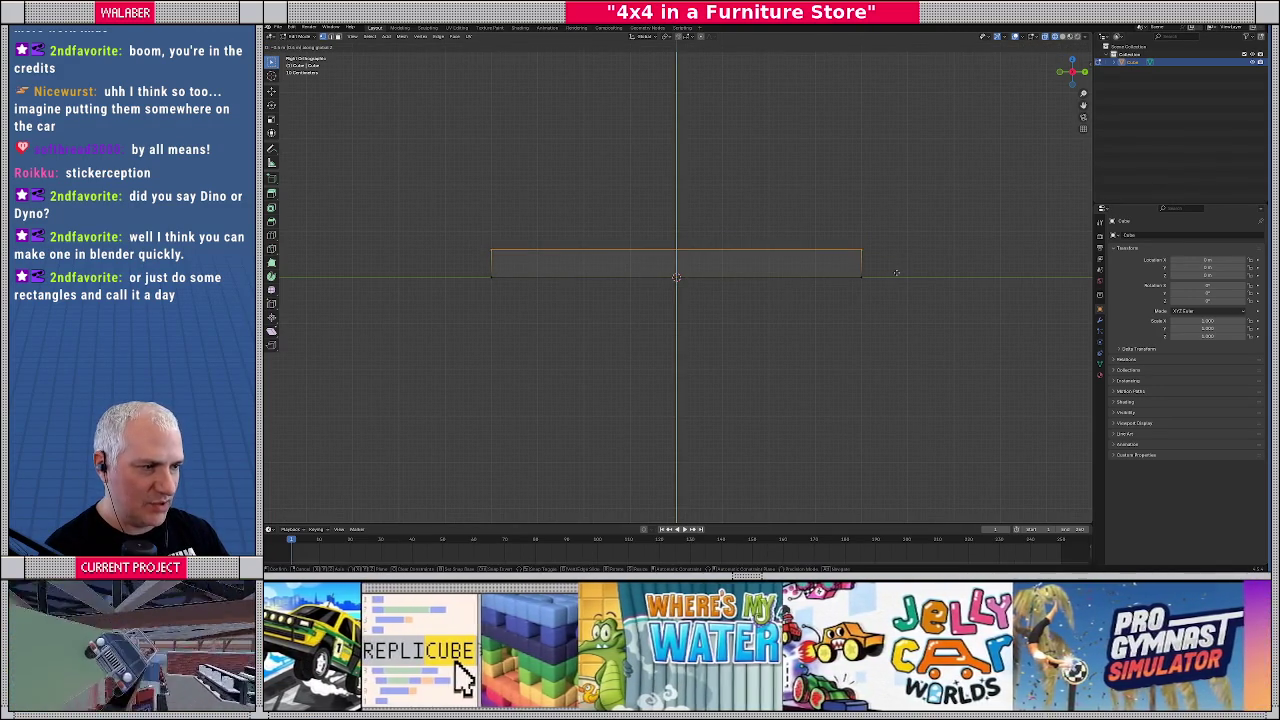
Set the top edge's lower height and slide the bottom-left corner out to form a ramp
left_click(515, 299)
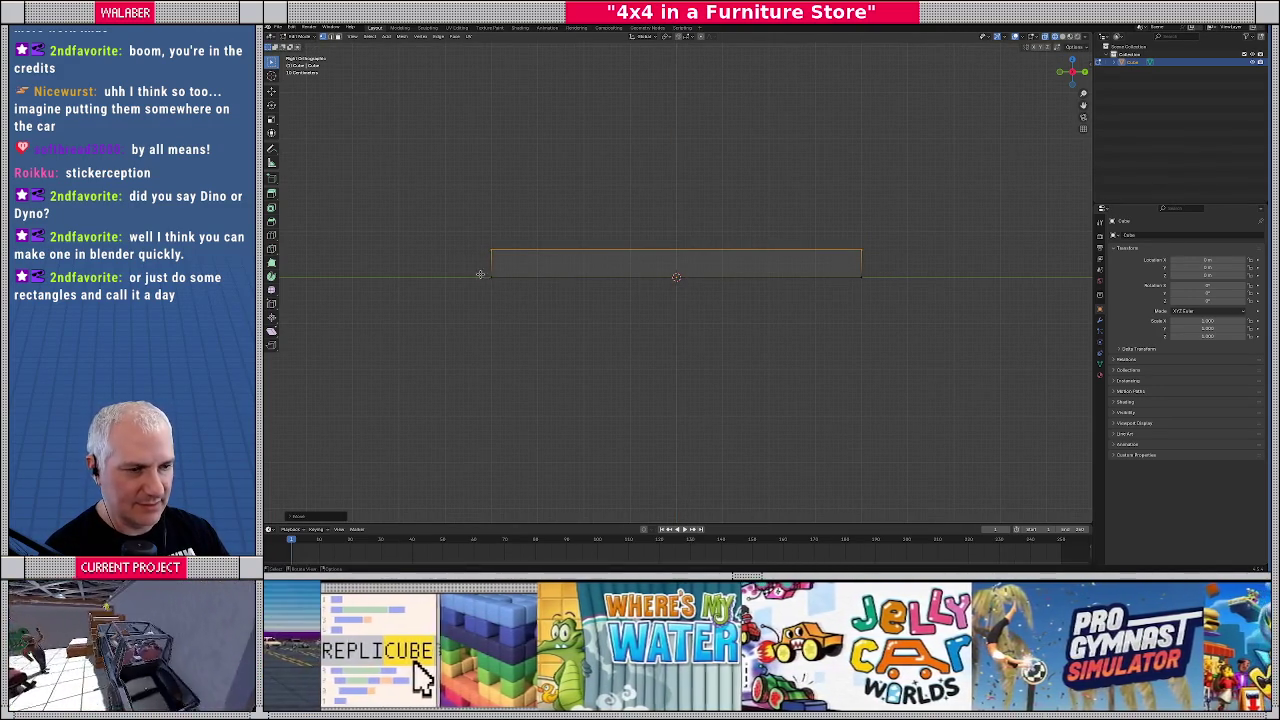
mouse_move(480, 274)
left_mouse_down()
mouse_move(634, 306)
mouse_move(620, 308)
left_mouse_up()
key("g")
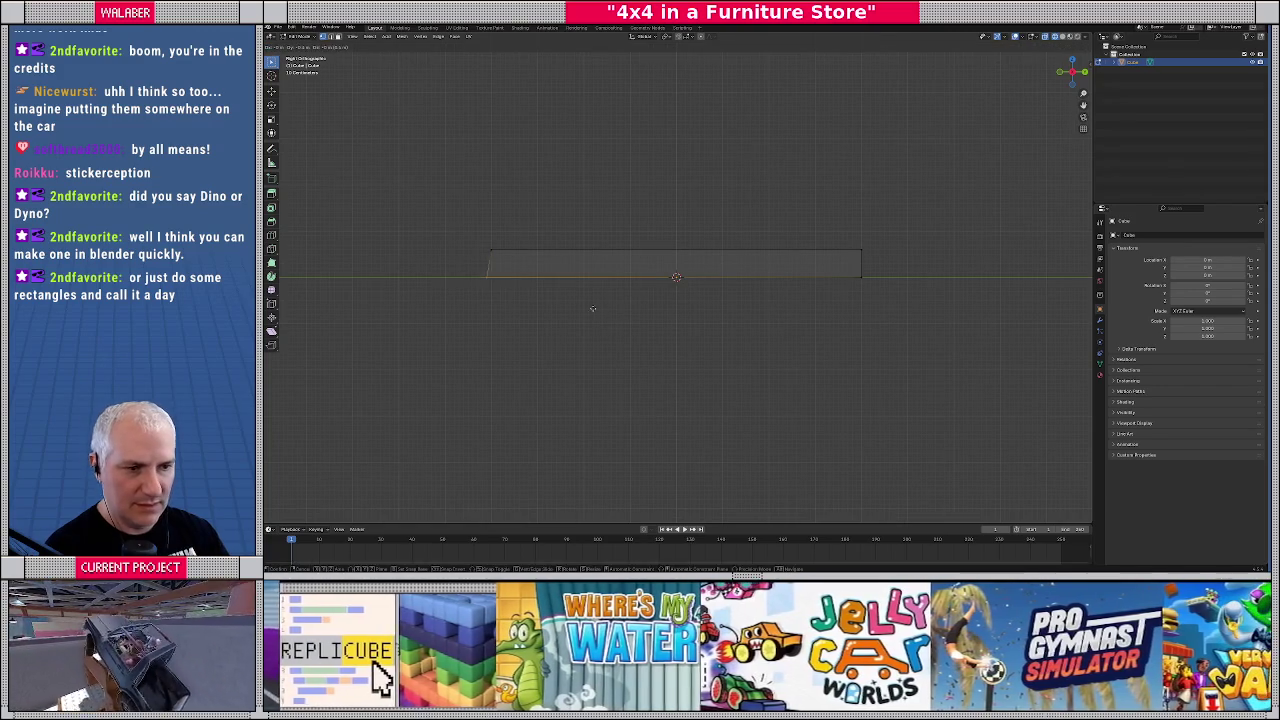
left_click(689, 307)
Inspect the ramped slab from several angles and rename it dyno-platform
left_click_drag(832, 263, 884, 300)
key("KP_8")
key("KP_8")
key("KP_6")
key("KP_6")
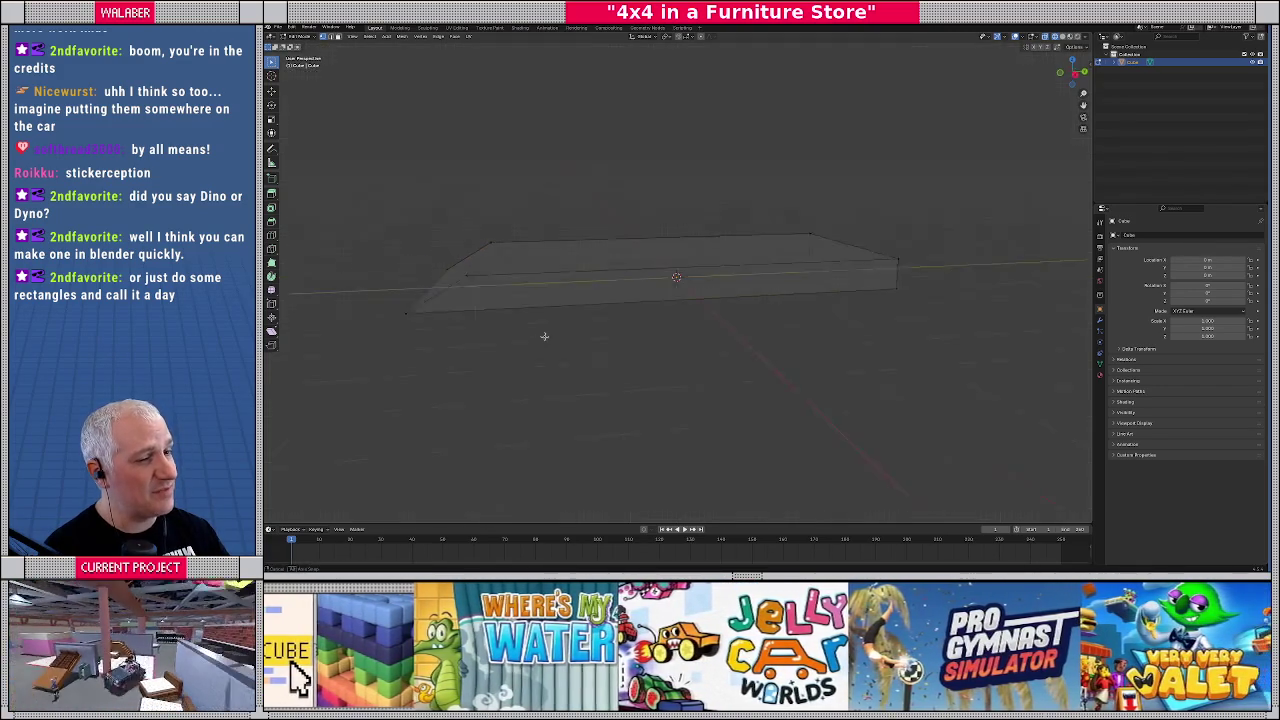
key("alt+z")
key("KP_2")
key("KP_2")
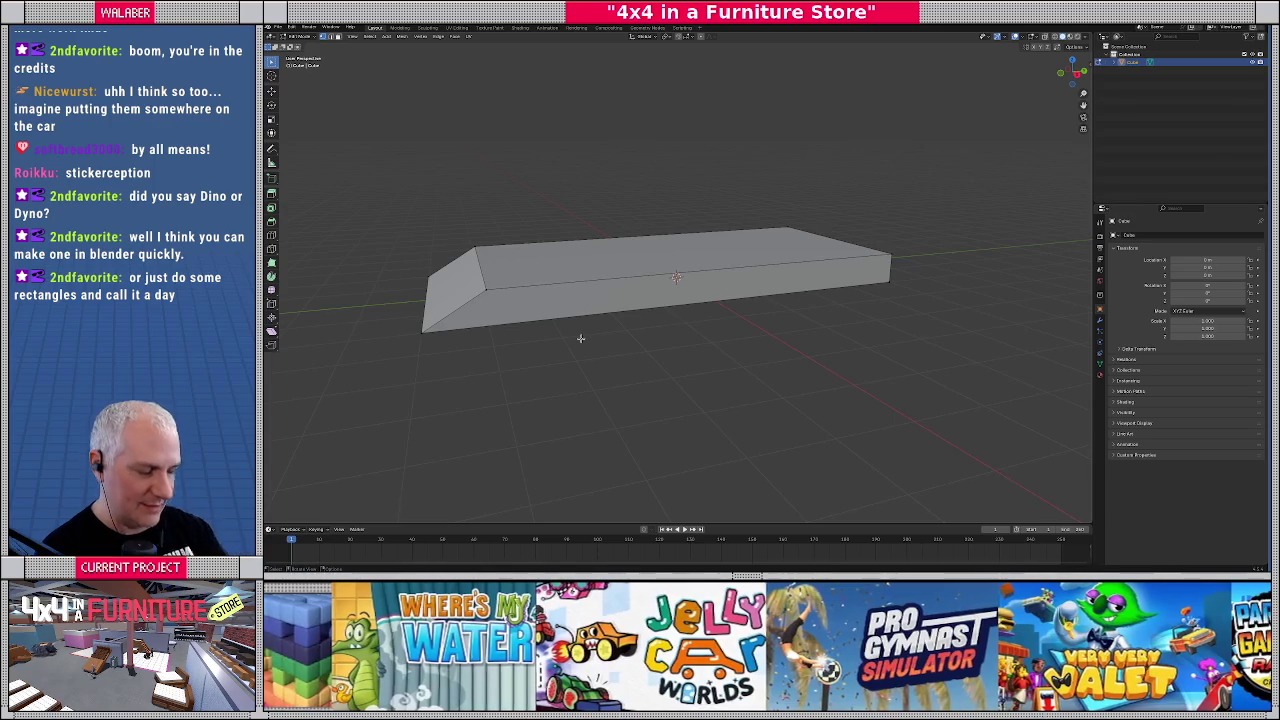
key("KP_3")
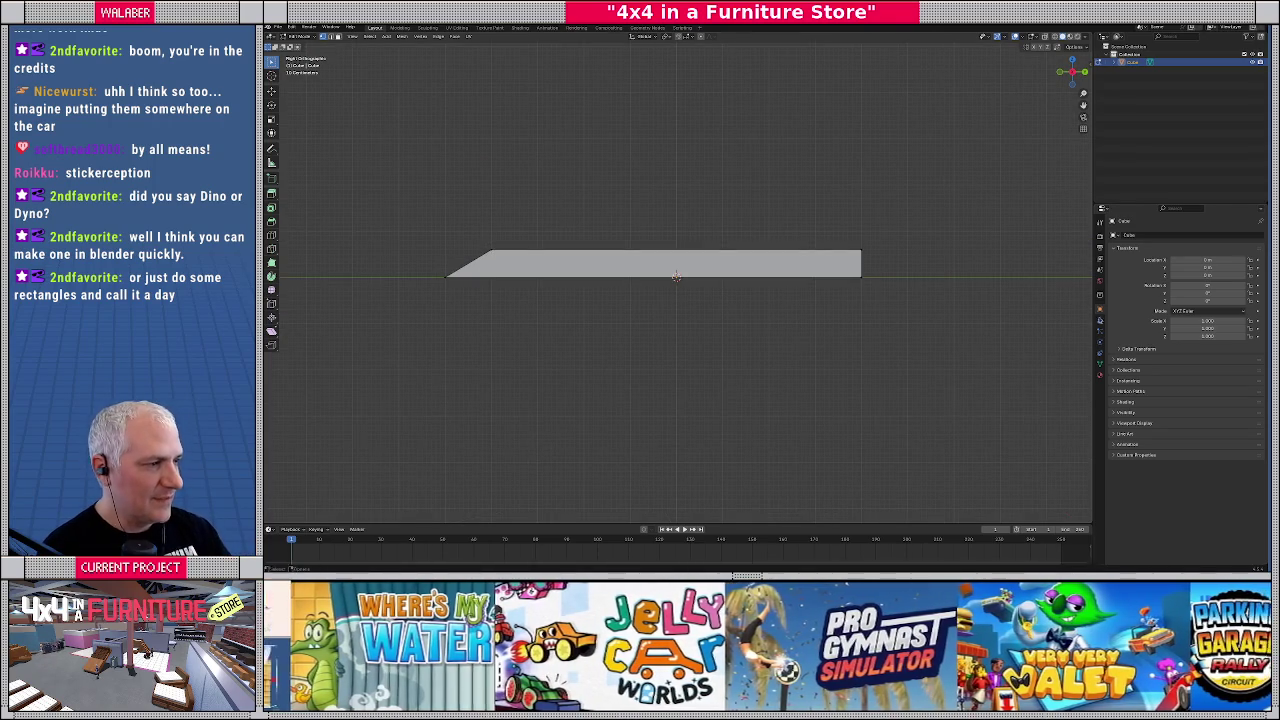
left_click(1145, 235)
type("sticker")
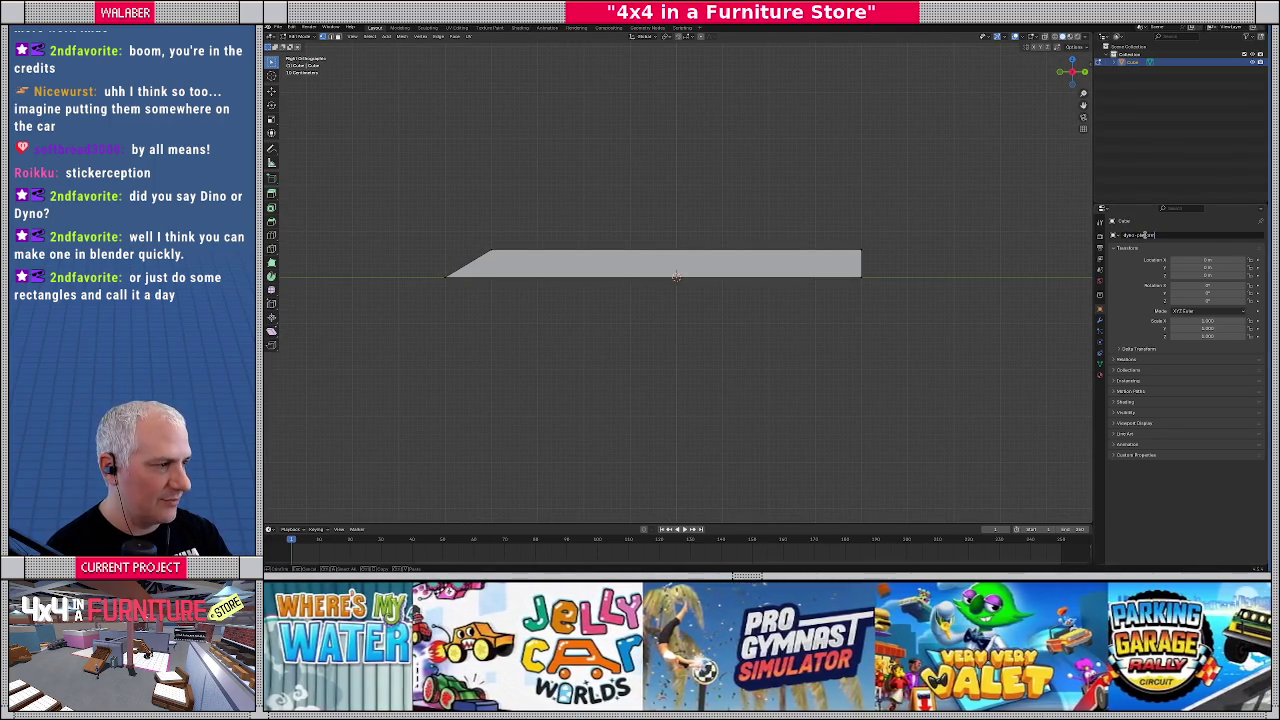
key("Return")
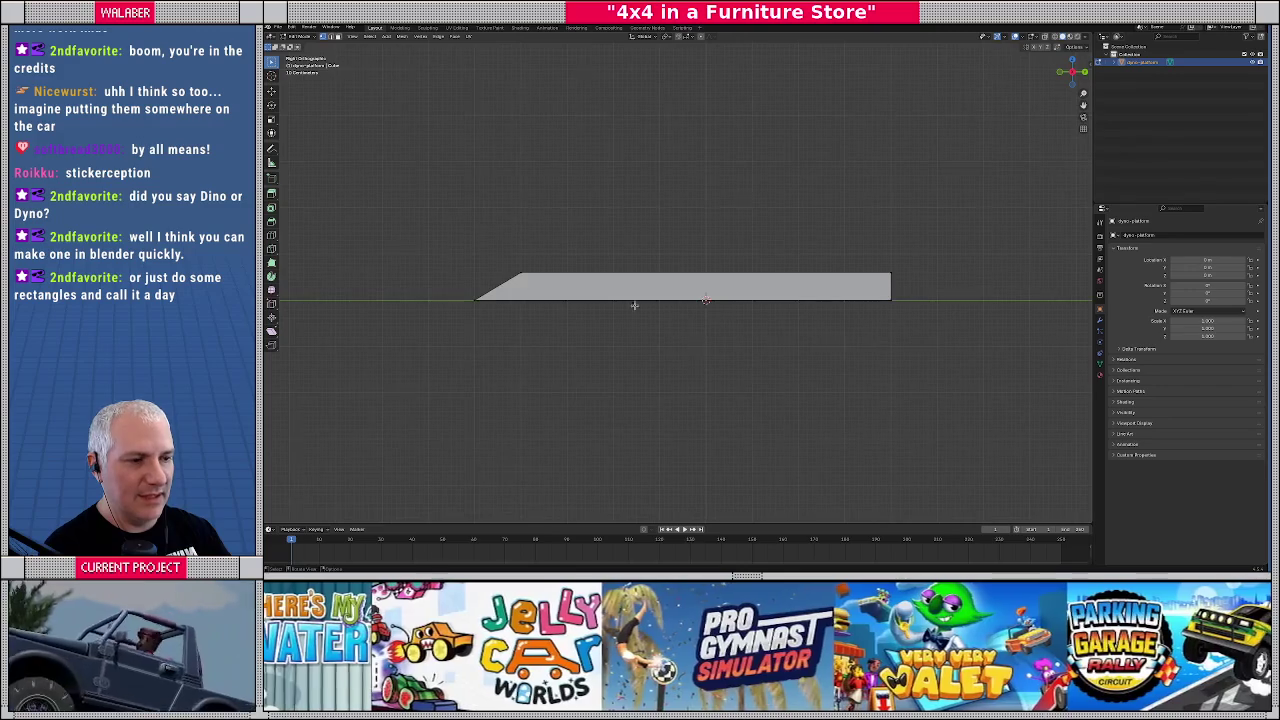
Add a cylinder with 16 vertices, radius 0.2 and depth 1
key("Tab")
left_click(366, 37)
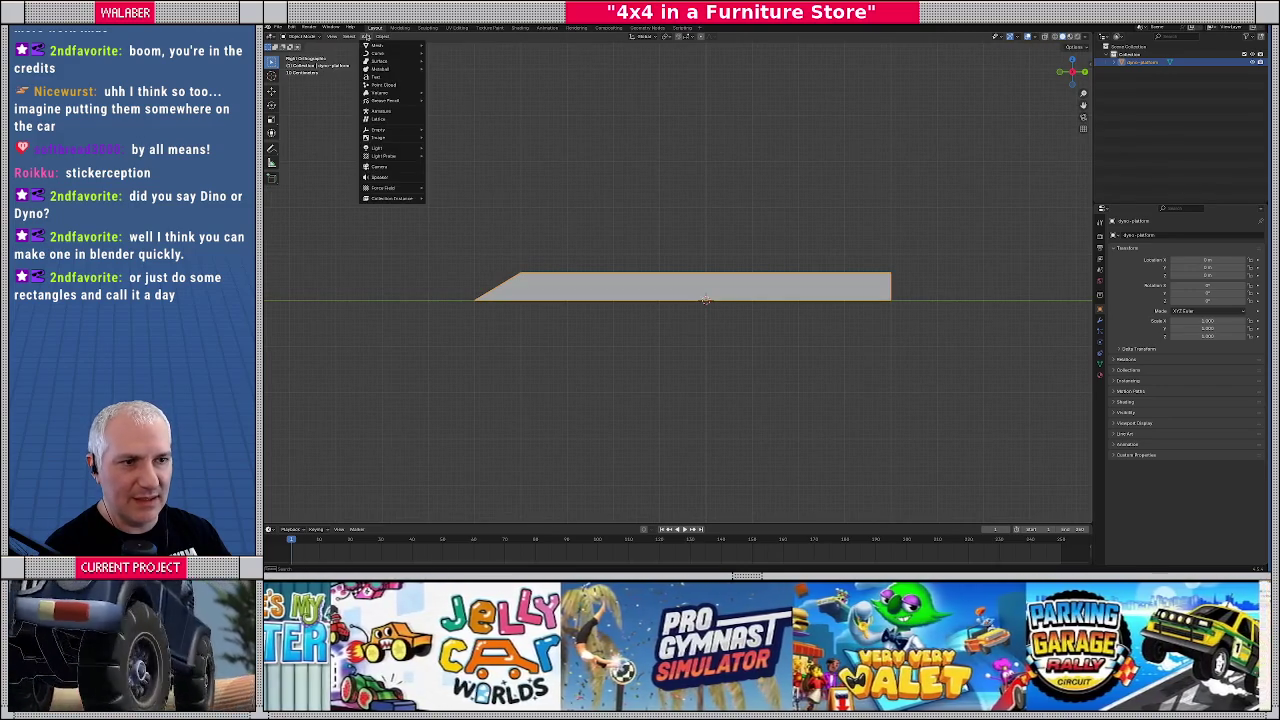
mouse_move(380, 46)
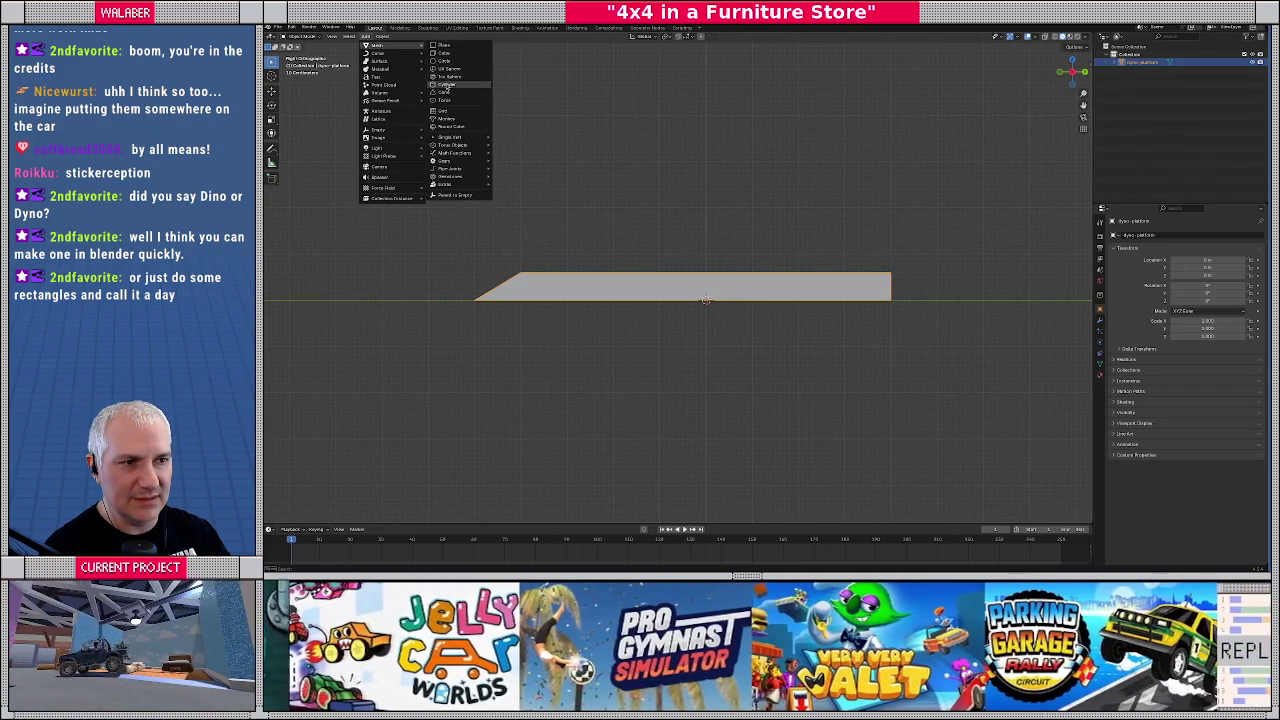
left_click(446, 85)
left_click(293, 518)
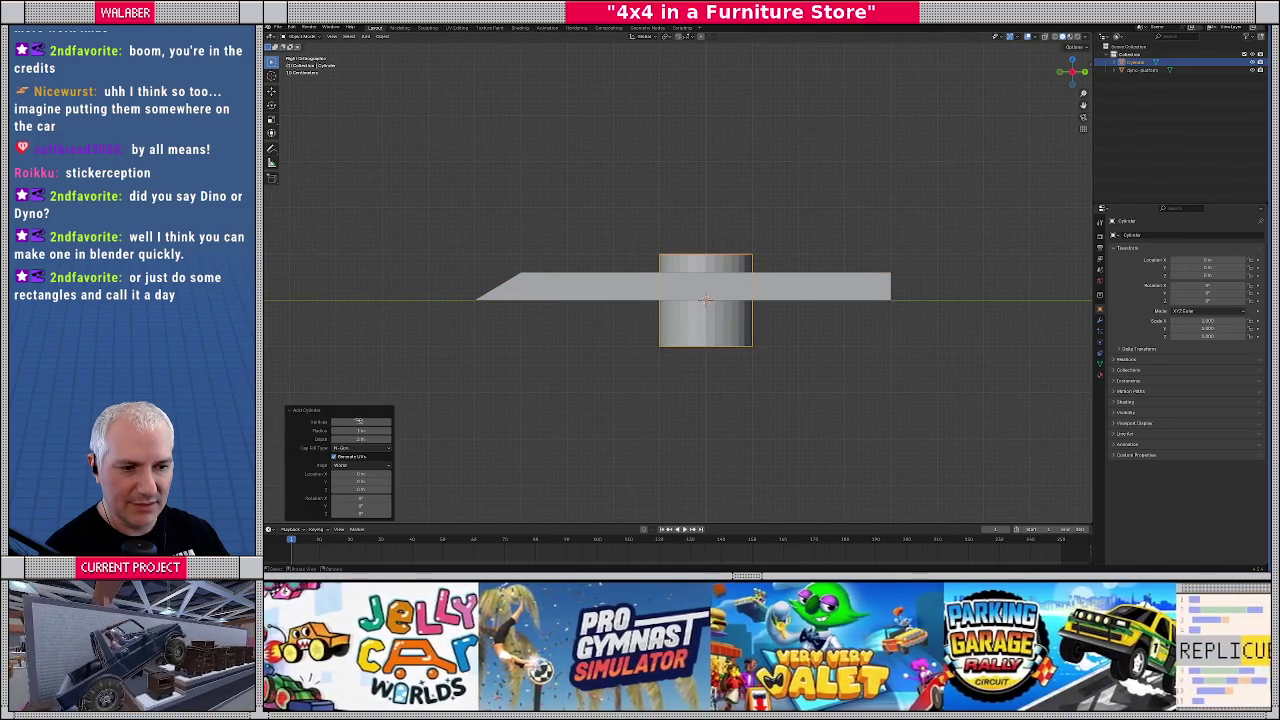
left_click(360, 421)
type("16")
key("Return")
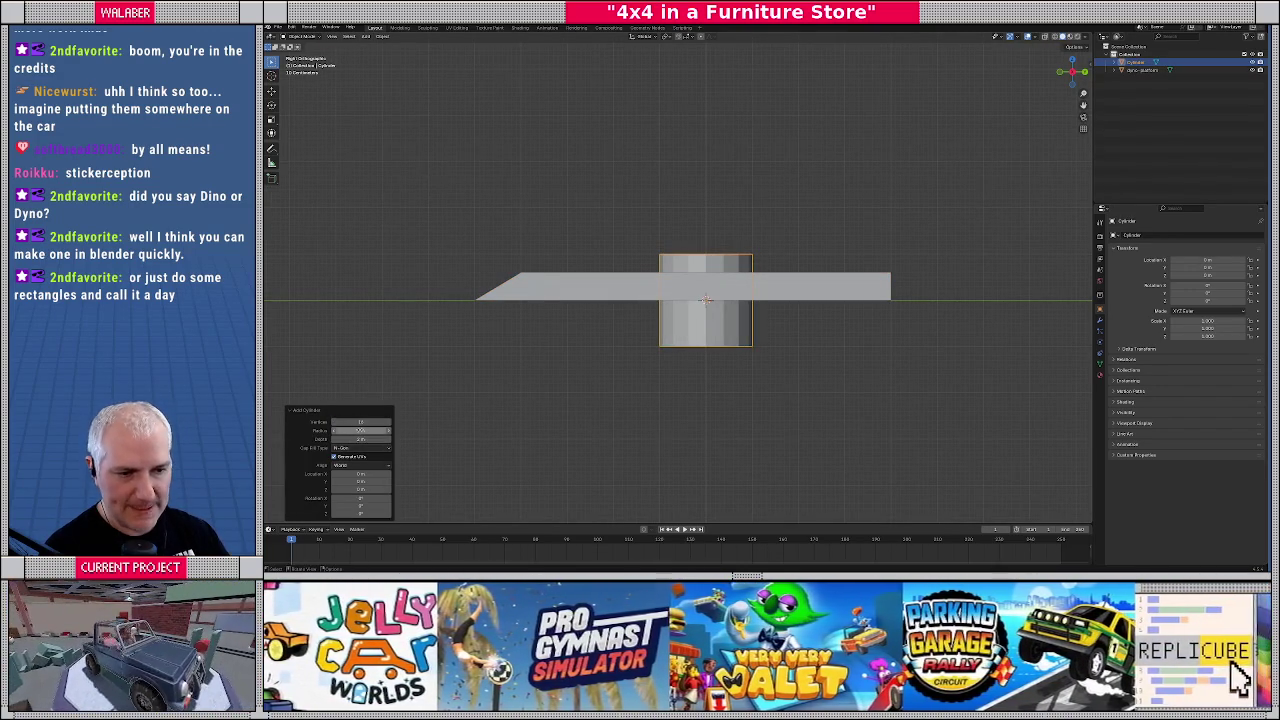
left_click(352, 429)
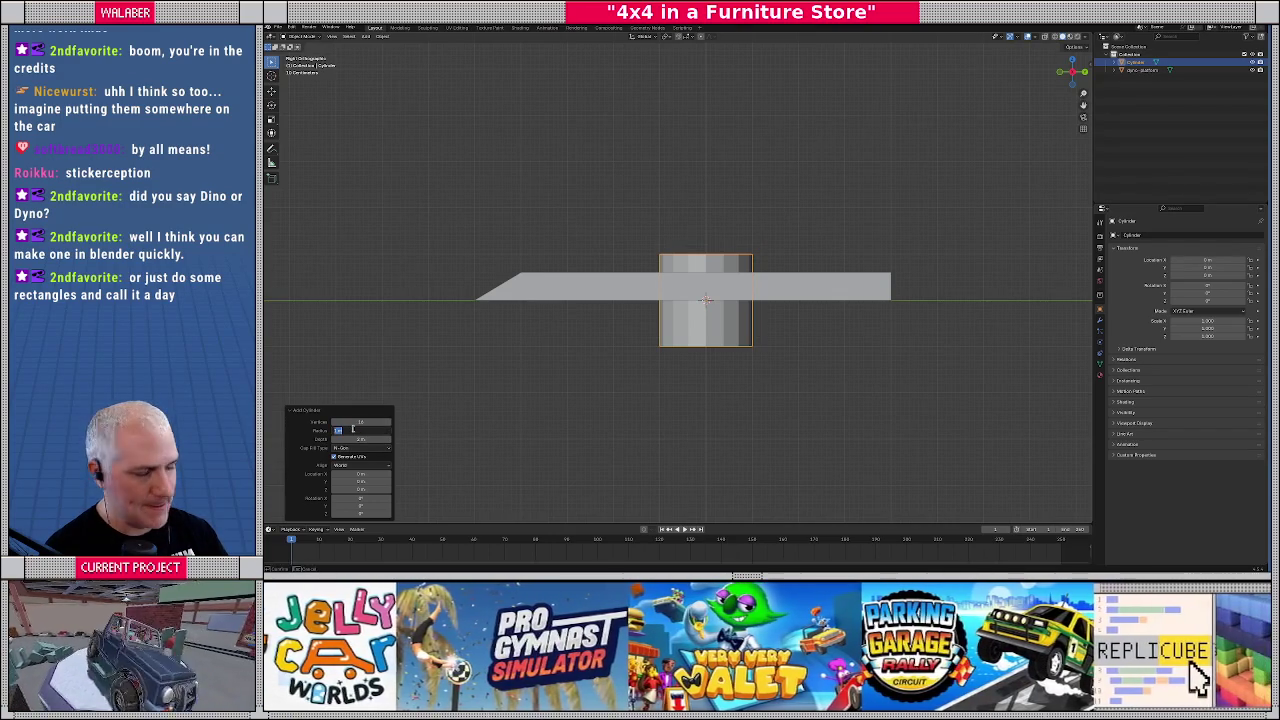
type("0.2")
key("Return")
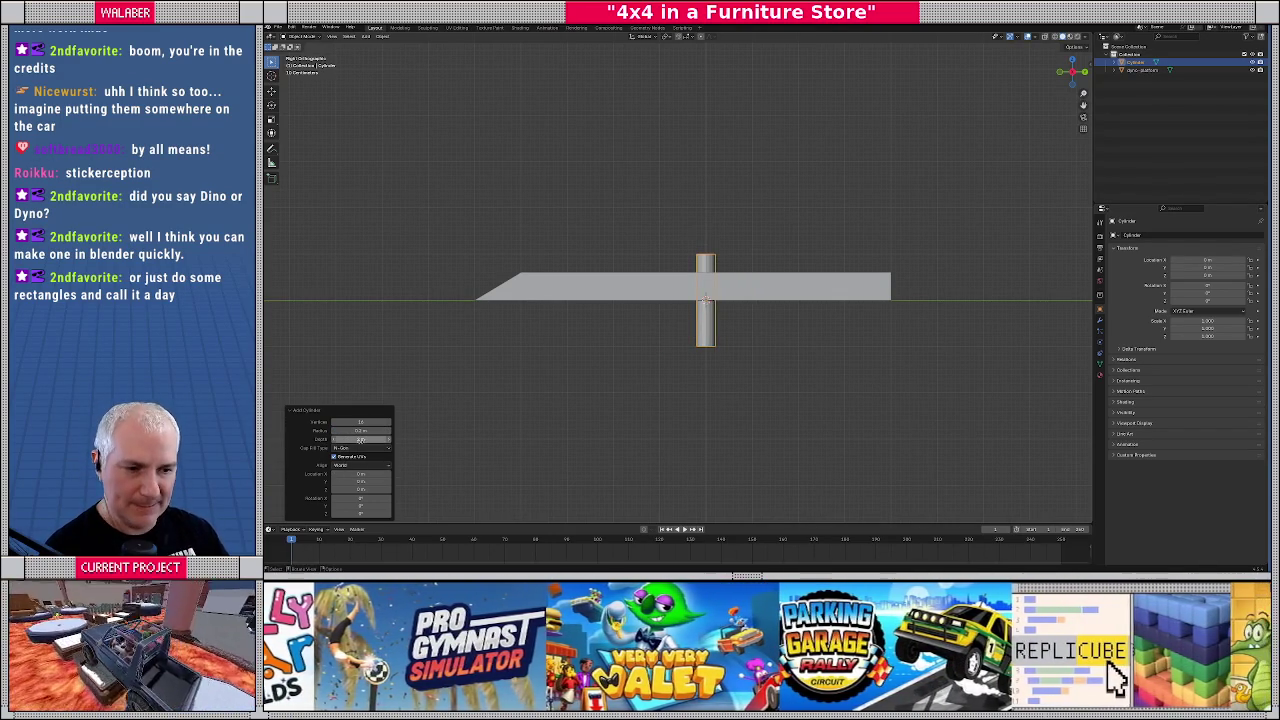
left_click(360, 439)
type("1")
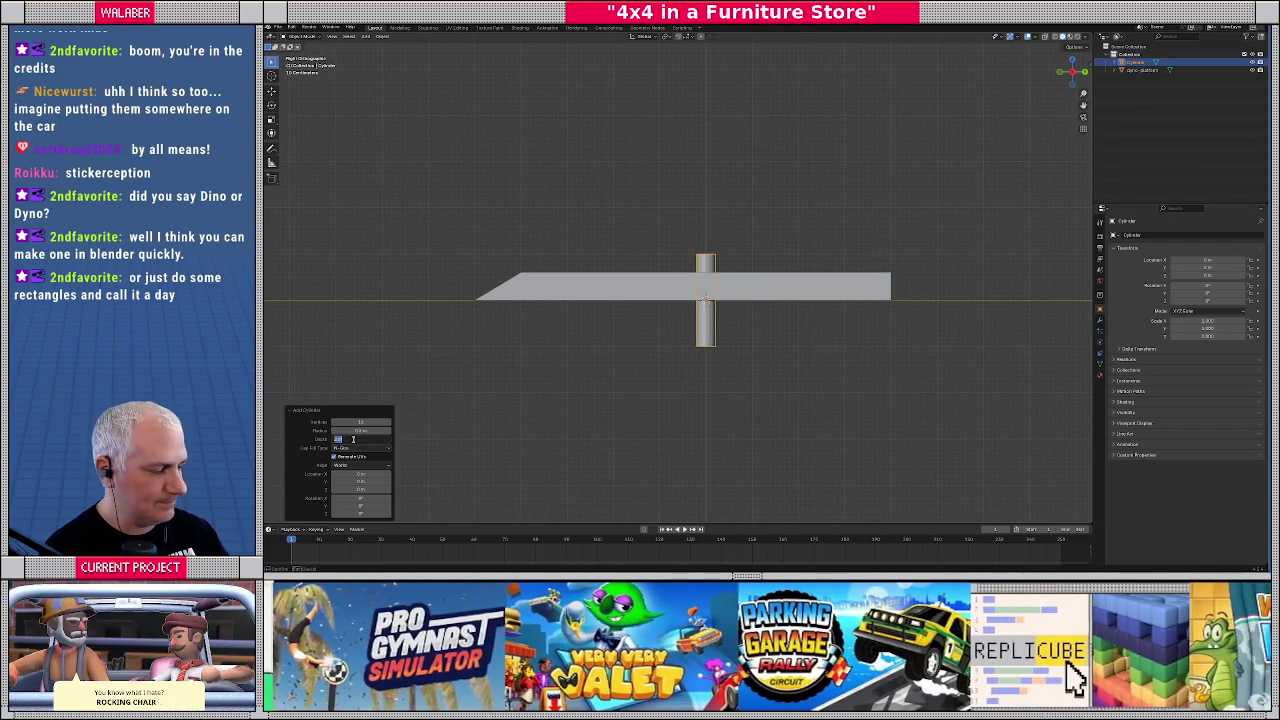
key("Return")
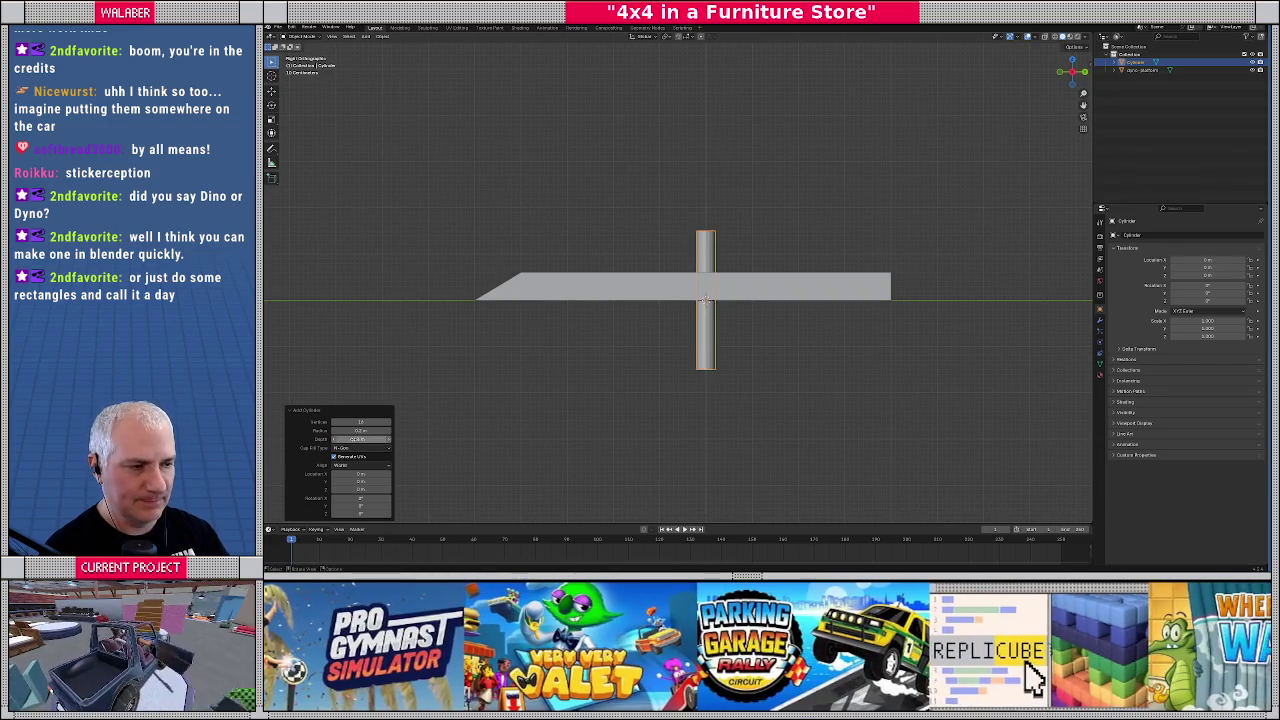
Rotate the cylinder 90° about Y so it lies on its side
left_click_drag(562, 386, 594, 396)
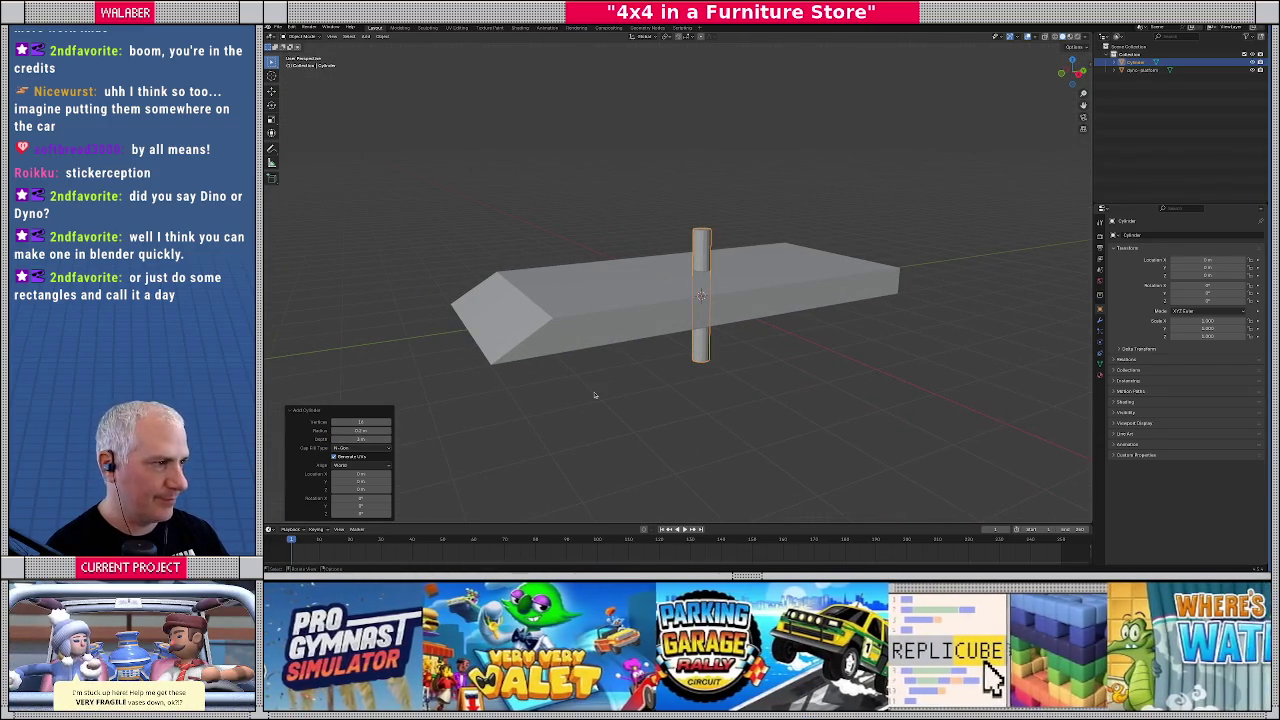
type("ry90")
key("Return")
Move the cylinder onto the platform top near the ramp
key("KP_3")
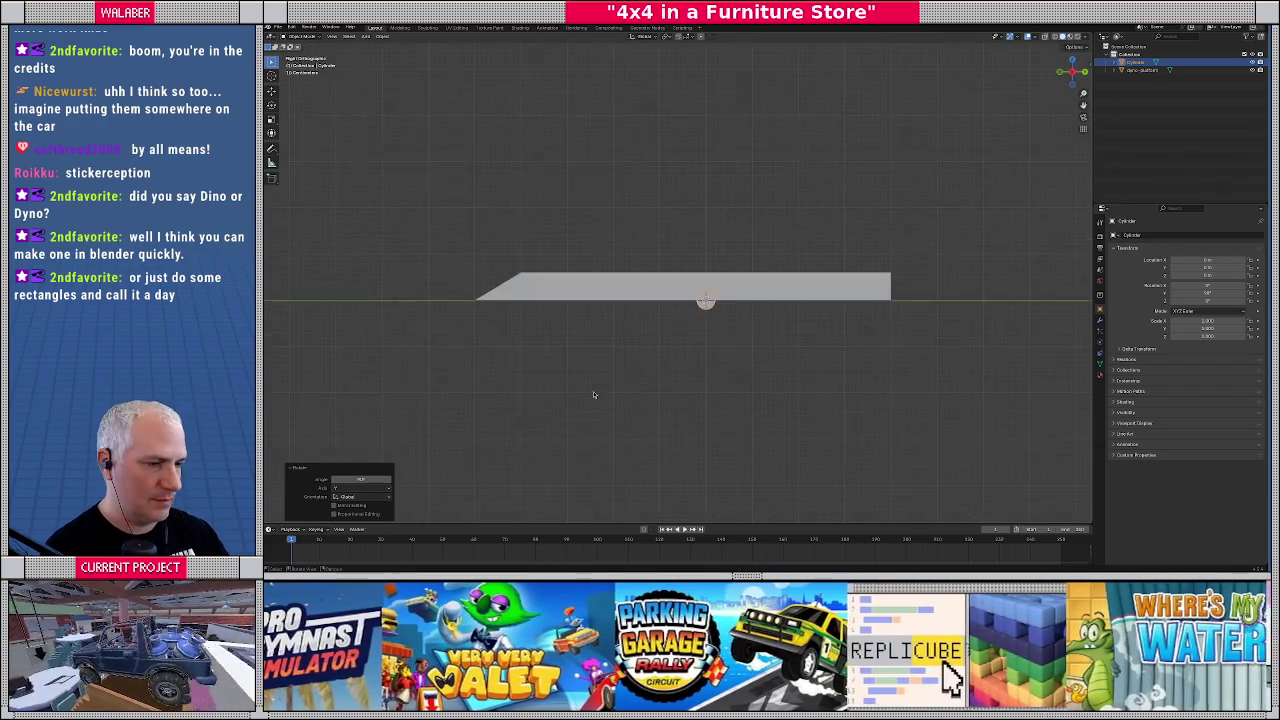
key("g")
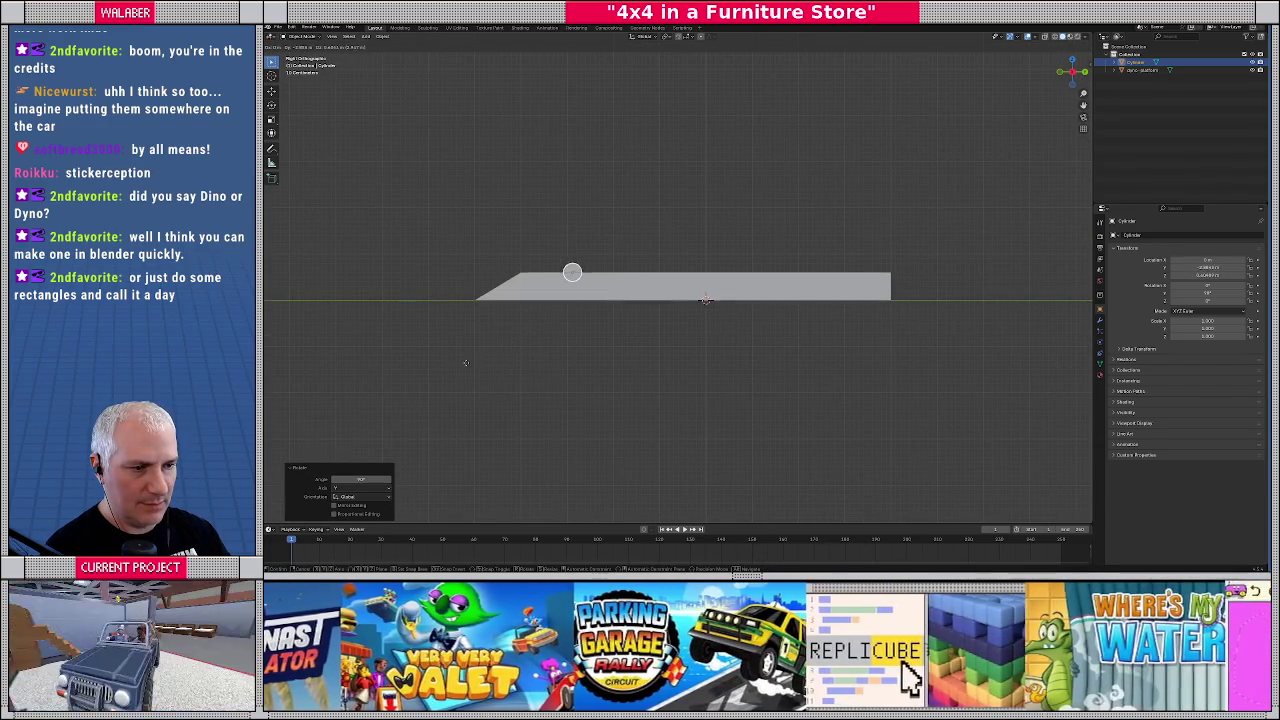
left_click(461, 363)
scroll(523, 337, "up", 7)
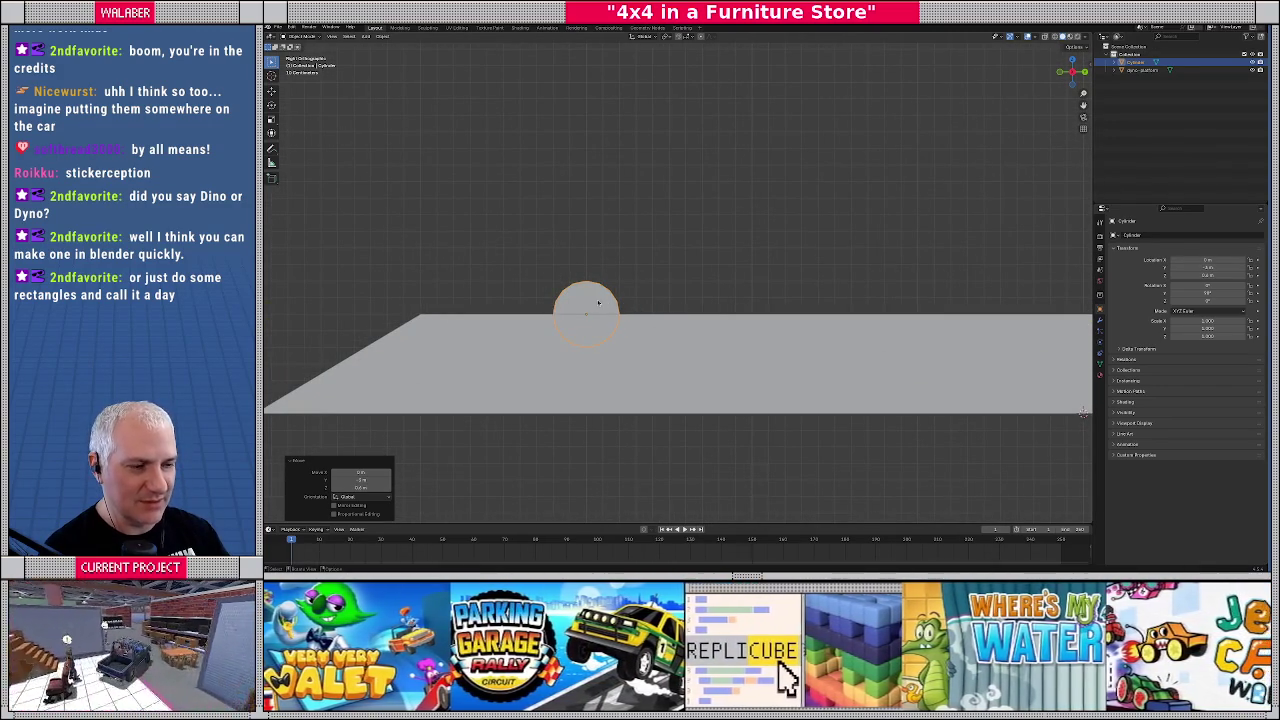
left_click_drag(661, 303, 685, 316)
key("KP_7")
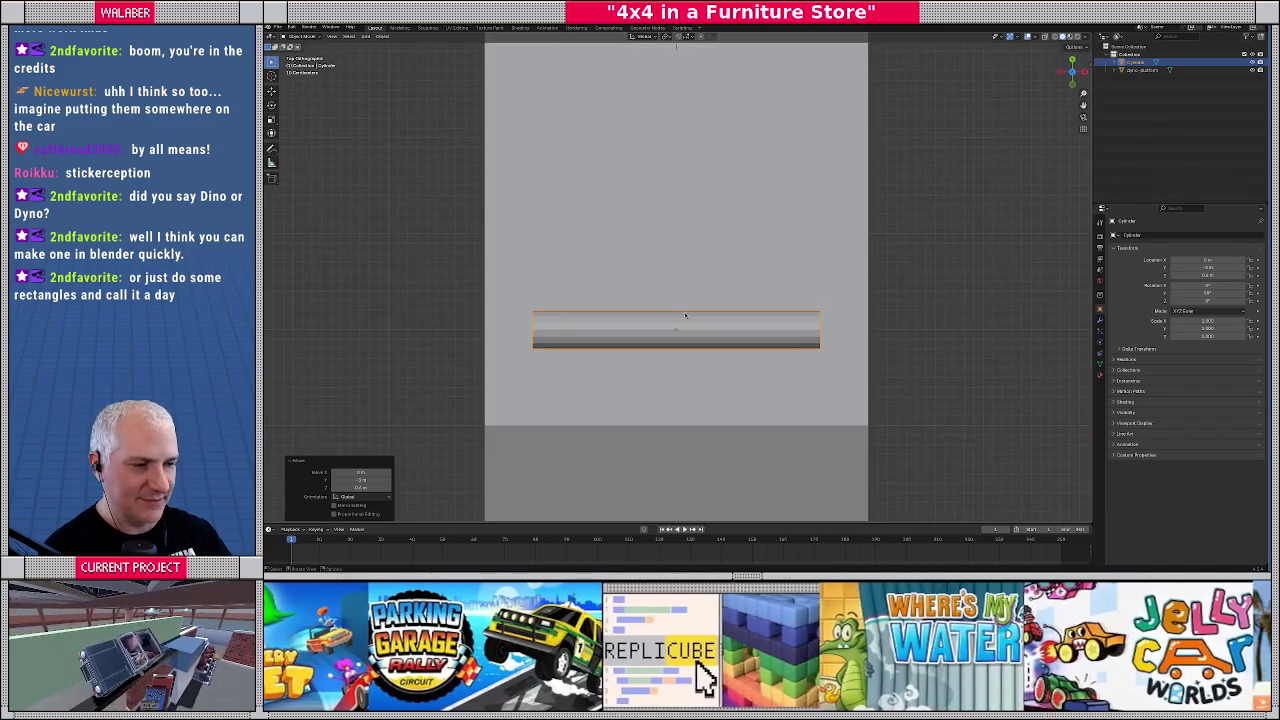
Stretch both ends of the roller along X so it spans the platform
key("Tab")
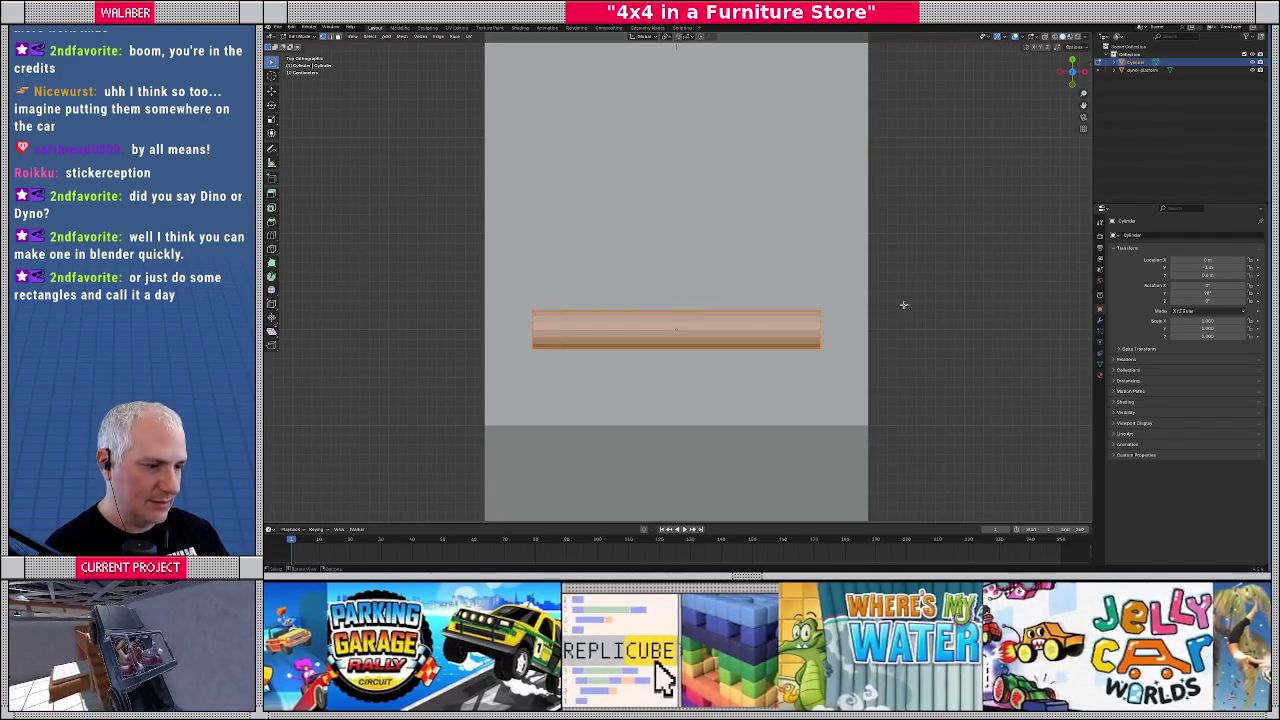
key("alt+z")
left_click_drag(791, 296, 847, 367)
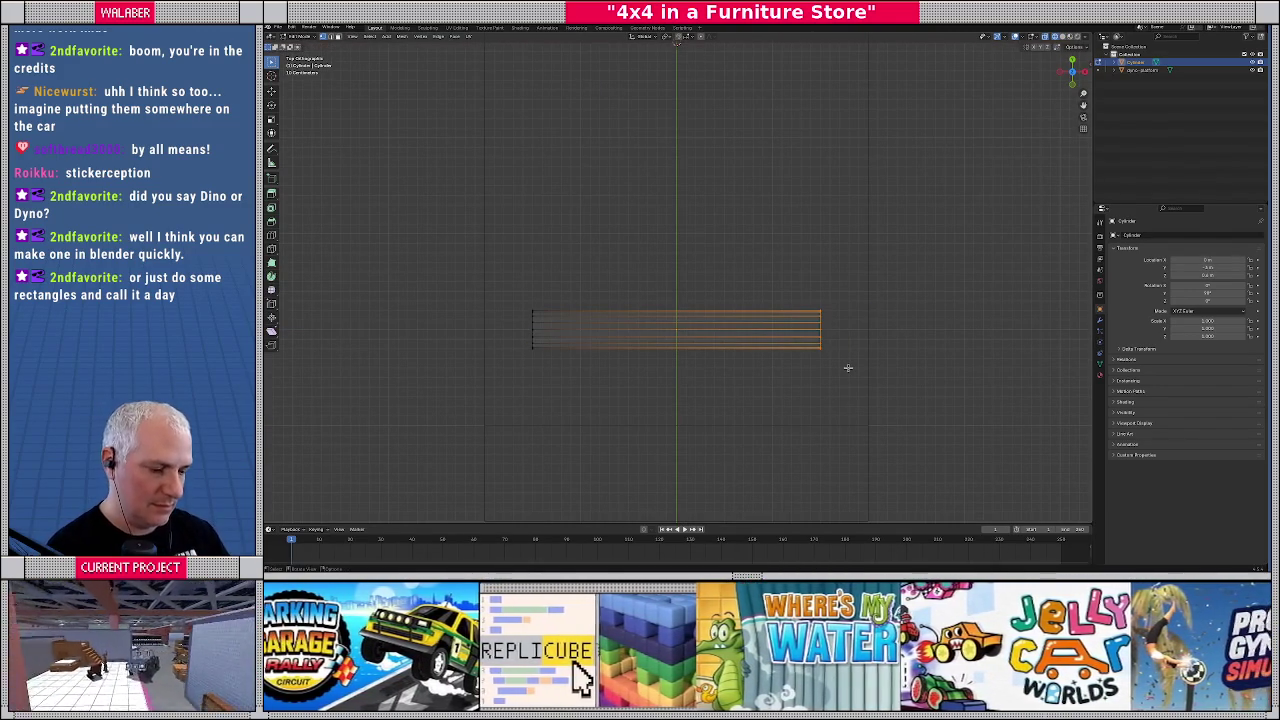
key("g")
key("x")
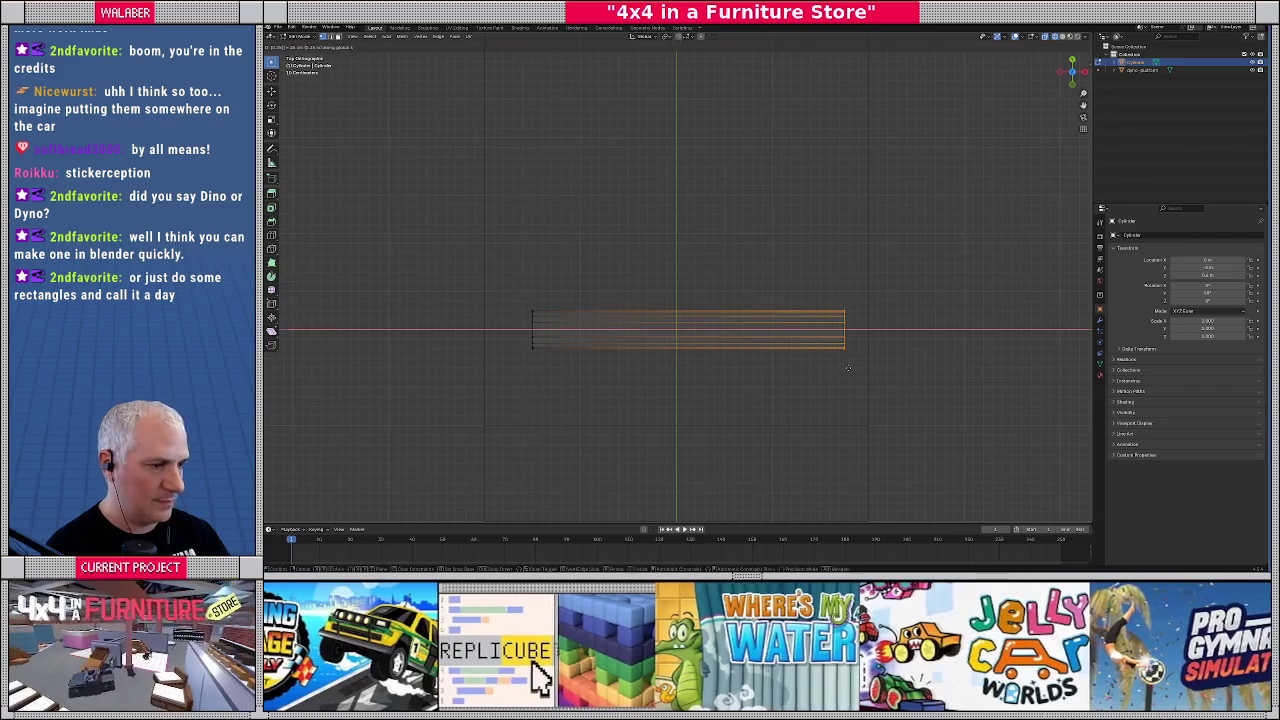
left_click(847, 367)
left_click_drag(476, 284, 580, 396)
key("g")
key("x")
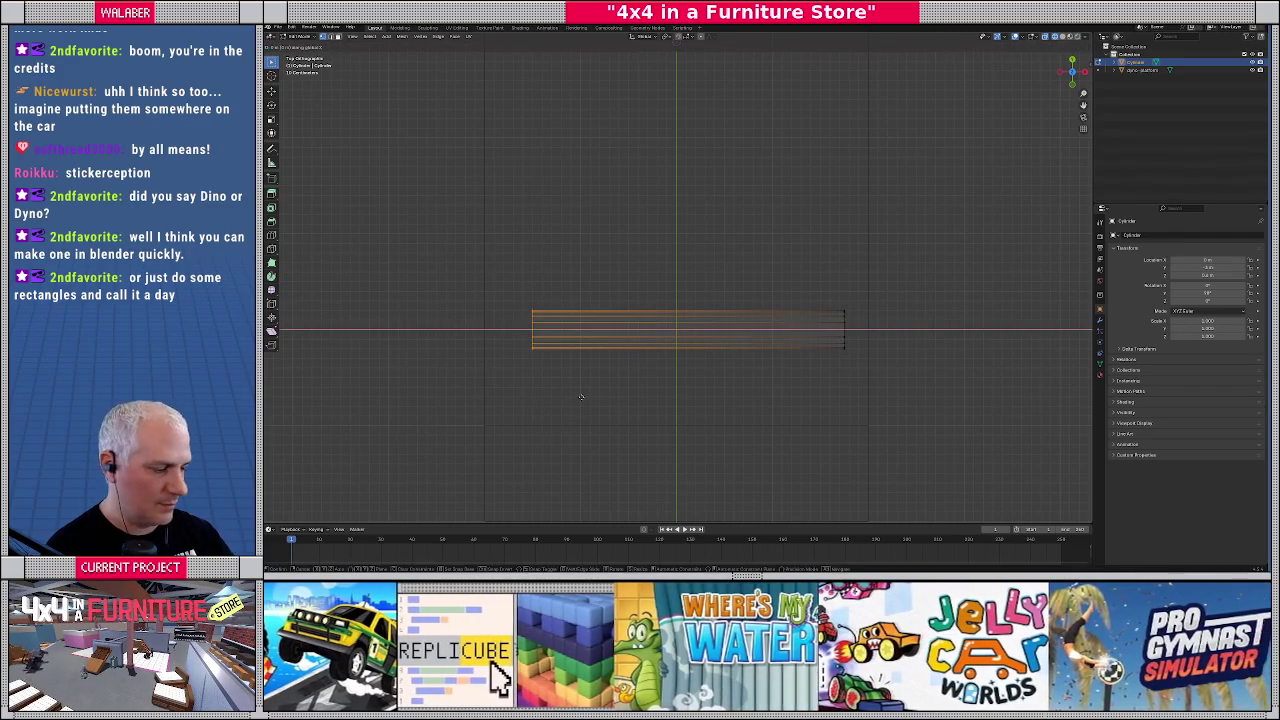
left_click(580, 396)
key("KP_Divide")
key("Tab")
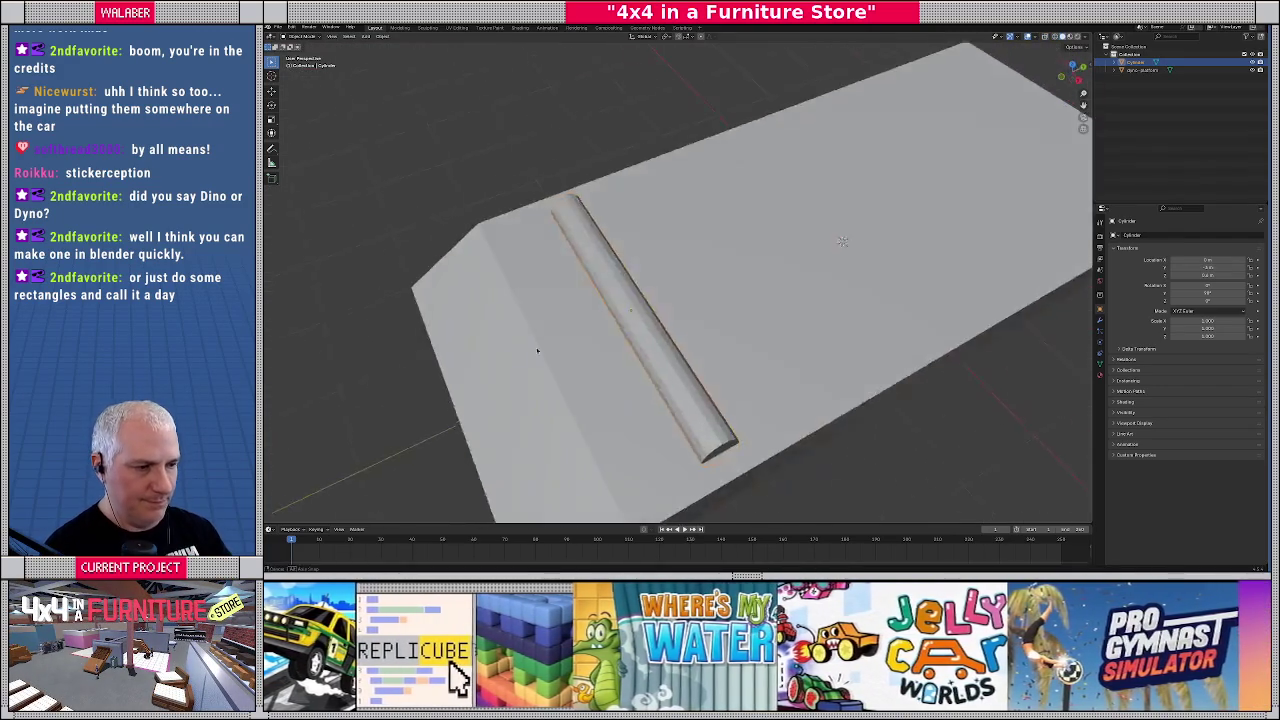
Shade the roller smooth and mark its end cap edges sharp
left_click_drag(535, 331, 400, 60)
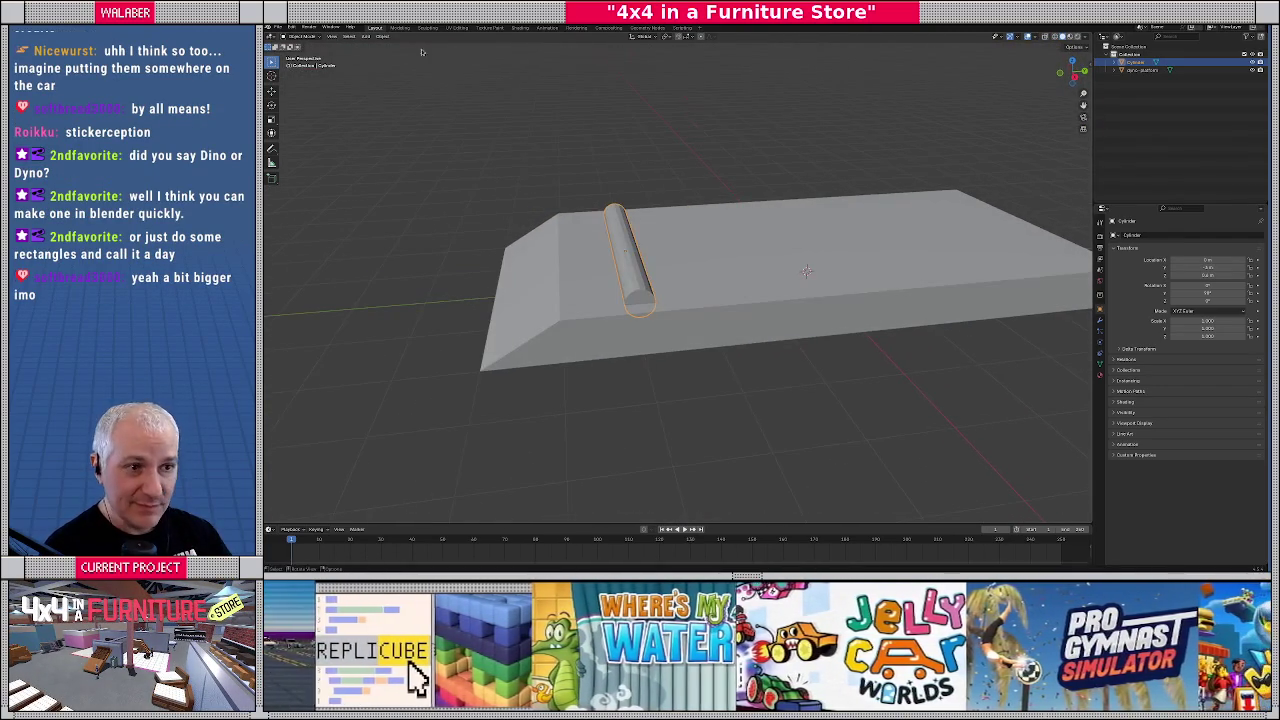
left_click(384, 37)
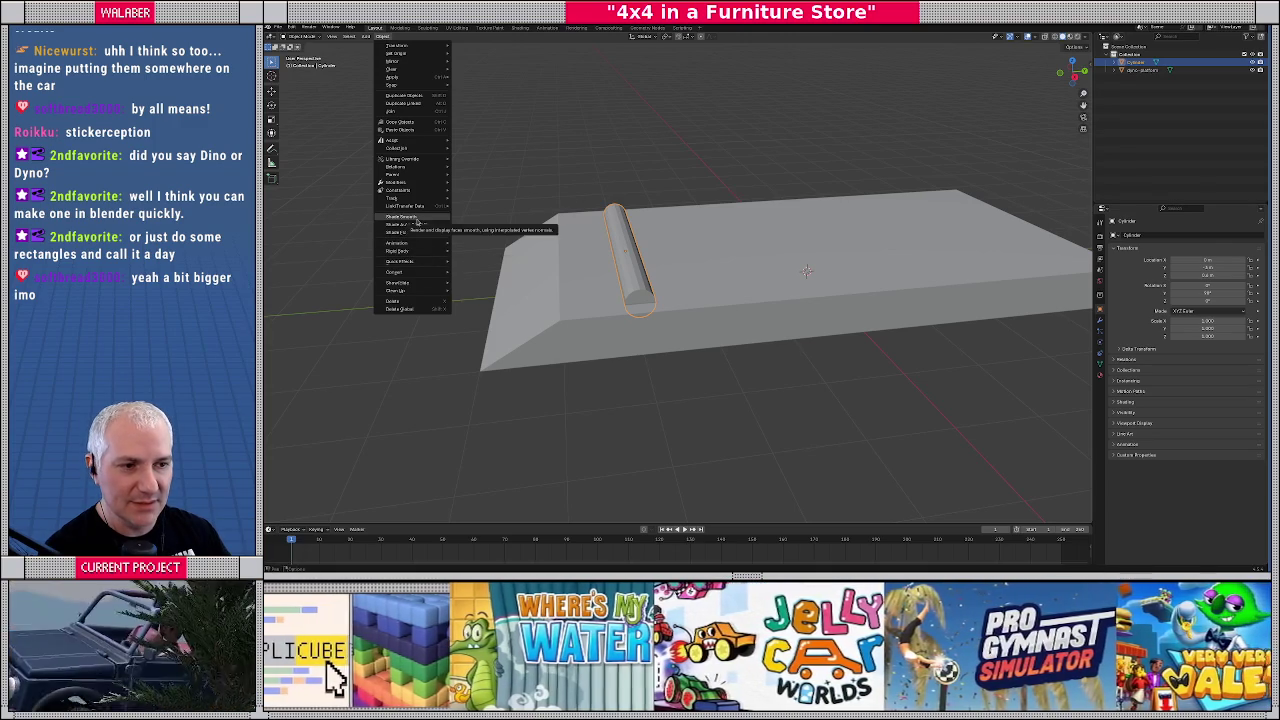
left_click(417, 218)
key("Tab")
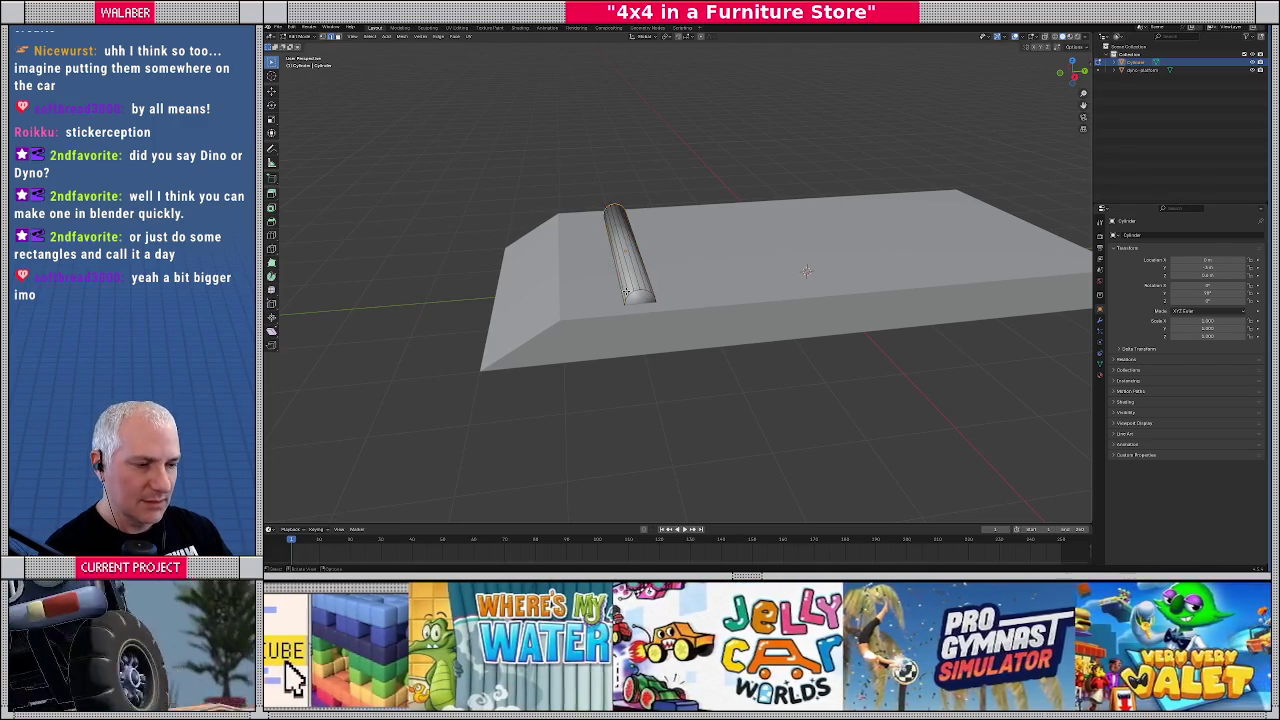
left_click_drag(806, 271, 740, 285)
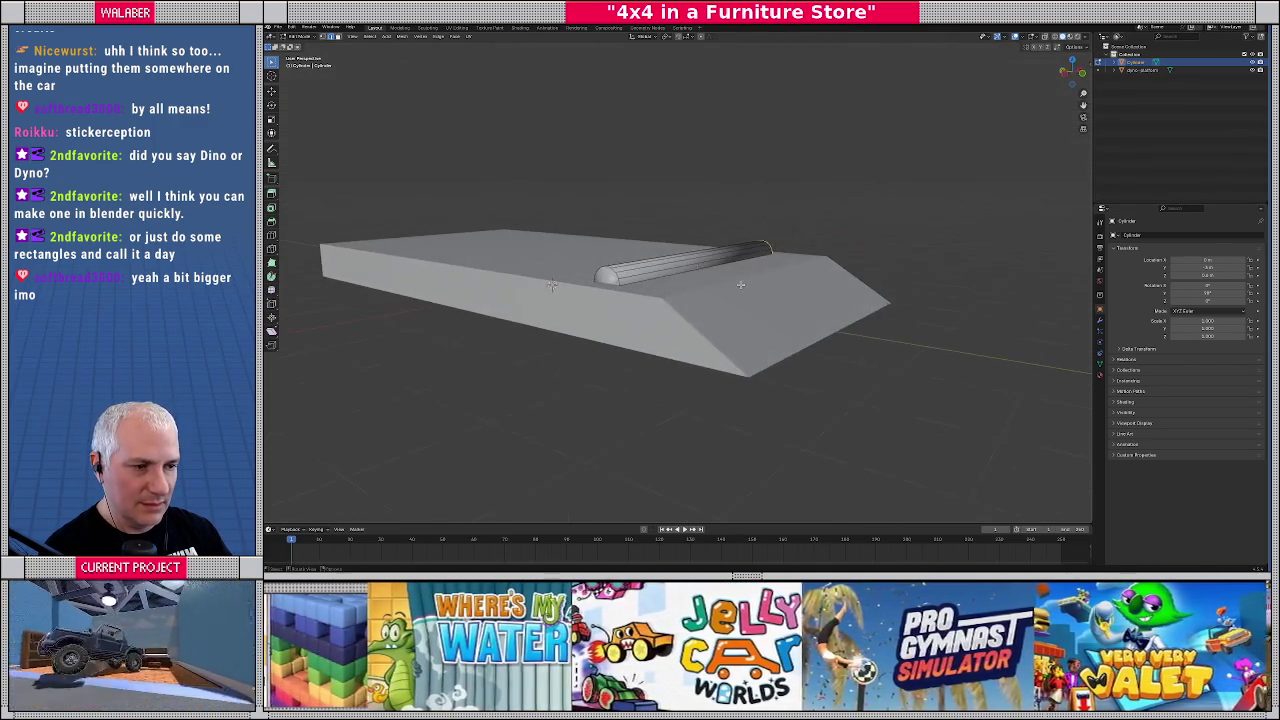
left_click(607, 276)
left_click(438, 37)
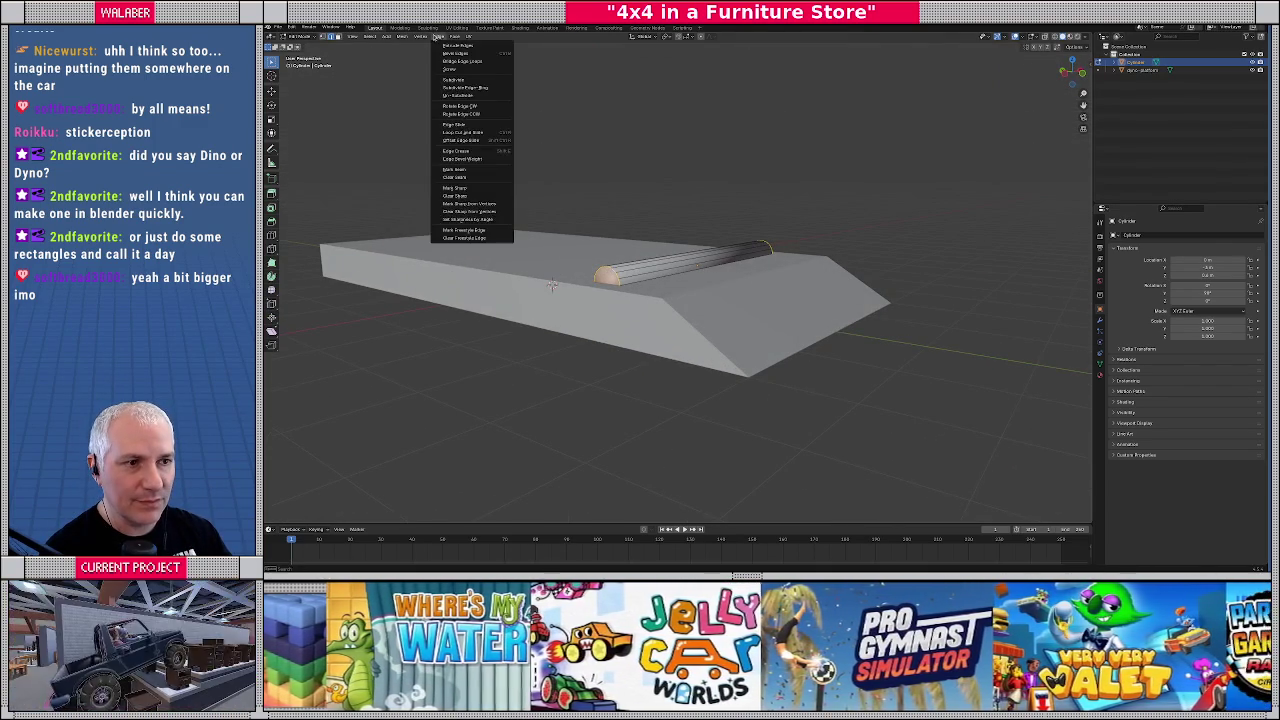
left_click(450, 190)
key("Tab")
mouse_move(680, 300)
left_mouse_down()
mouse_move(740, 315)
mouse_move(672, 316)
mouse_move(597, 351)
left_mouse_up()
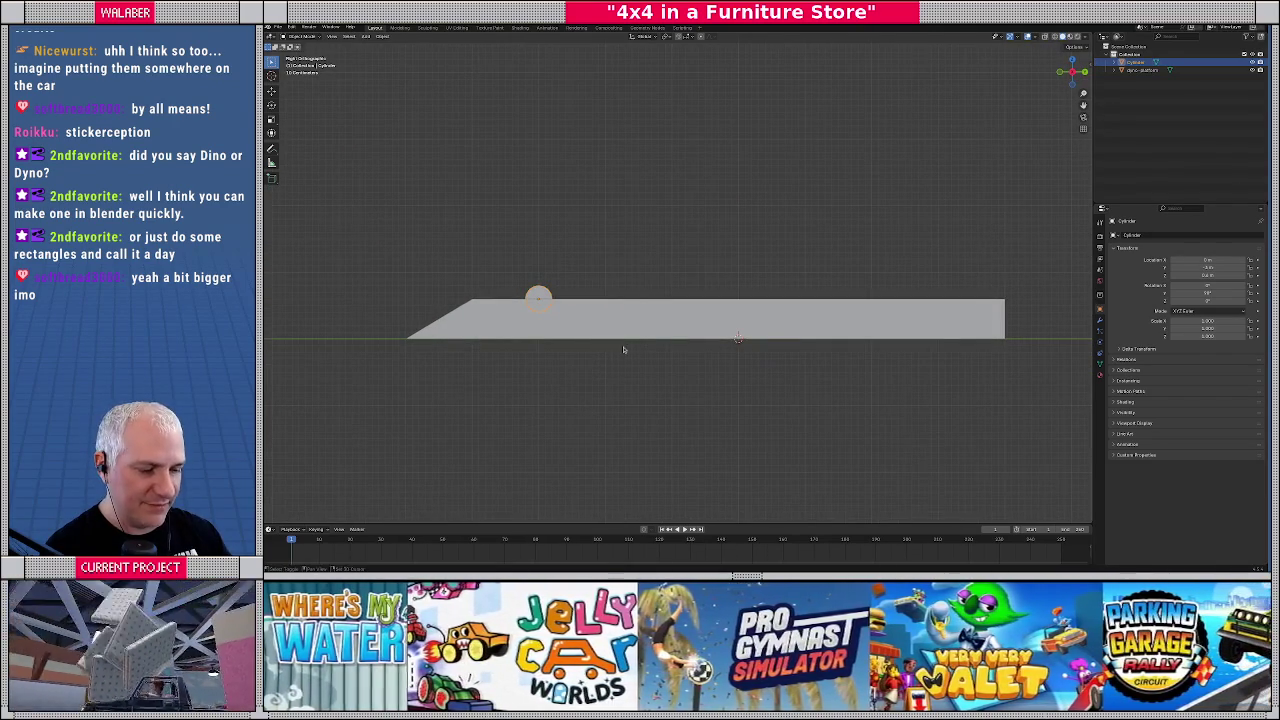
Duplicate the roller along Y to place a second parallel roller beside it
key("shift+d")
key("y")
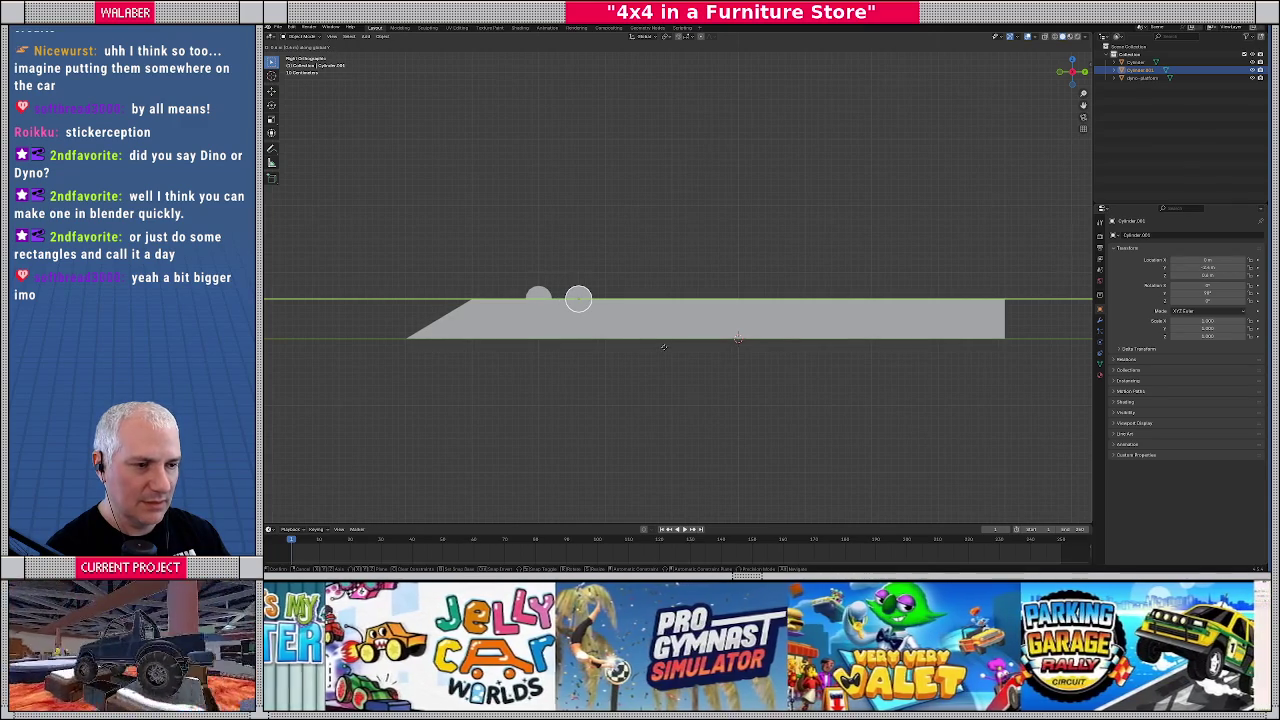
left_click(672, 347)
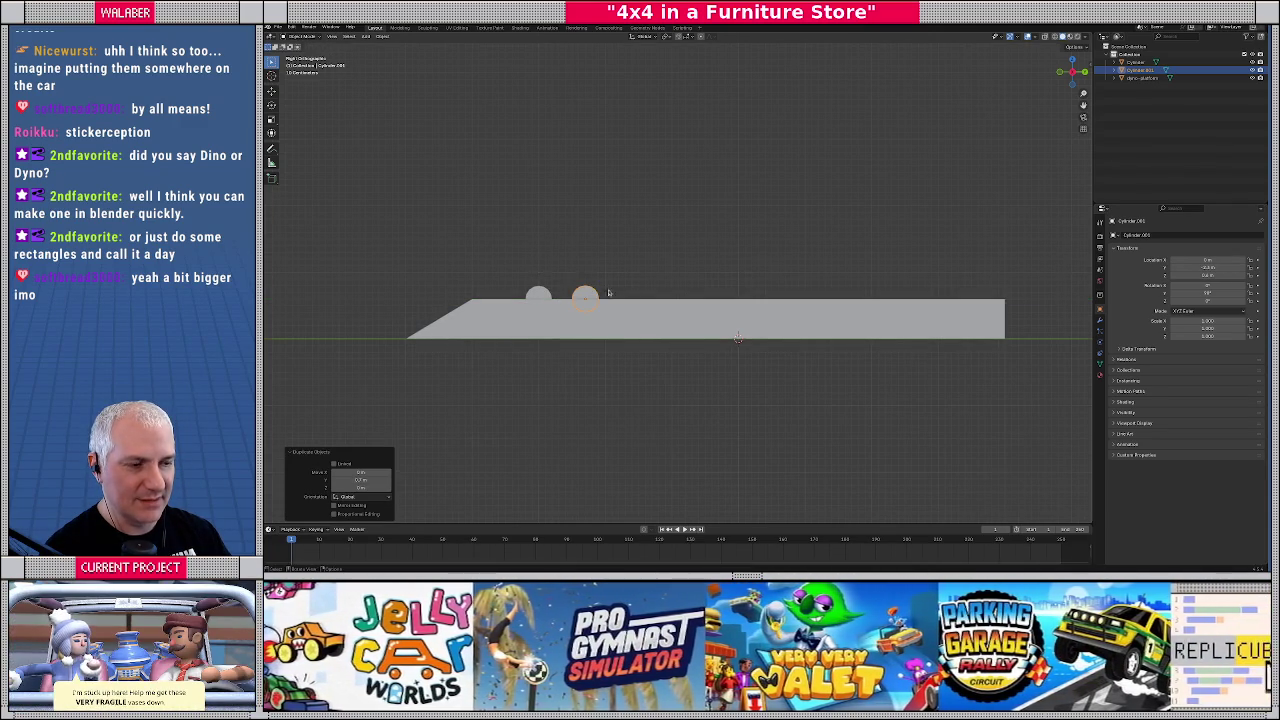
left_click_drag(608, 292, 672, 329)
In Edit Mode on the platform, select its top face and begin scaling it
left_click(675, 331)
key("Tab")
key("a")
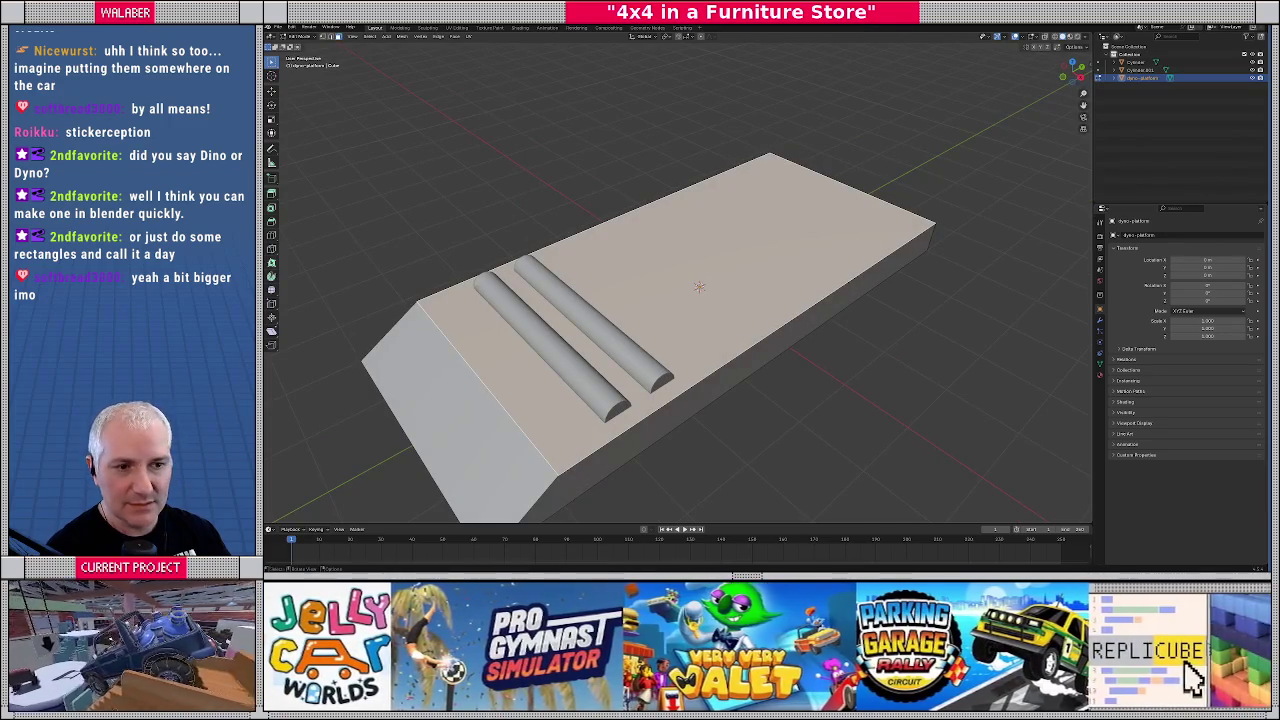
key("w")
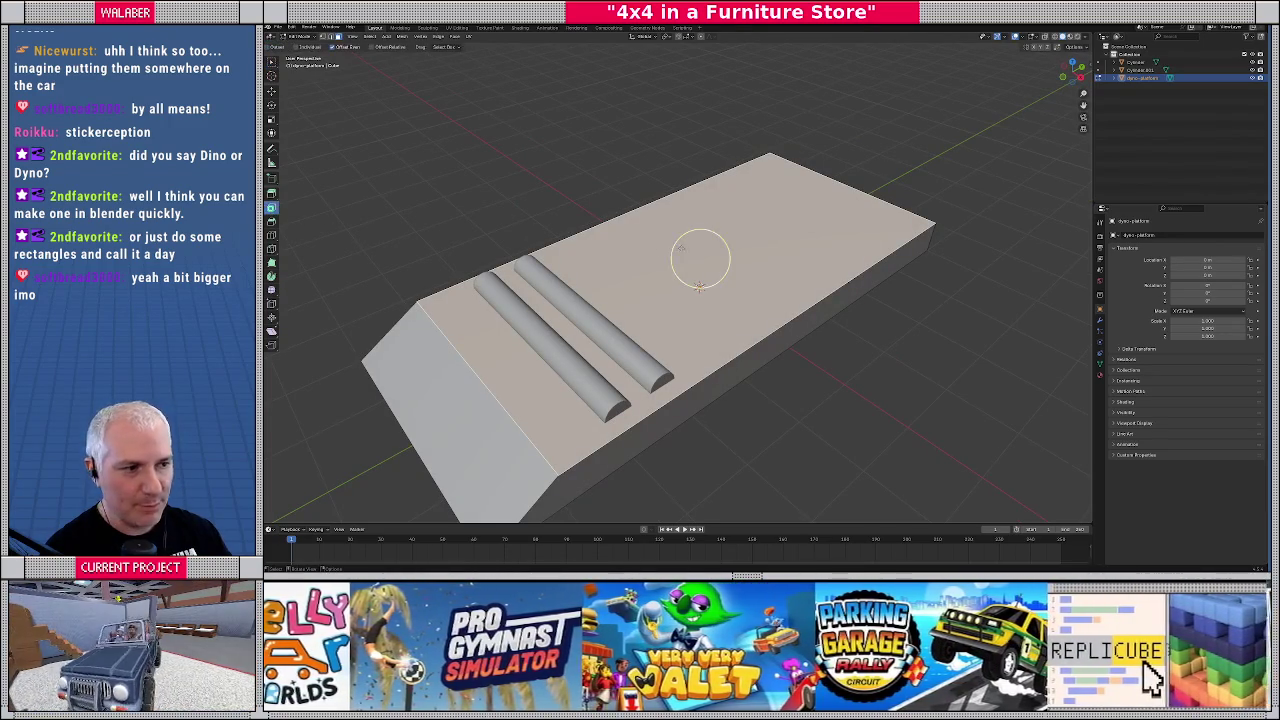
key("s")
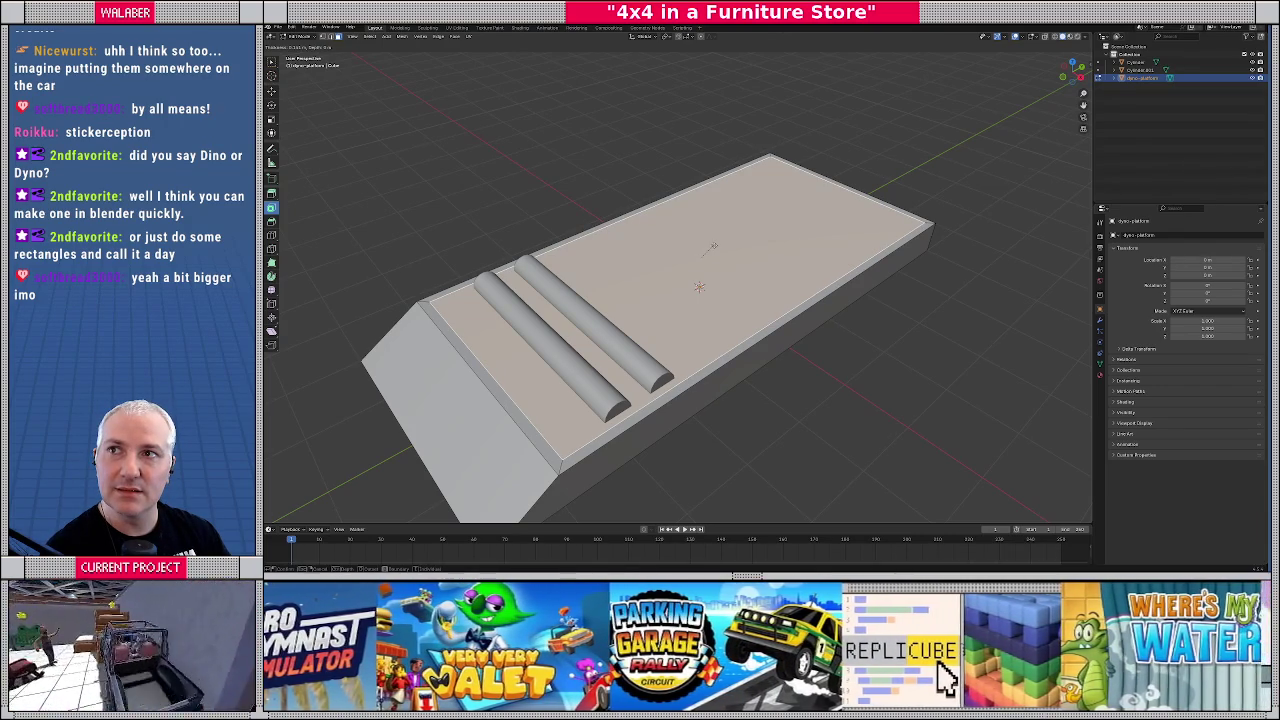
Confirm the top face scale and inset it to leave a border rim
left_click(713, 245)
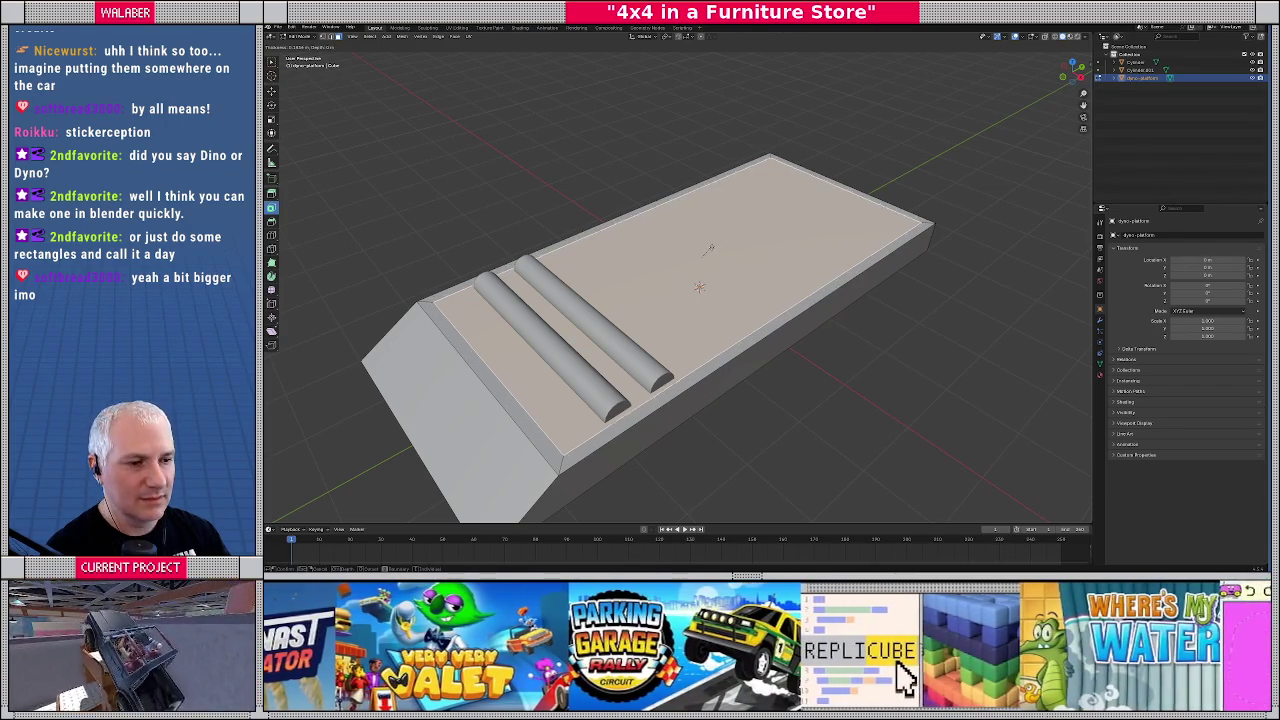
key("i")
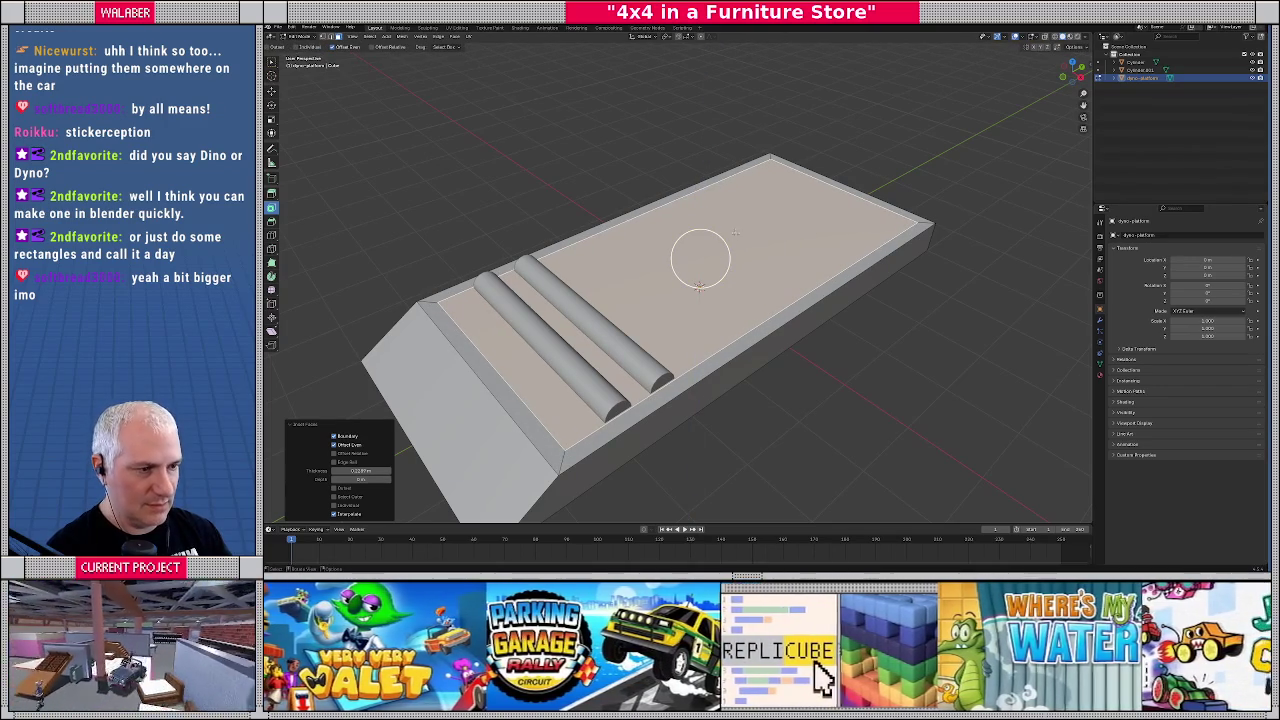
key("ctrl+z")
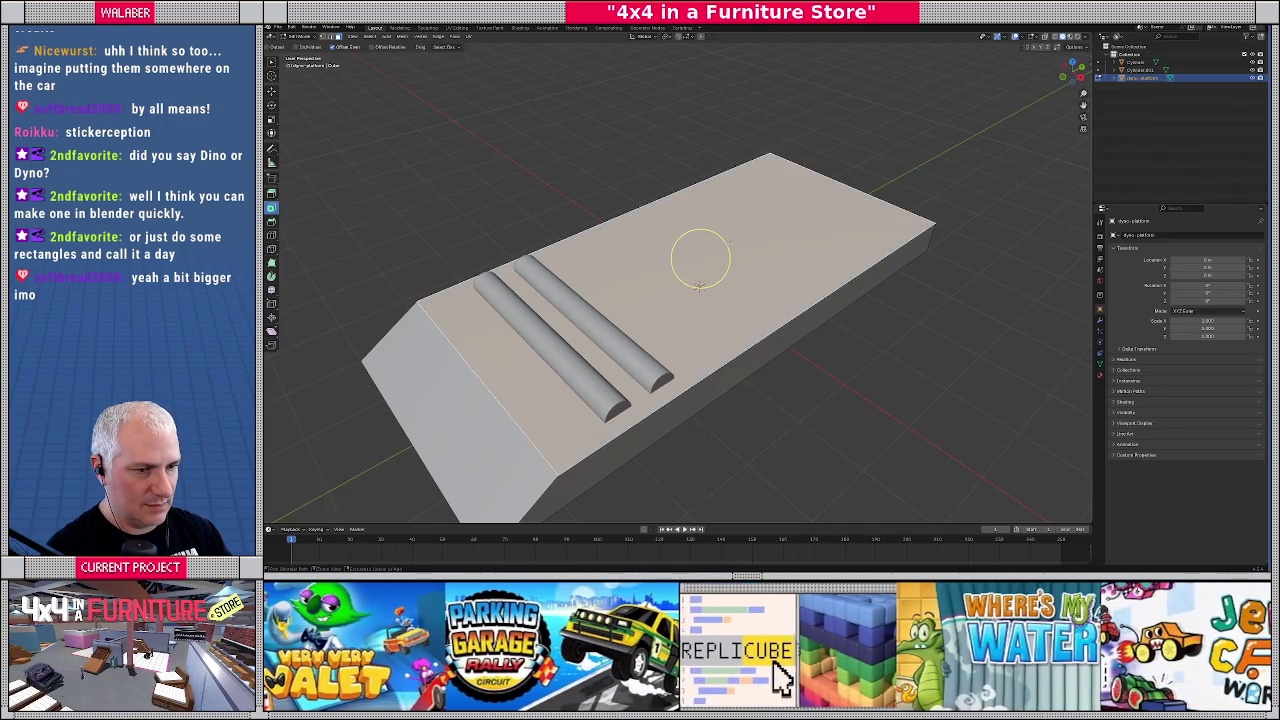
key("i")
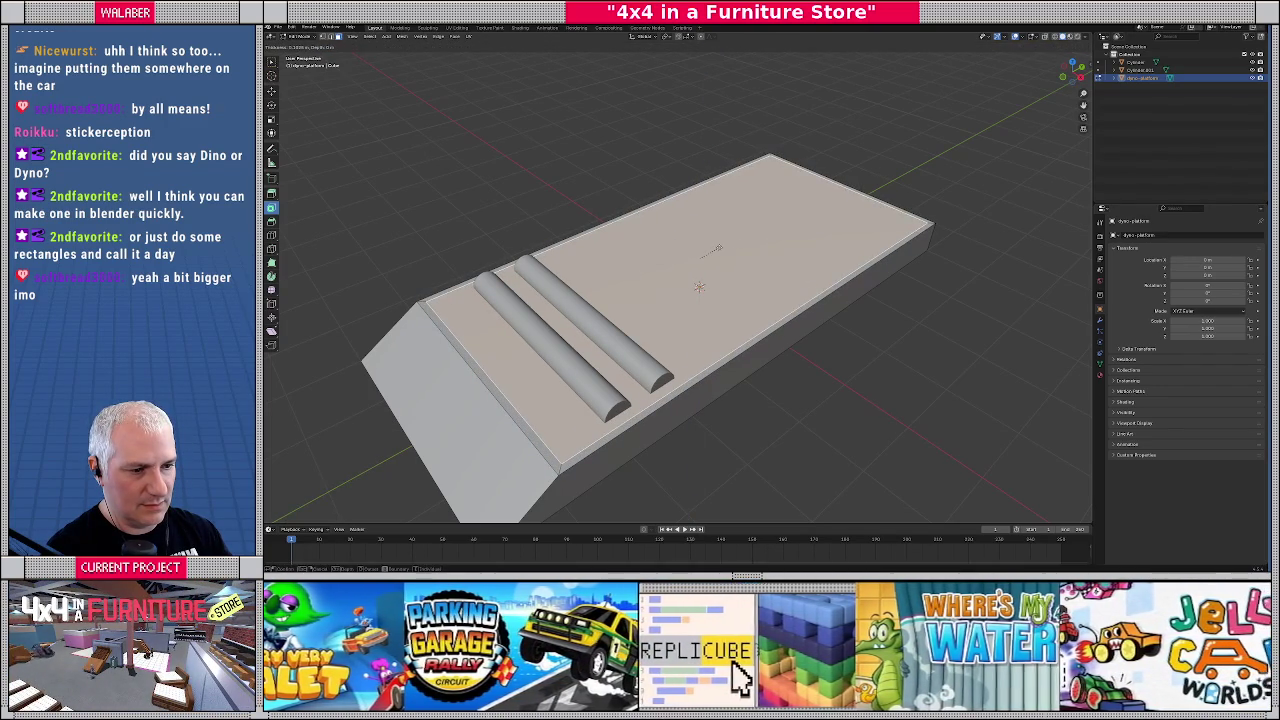
left_click(700, 258)
key("i")
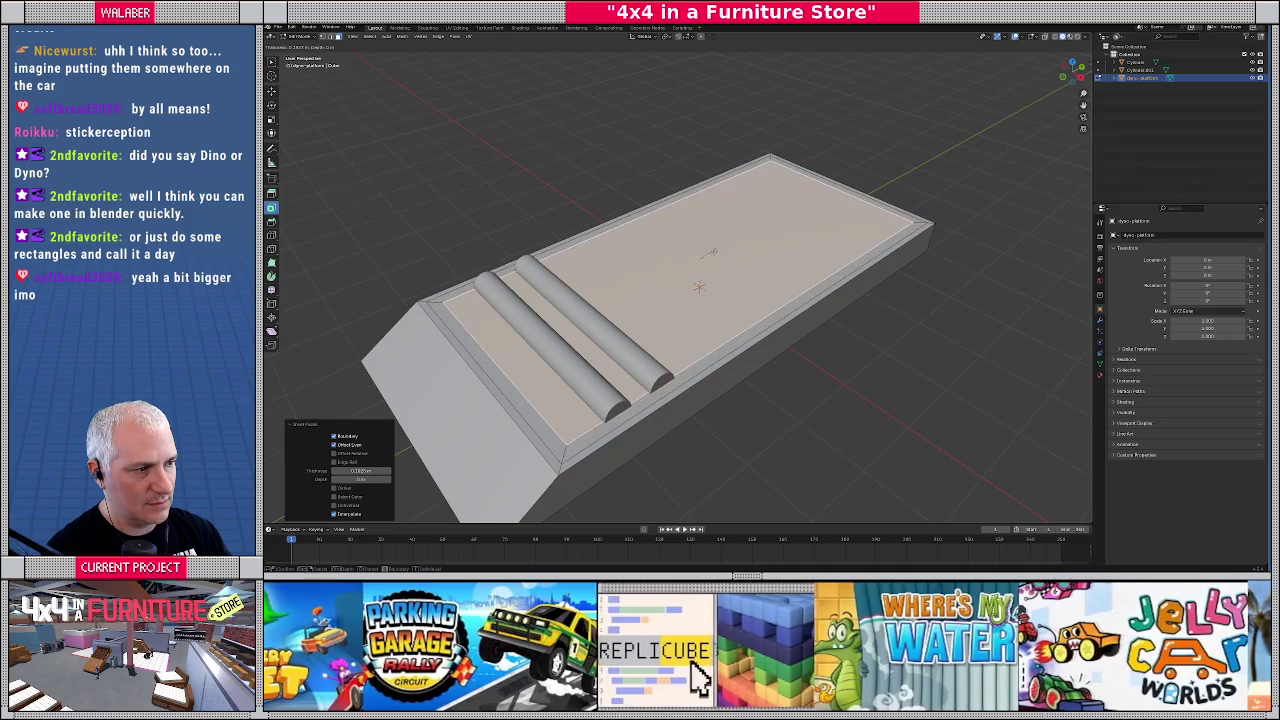
left_click(700, 285)
Extrude the inner top faces downward along Z to recess the roller area
key("e")
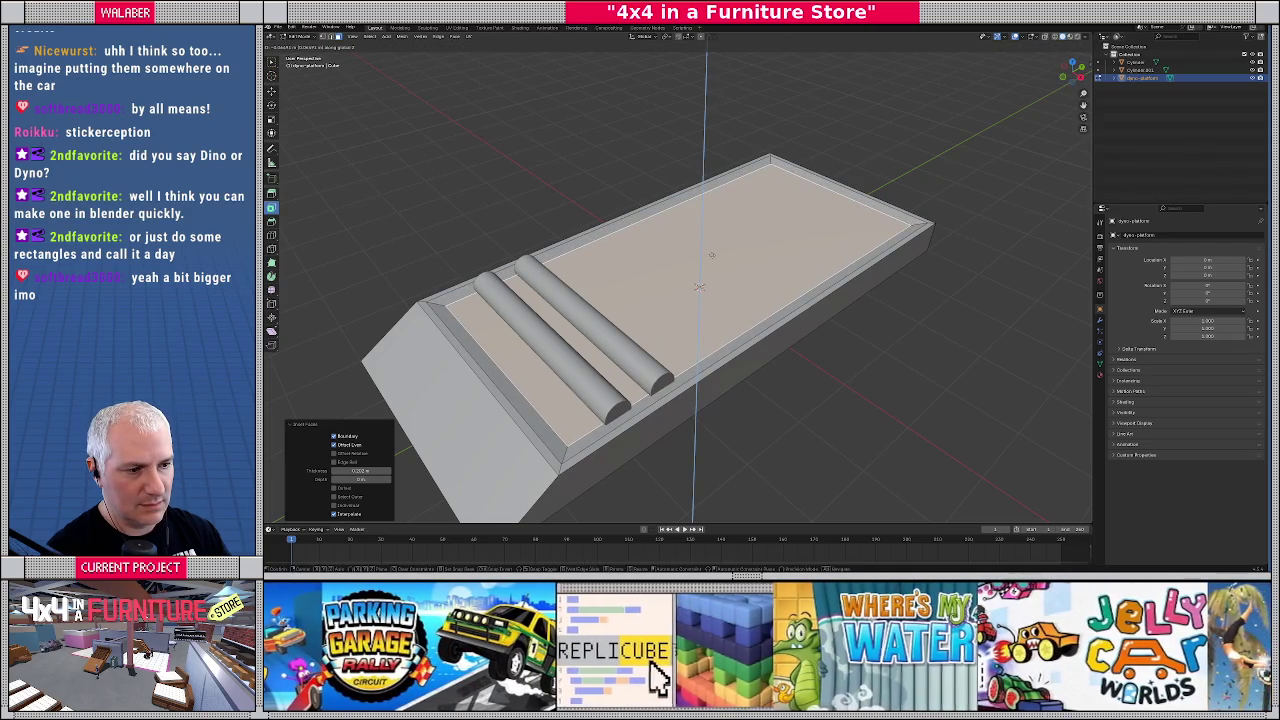
left_click(712, 255)
mouse_move(712, 255)
left_mouse_down()
mouse_move(643, 277)
mouse_move(738, 256)
mouse_move(708, 250)
mouse_move(811, 279)
left_mouse_up()
key("Tab")
key("Tab")
key("e")
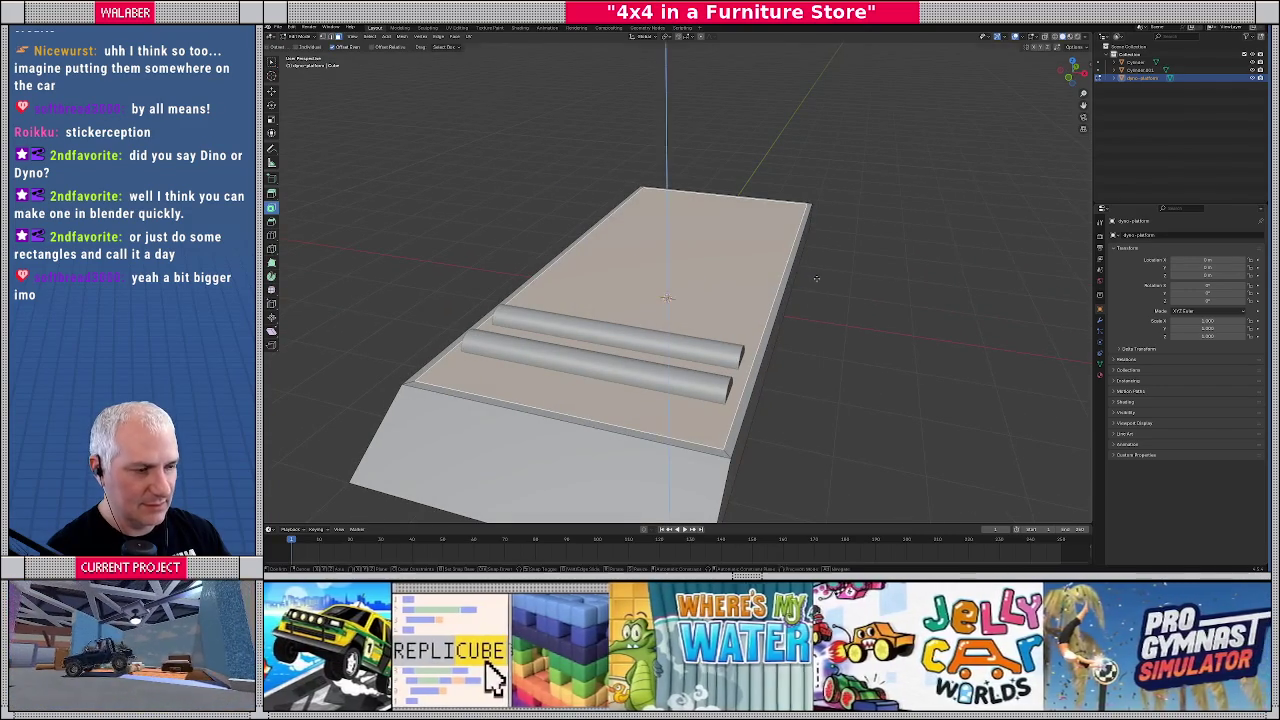
key("z")
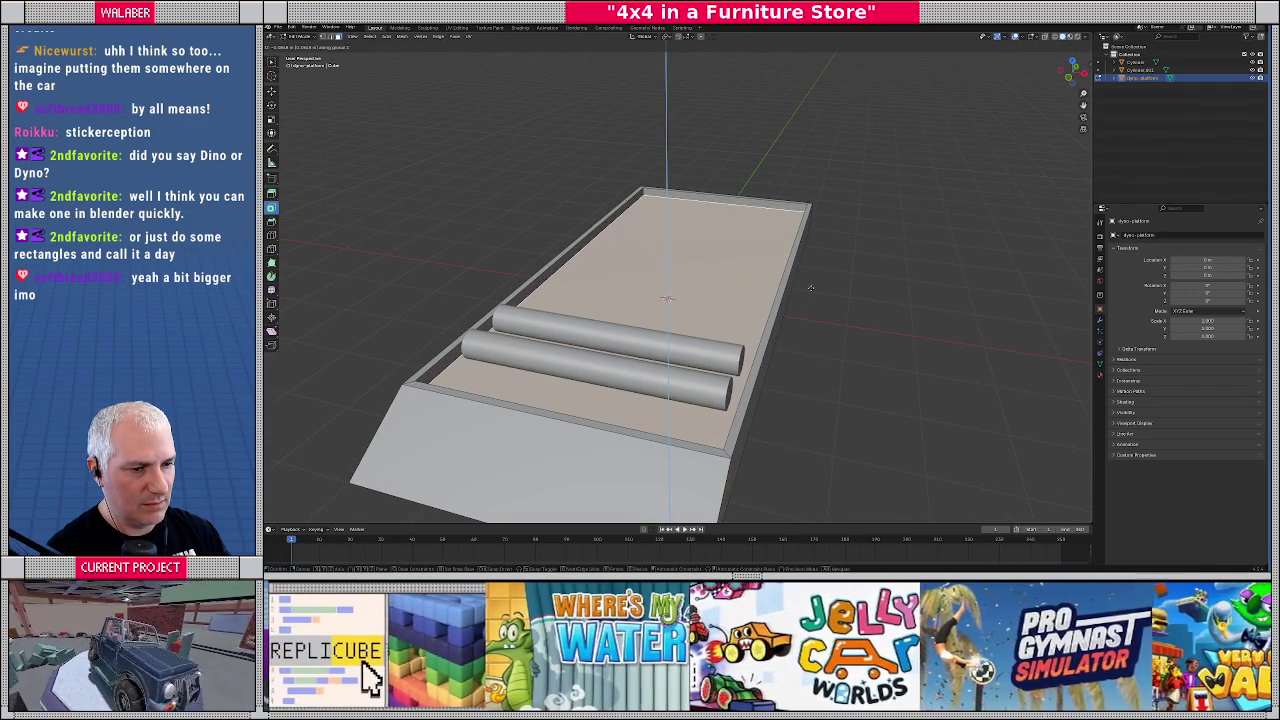
left_click(810, 288)
Cancel the unwanted extra inset and return to the Godot editor
key("i")
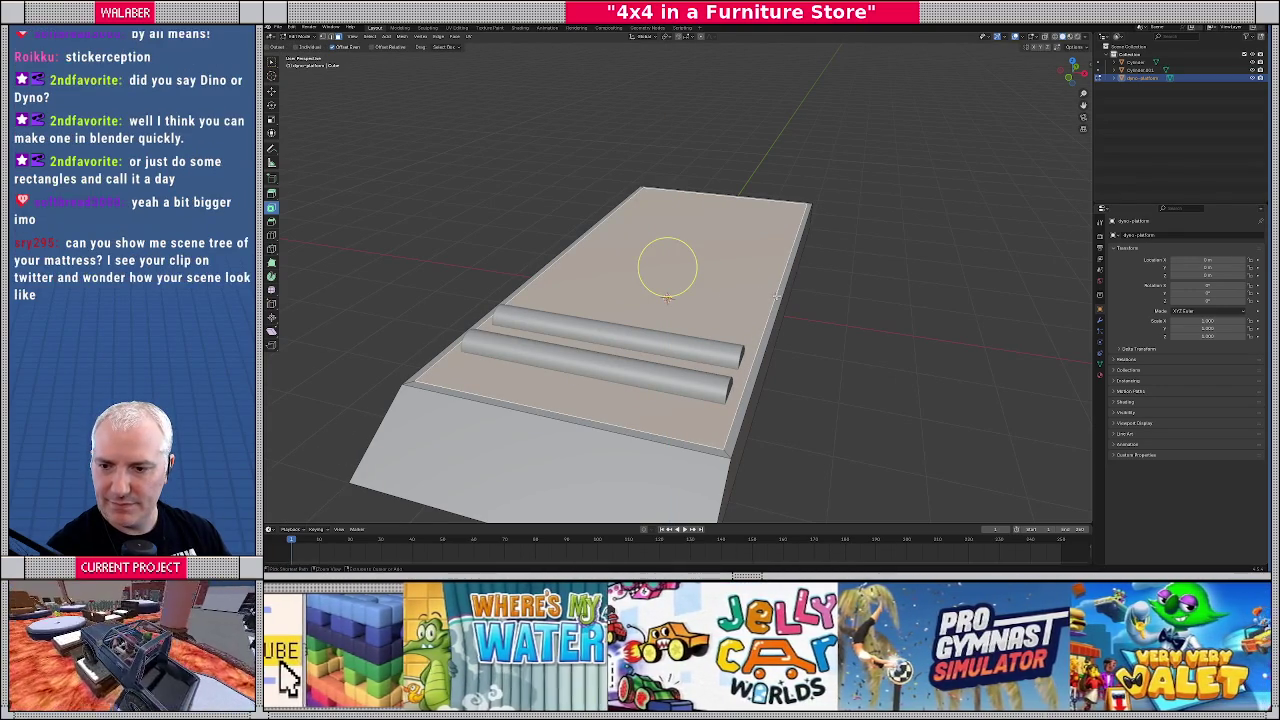
right_click(922, 288)
left_click(897, 287)
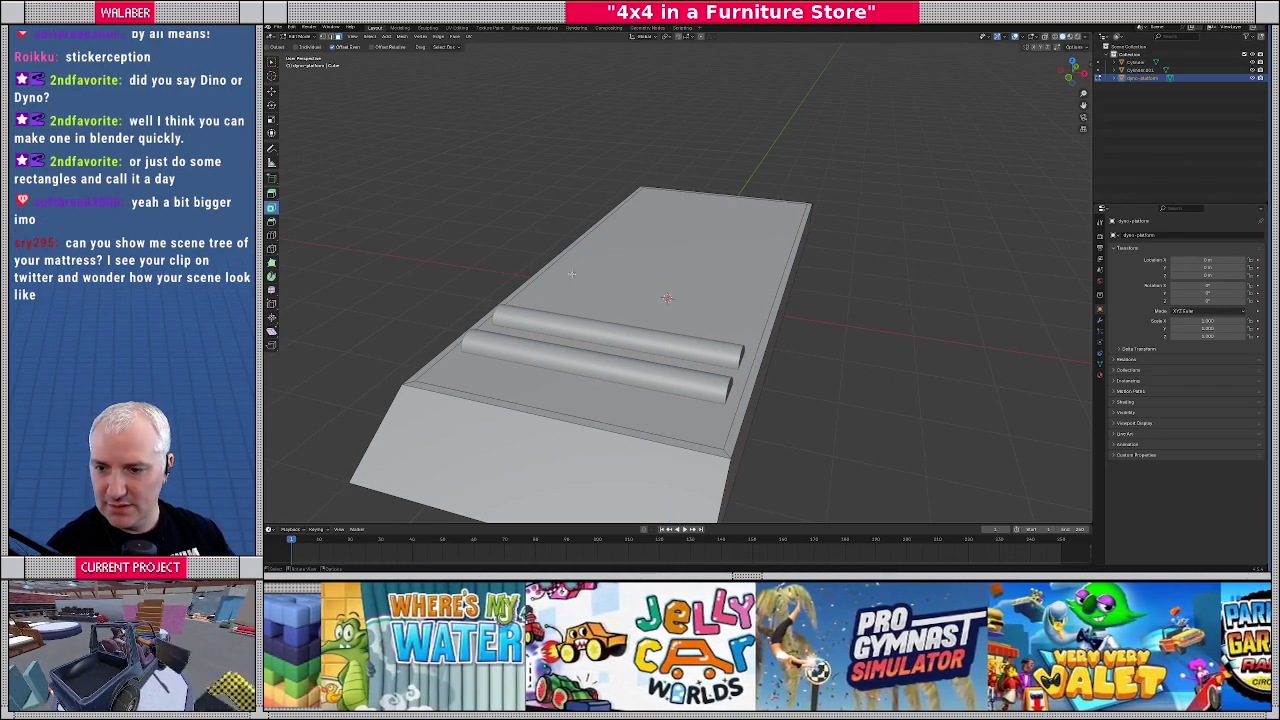
key("alt+Tab")
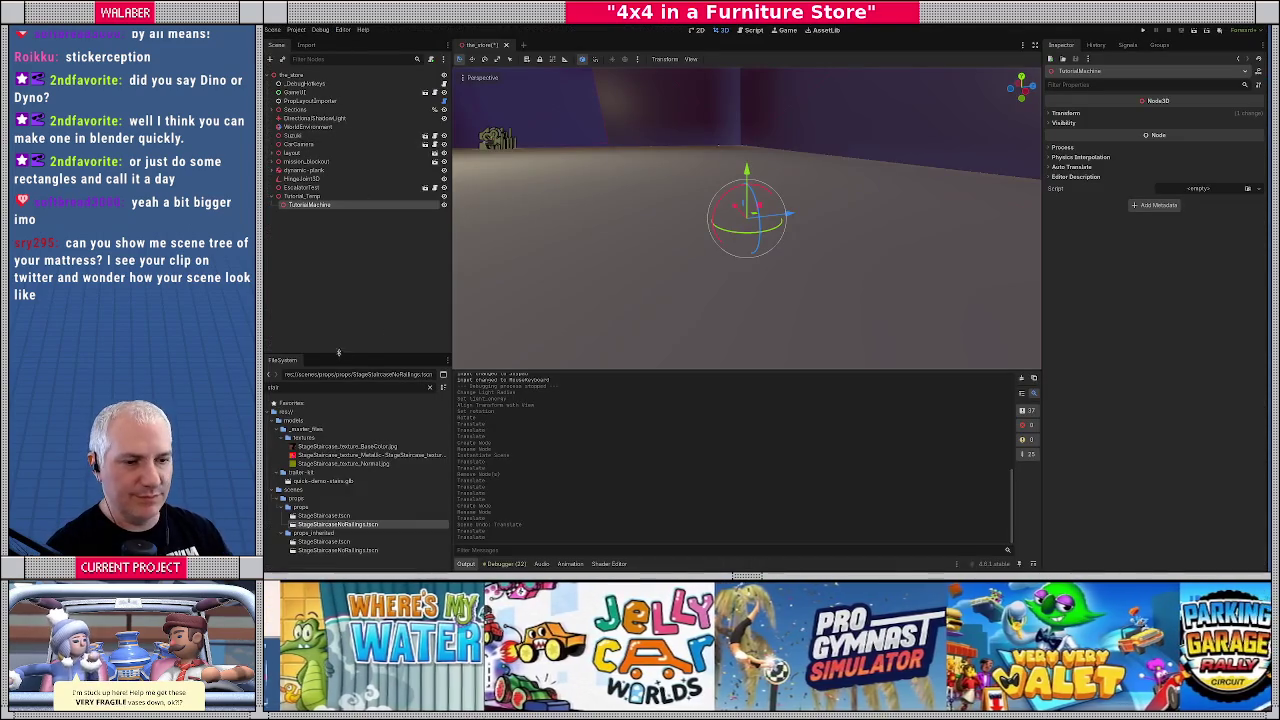
Filter the FileSystem for 'rmatt' and open RiggedMattress_Big.tscn, collapsing its root node
type("r")
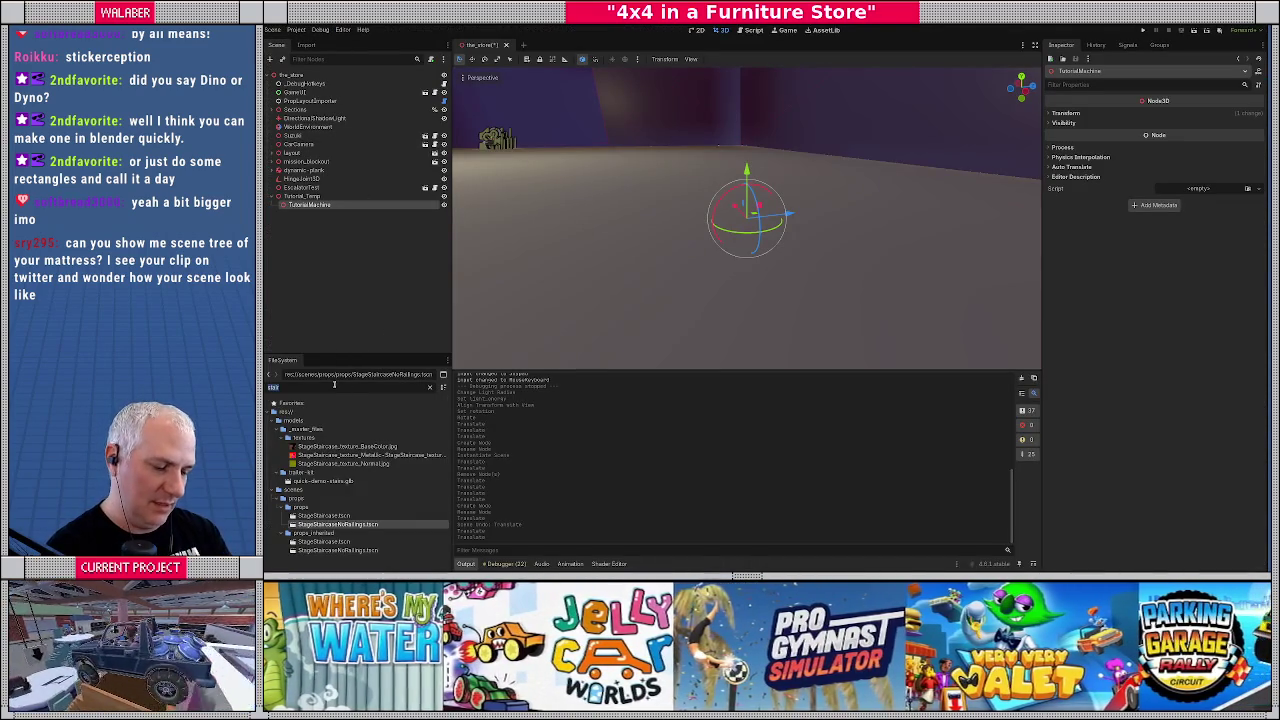
type("mattress")
scroll(339, 484, "down", 5)
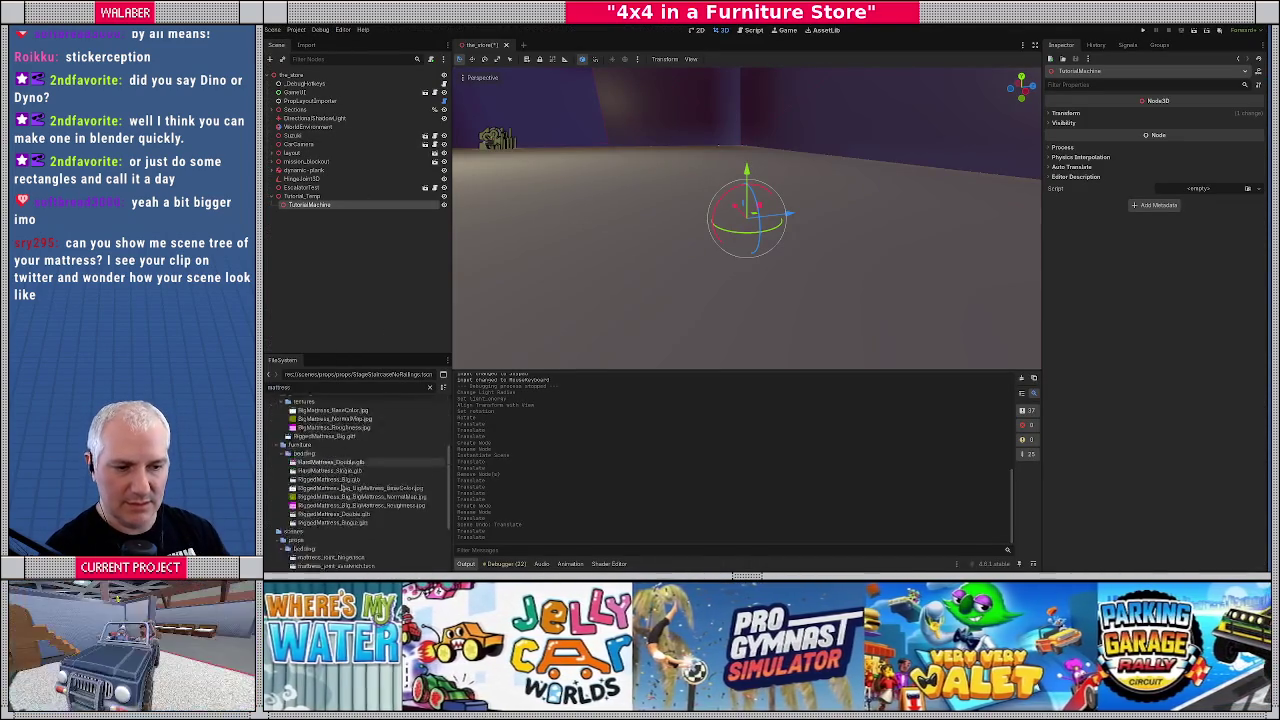
scroll(358, 485, "down", 1)
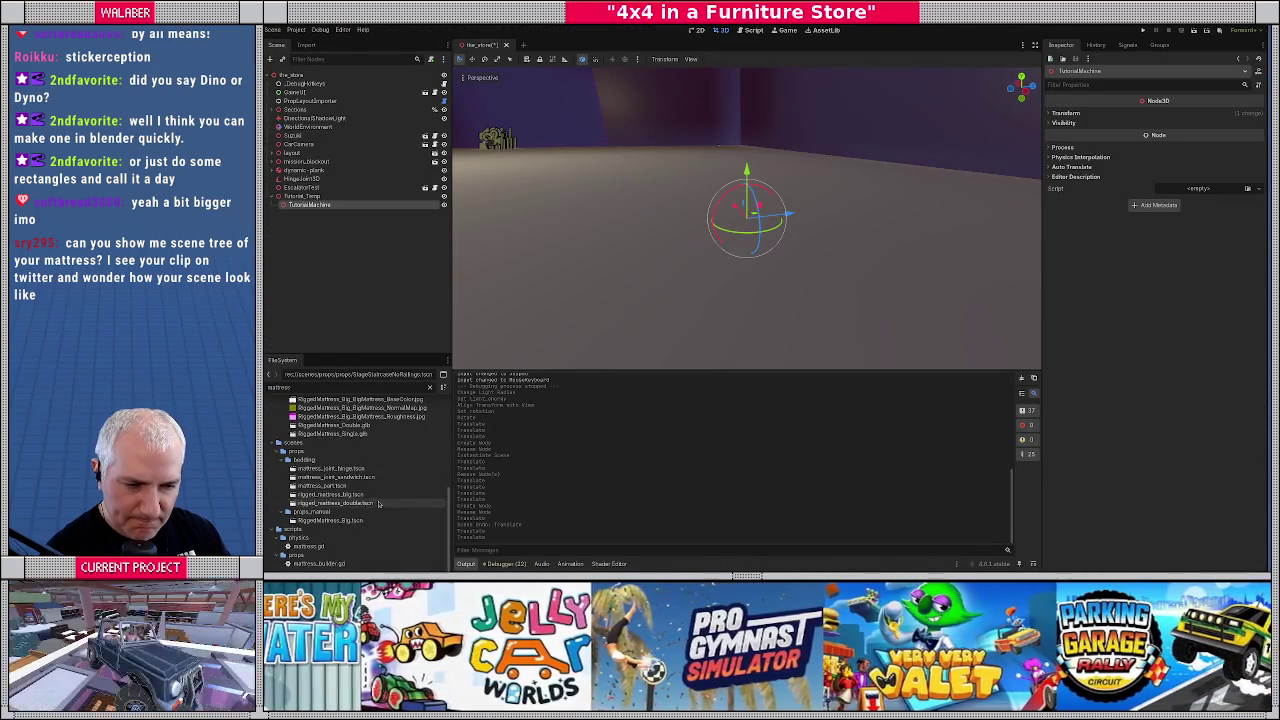
double_click(322, 521)
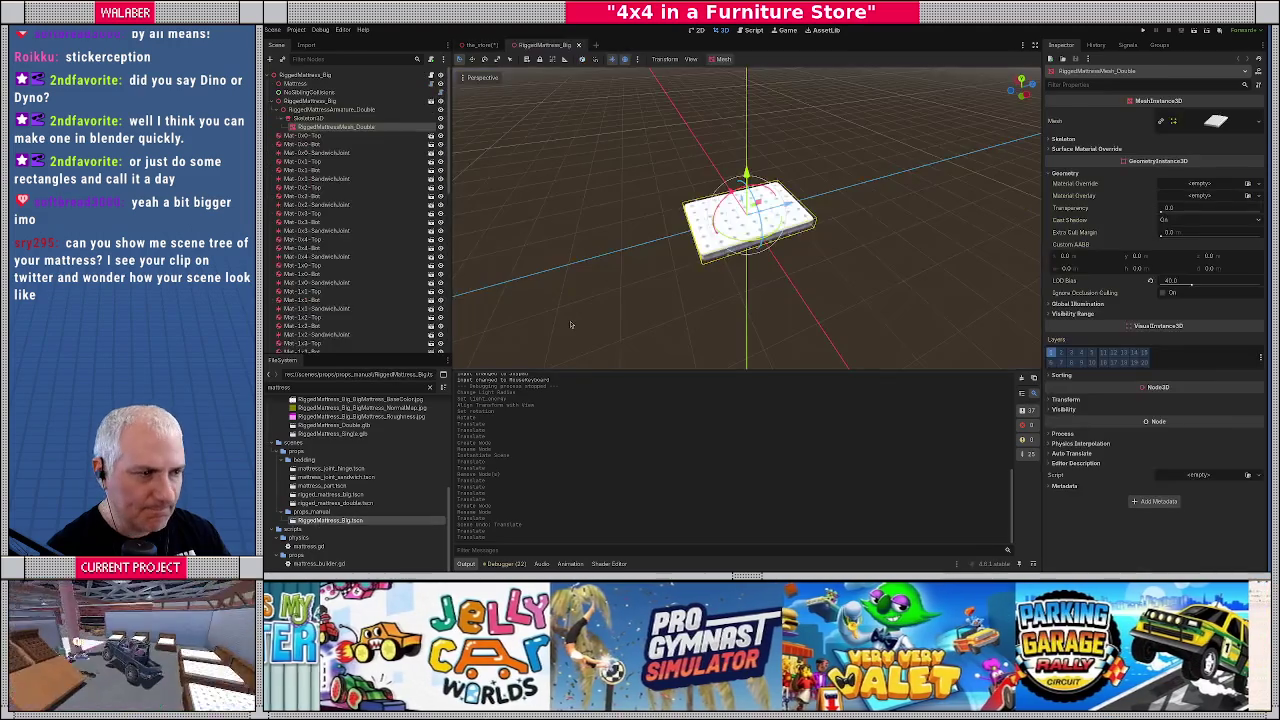
left_click(276, 101)
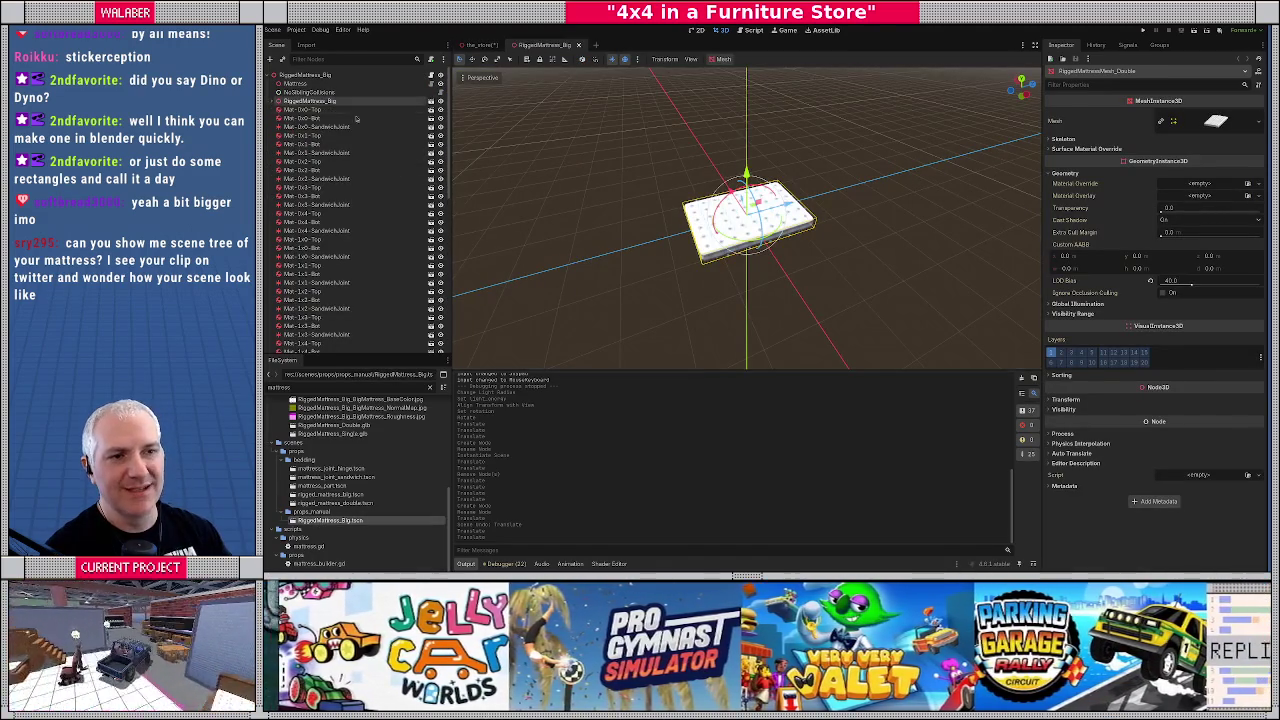
left_click_drag(665, 240, 698, 450)
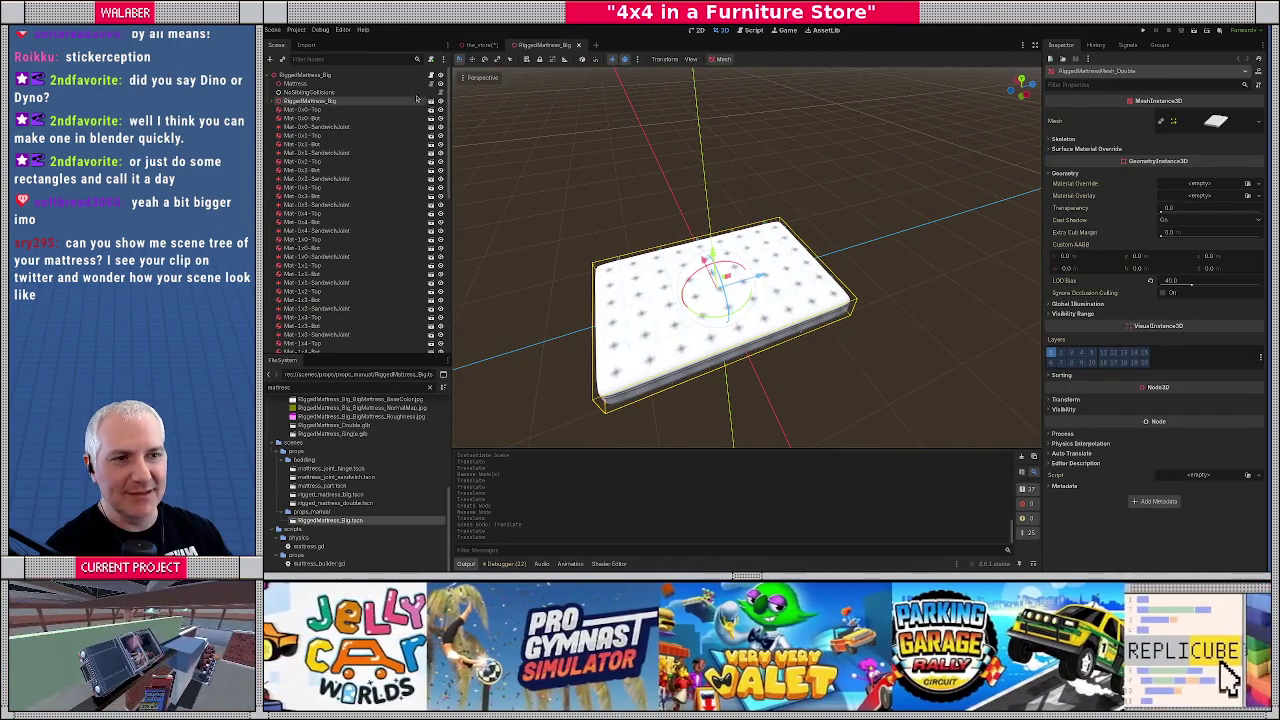
Hide the mattress mesh to reveal its part bodies, viewing them from above without the sky preview
left_click(440, 84)
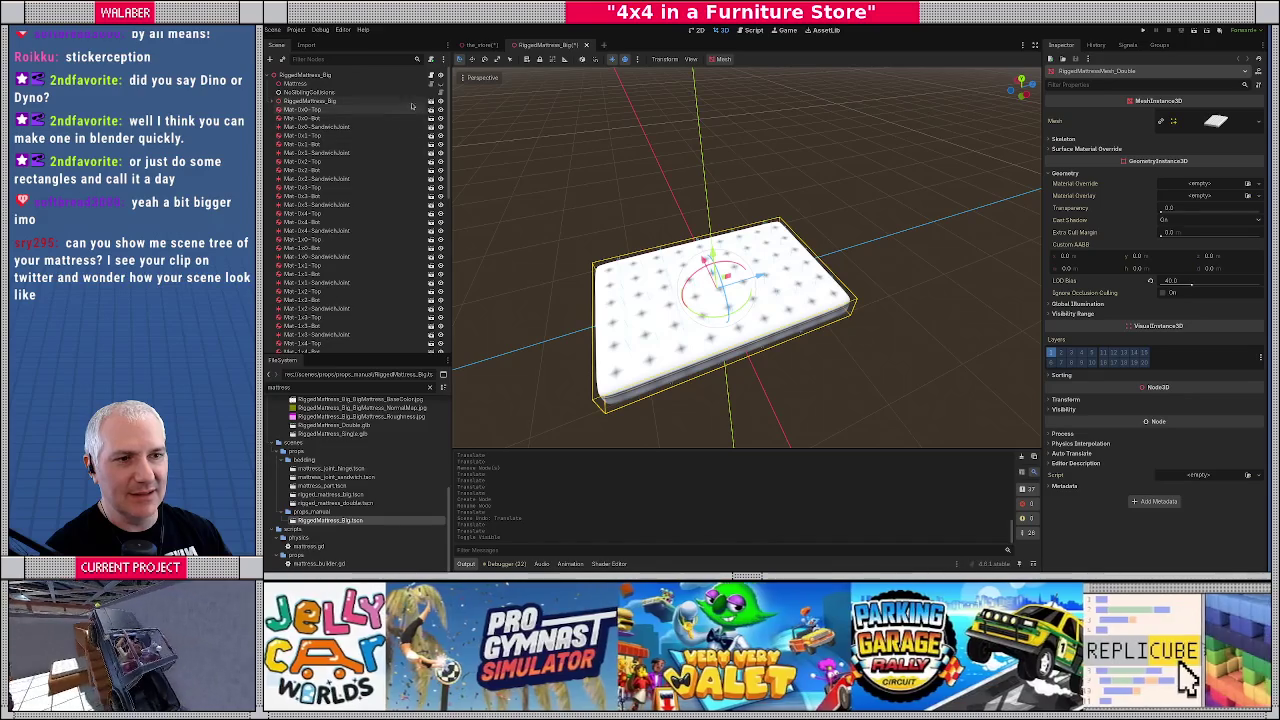
left_click(440, 101)
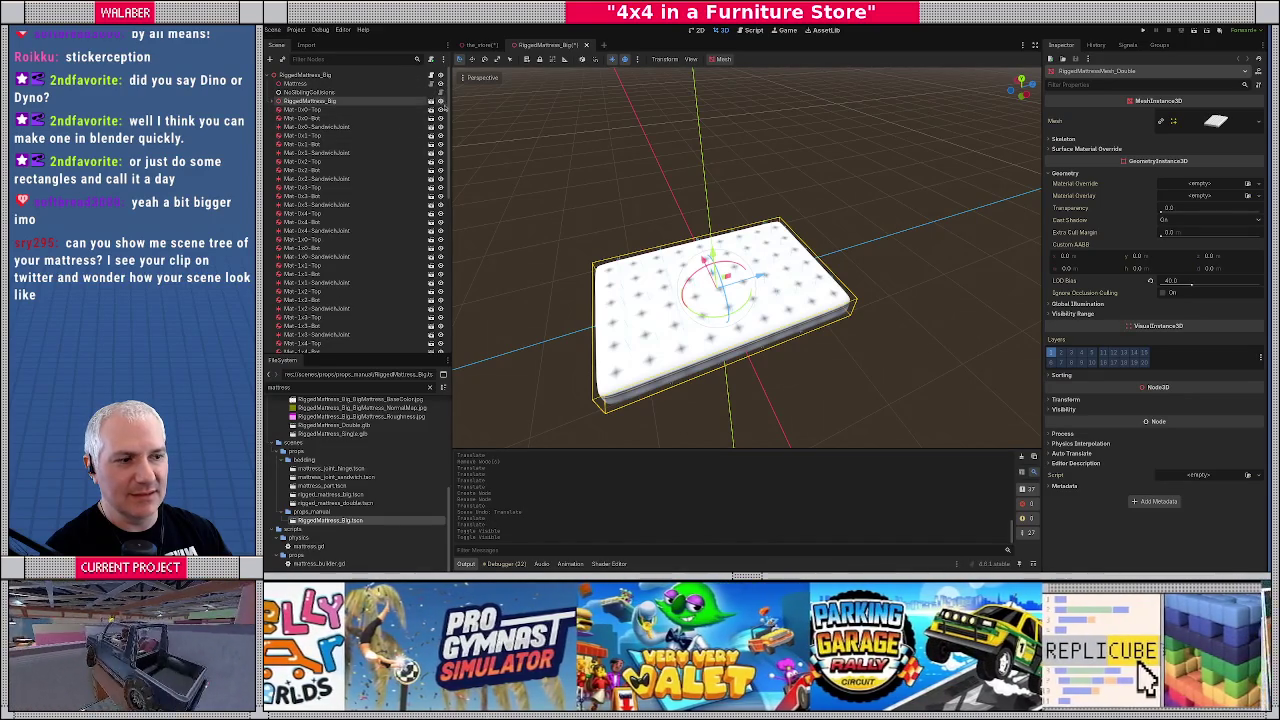
left_click(441, 102)
mouse_move(620, 250)
left_mouse_down()
mouse_move(597, 117)
mouse_move(667, 220)
left_mouse_up()
left_click(614, 59)
key("KP_7")
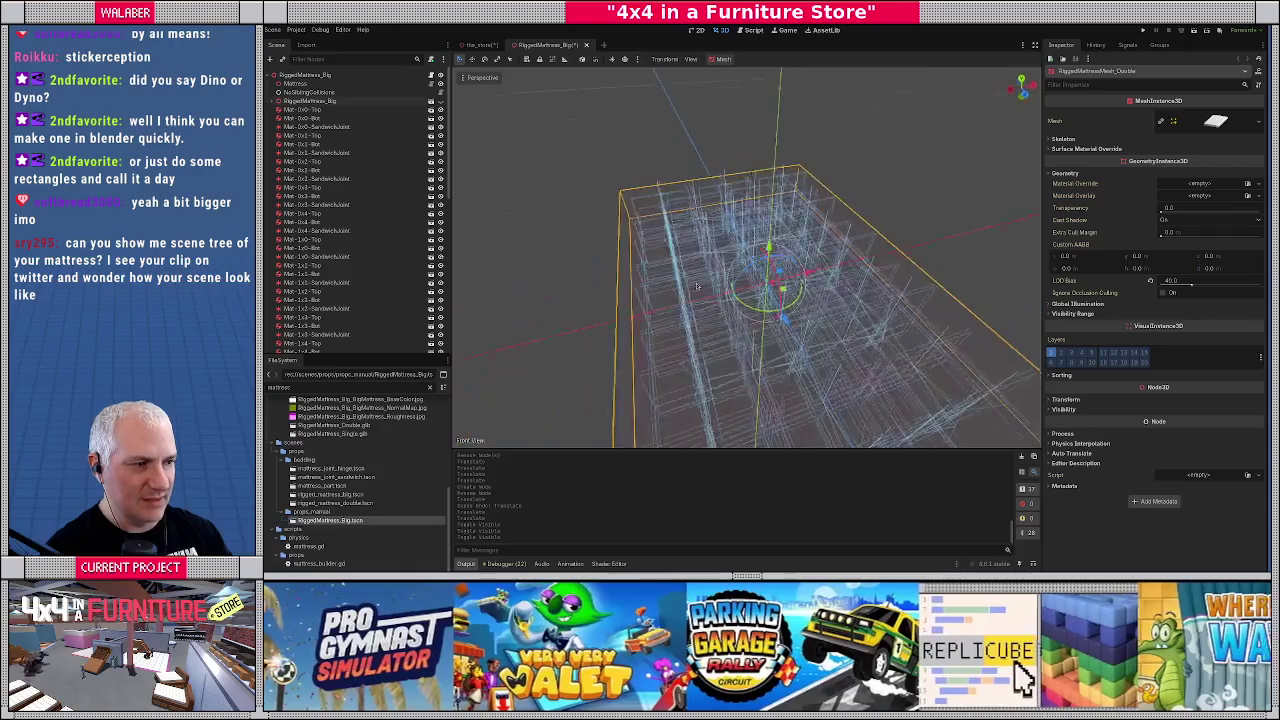
mouse_move(700, 285)
left_mouse_down()
mouse_move(540, 200)
mouse_move(493, 147)
left_mouse_up()
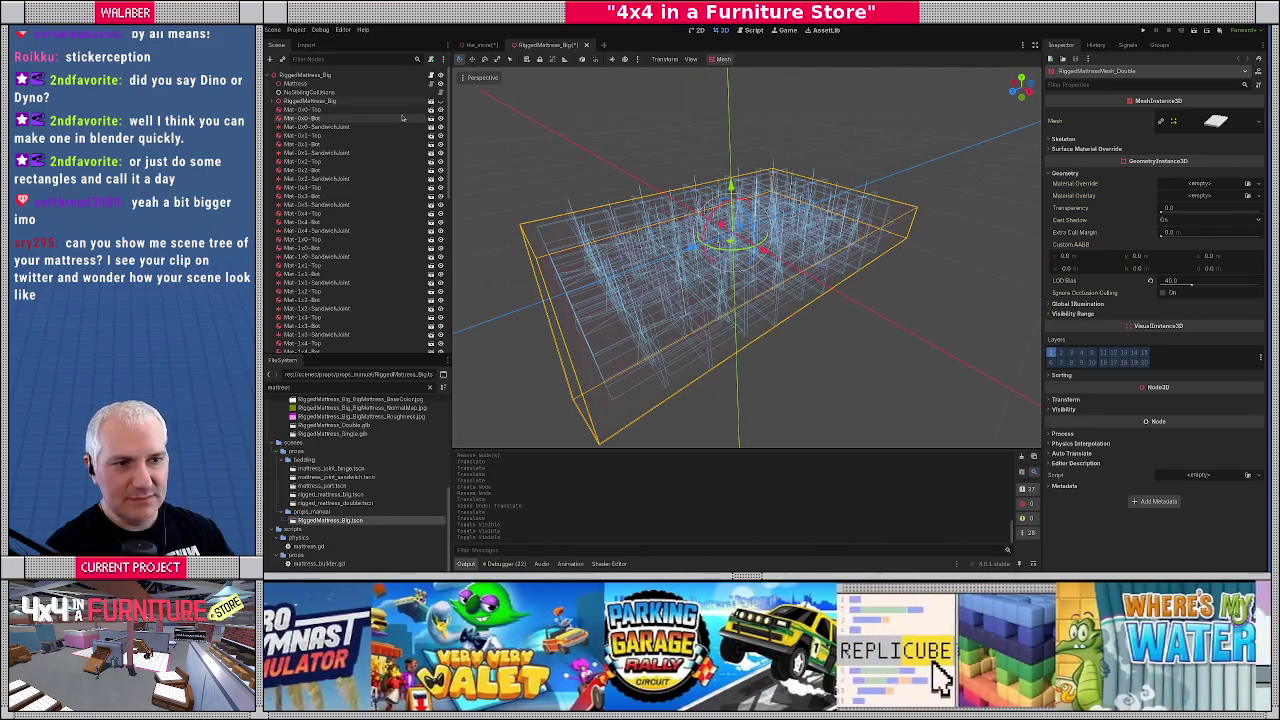
Open the mattress_part scene, unhide its MeshInstance3D box, then return to RiggedMattress_Big
left_click(431, 118)
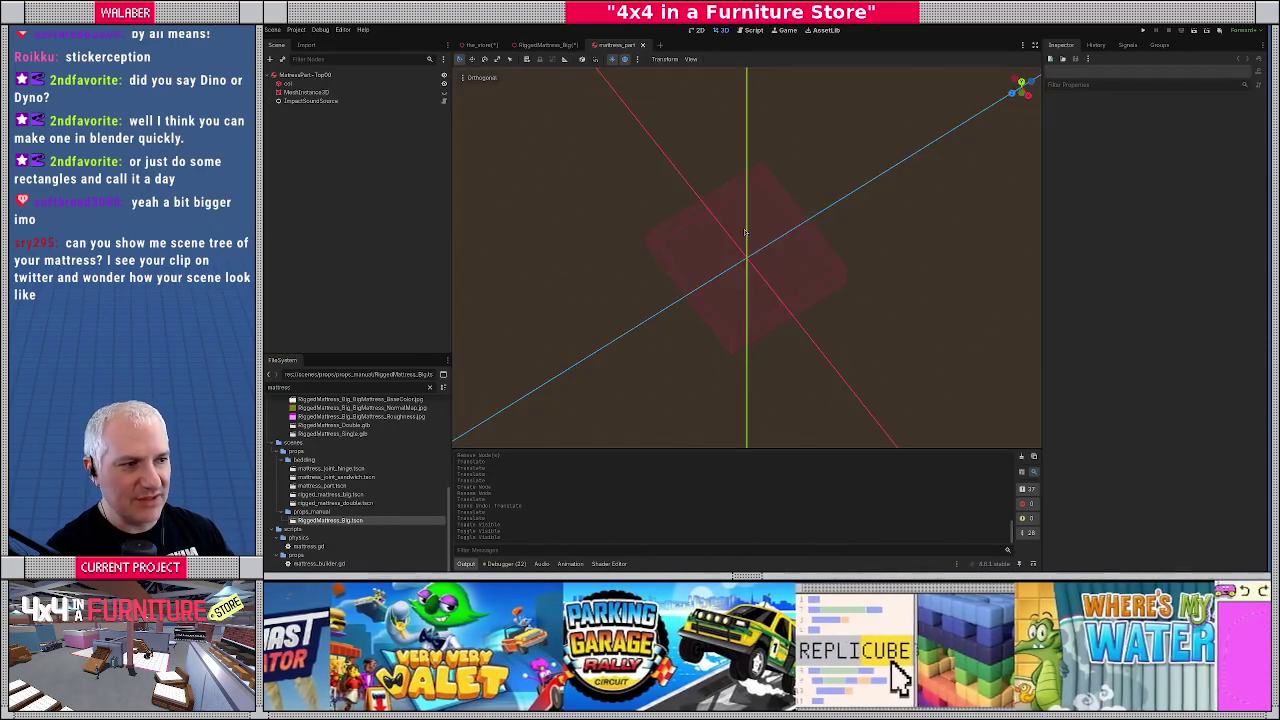
mouse_move(745, 232)
left_mouse_down()
mouse_move(723, 149)
mouse_move(797, 180)
mouse_move(866, 185)
left_mouse_up()
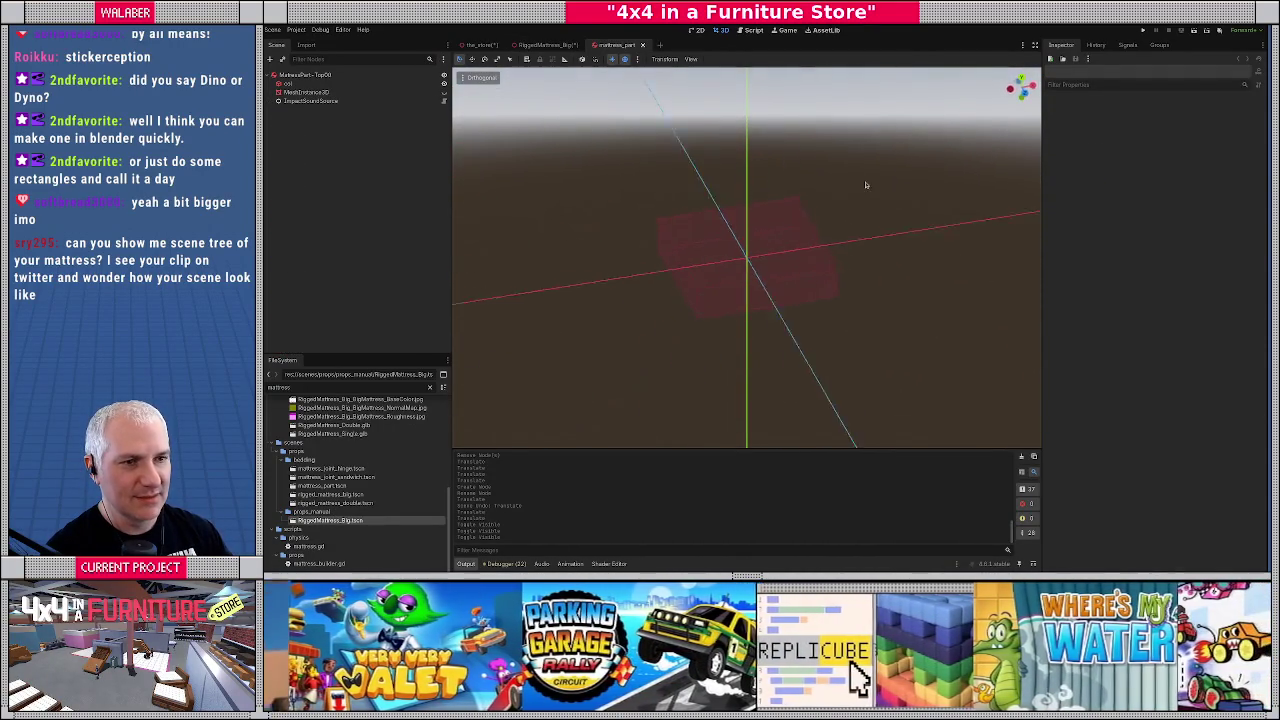
left_click(444, 92)
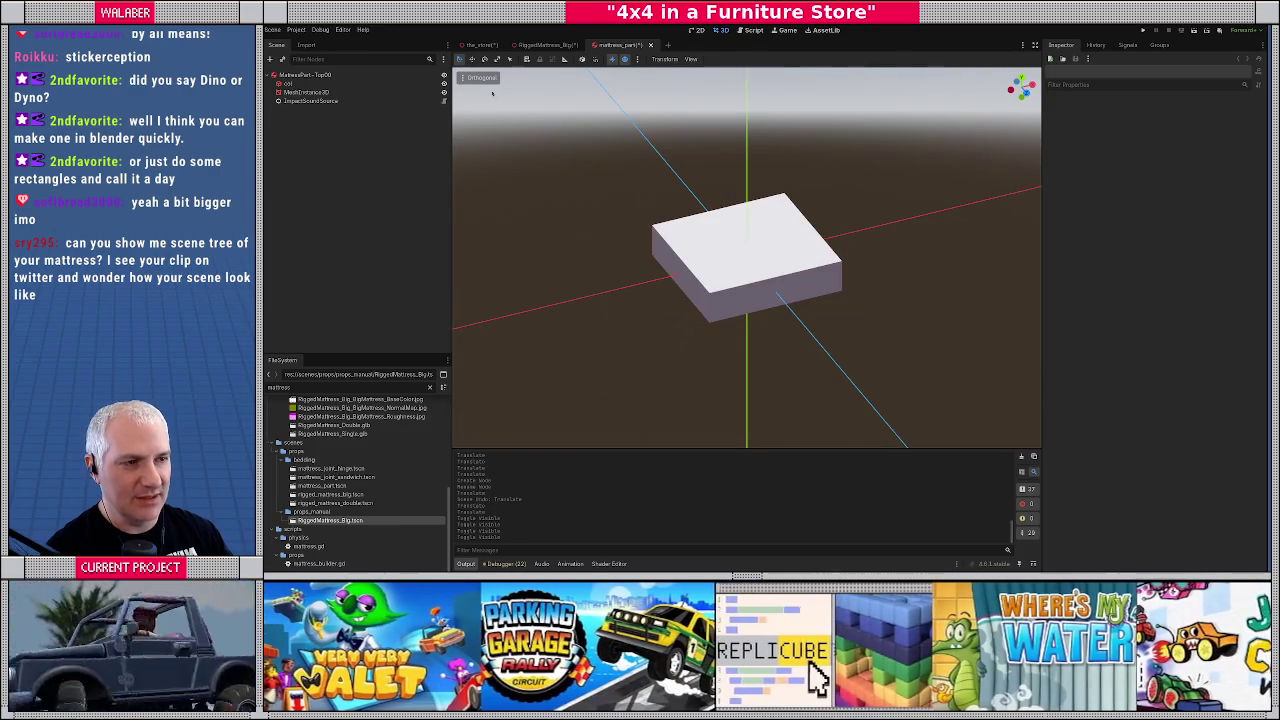
left_click(545, 45)
mouse_move(600, 190)
left_mouse_down()
mouse_move(584, 207)
mouse_move(628, 100)
left_mouse_up()
left_click(625, 59)
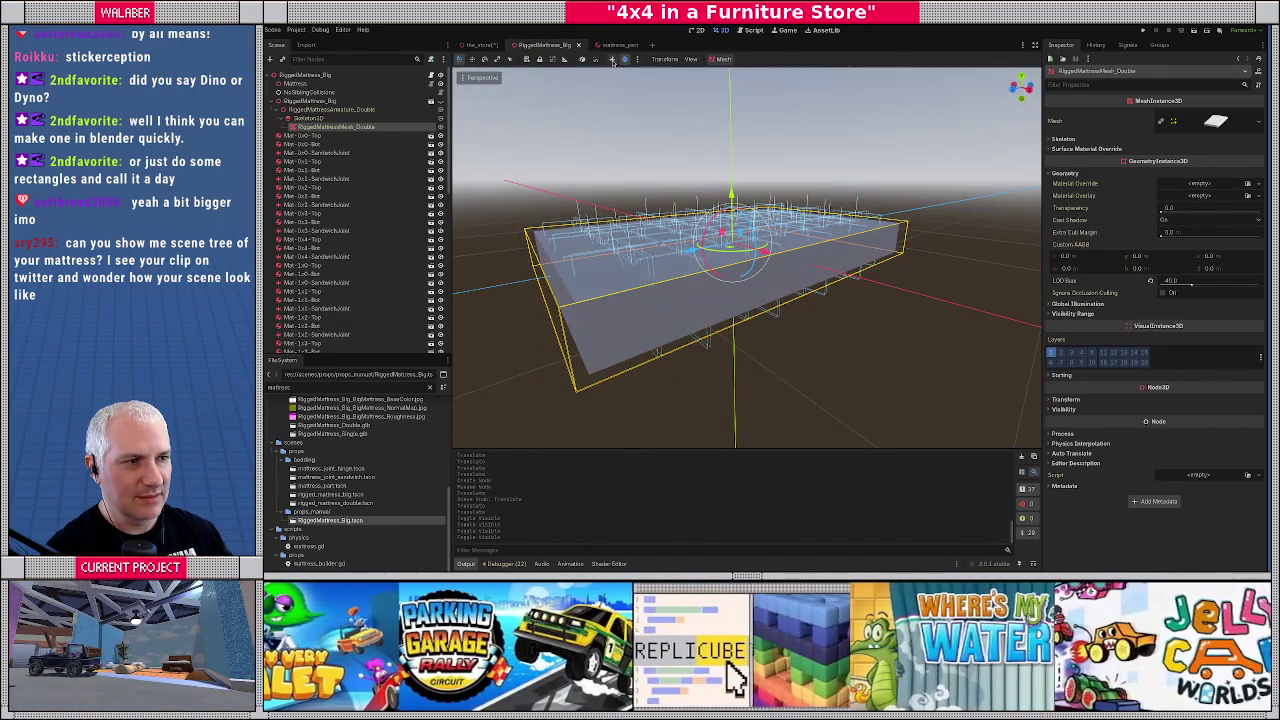
With preview sunlight on, try moving the Mat-0x0-Top and Mat-0x0-Bot bodies, undoing the first move
left_click(612, 59)
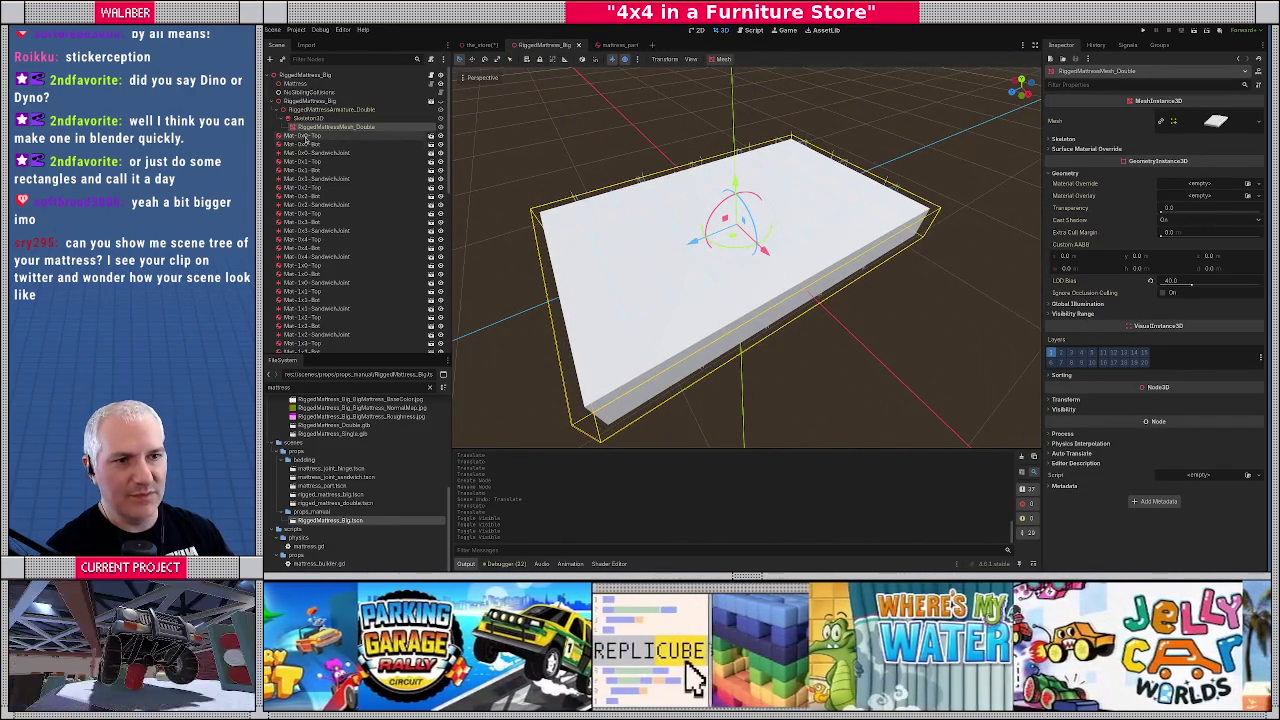
left_click(304, 136)
left_click_drag(793, 107, 797, 84)
key("ctrl+z")
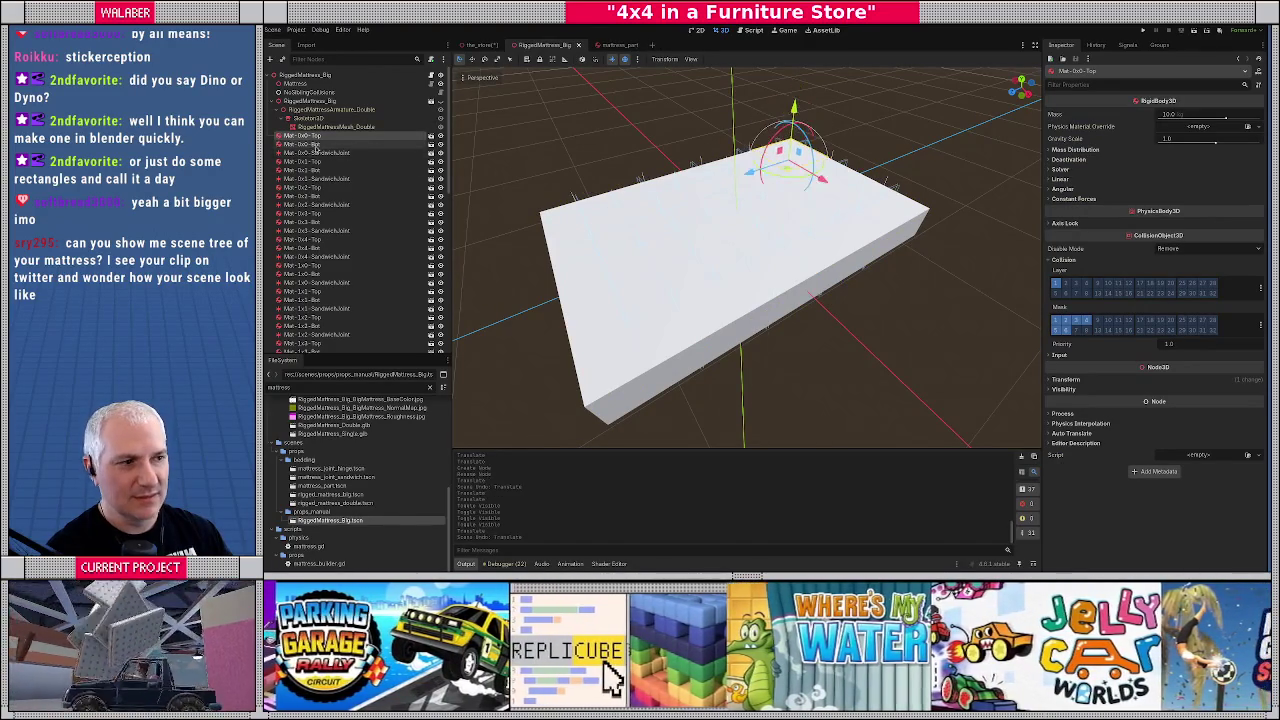
left_click(314, 145)
key("f")
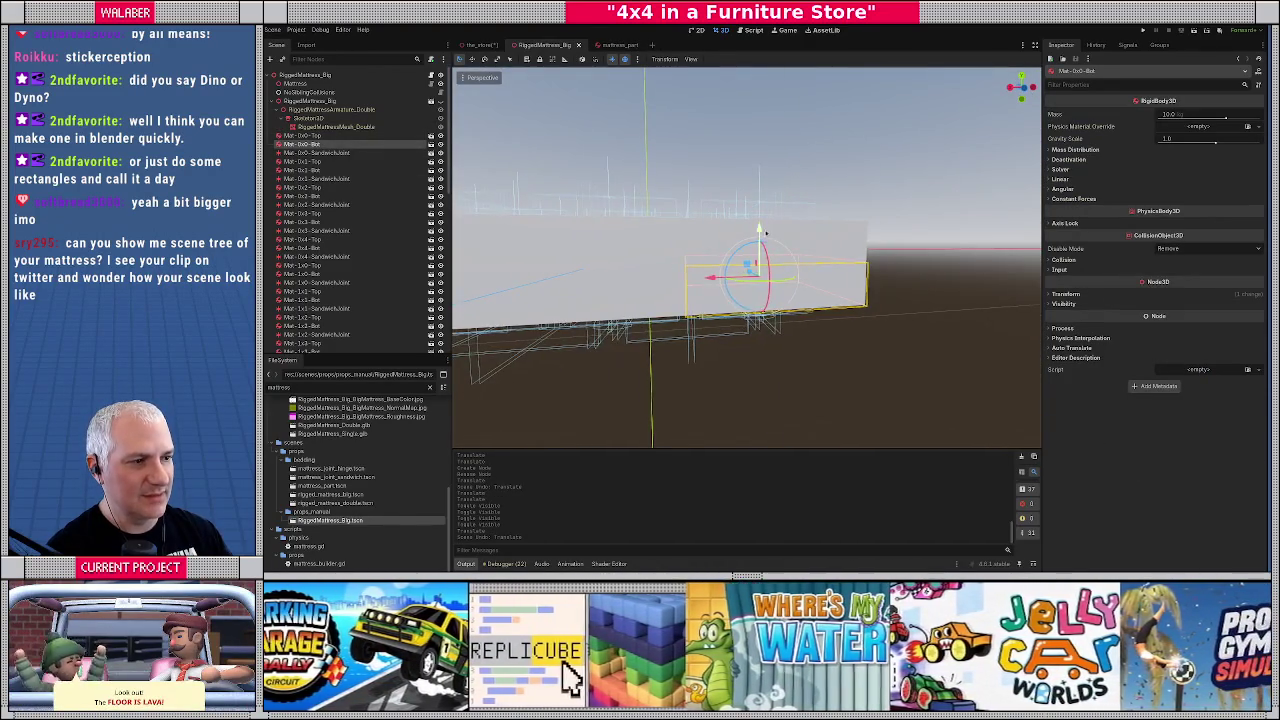
left_click_drag(758, 240, 758, 265)
View the mattress from above, then open mattress_part and select its col collision shape
mouse_move(582, 267)
left_mouse_down()
mouse_move(754, 354)
mouse_move(589, 286)
mouse_move(688, 233)
mouse_move(674, 253)
left_mouse_up()
key("KP_7")
scroll(754, 348, "down", 3)
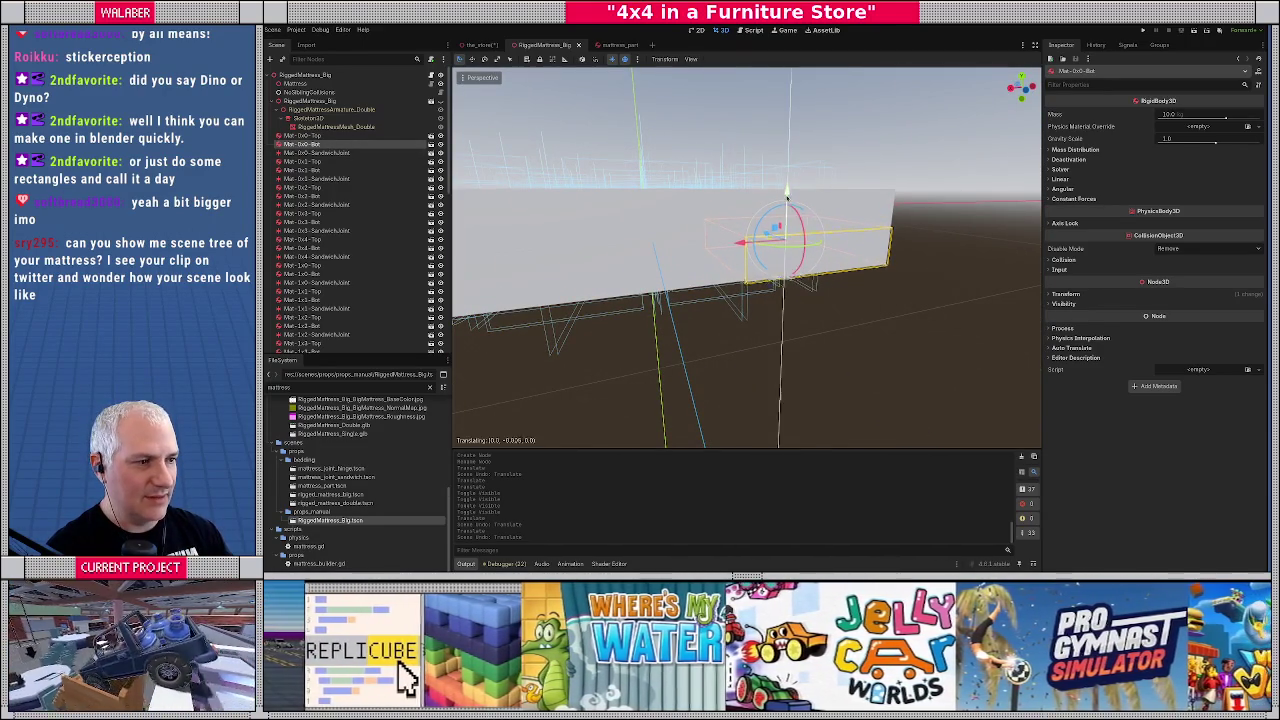
mouse_move(777, 227)
left_mouse_down()
mouse_move(731, 195)
mouse_move(664, 313)
mouse_move(645, 313)
mouse_move(672, 292)
left_mouse_up()
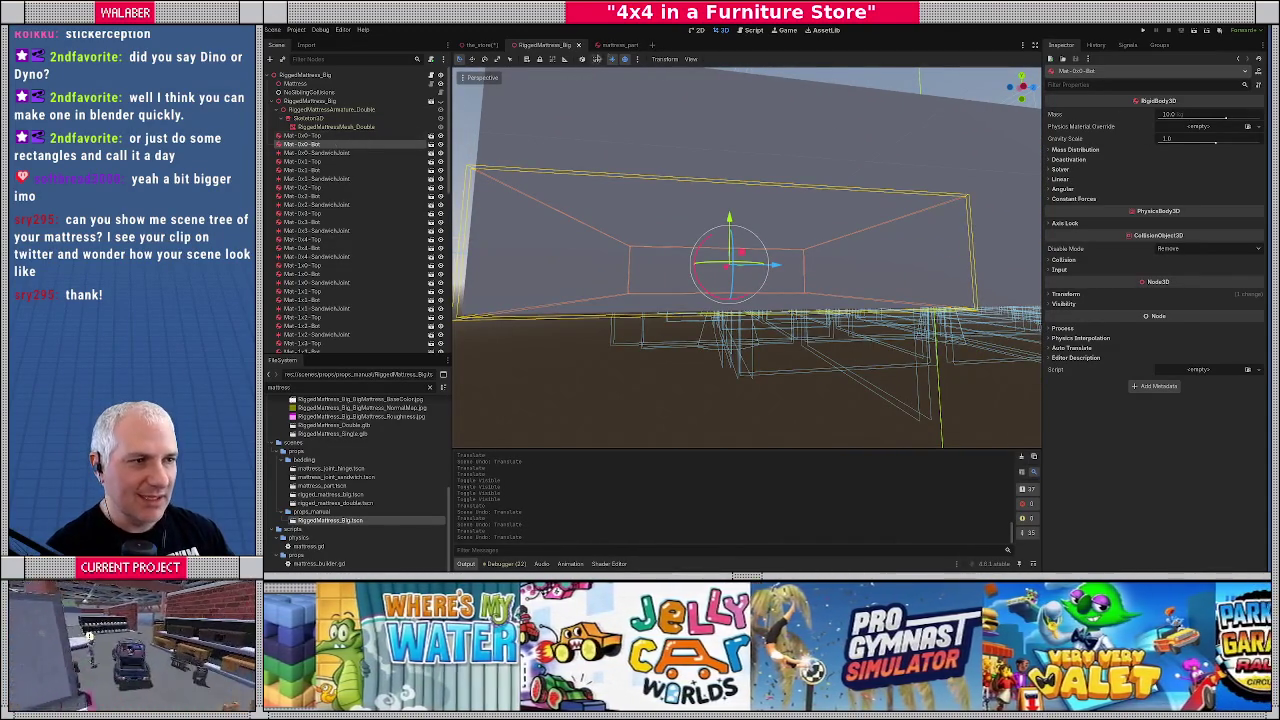
left_click(612, 45)
left_click(288, 83)
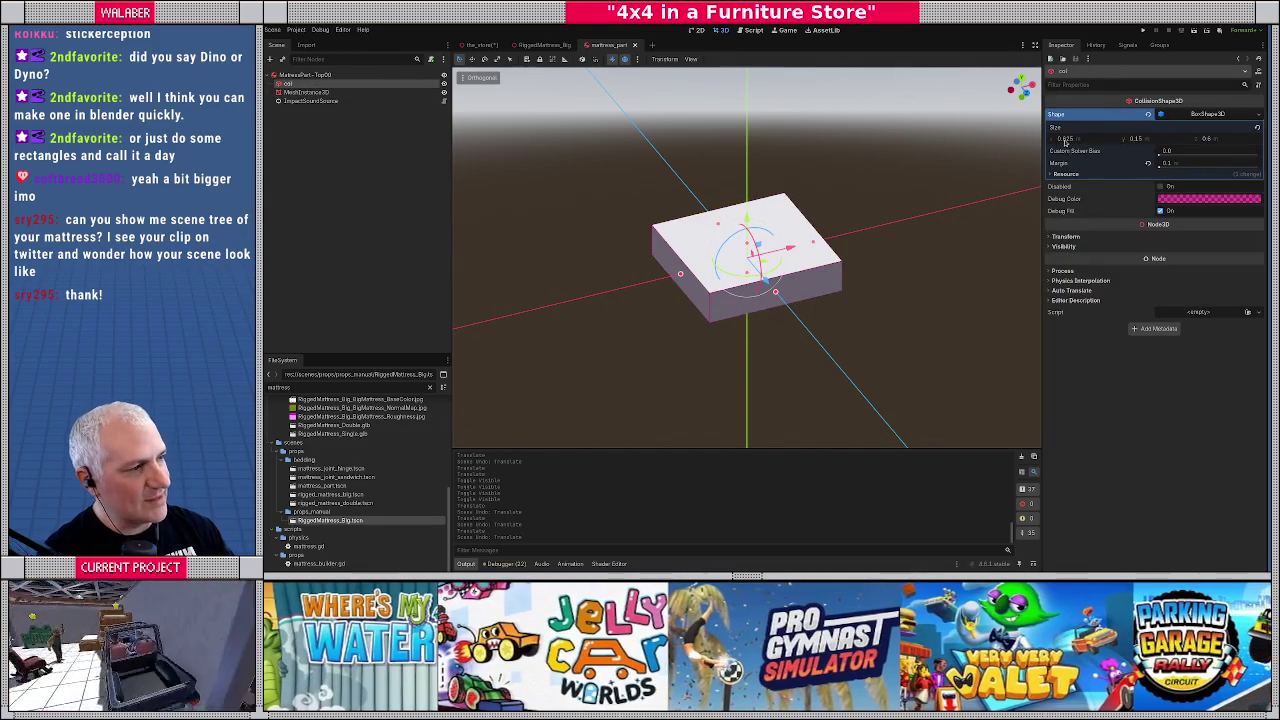
Check the box from top and 3D views, then close mattress_part to return to RiggedMattress_Big
key("KP_7")
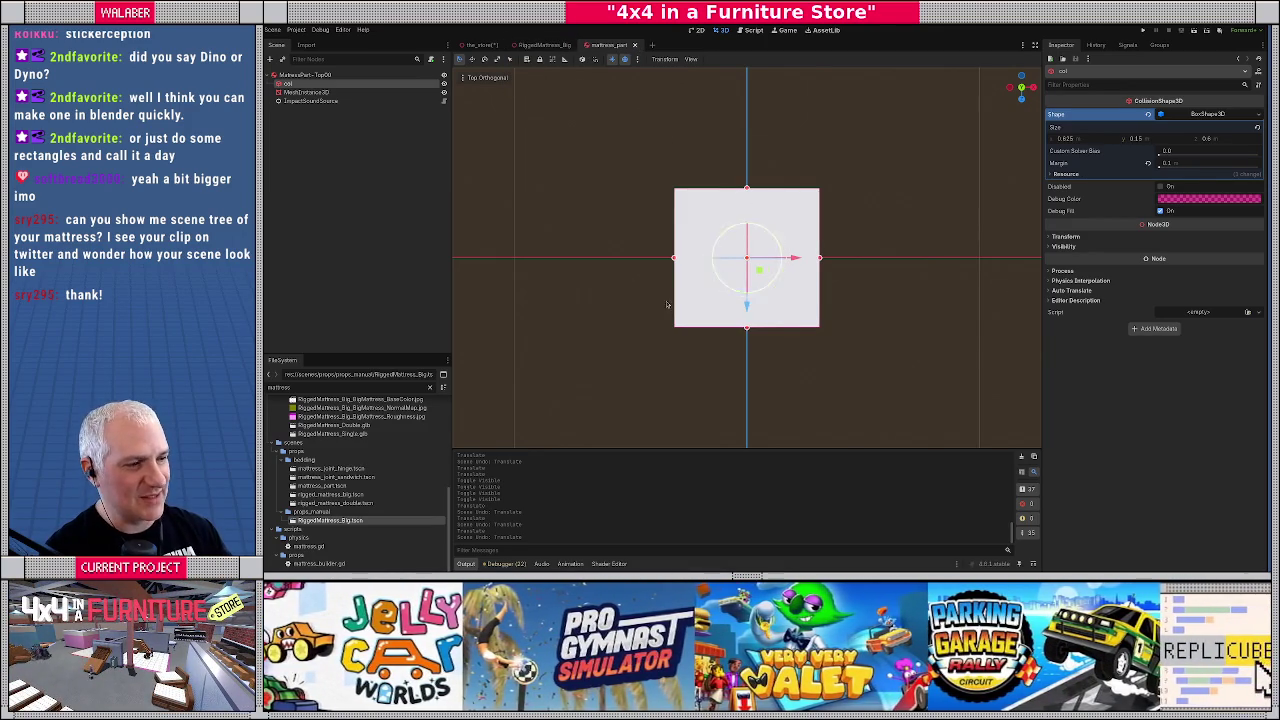
left_click_drag(820, 237, 595, 125)
left_click(635, 44)
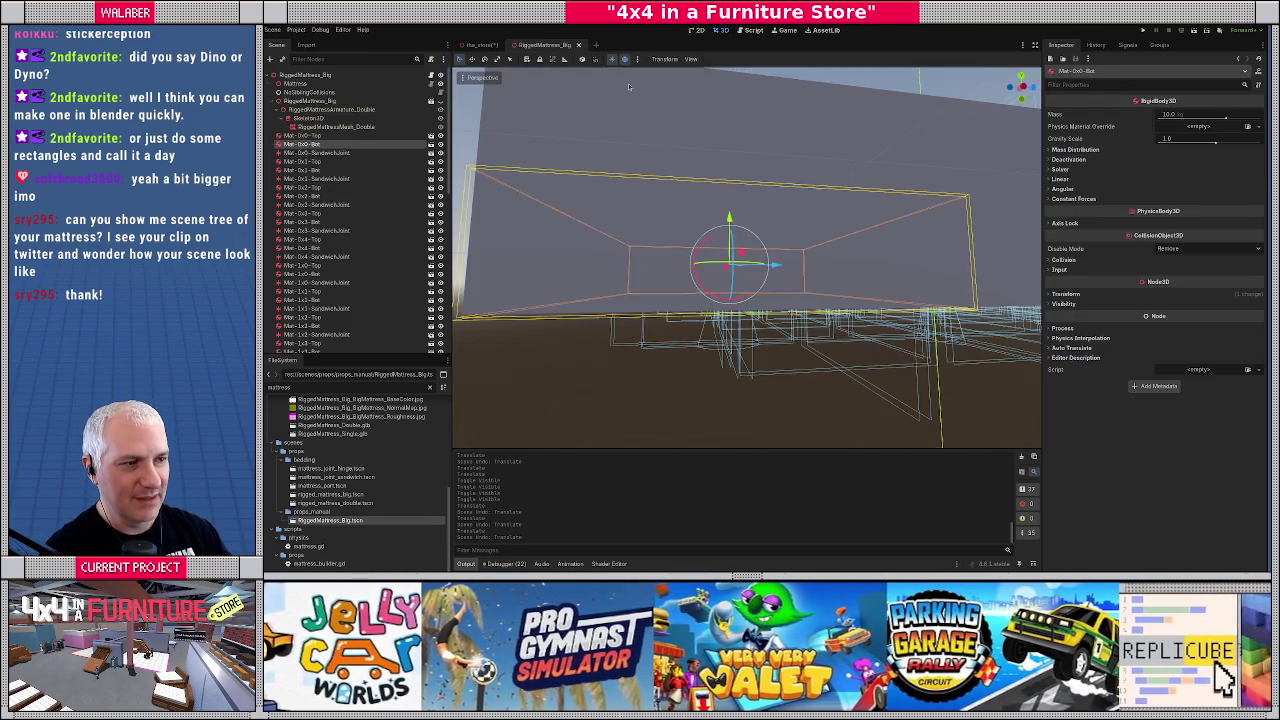
key("KP_7")
scroll(669, 234, "down", 3)
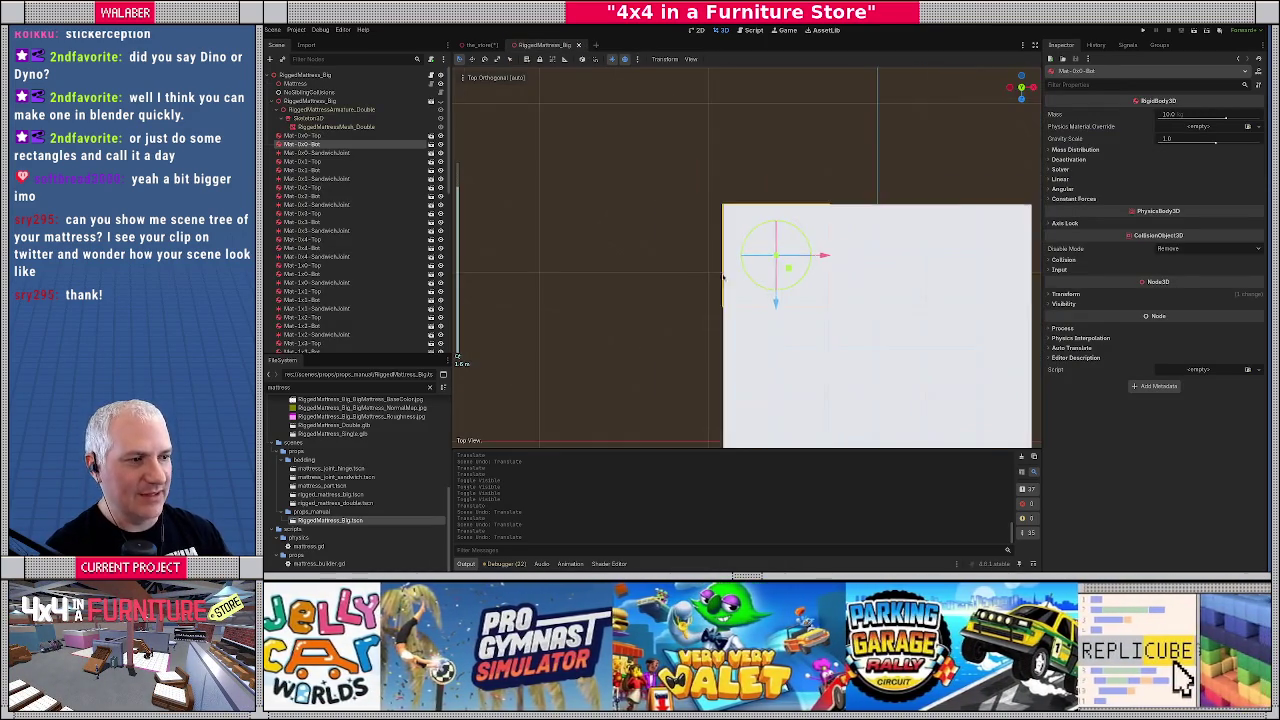
left_click_drag(669, 234, 600, 215)
left_click(318, 152)
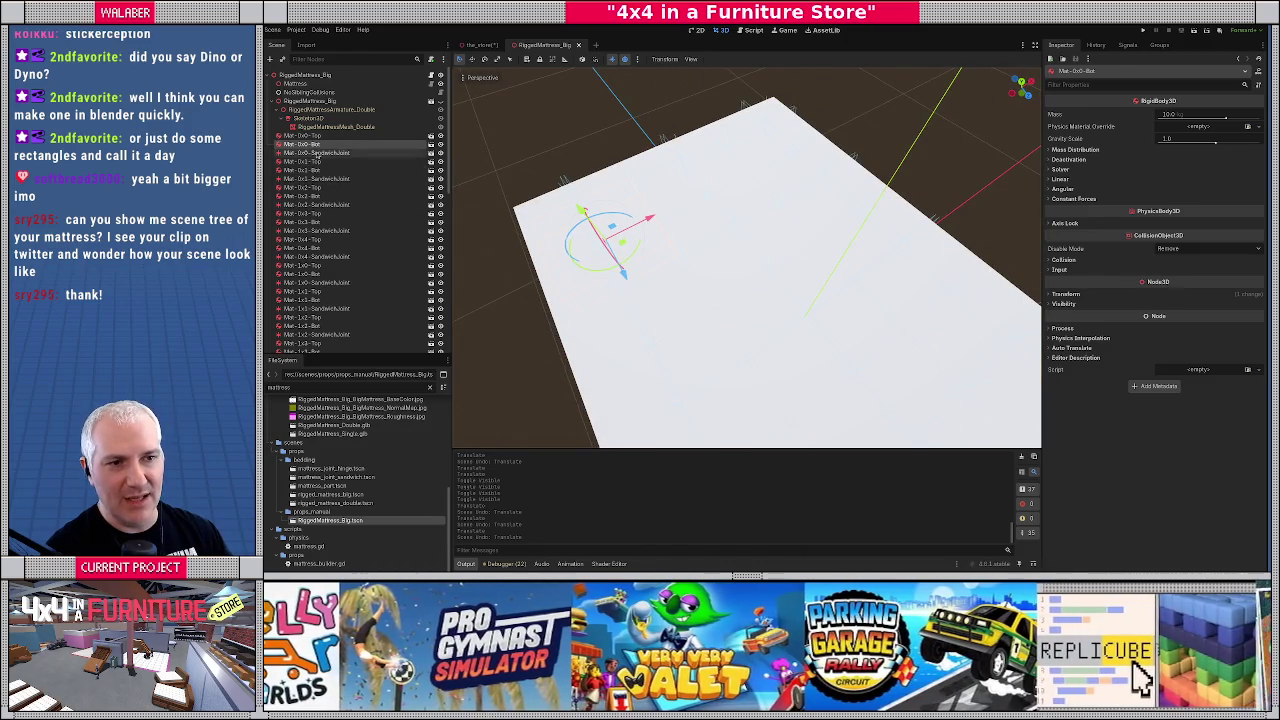
mouse_move(700, 300)
left_mouse_down()
mouse_move(667, 265)
mouse_move(624, 257)
mouse_move(648, 341)
left_mouse_up()
key("KP_1")
scroll(660, 265, "up", 6)
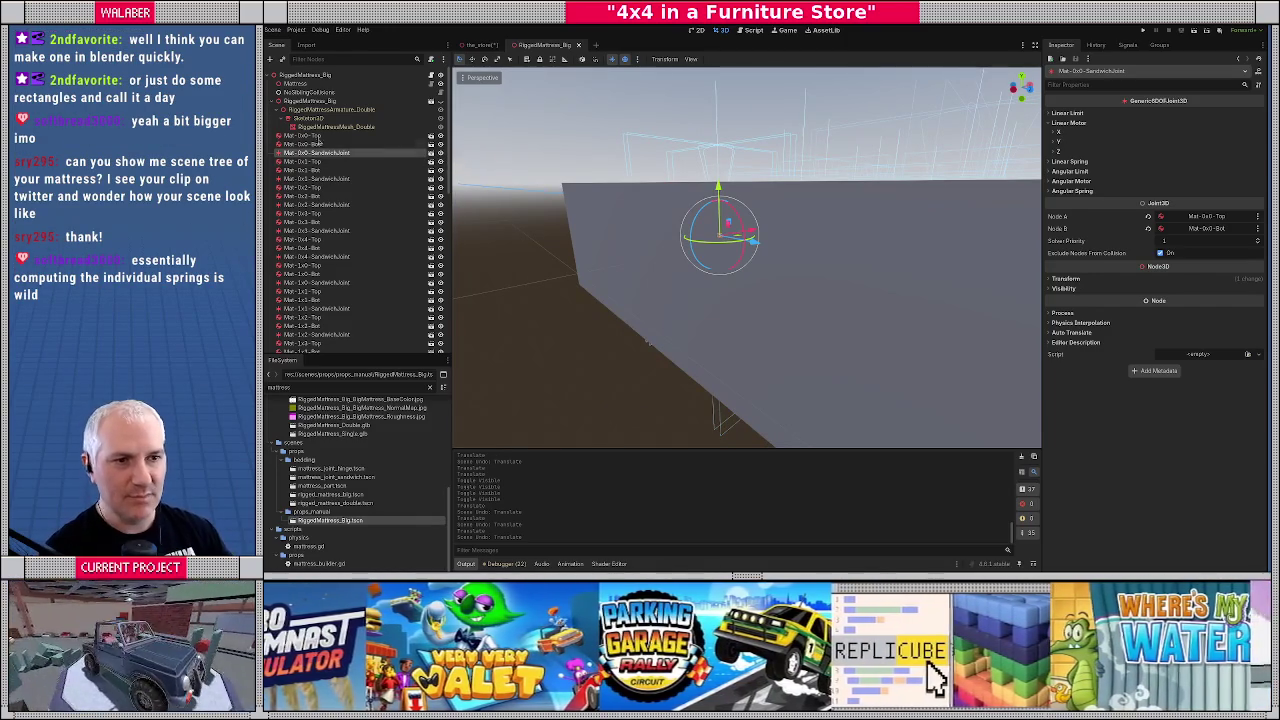
left_click(310, 144)
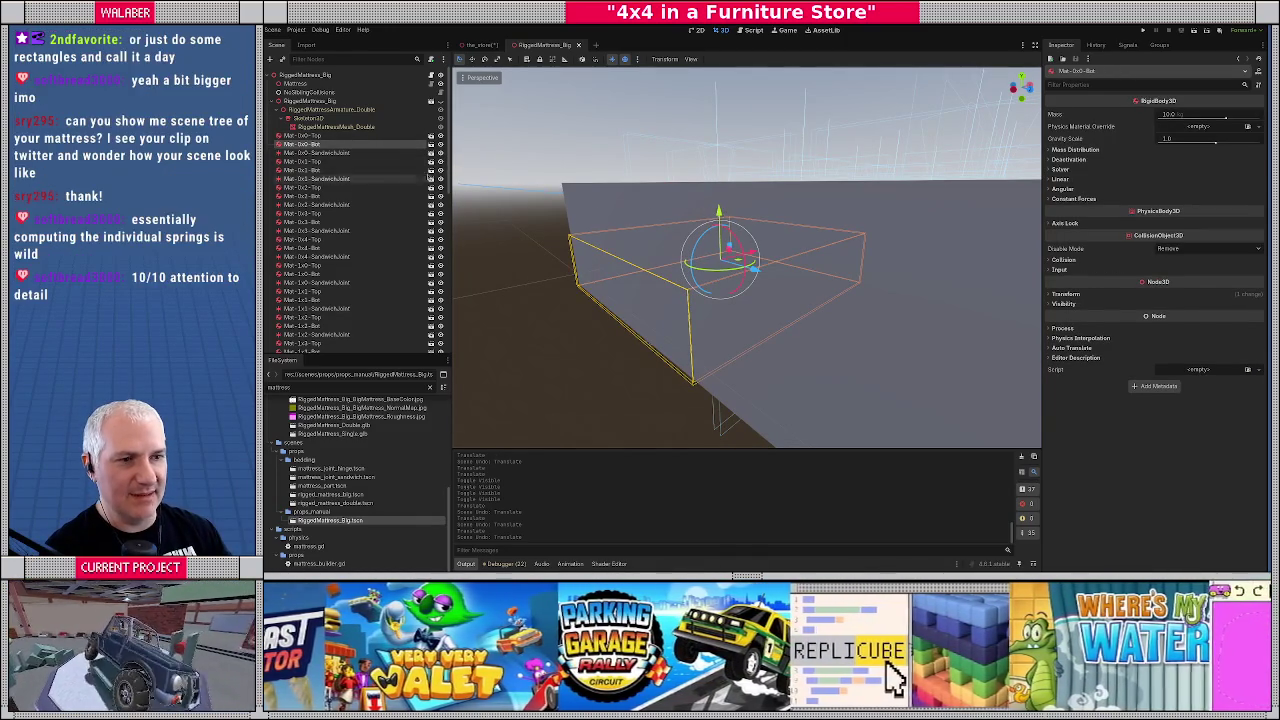
left_click(640, 219)
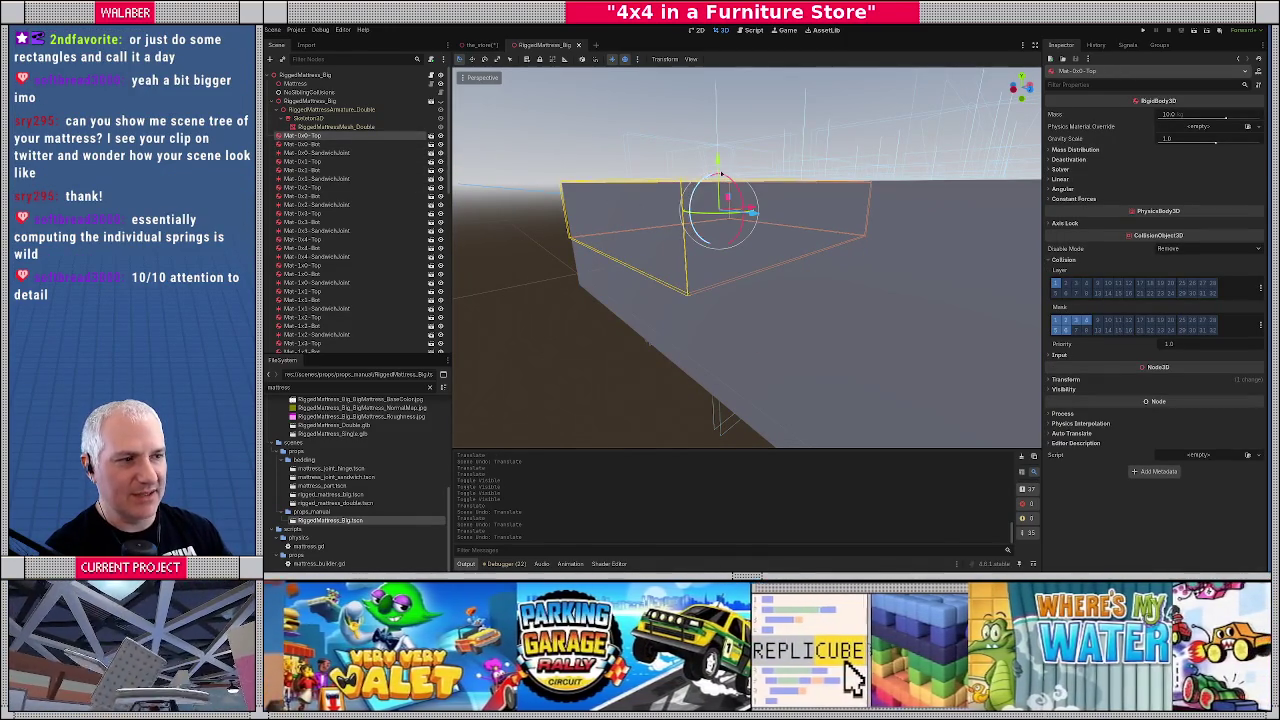
left_click_drag(717, 160, 717, 205)
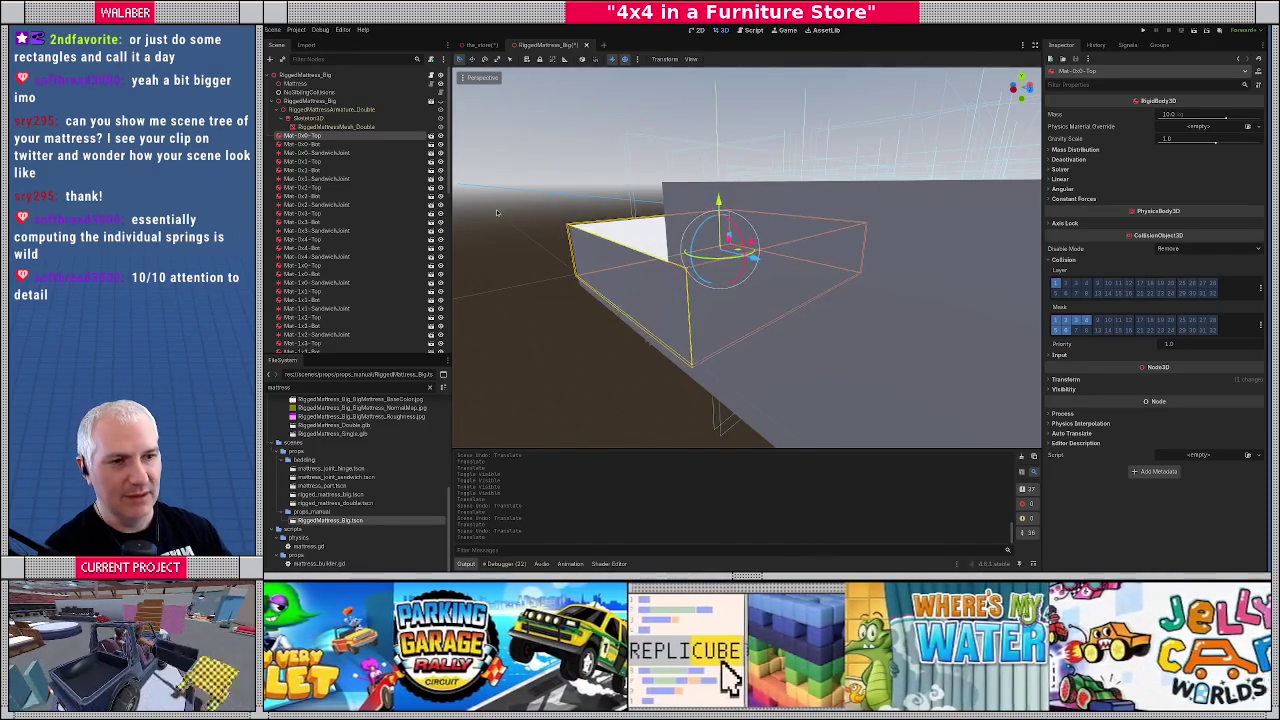
key("ctrl+z")
scroll(637, 247, "down", 5)
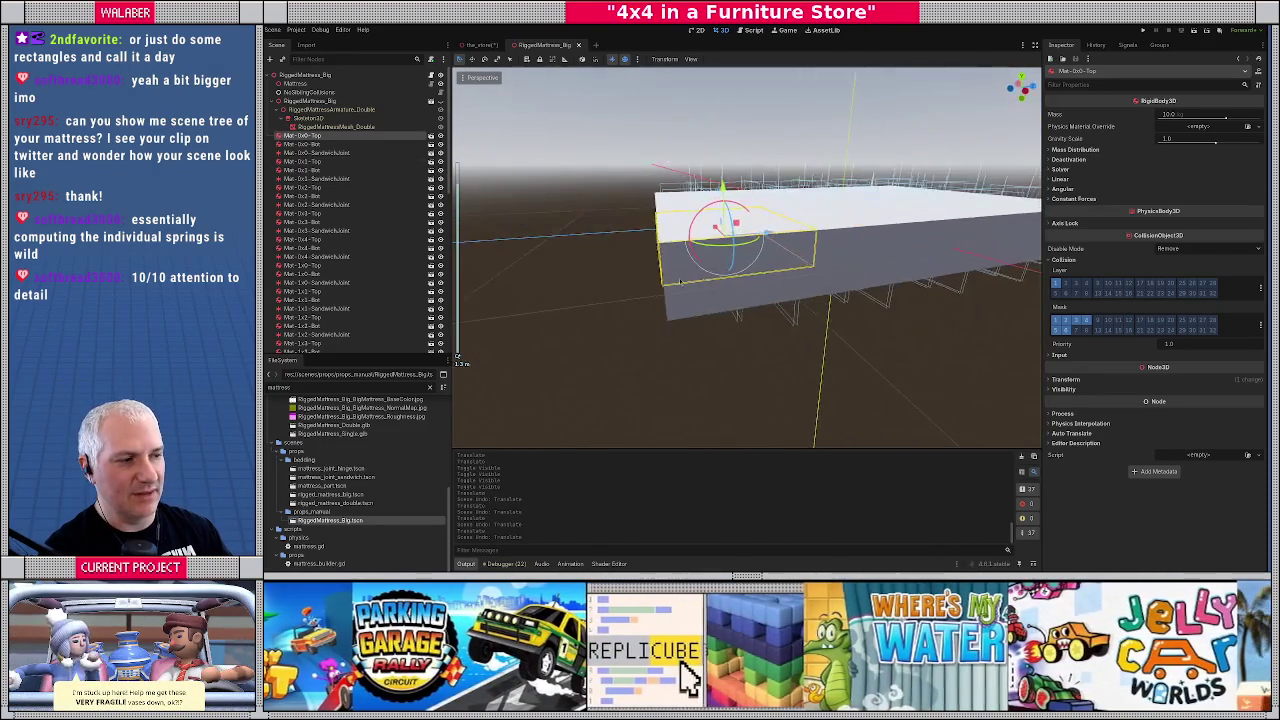
left_click(768, 252)
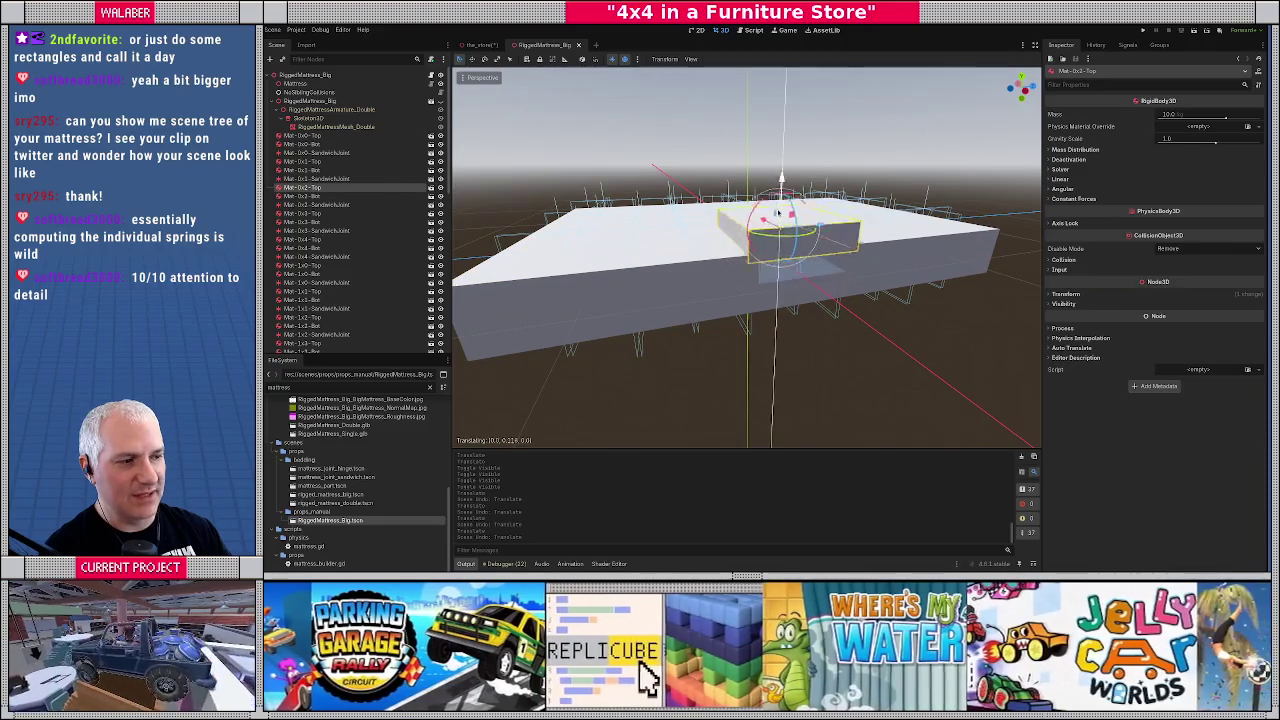
left_click(850, 211)
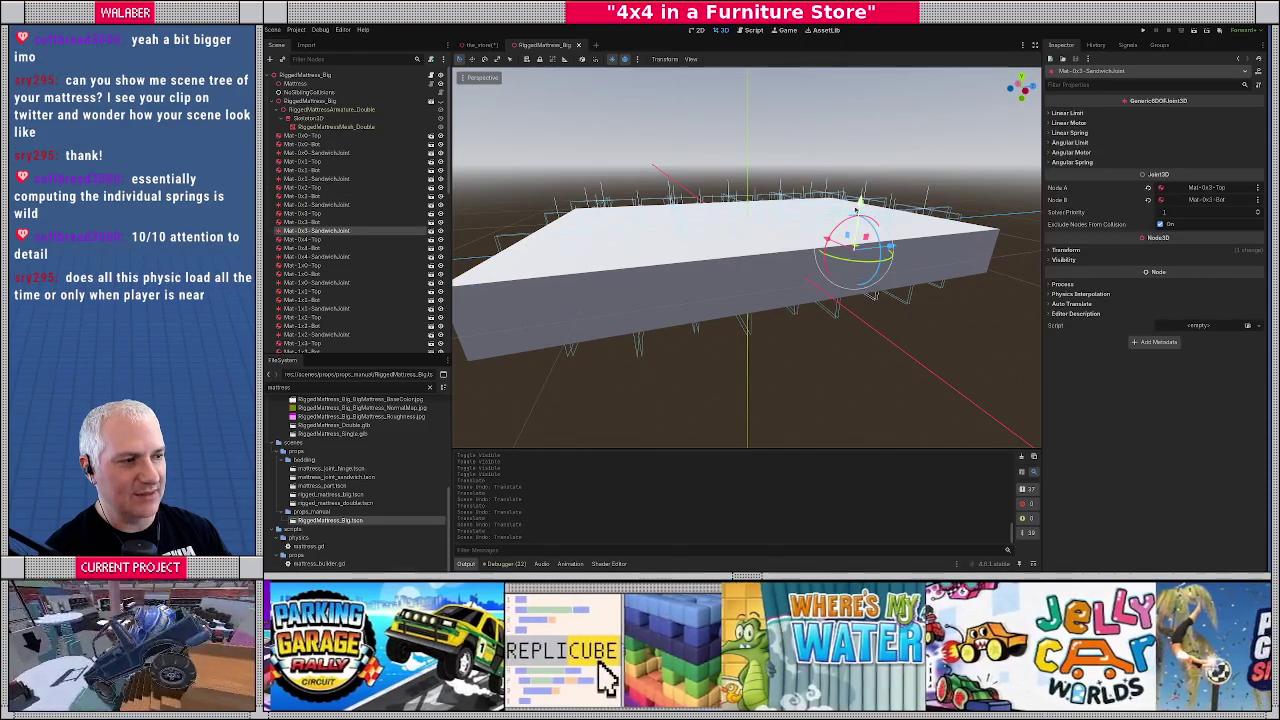
left_click_drag(856, 204, 846, 216)
key("ctrl+z")
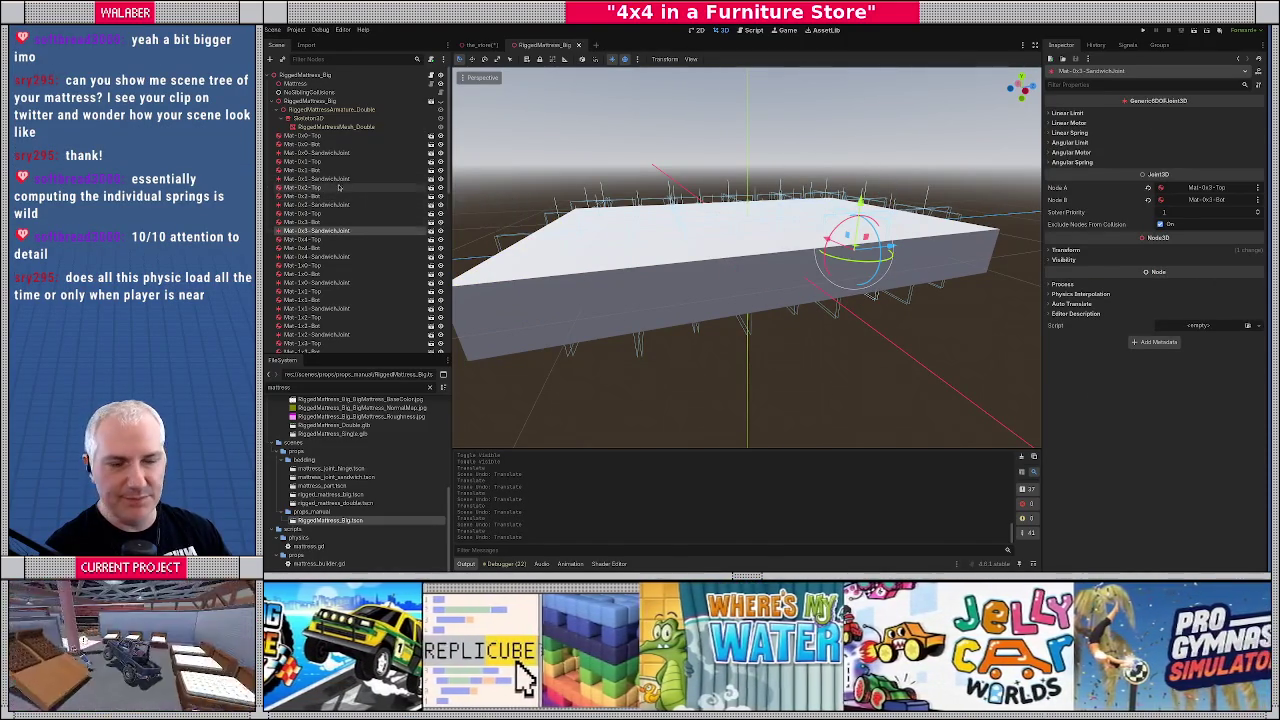
scroll(350, 195, "down", 10)
Select the Hinge0x0-0x1-Bot joint and expand its Linear Limit X, Y and Z settings
left_click(318, 163)
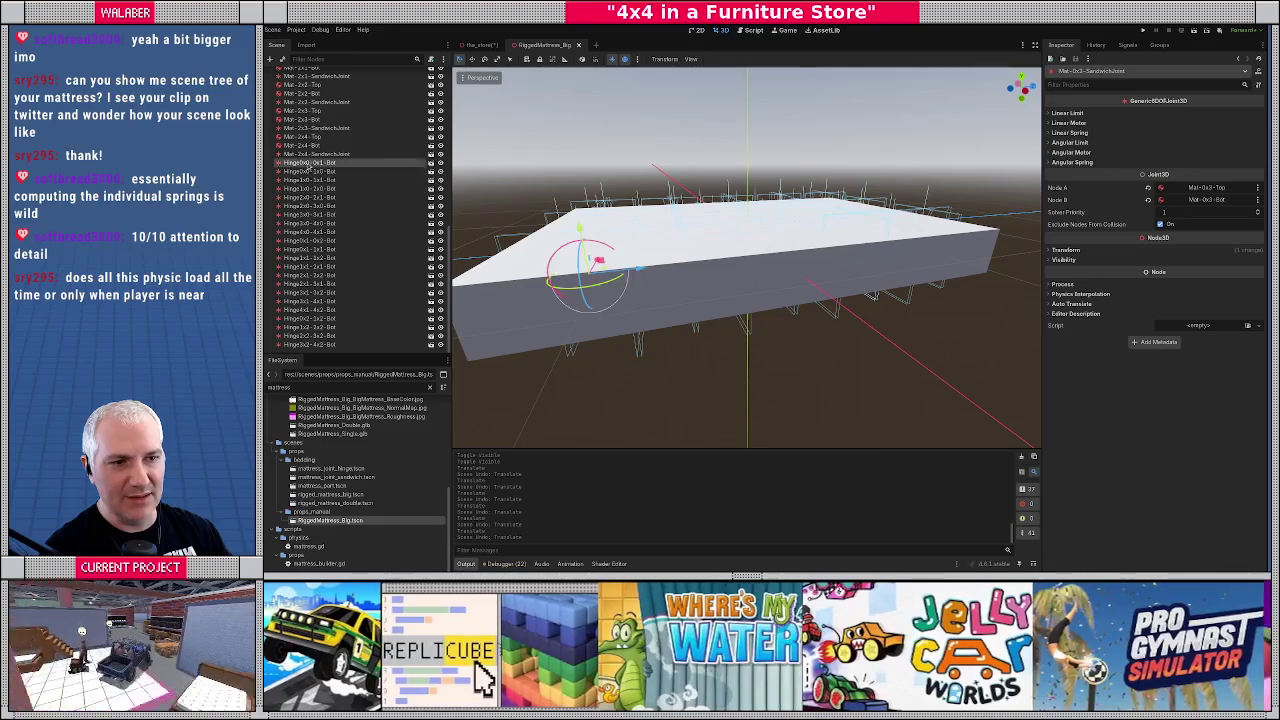
key("f")
mouse_move(704, 272)
left_mouse_down()
mouse_move(850, 214)
mouse_move(742, 263)
left_mouse_up()
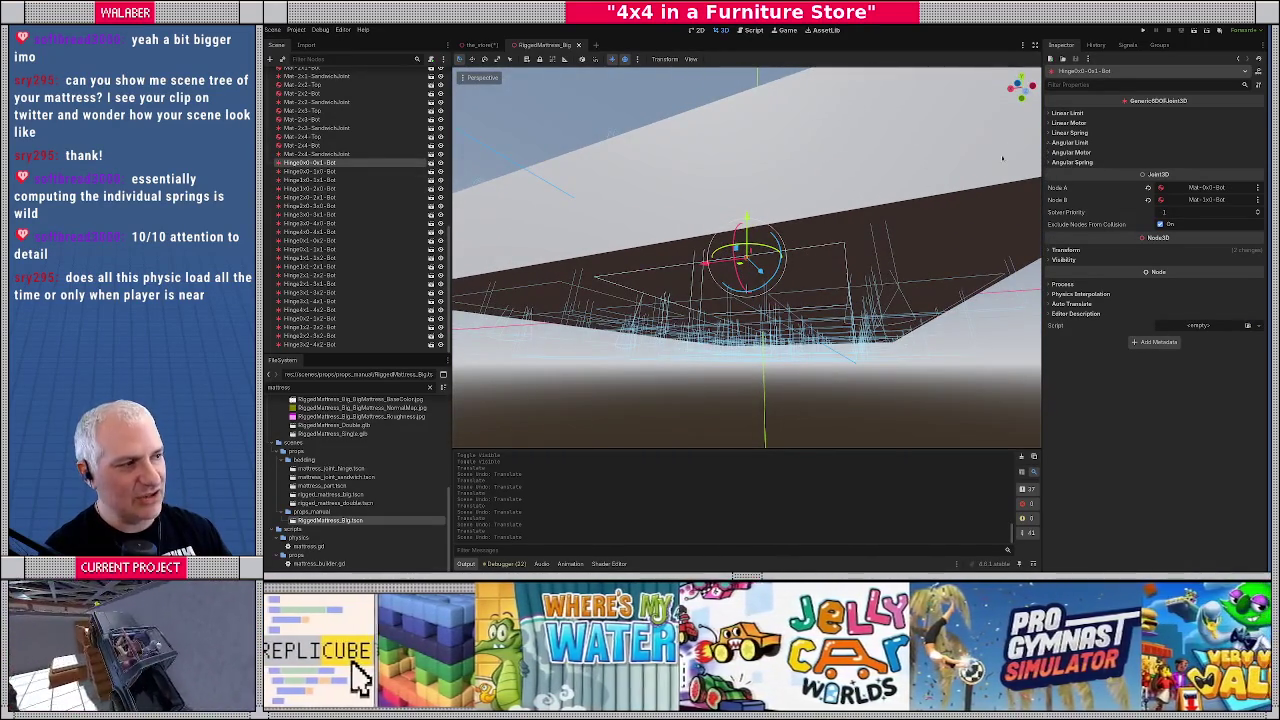
left_click(1066, 113)
left_click(1059, 122)
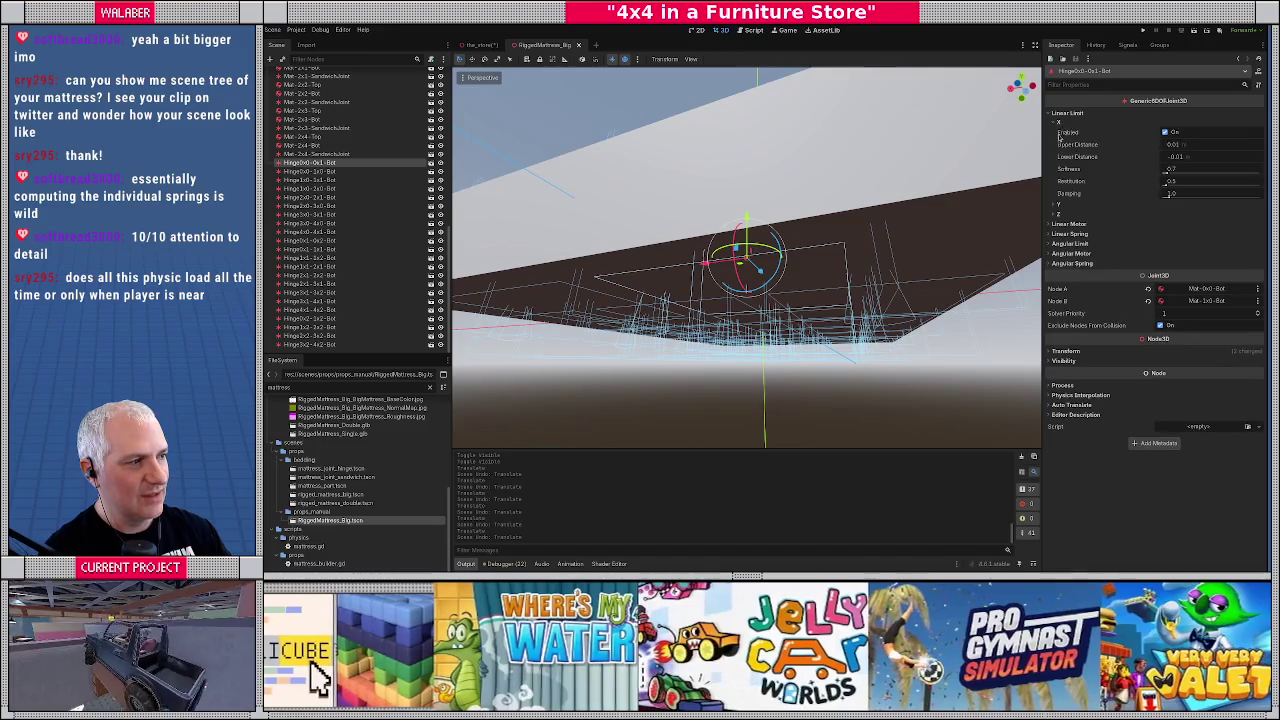
left_click(1062, 214)
left_click(1063, 205)
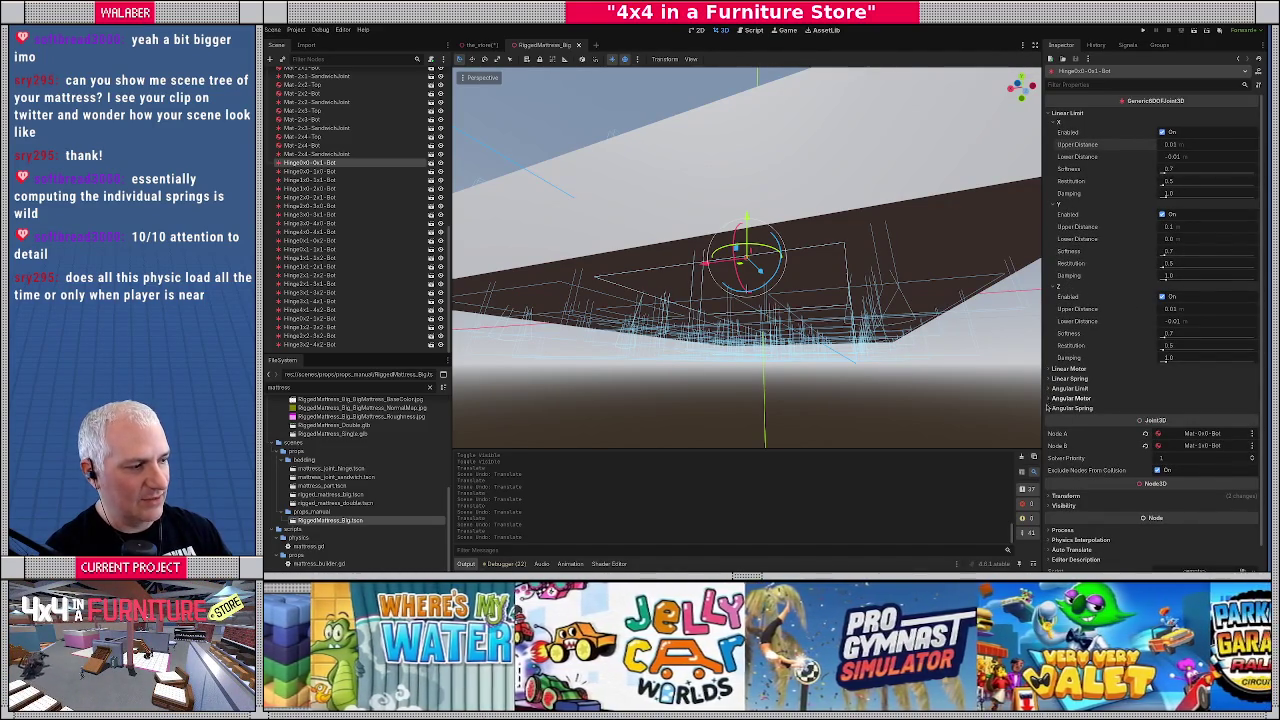
Expand the joint's per-axis Angular Spring settings, then switch to the the_store scene
left_click(1047, 407)
scroll(1056, 385, "down", 1)
left_click(1056, 368)
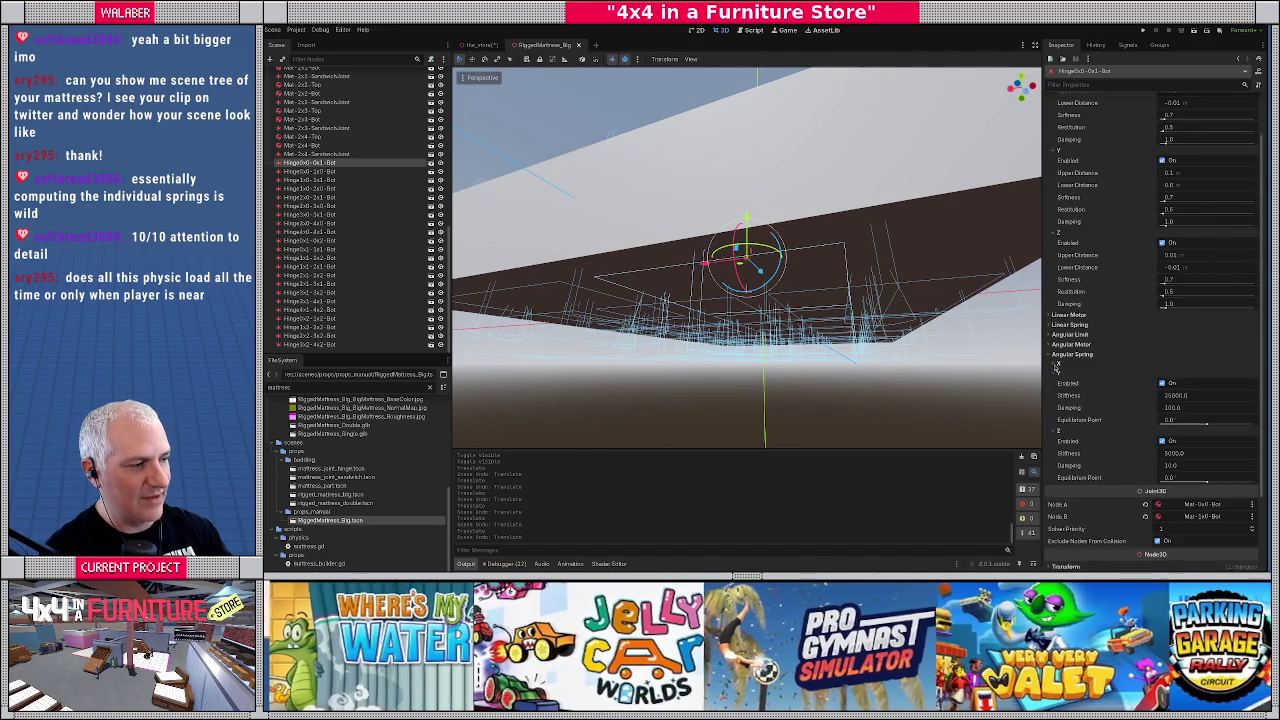
scroll(1080, 362, "down", 3)
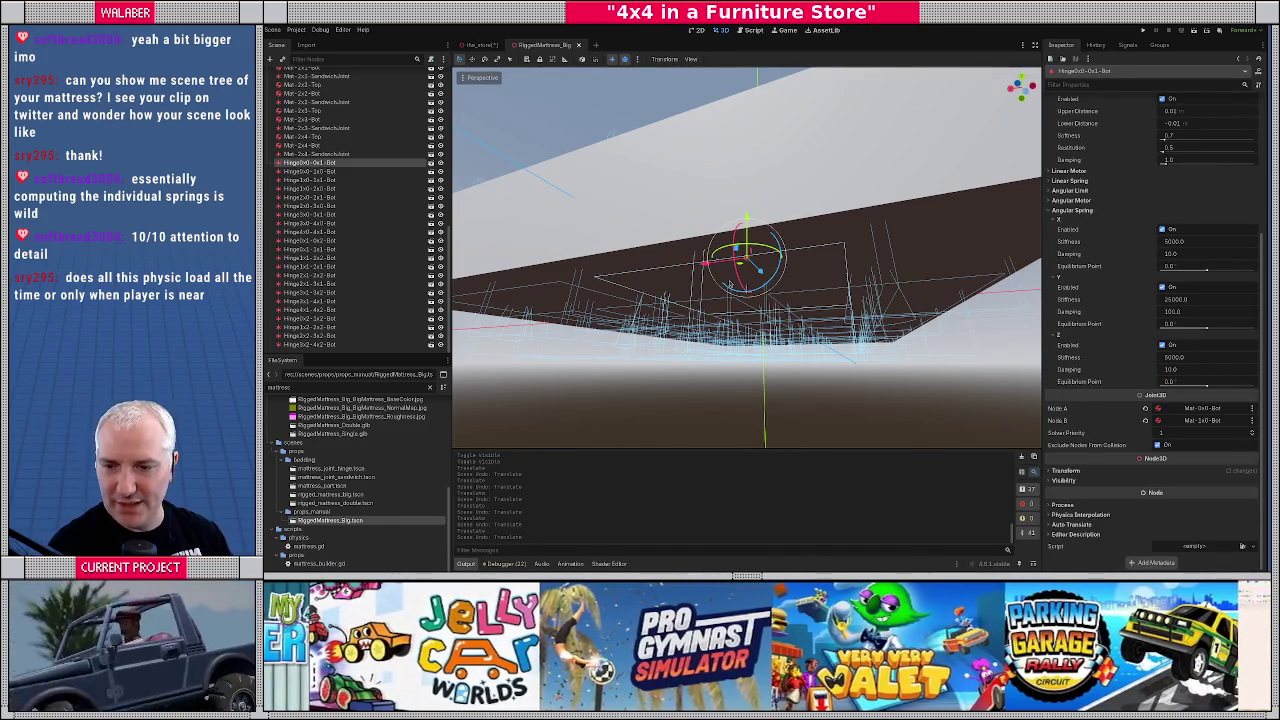
mouse_move(765, 260)
left_mouse_down()
mouse_move(620, 303)
mouse_move(572, 204)
left_mouse_up()
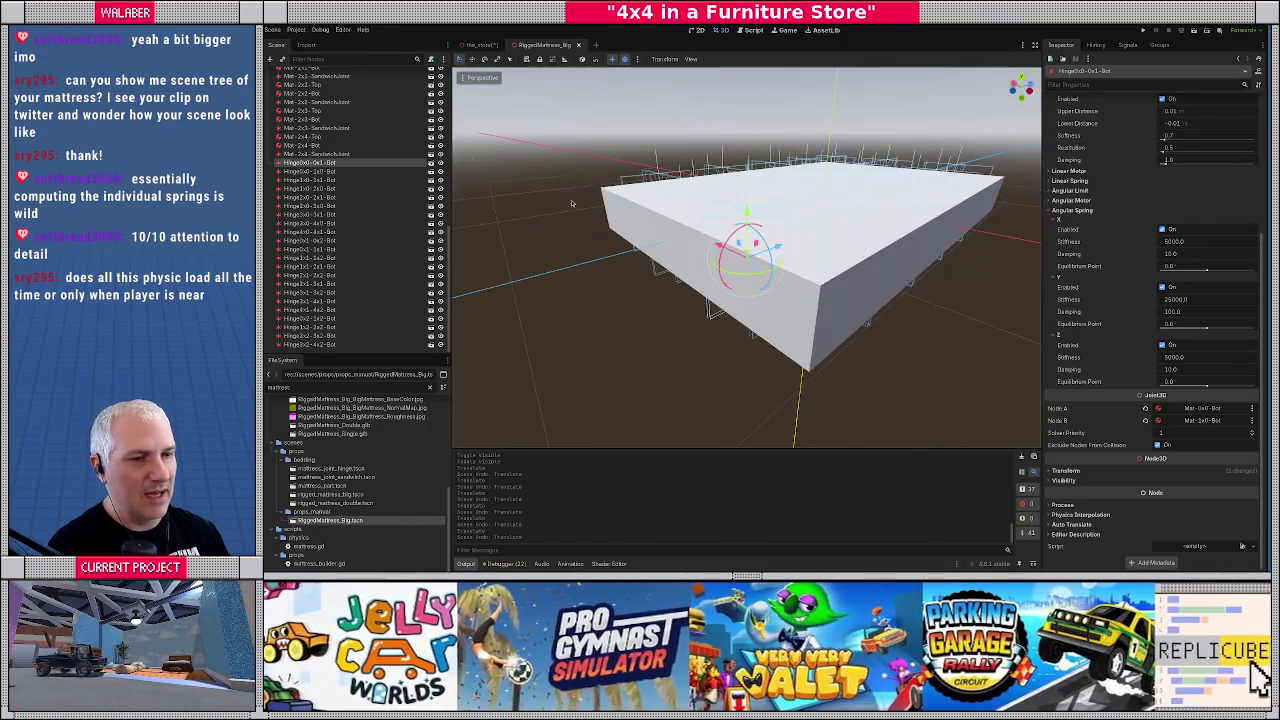
left_click(478, 45)
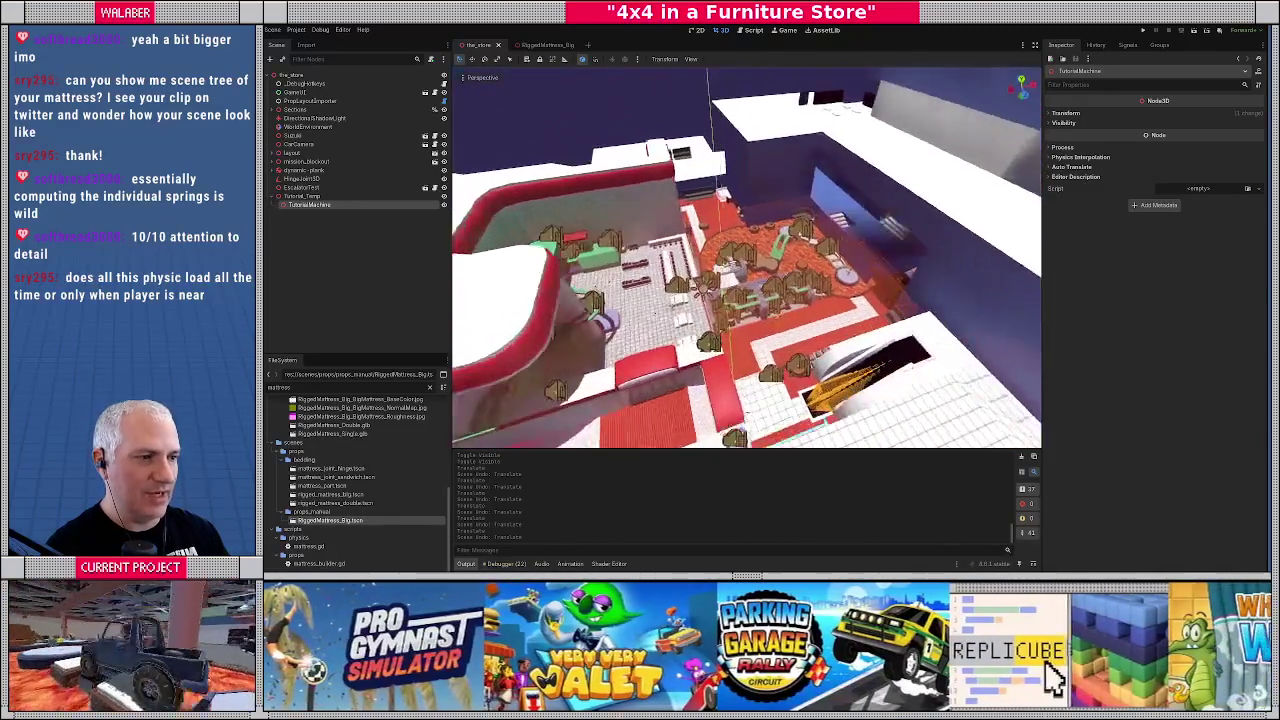
Expand the store's Sections and toggle the Restaurant and Bedding visibility off and back on
left_click(279, 110)
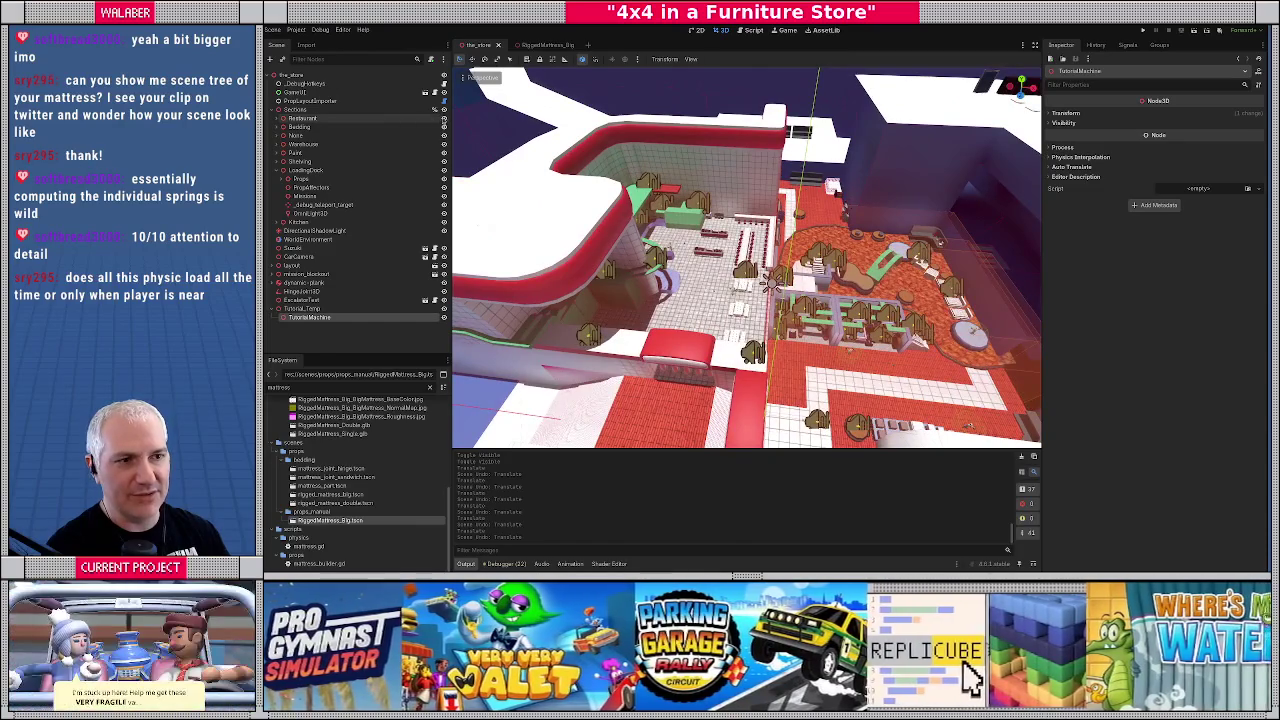
left_click(444, 118)
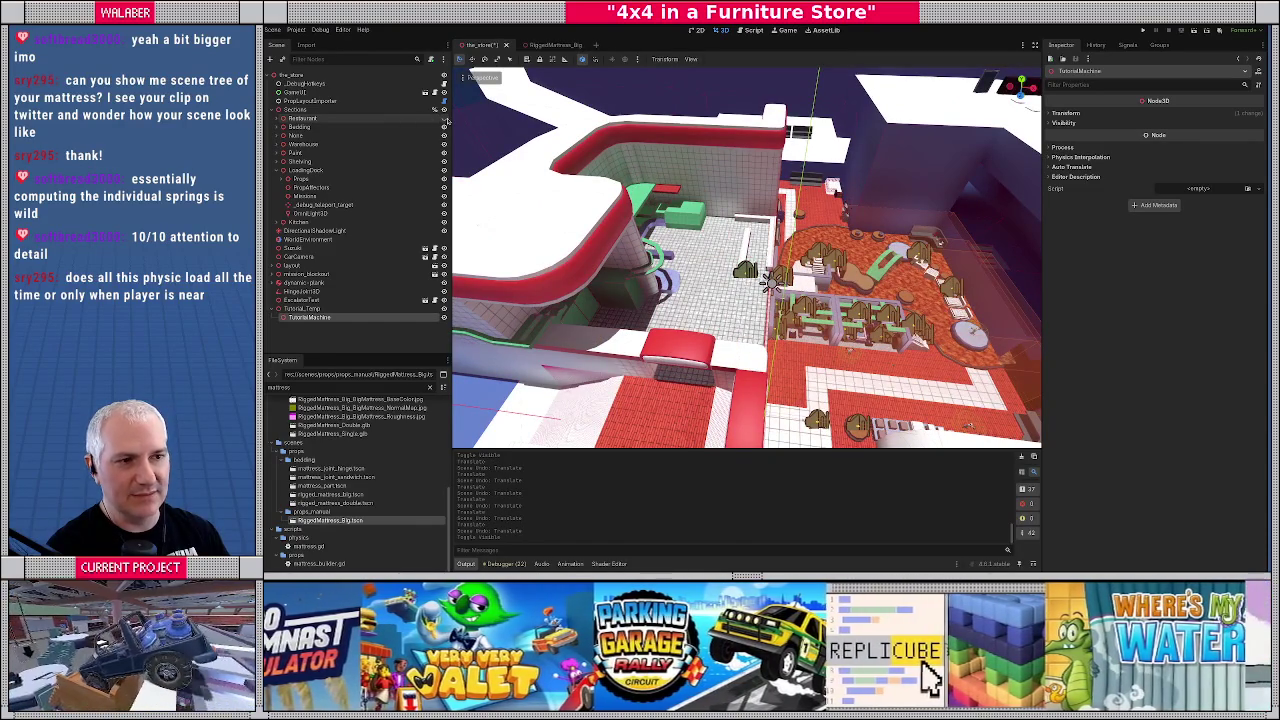
left_click(444, 127)
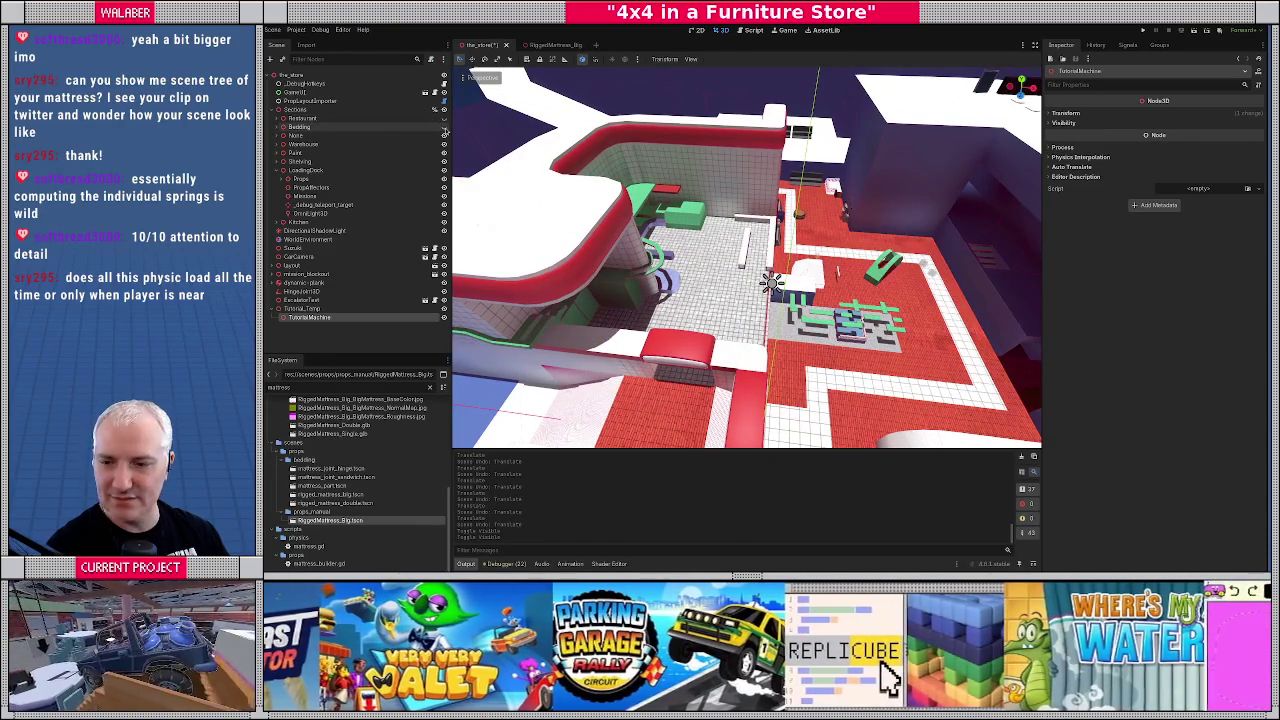
left_click(444, 127)
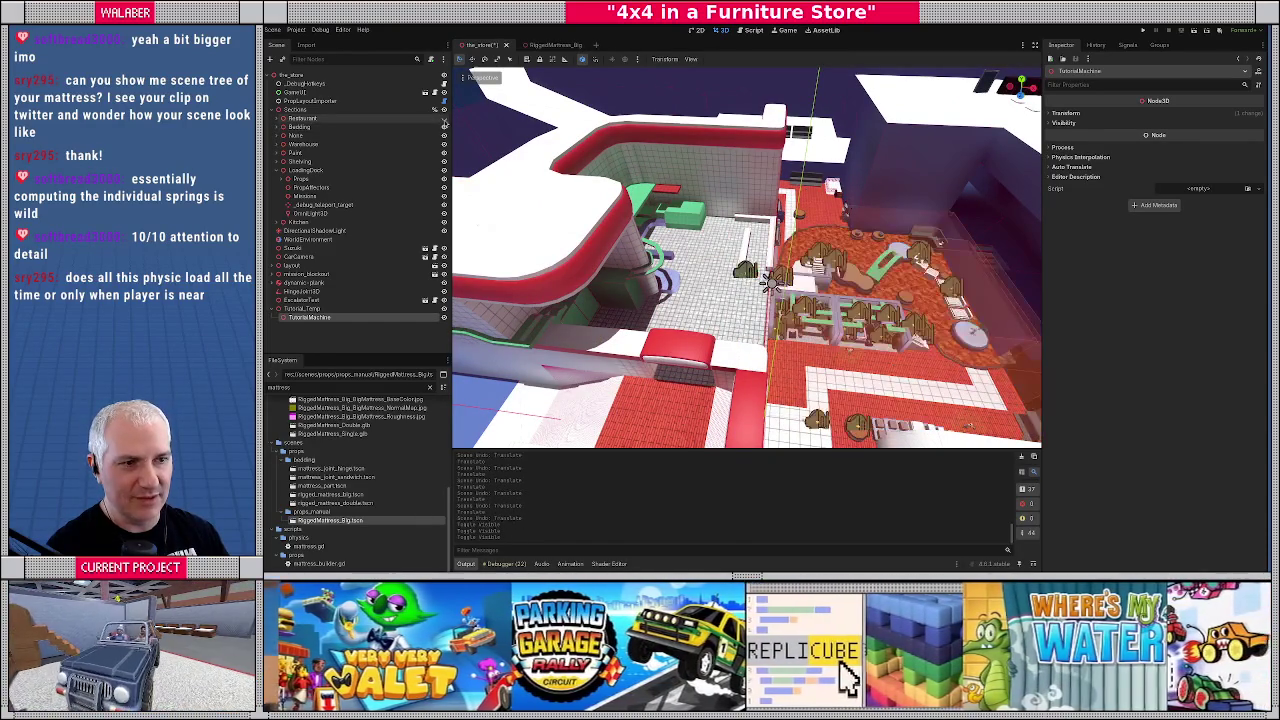
left_click(444, 118)
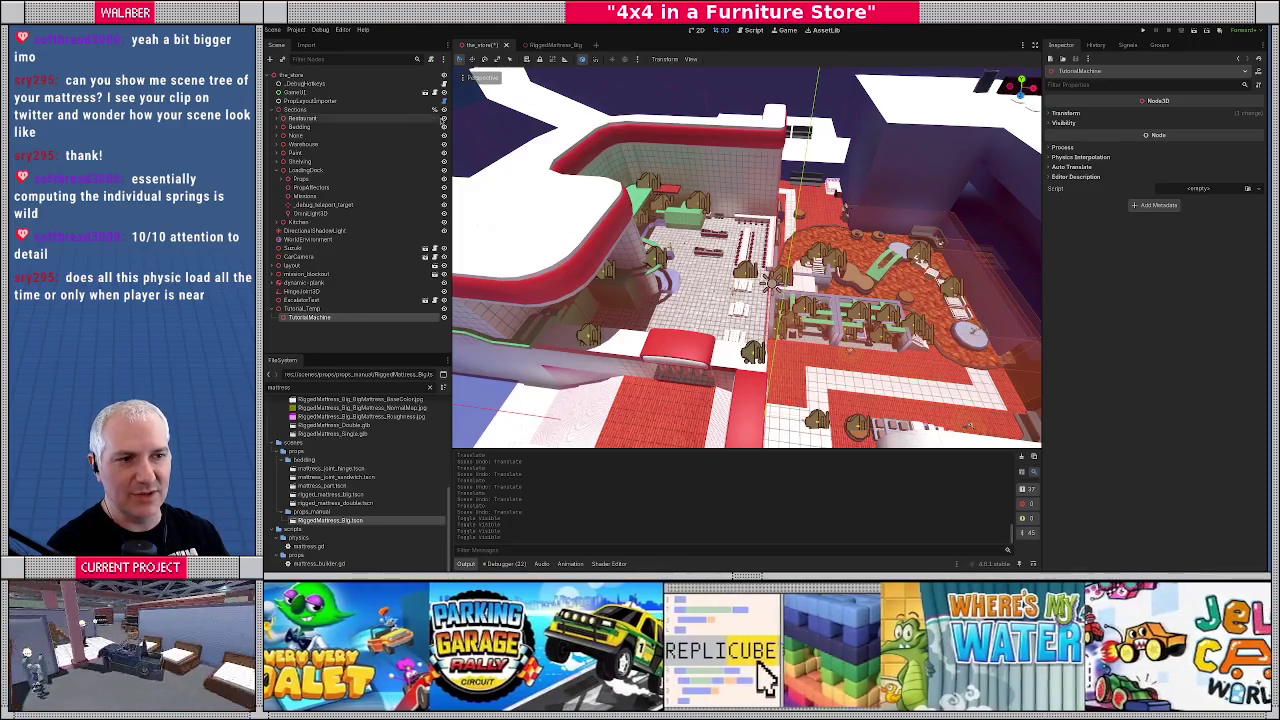
left_click(444, 118)
left_click(444, 118)
Frame and orbit around the TutorialMachine node, then switch back to Blender
key("f")
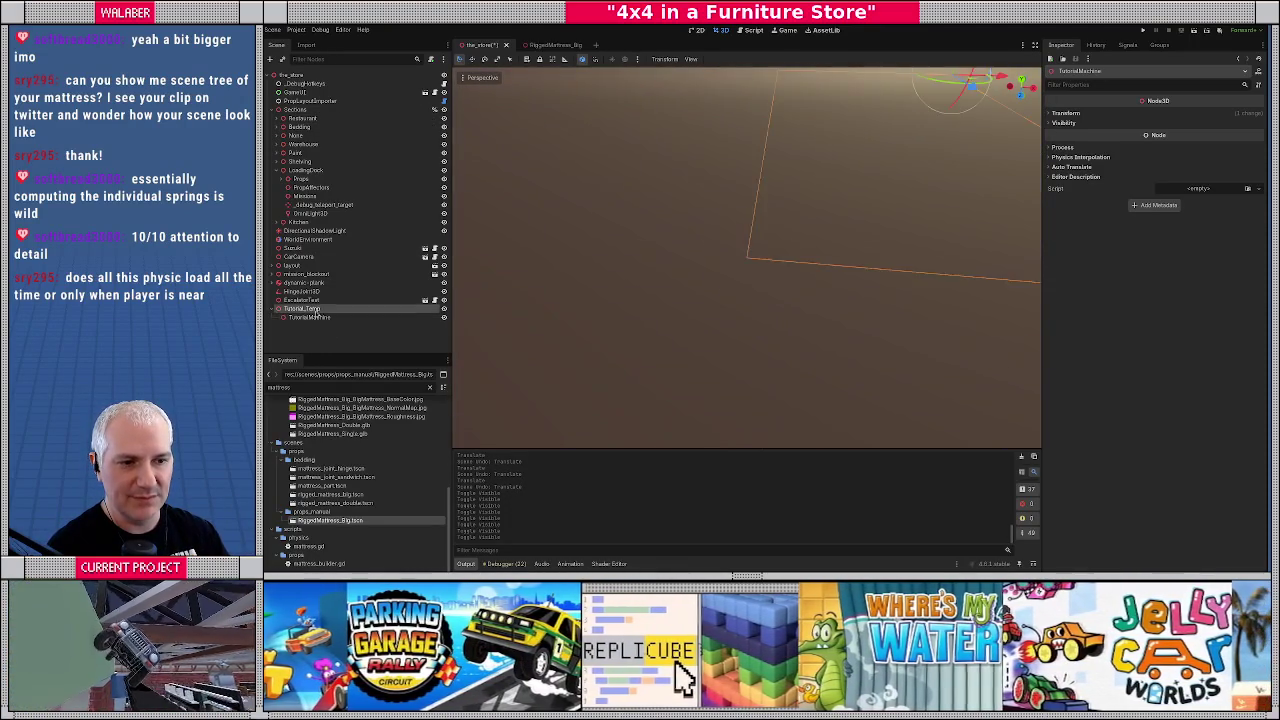
mouse_move(798, 275)
left_mouse_down()
mouse_move(663, 233)
mouse_move(709, 246)
left_mouse_up()
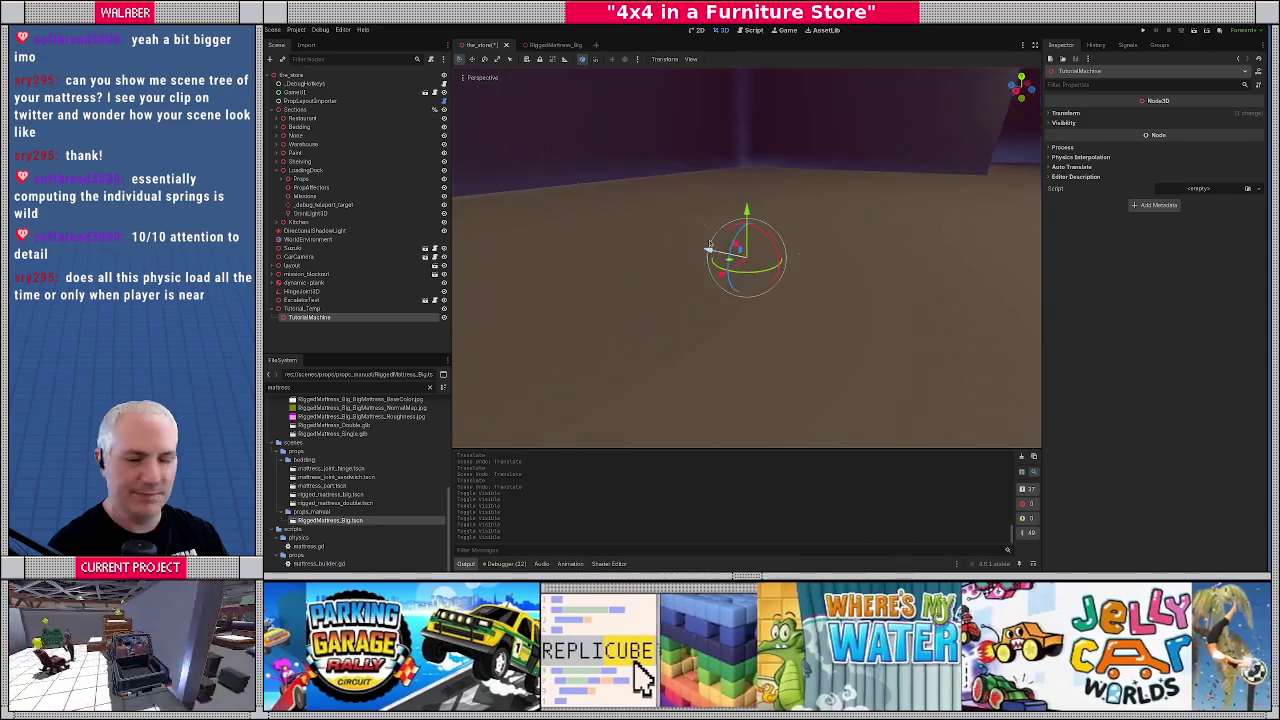
key("alt+Tab")
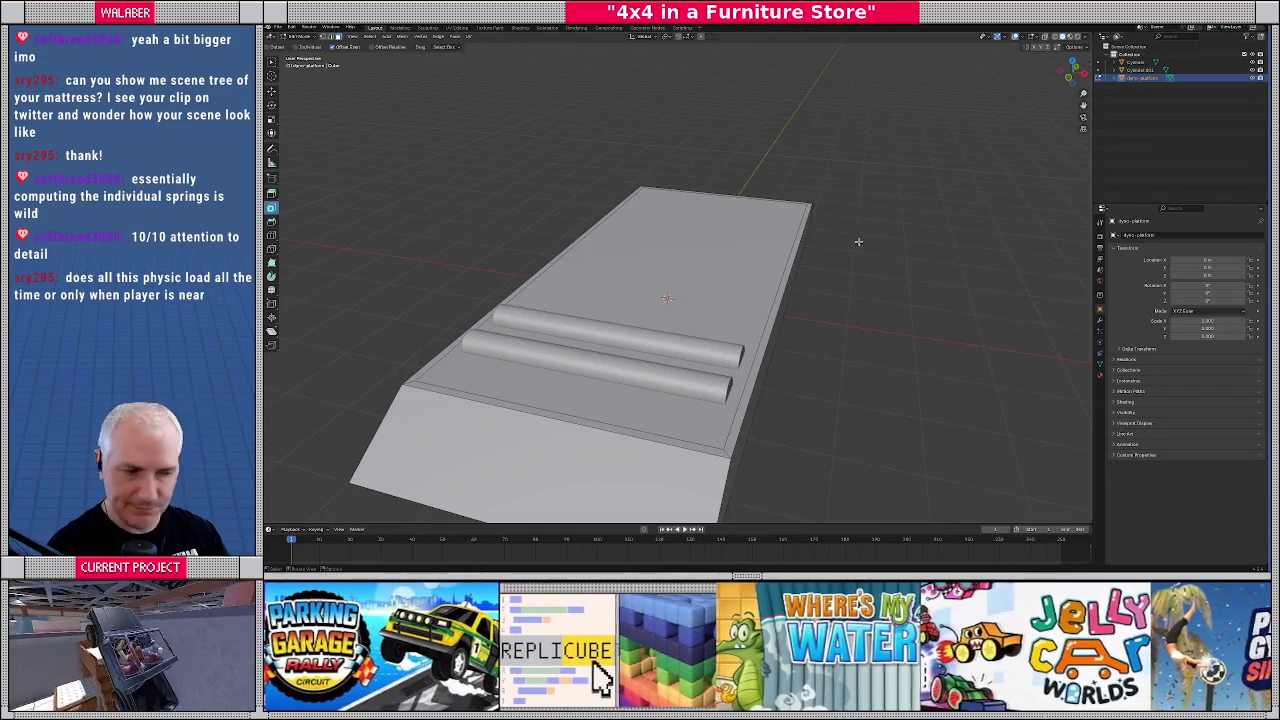
Cut two new edge loops across the dyno platform
mouse_move(858, 241)
left_mouse_down()
mouse_move(689, 303)
mouse_move(820, 280)
mouse_move(800, 270)
mouse_move(748, 307)
mouse_move(762, 318)
mouse_move(720, 295)
mouse_move(755, 317)
left_mouse_up()
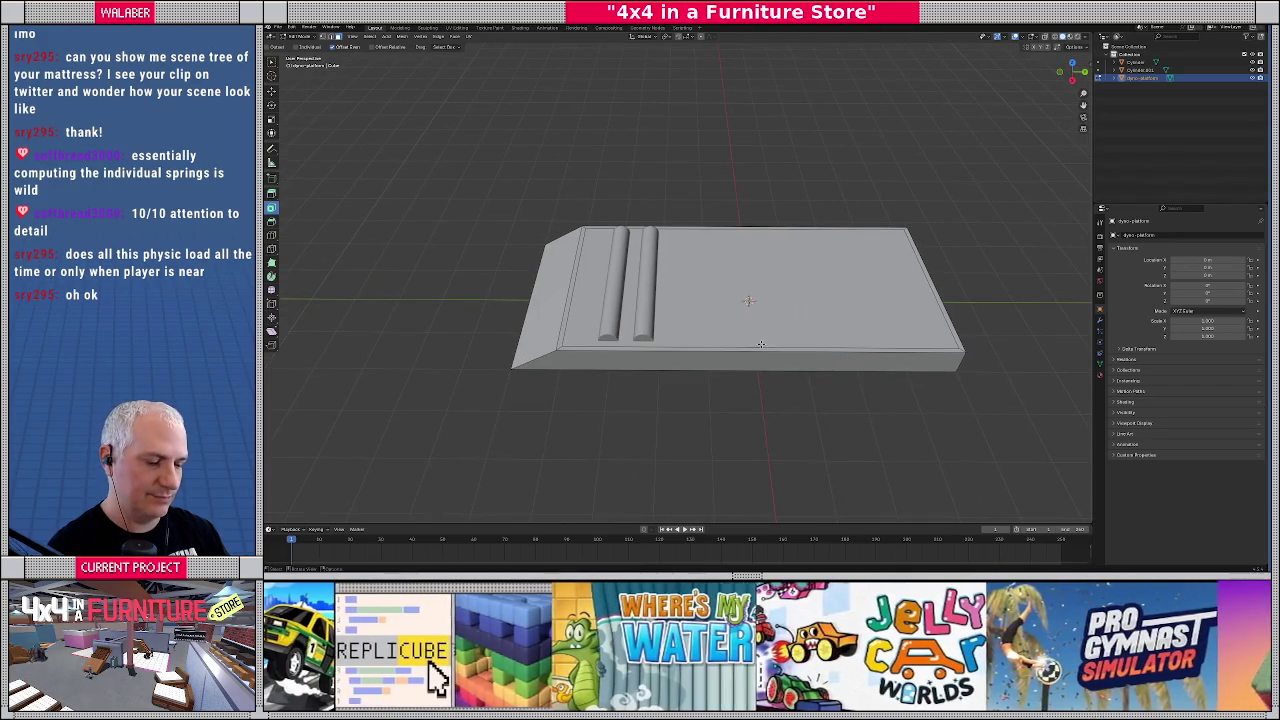
key("ctrl+r")
left_click(760, 350)
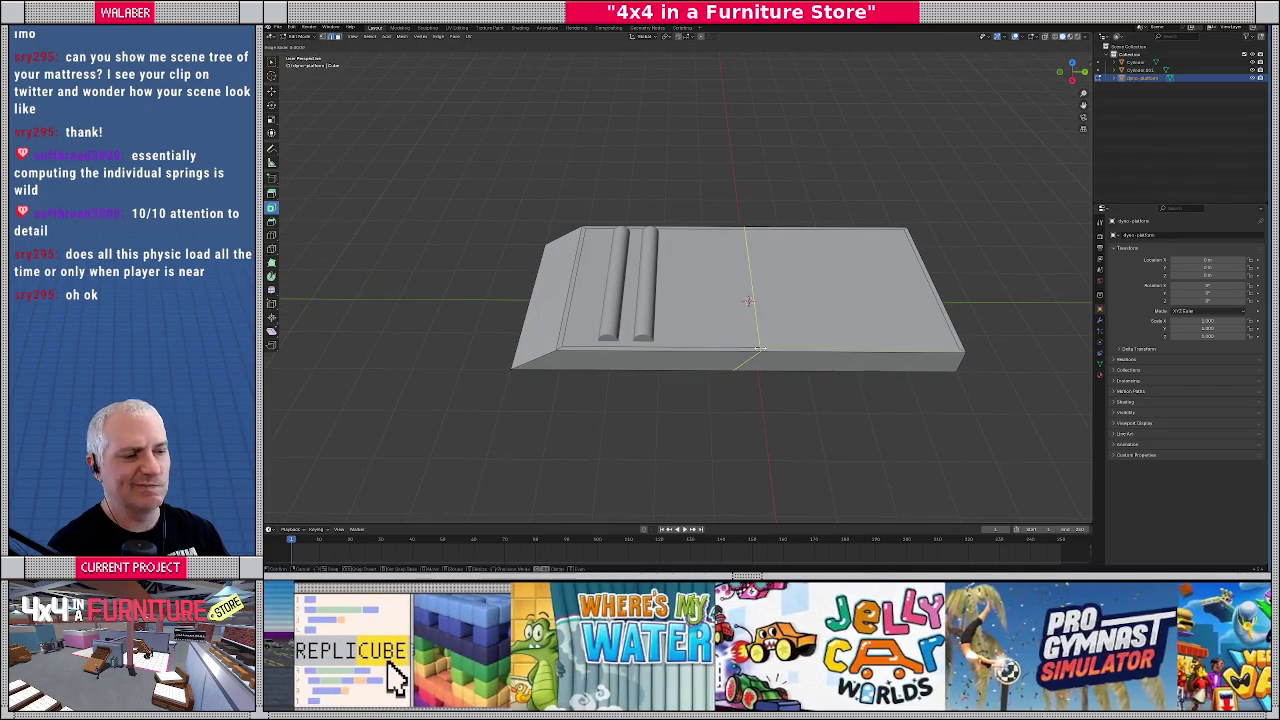
left_click(612, 352)
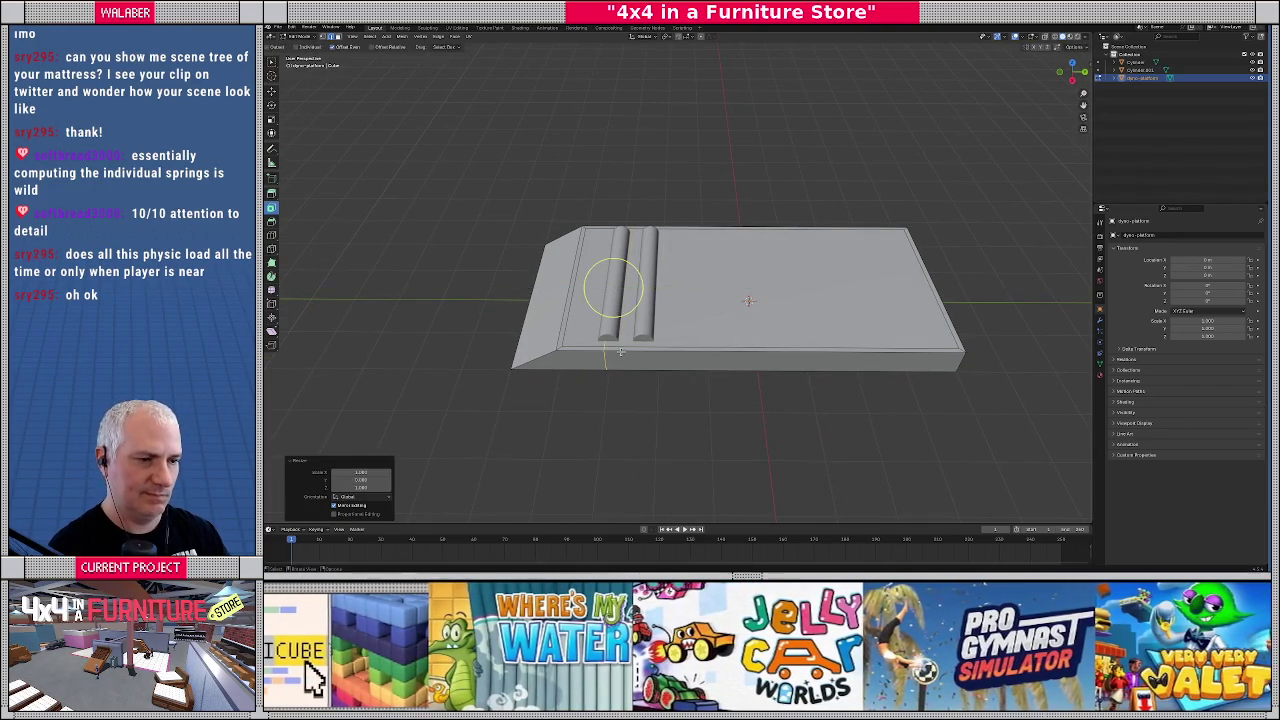
key("ctrl+r")
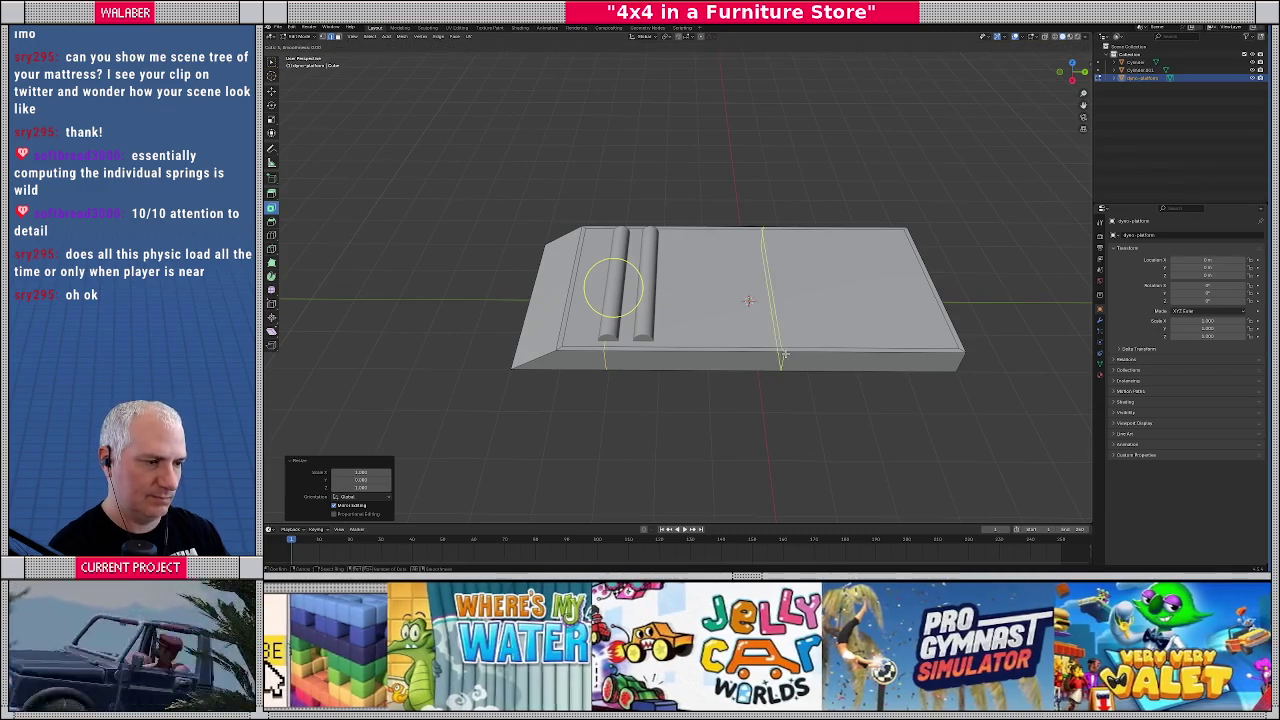
left_click(778, 352)
left_click(762, 352)
Inspect the rollers in orthographic side view with X-ray, then select the left roller's name field
mouse_move(762, 352)
left_mouse_down()
mouse_move(719, 293)
mouse_move(633, 334)
left_mouse_up()
key("KP_3")
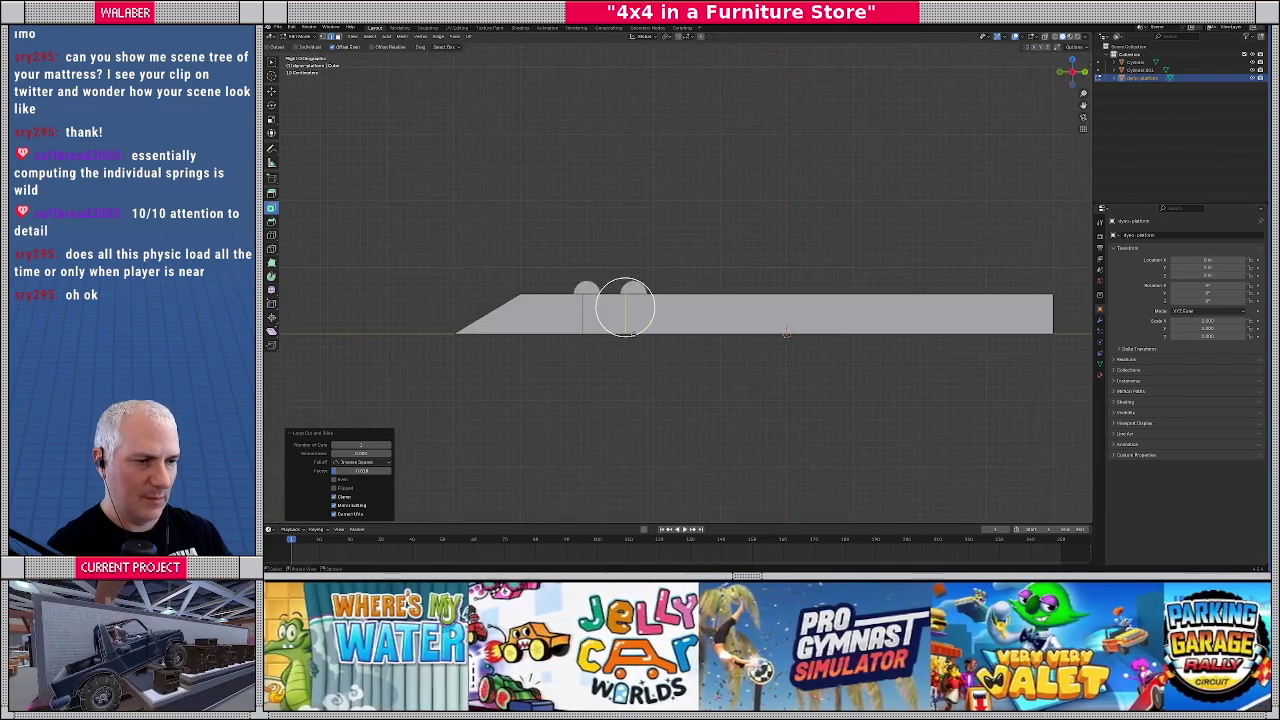
key("alt+z")
scroll(614, 314, "up", 2)
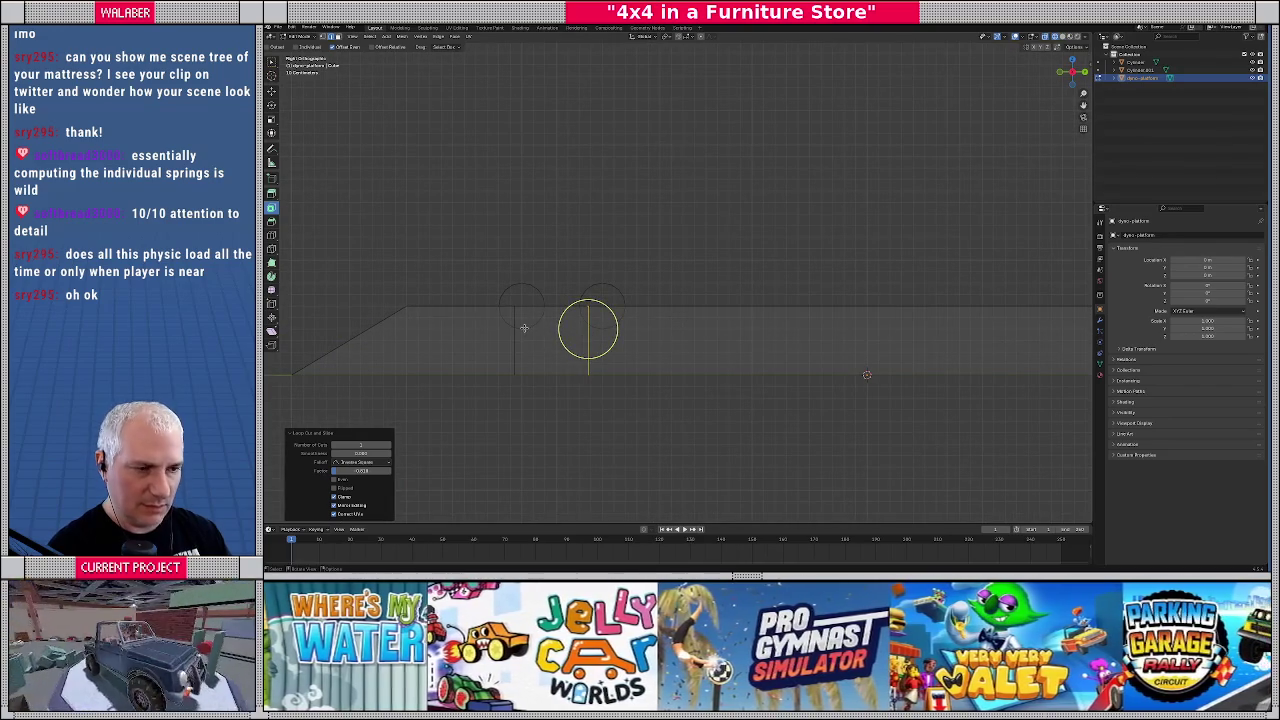
mouse_move(515, 341)
left_mouse_down()
mouse_move(694, 306)
mouse_move(709, 337)
left_mouse_up()
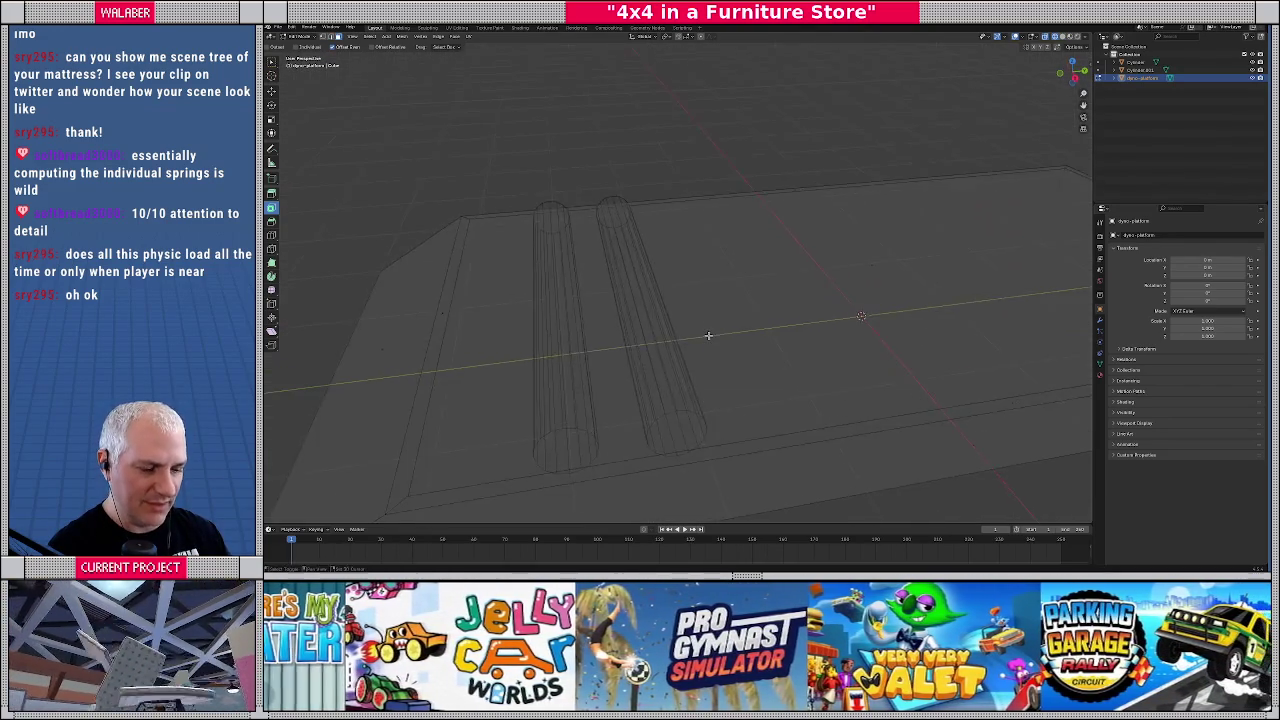
key("alt+z")
key("KP_3")
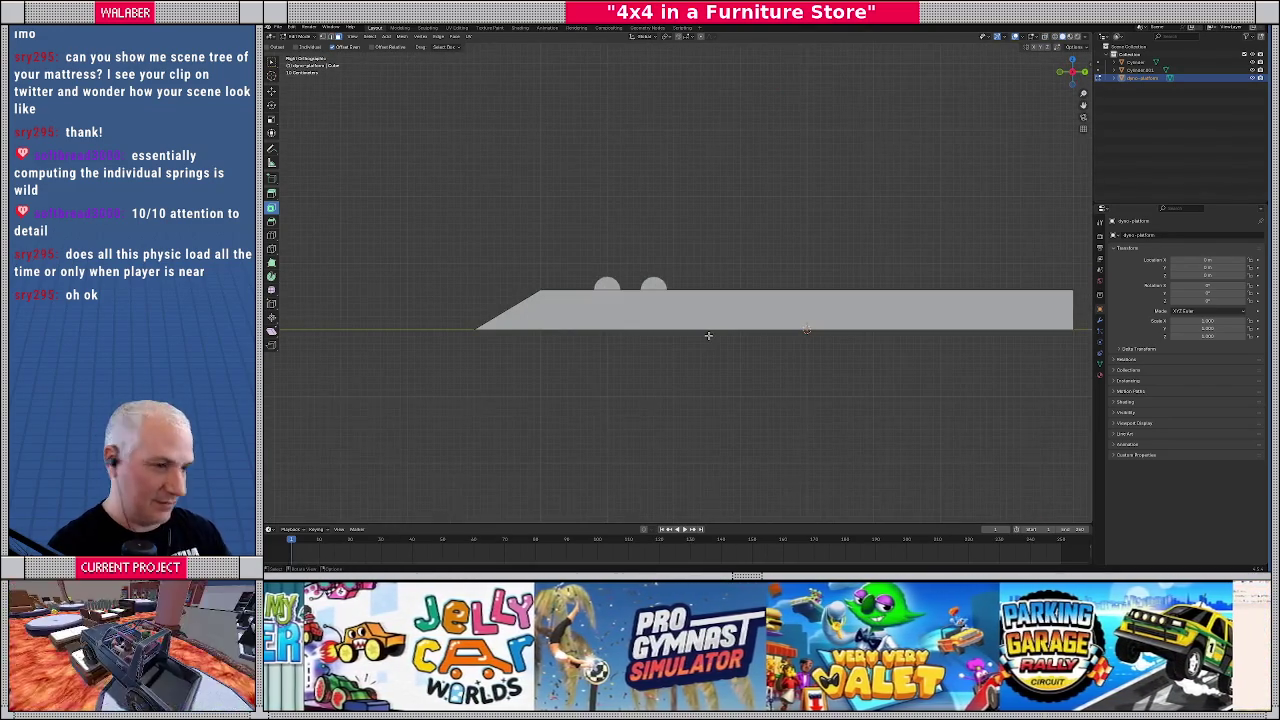
left_click_drag(708, 335, 583, 317)
left_click(566, 324)
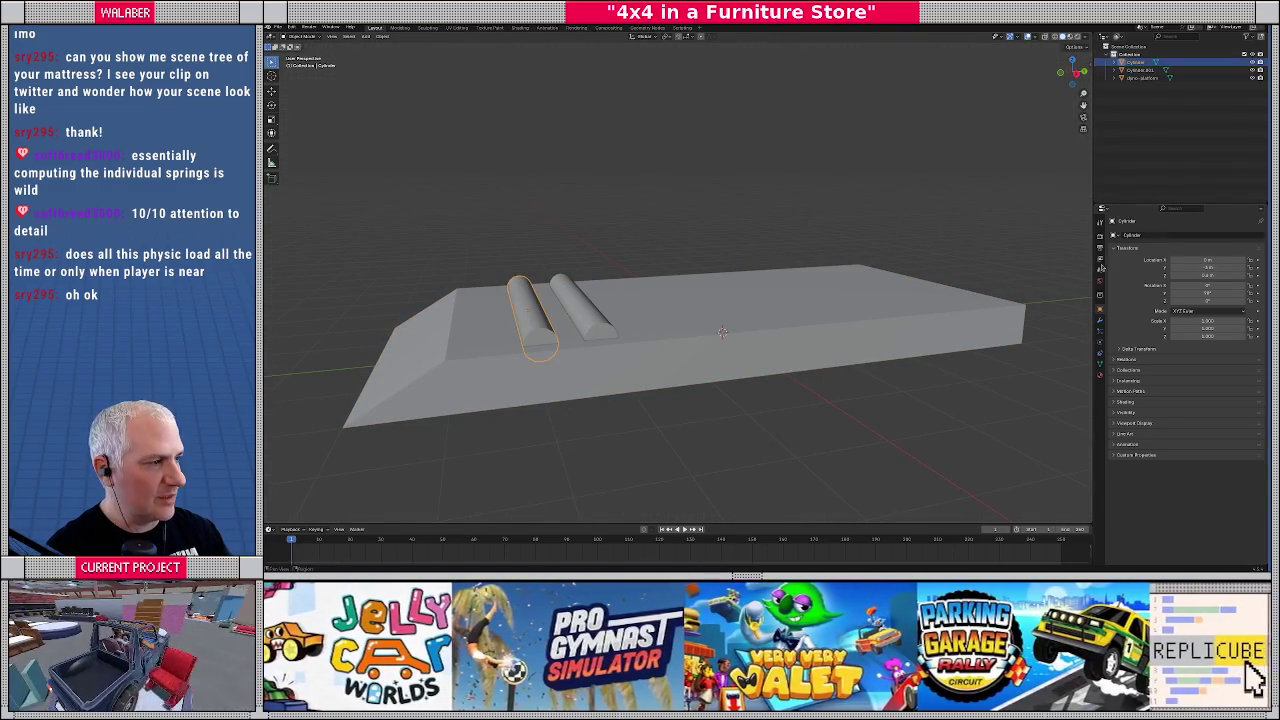
left_click(1174, 236)
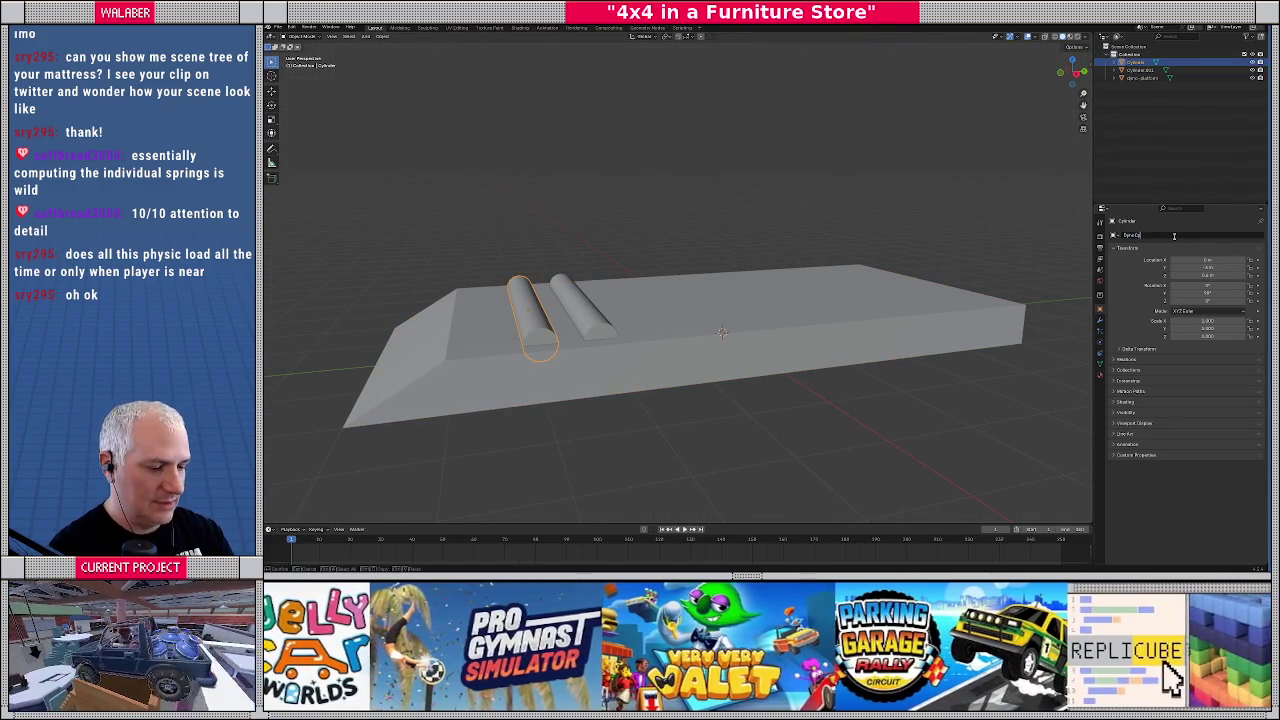
Name the left roller DynoCylinder and delete the right roller
key("Return")
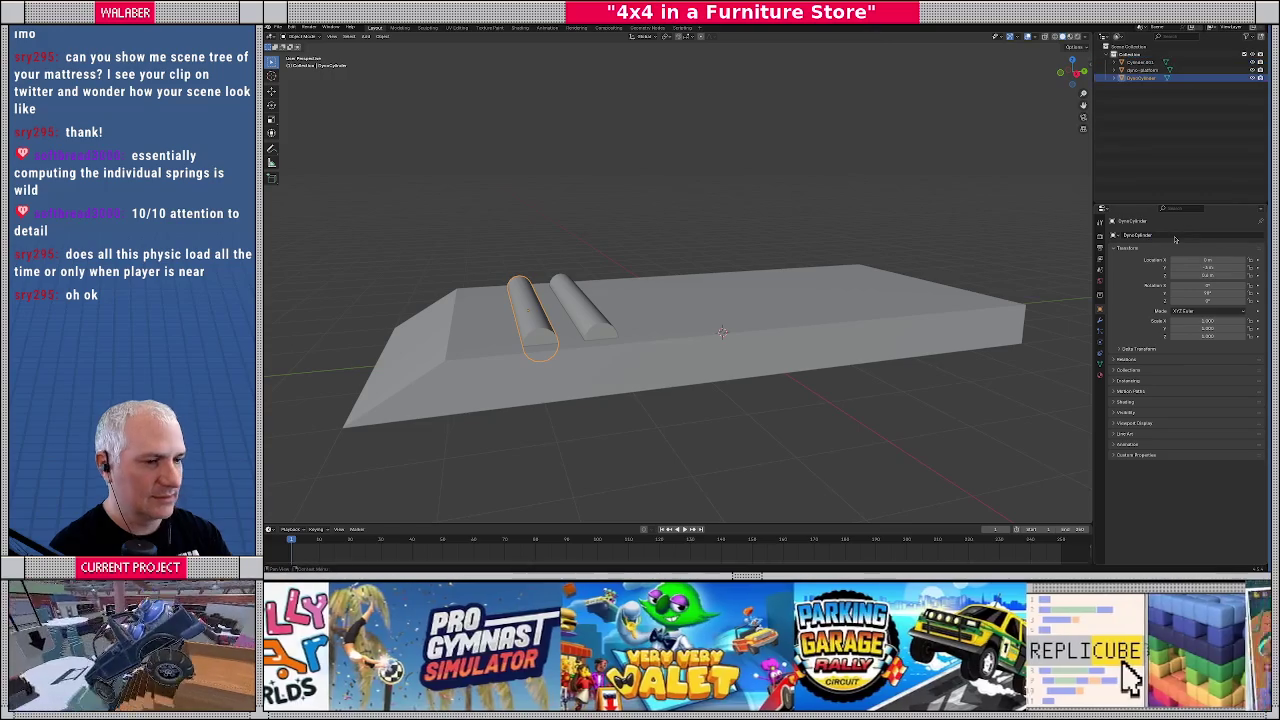
left_click(581, 321)
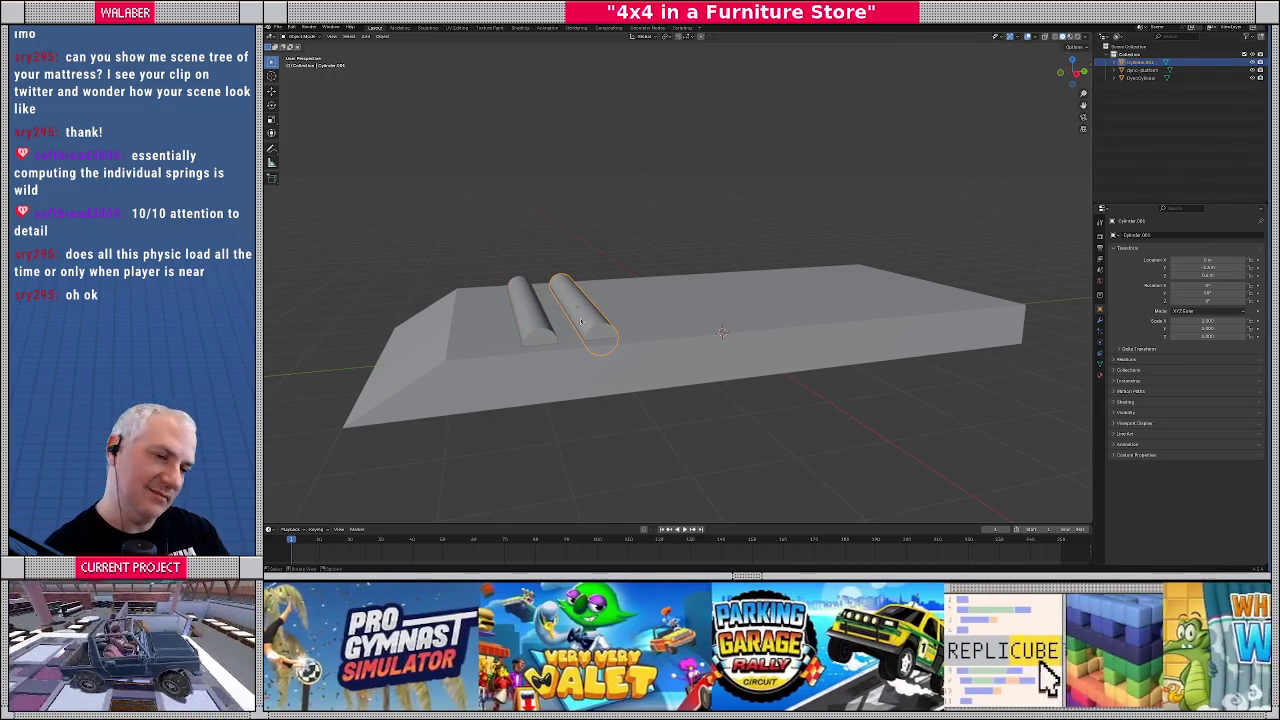
key("Delete")
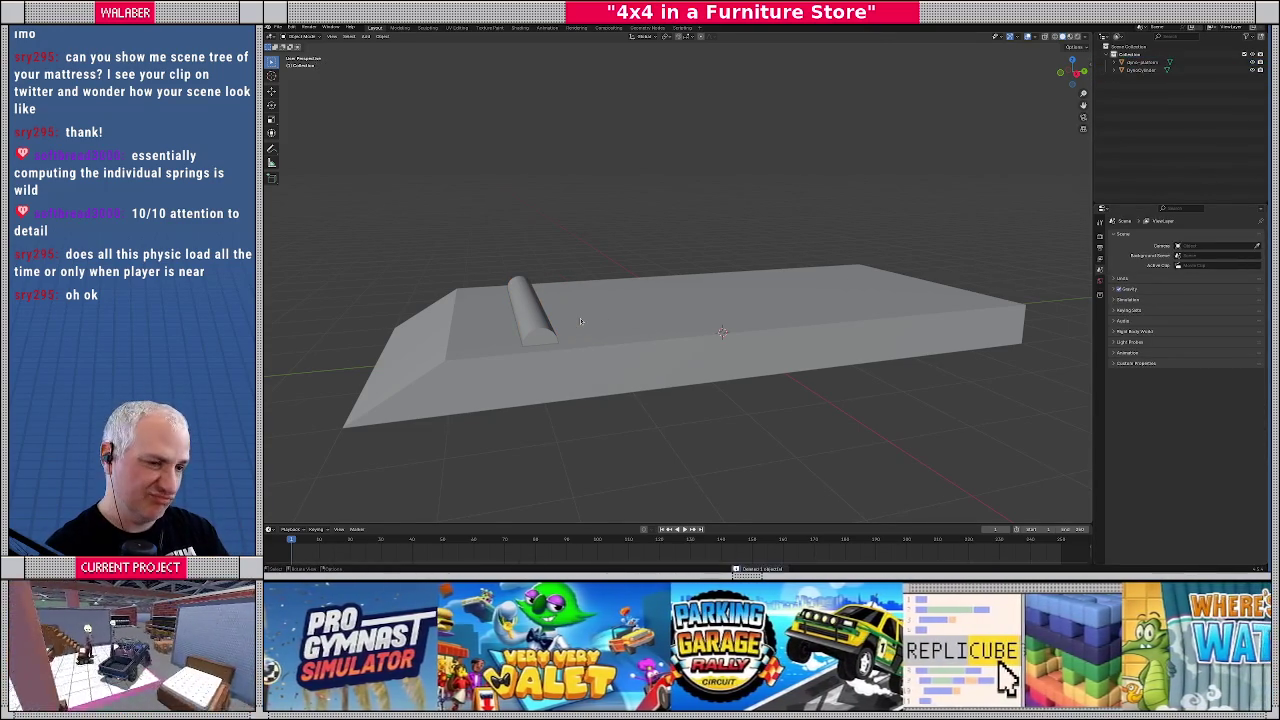
Scale the remaining roller's cross-section in Edit Mode, excluding X so its length stays unchanged
left_click(529, 332)
key("Tab")
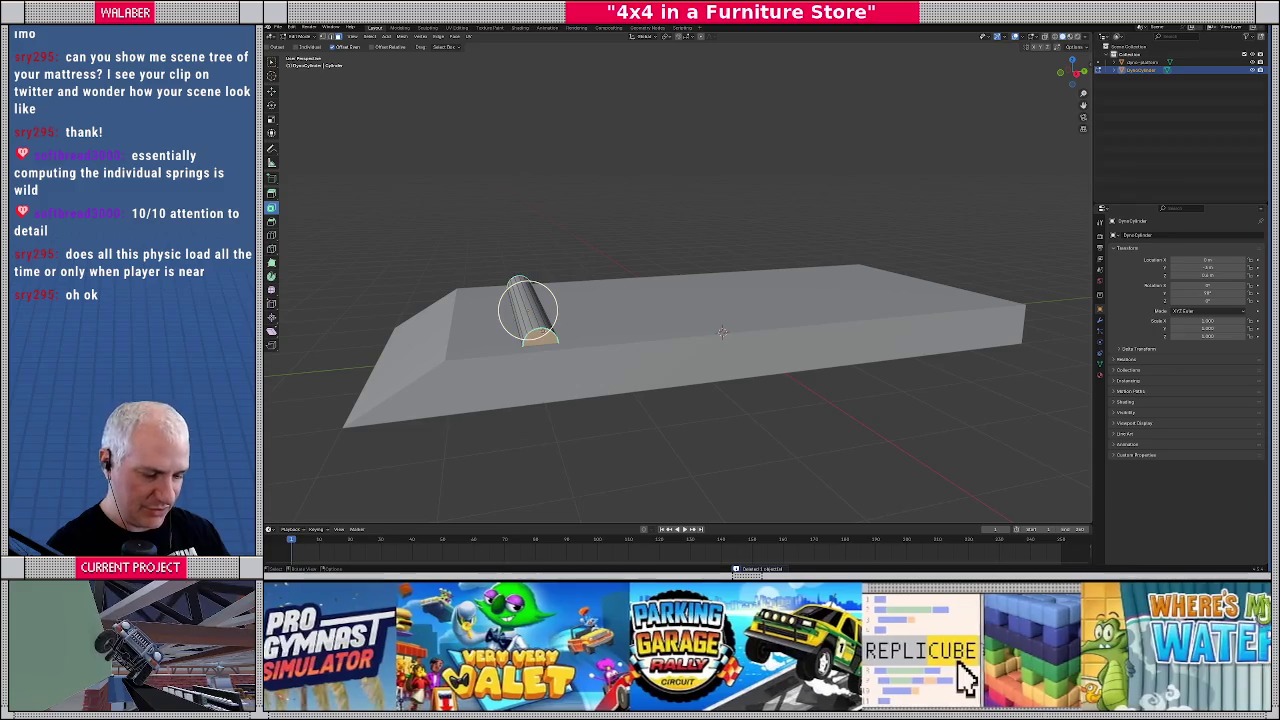
left_click(527, 310)
key("Escape")
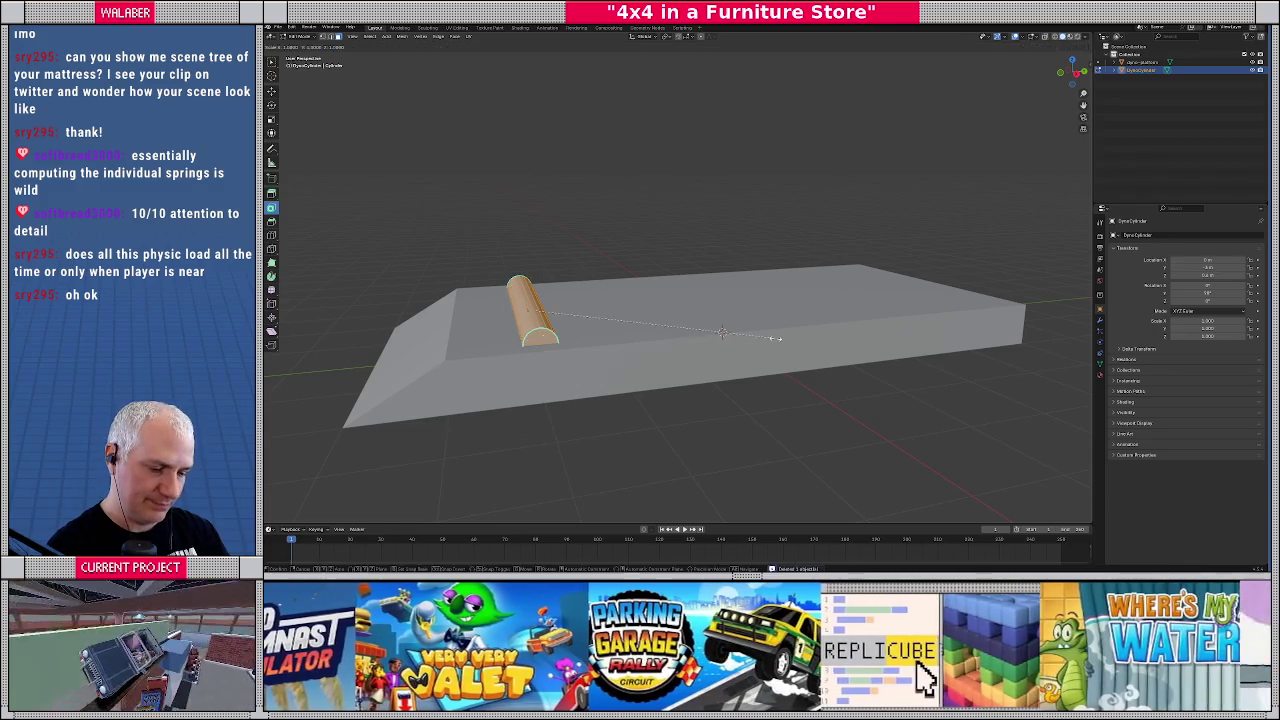
key("s")
key("shift+x")
left_click(786, 338)
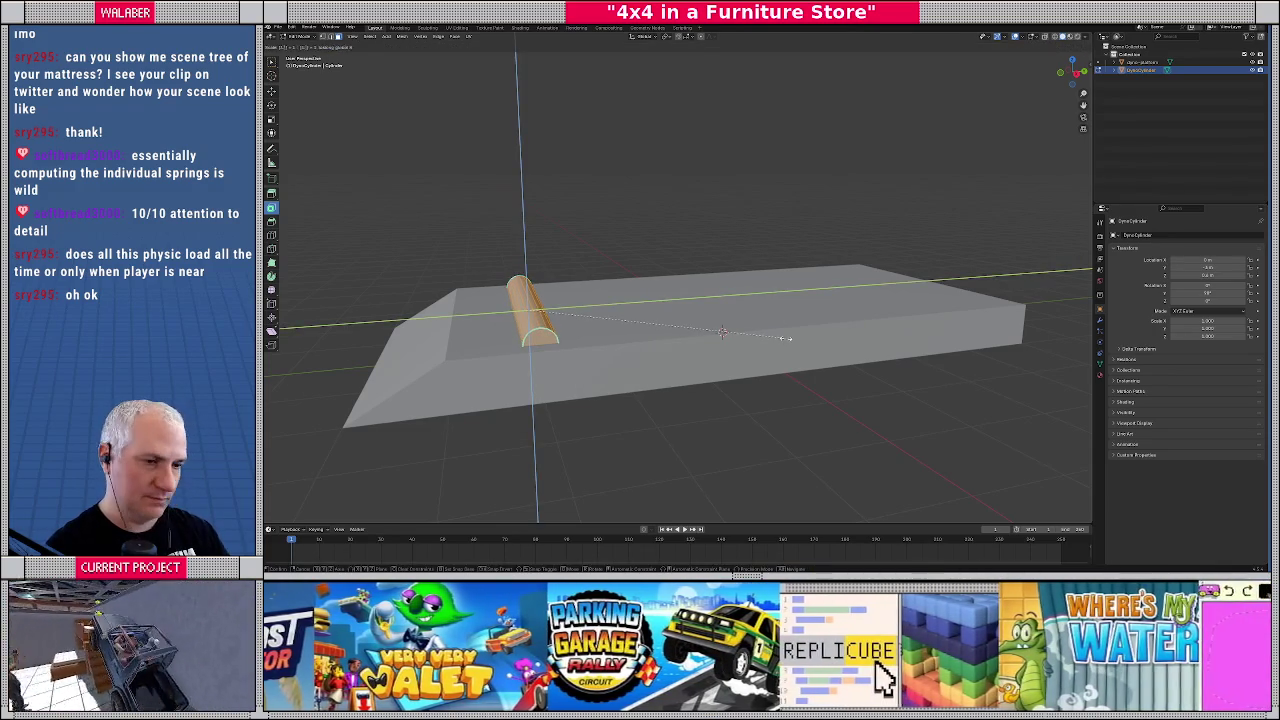
key("Tab")
key("KP_3")
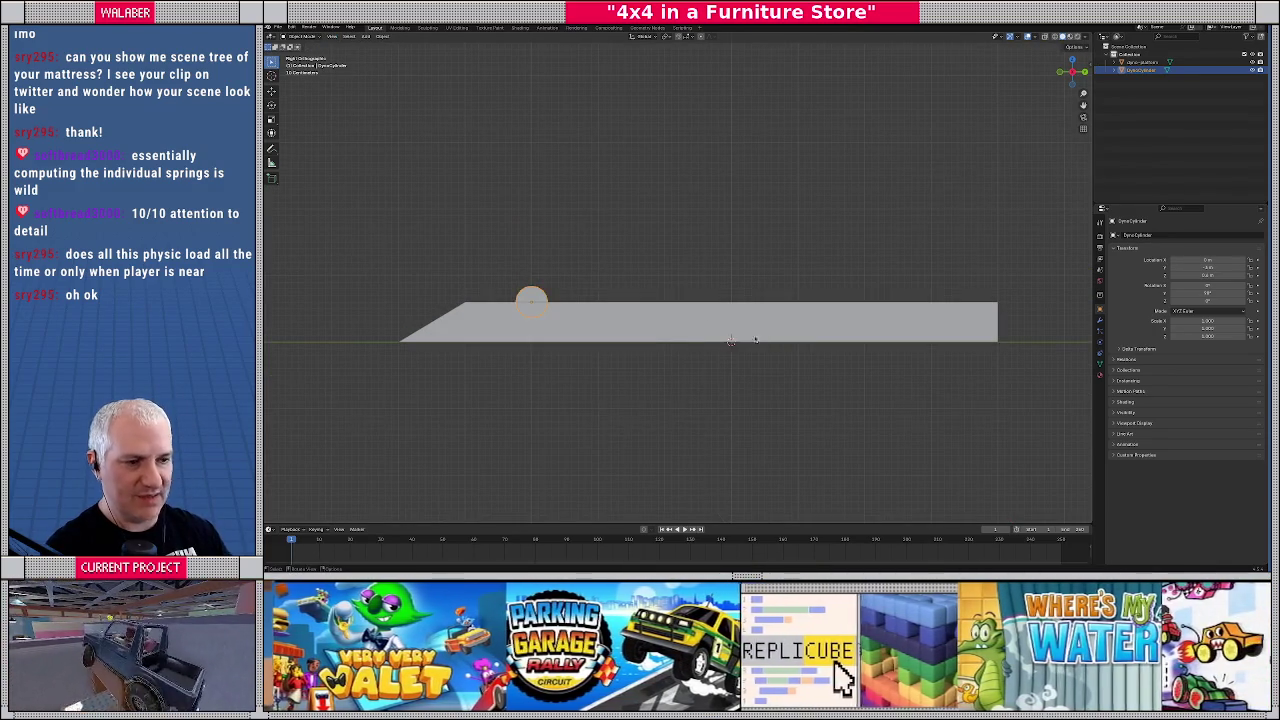
Duplicate DynoCylinder along Y to place a second roller beside it
key("shift+d")
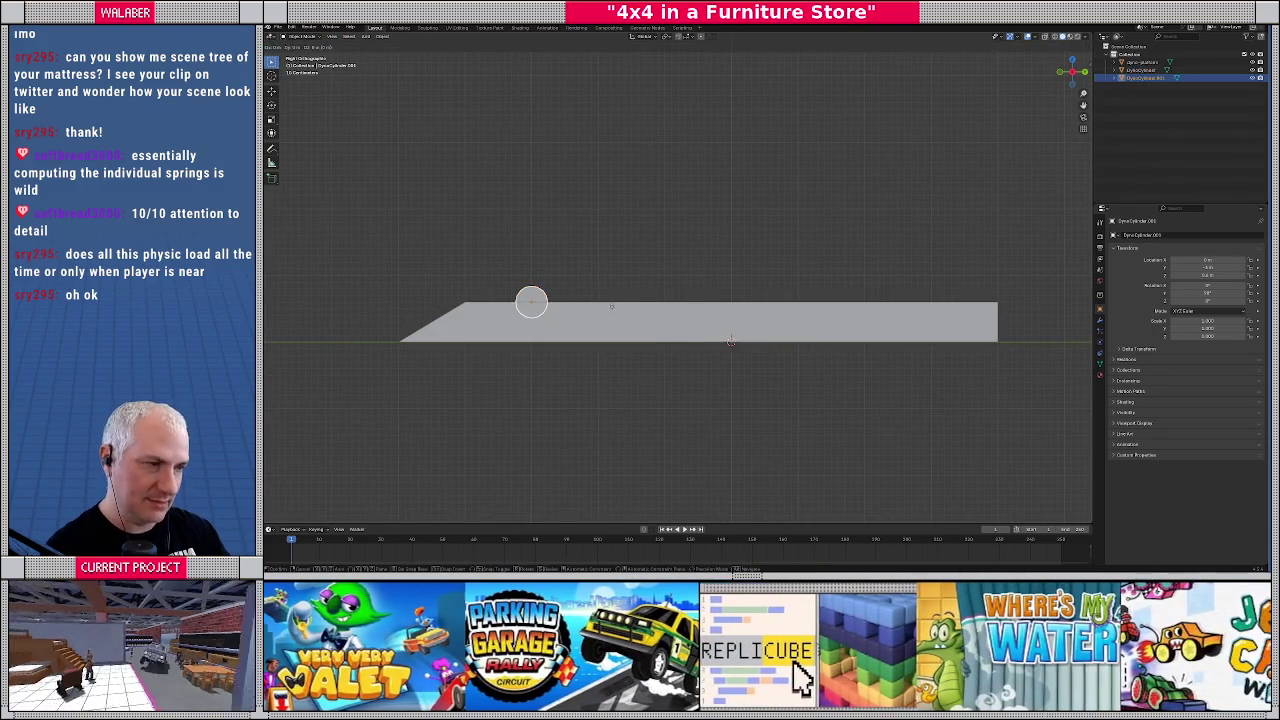
key("y")
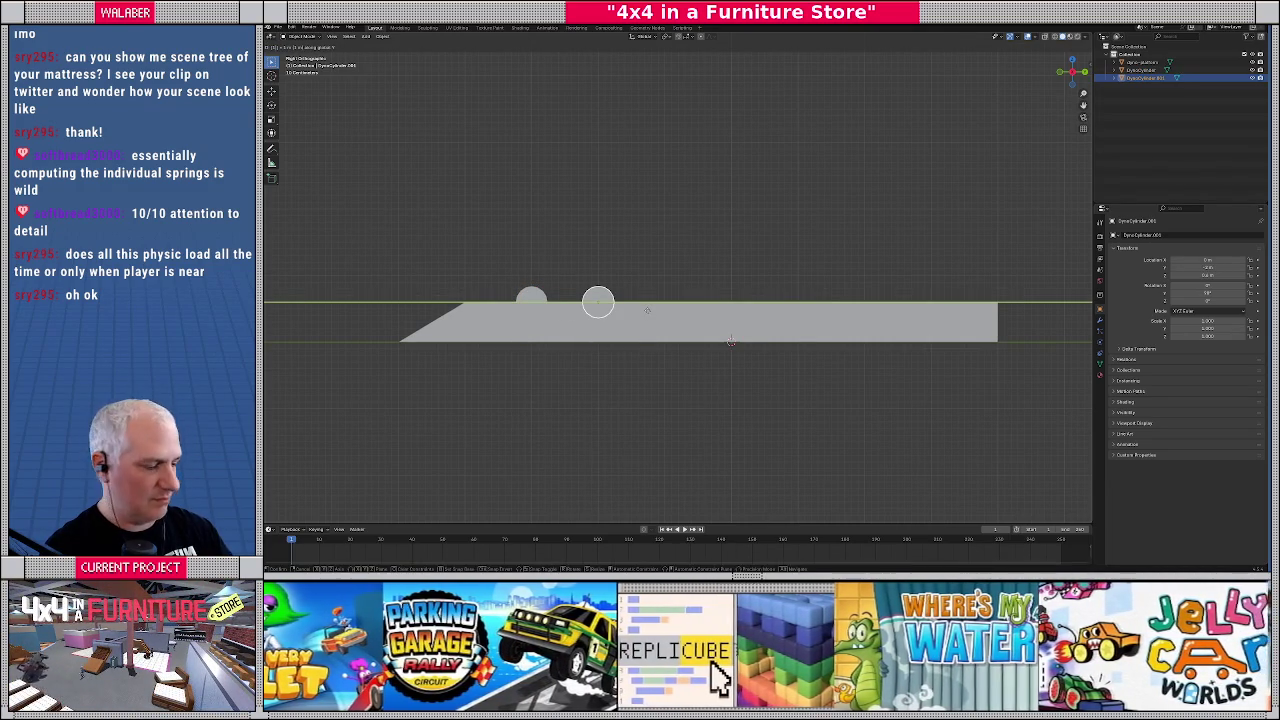
key("Escape")
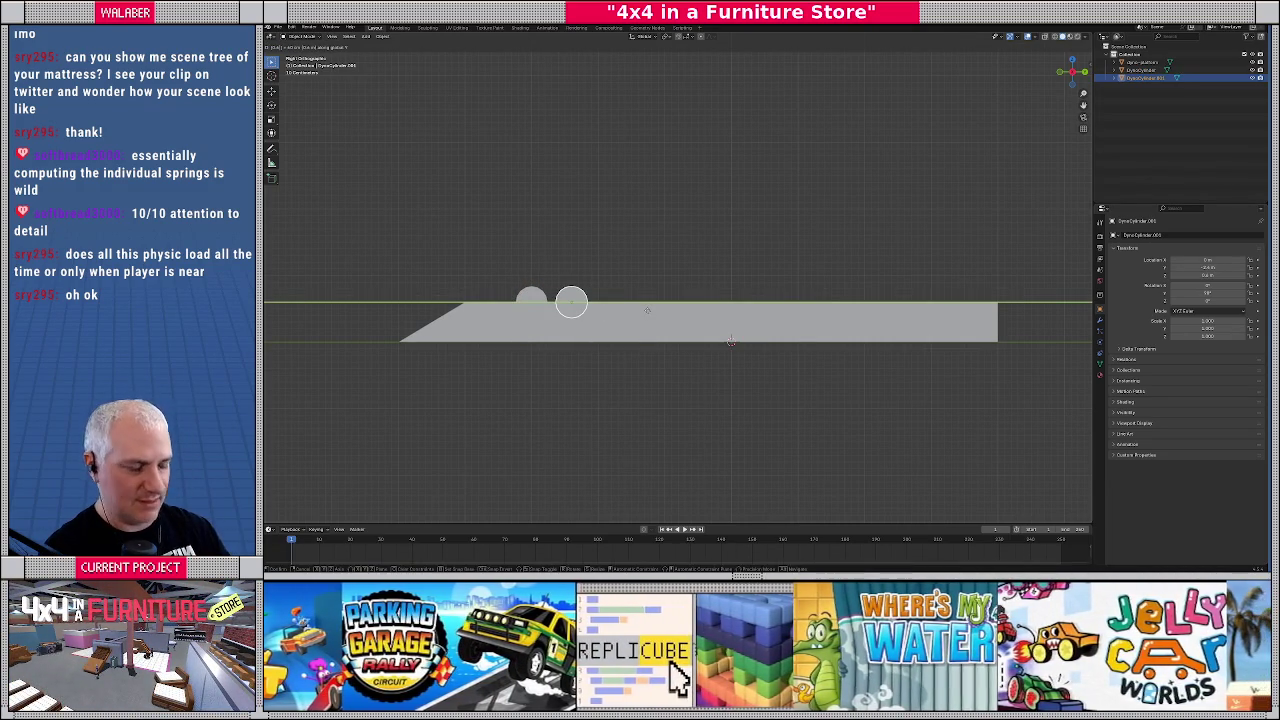
left_click(648, 313)
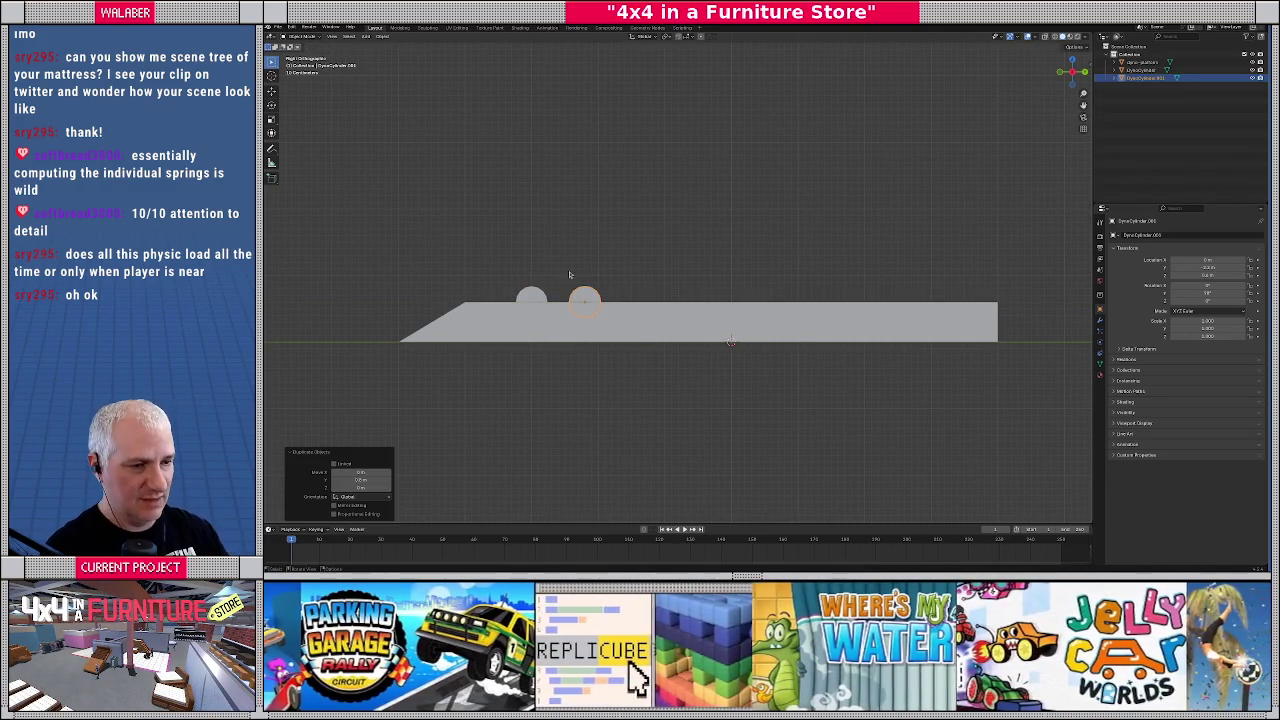
Duplicate the roller pair along Y to the platform's far end, then deselect
left_click(528, 300, "shift")
key("shift+d")
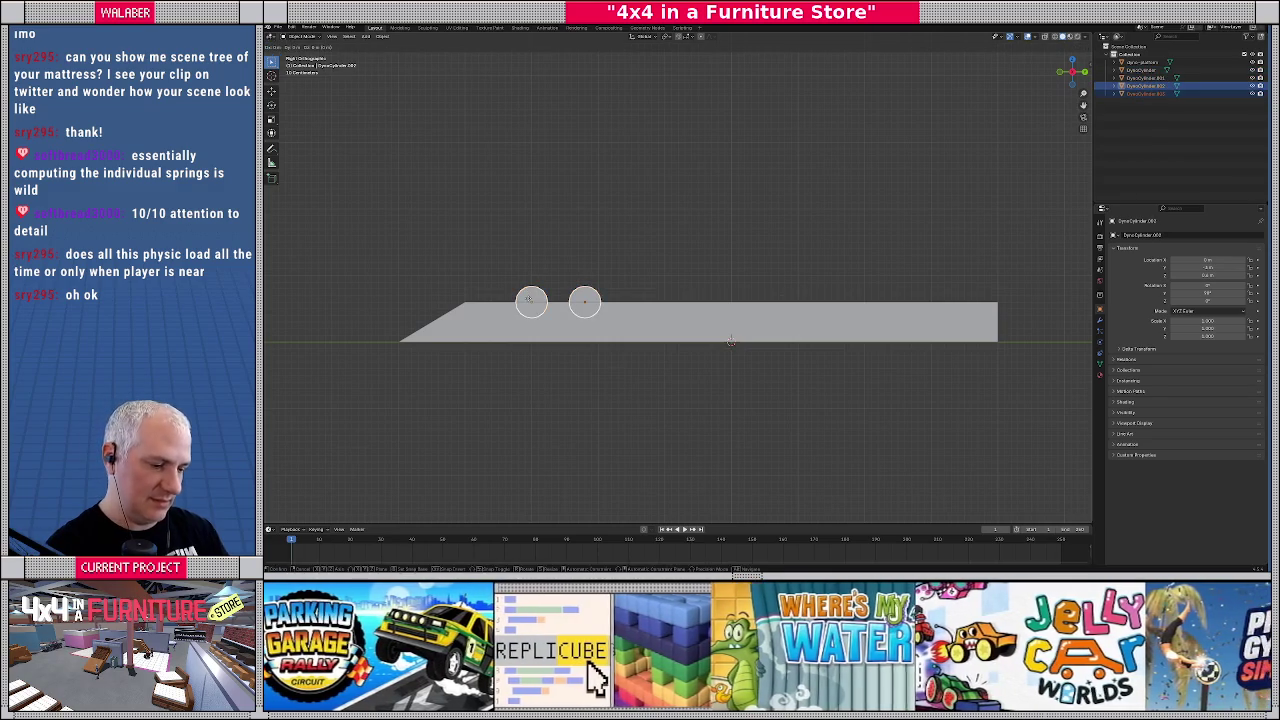
key("y")
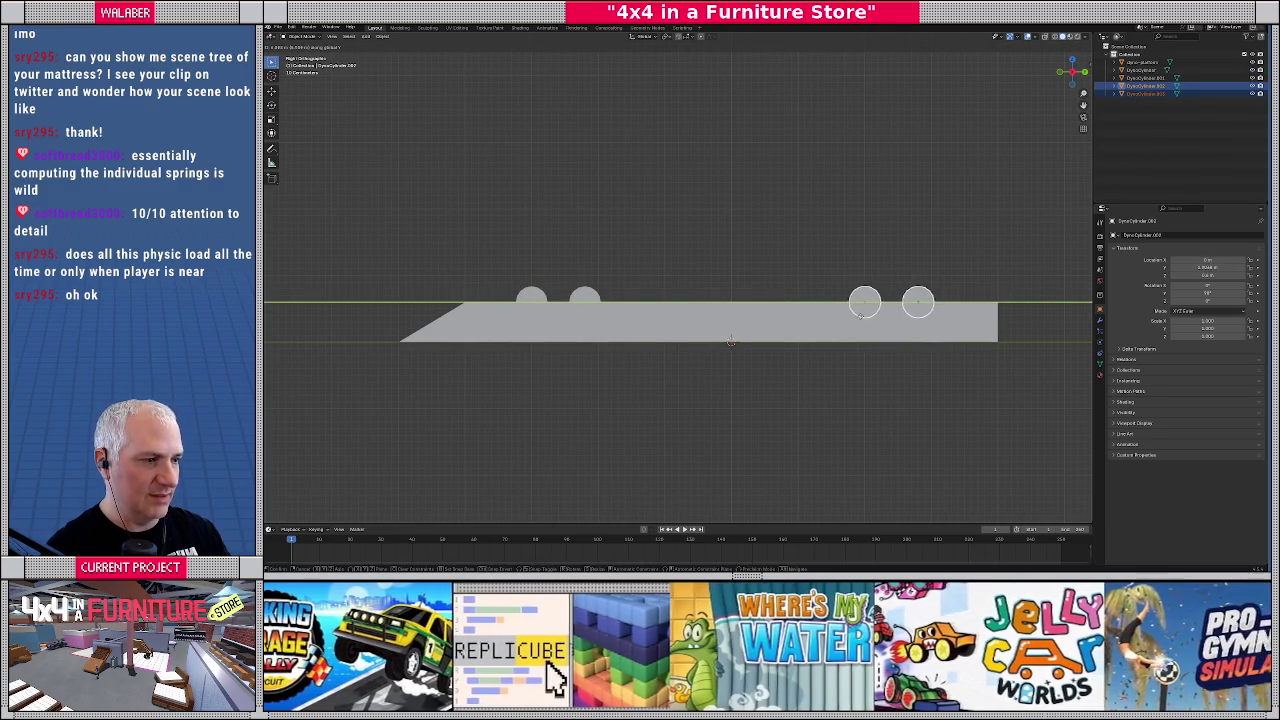
left_click(855, 312)
left_click_drag(791, 268, 757, 292)
mouse_move(734, 291)
left_mouse_down()
mouse_move(696, 294)
mouse_move(711, 300)
left_mouse_up()
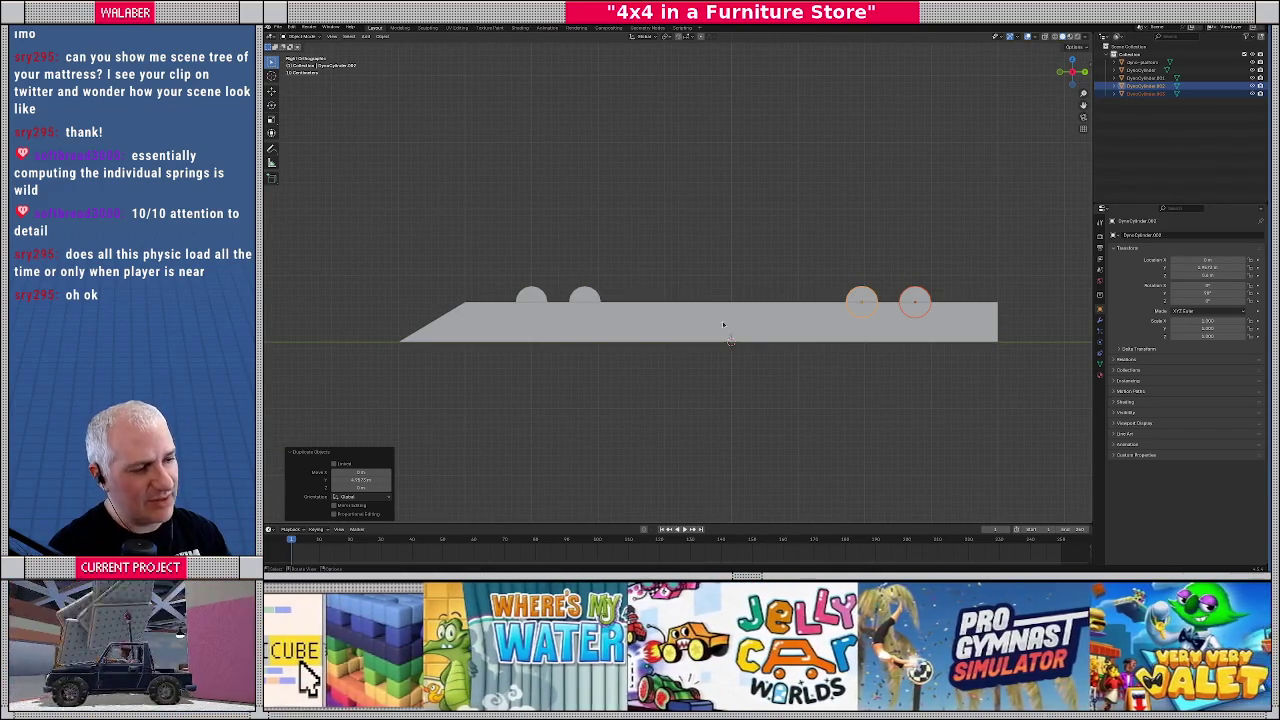
mouse_move(643, 357)
left_mouse_down()
mouse_move(689, 371)
mouse_move(605, 372)
mouse_move(673, 362)
mouse_move(667, 378)
mouse_move(800, 342)
left_mouse_up()
scroll(682, 378, "down", 3)
left_click(815, 337)
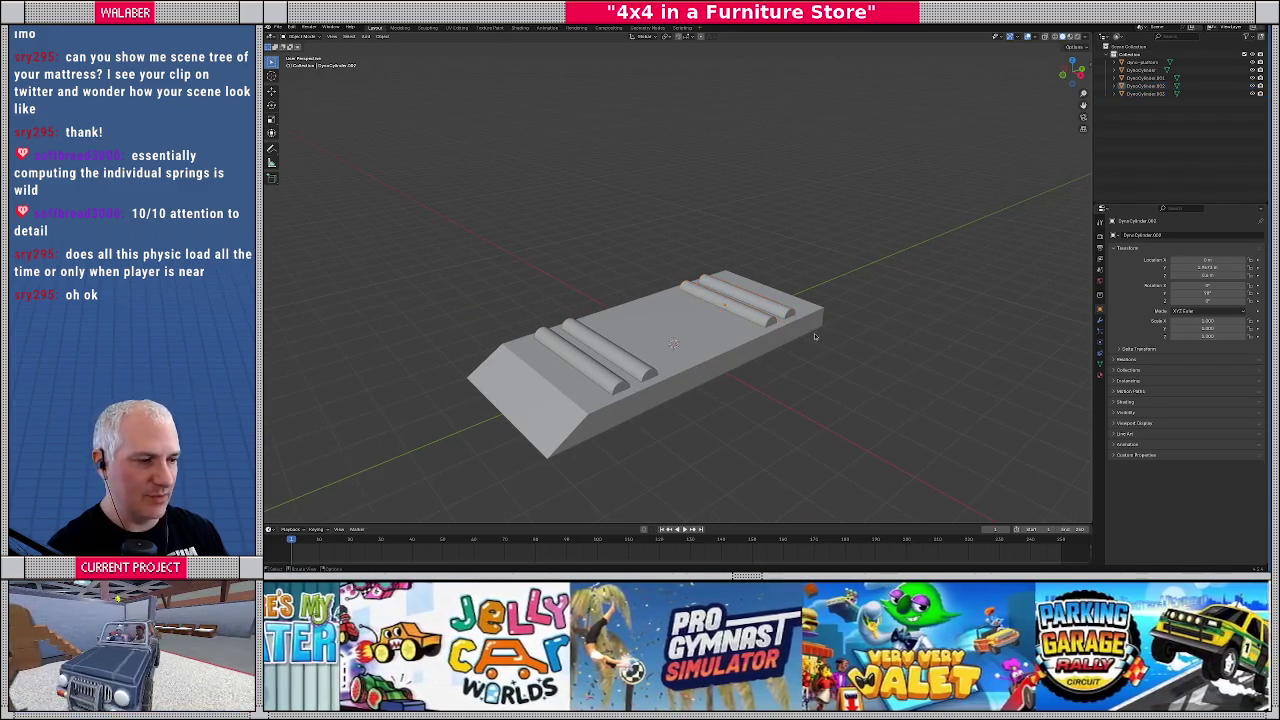
Add a mesh cube and name it LiftPlatform
left_click(366, 36)
mouse_move(380, 45)
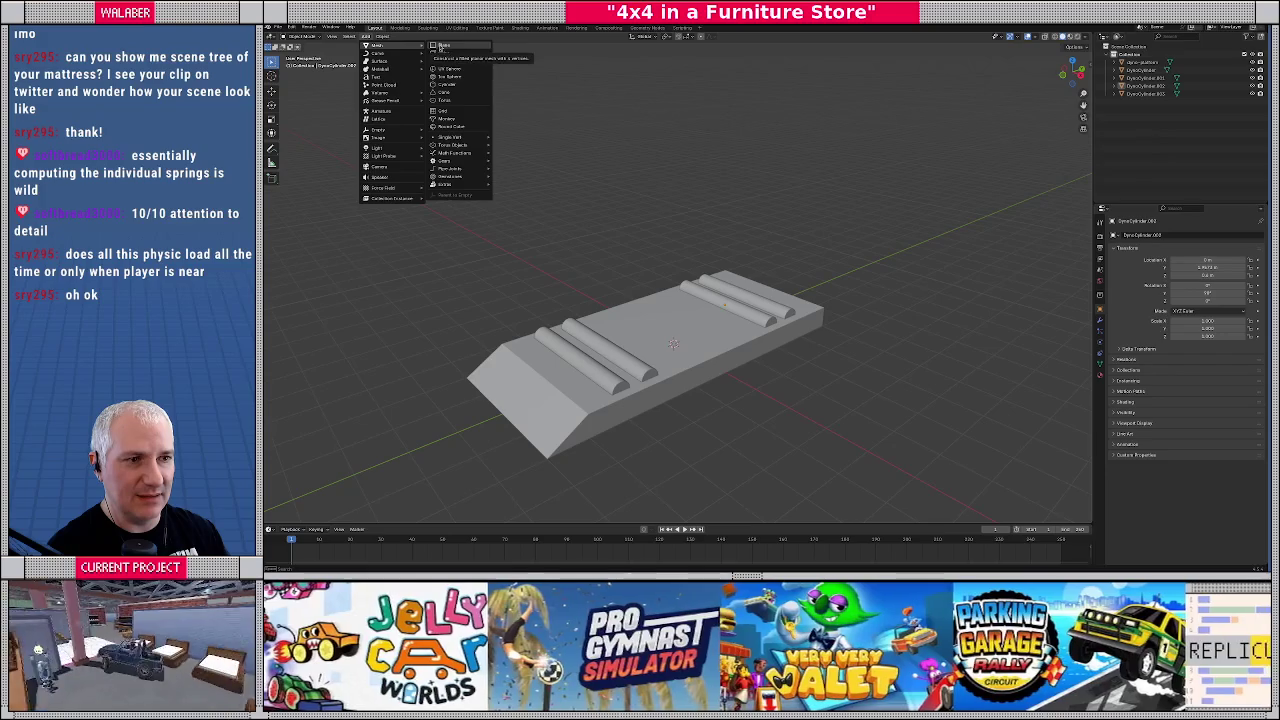
left_click(442, 53)
left_click(1148, 234)
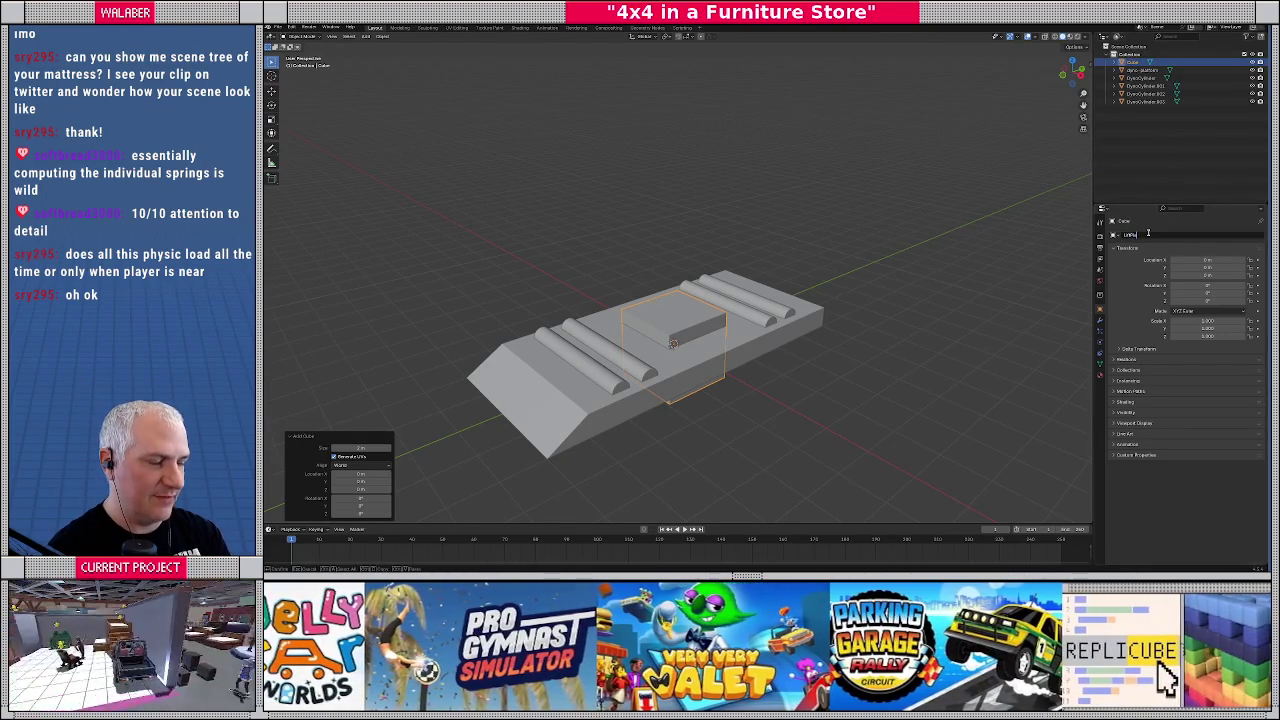
type("atform")
key("Return")
In front view, move LiftPlatform between the two roller pairs and enter Edit Mode
key("KP_1")
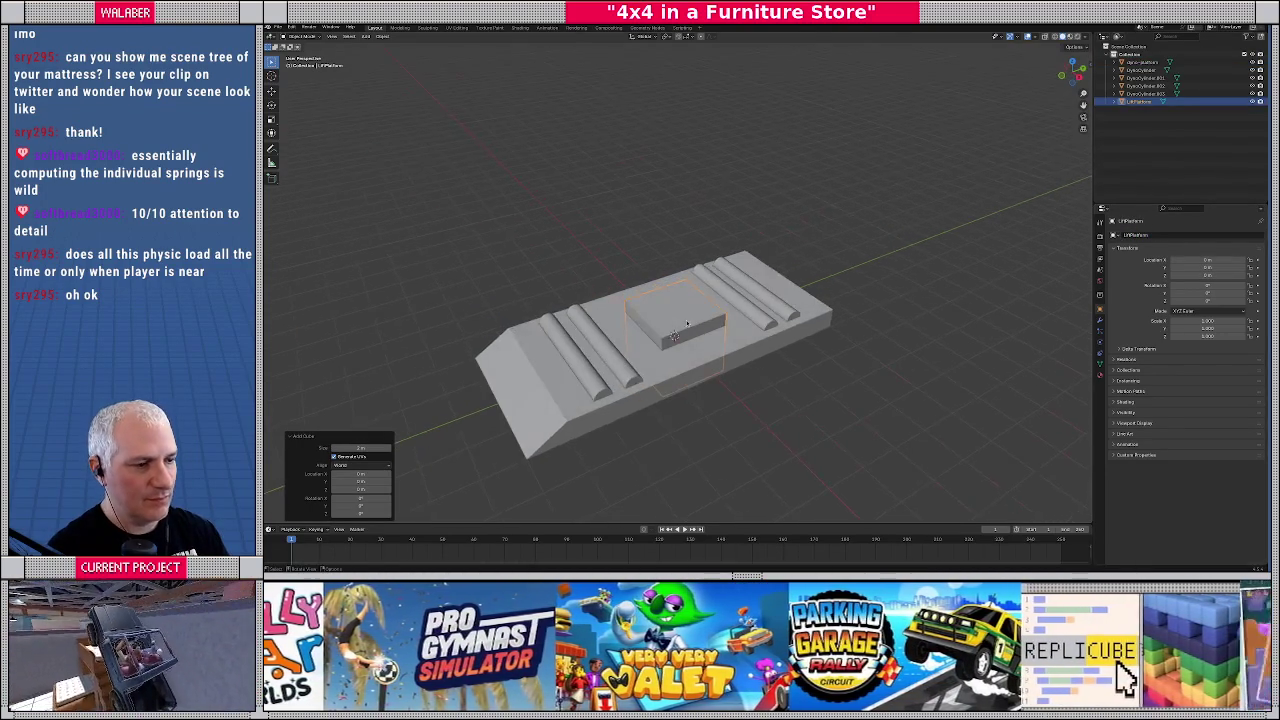
key("g")
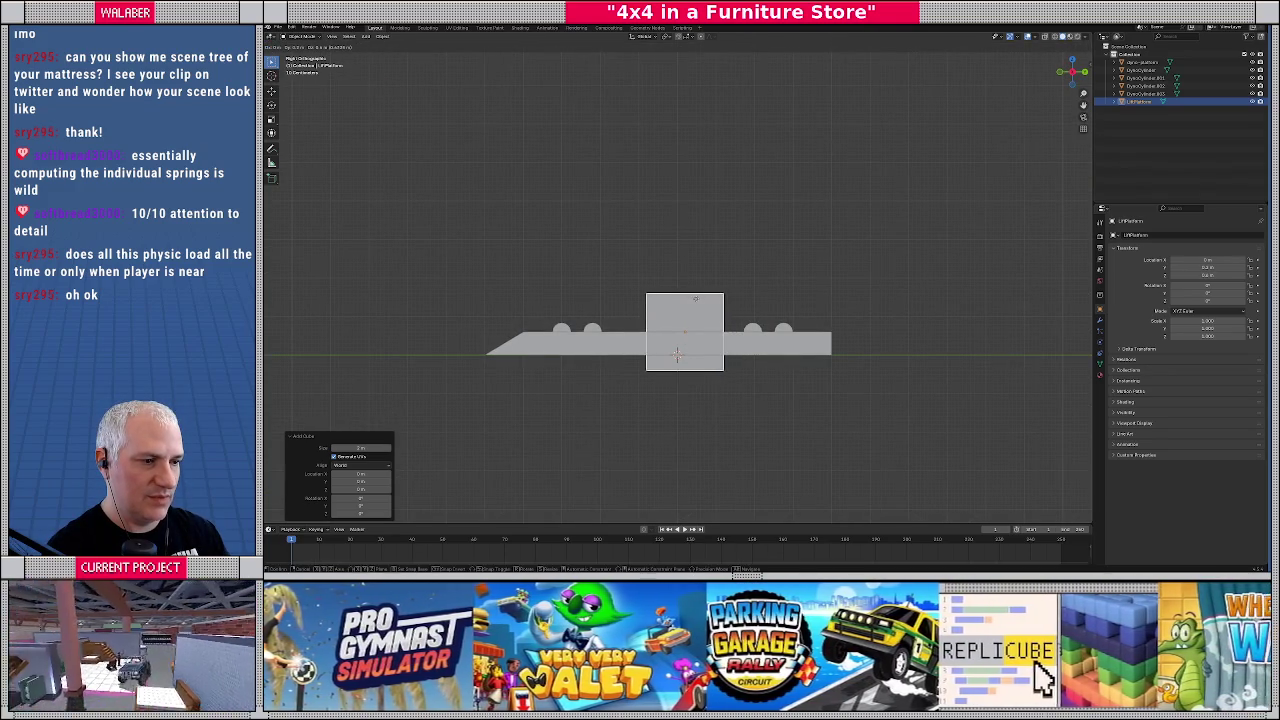
left_click(702, 298)
key("Tab")
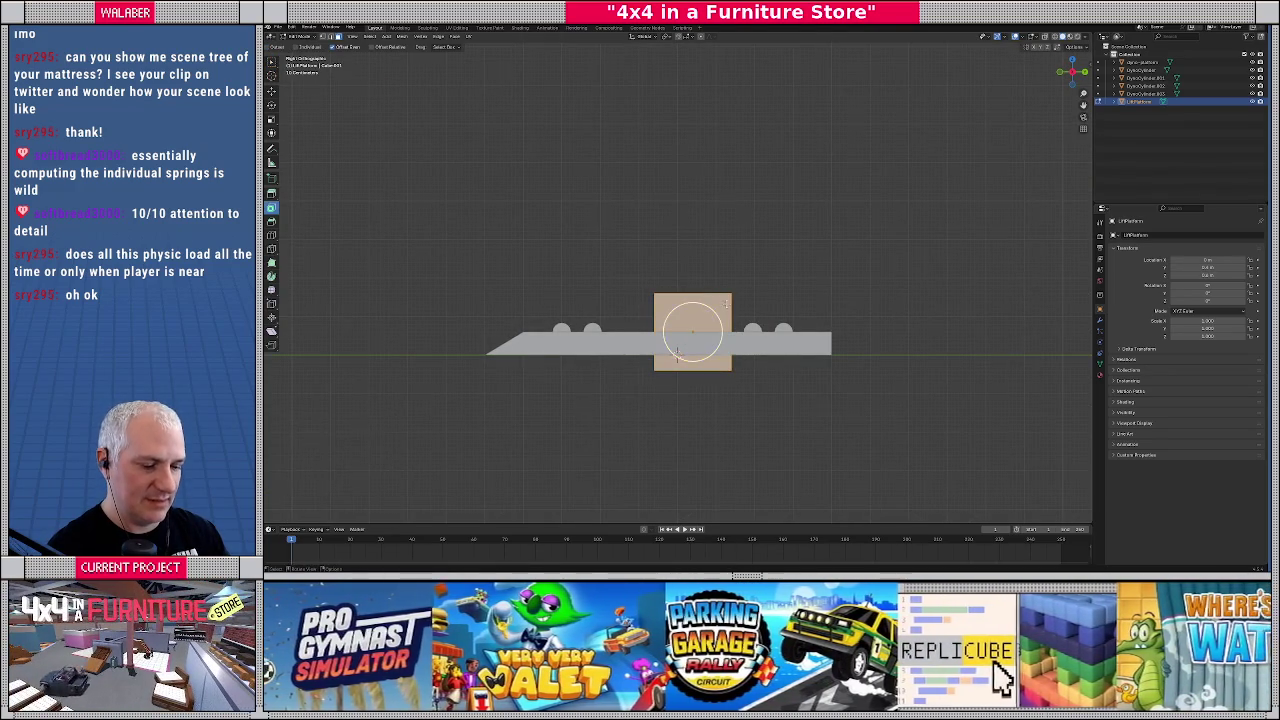
In X-ray, lower the cube's top edge and raise its bottom edge along Z into a thin slab
scroll(726, 302, "up", 2)
key("shift+z")
left_click_drag(609, 286, 801, 315)
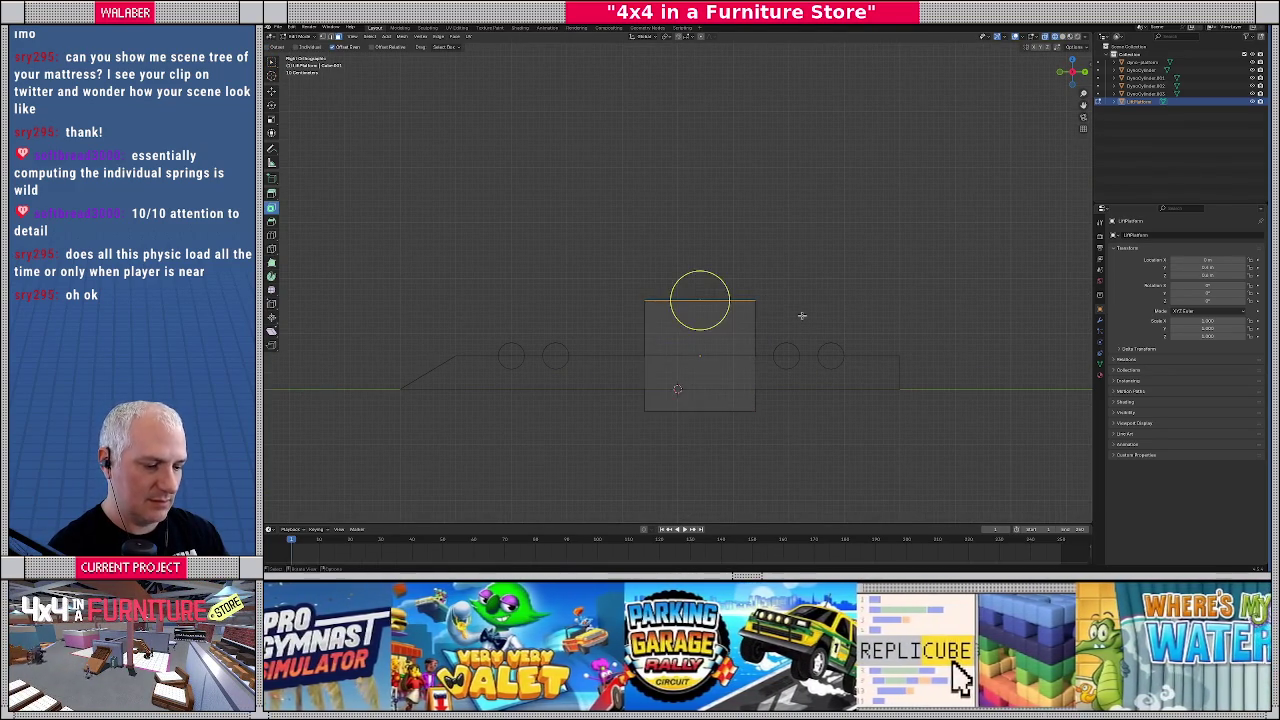
key("g")
key("z")
key("Escape")
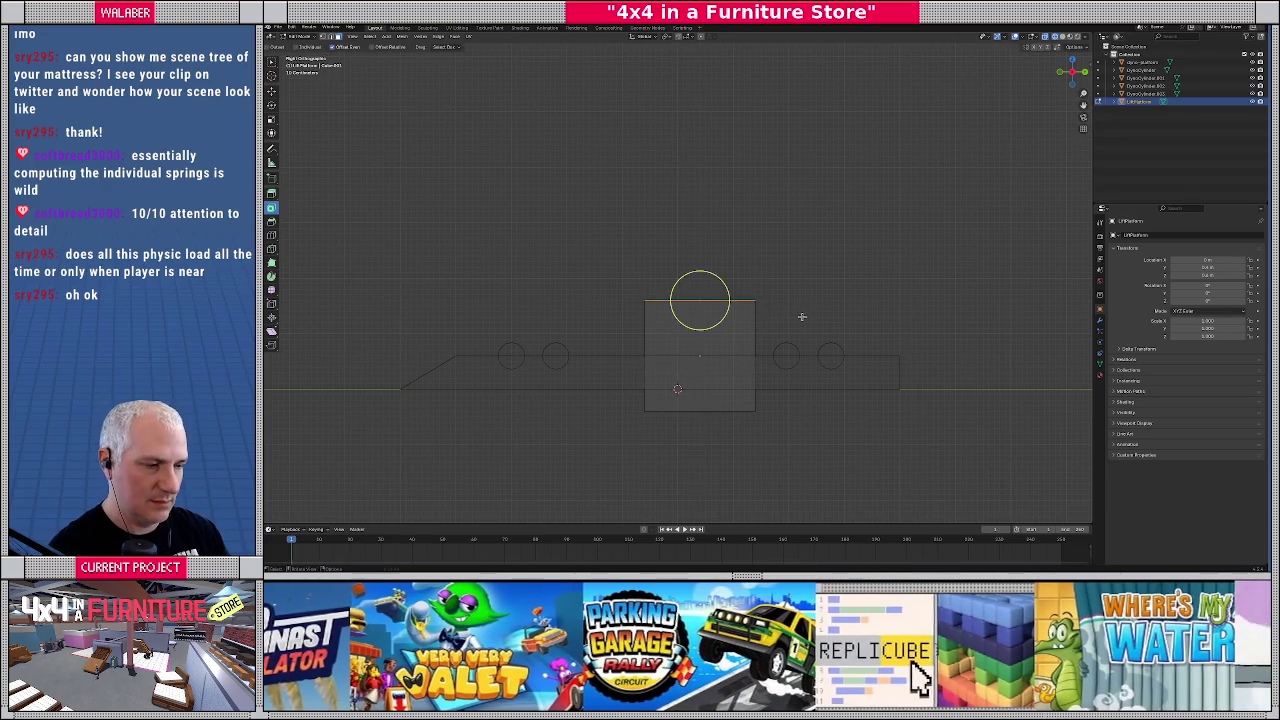
key("a")
left_click(751, 312)
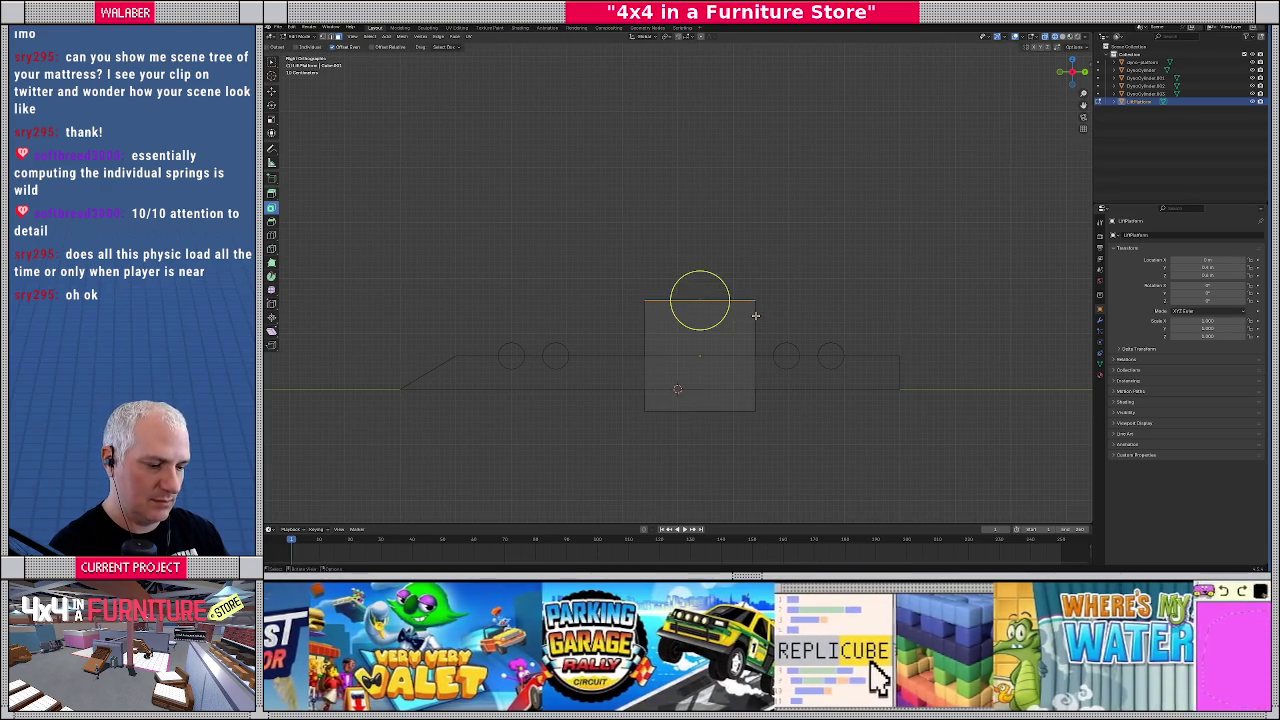
key("g")
key("z")
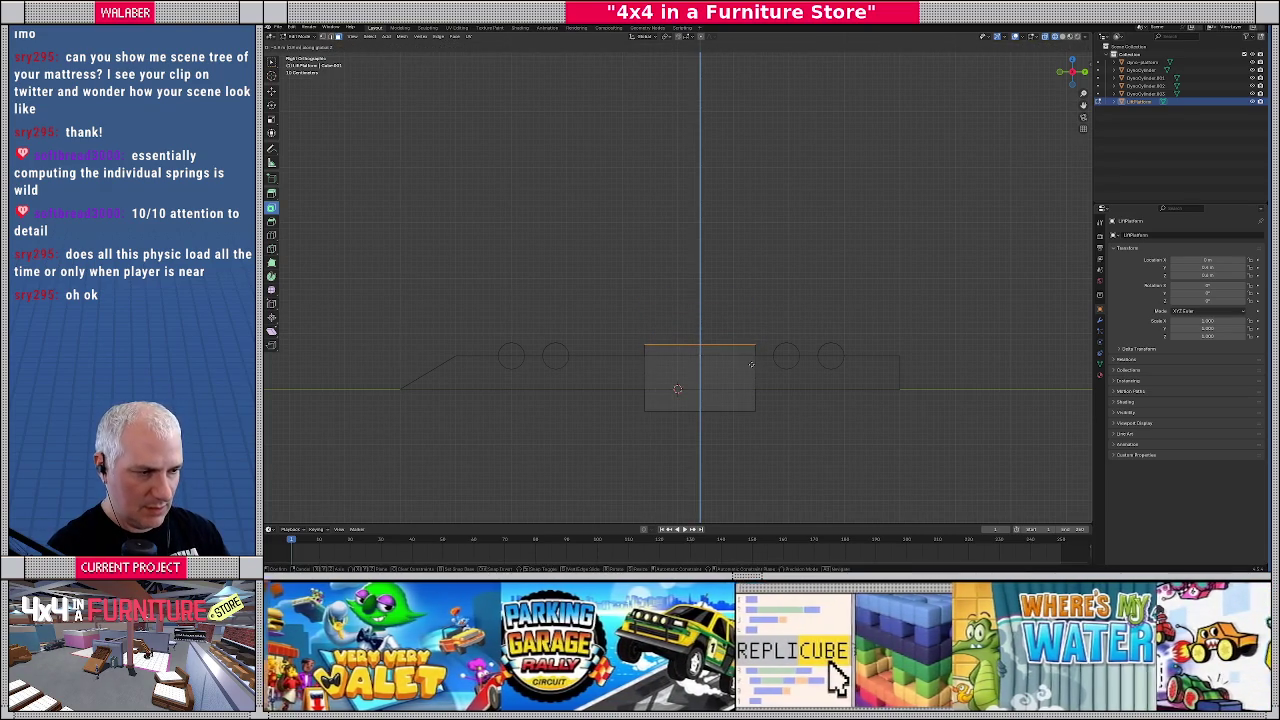
left_click(754, 366)
left_click_drag(590, 398, 778, 421)
key("g")
key("z")
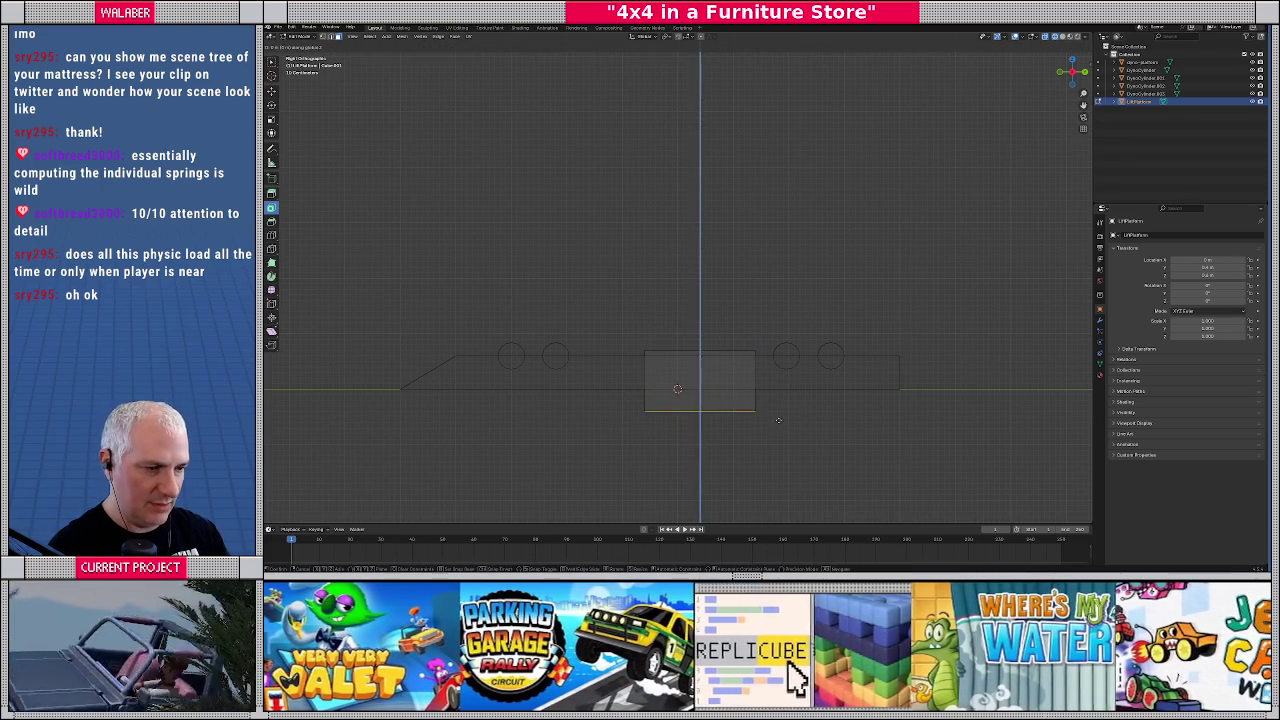
left_click(778, 382)
Stretch the slab's left and right ends along X toward the platform ends, then check from above
left_click_drag(606, 342, 656, 387)
key("g")
key("x")
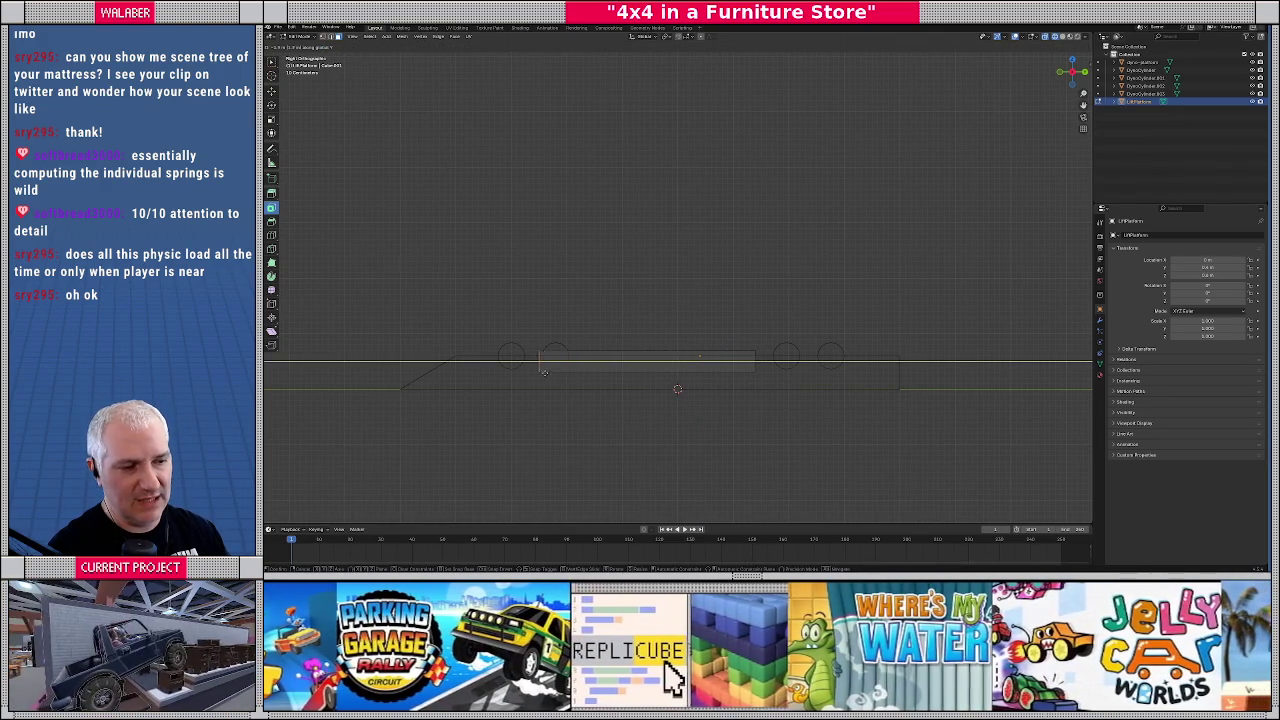
left_click(506, 360)
left_click(754, 361)
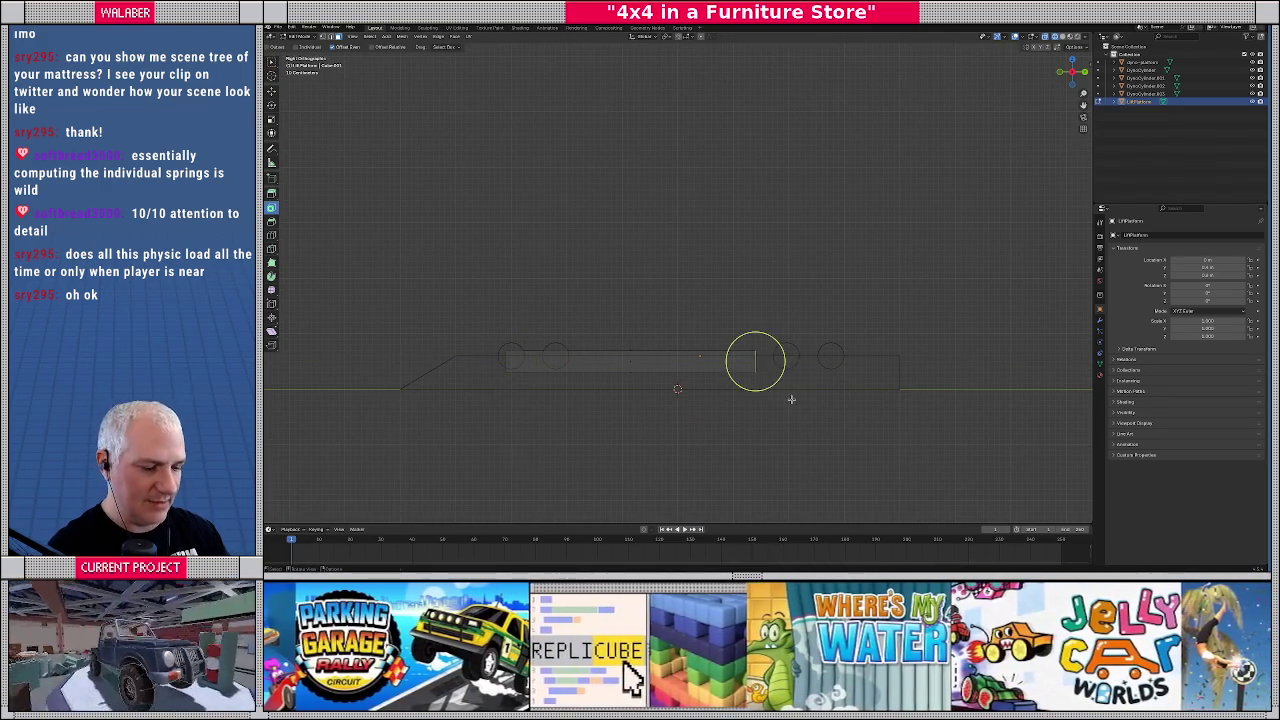
key("g")
key("x")
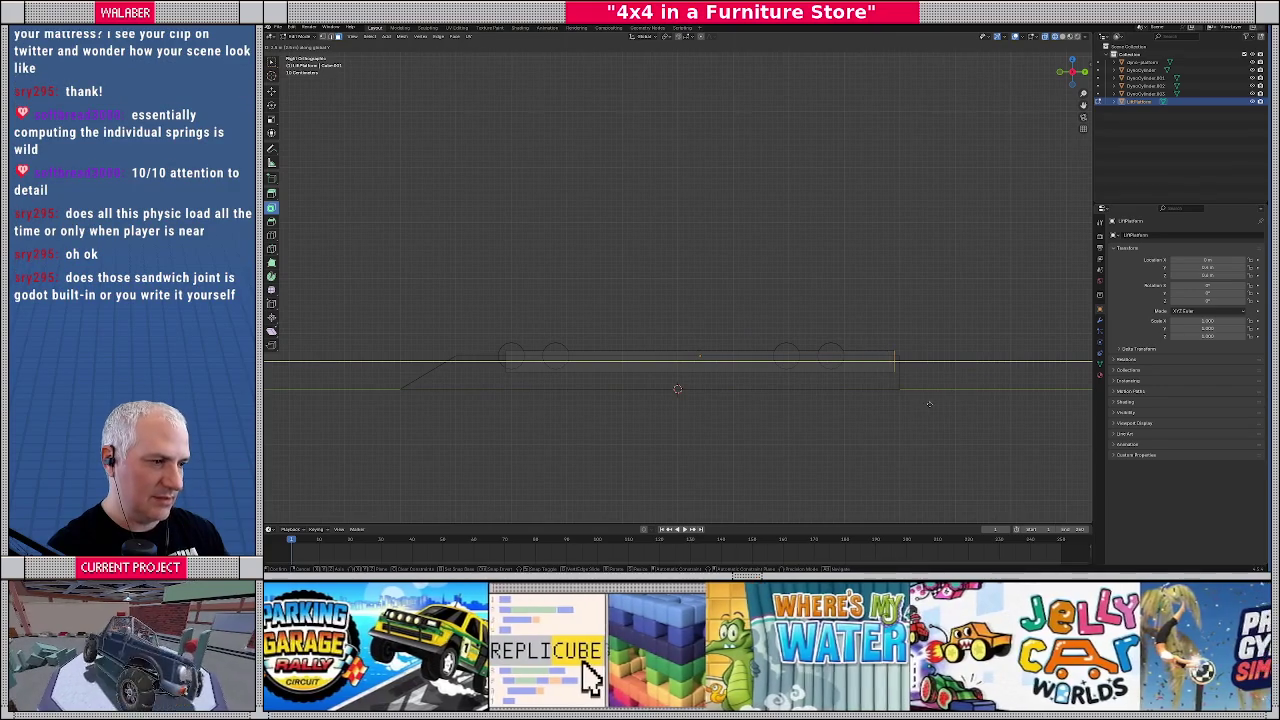
left_click(932, 404)
key("KP_7")
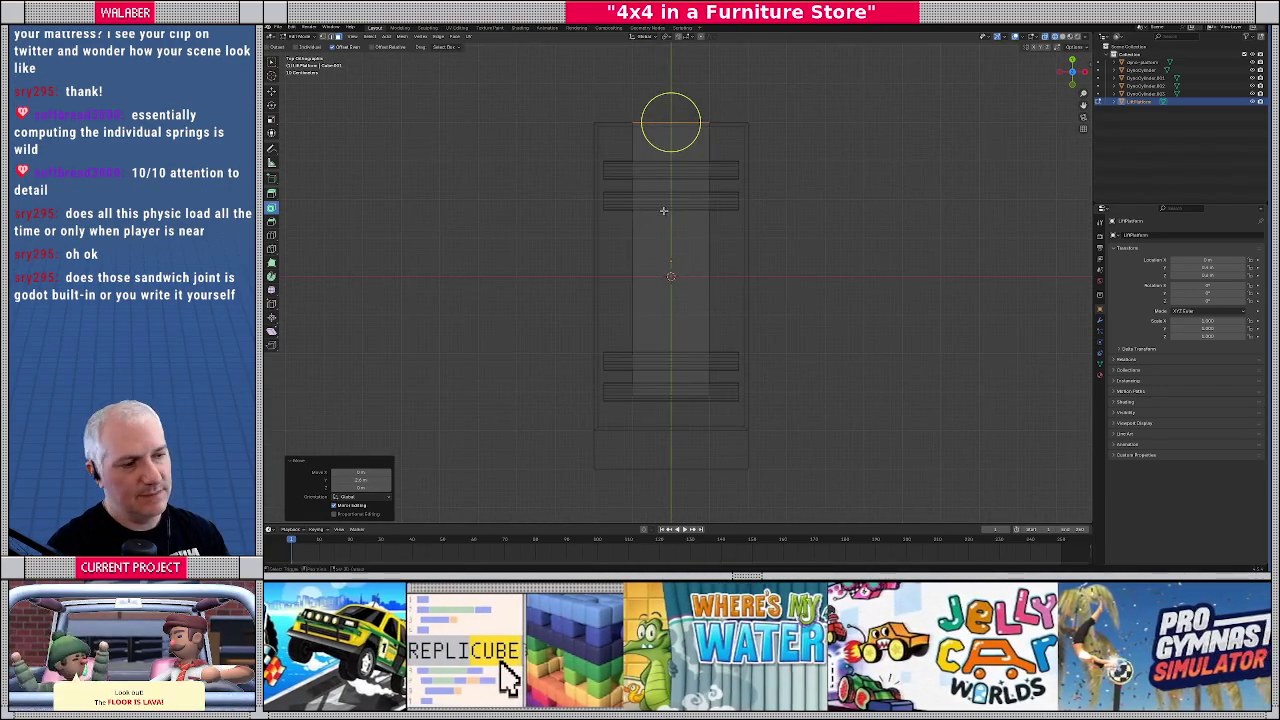
left_click_drag(663, 211, 684, 228)
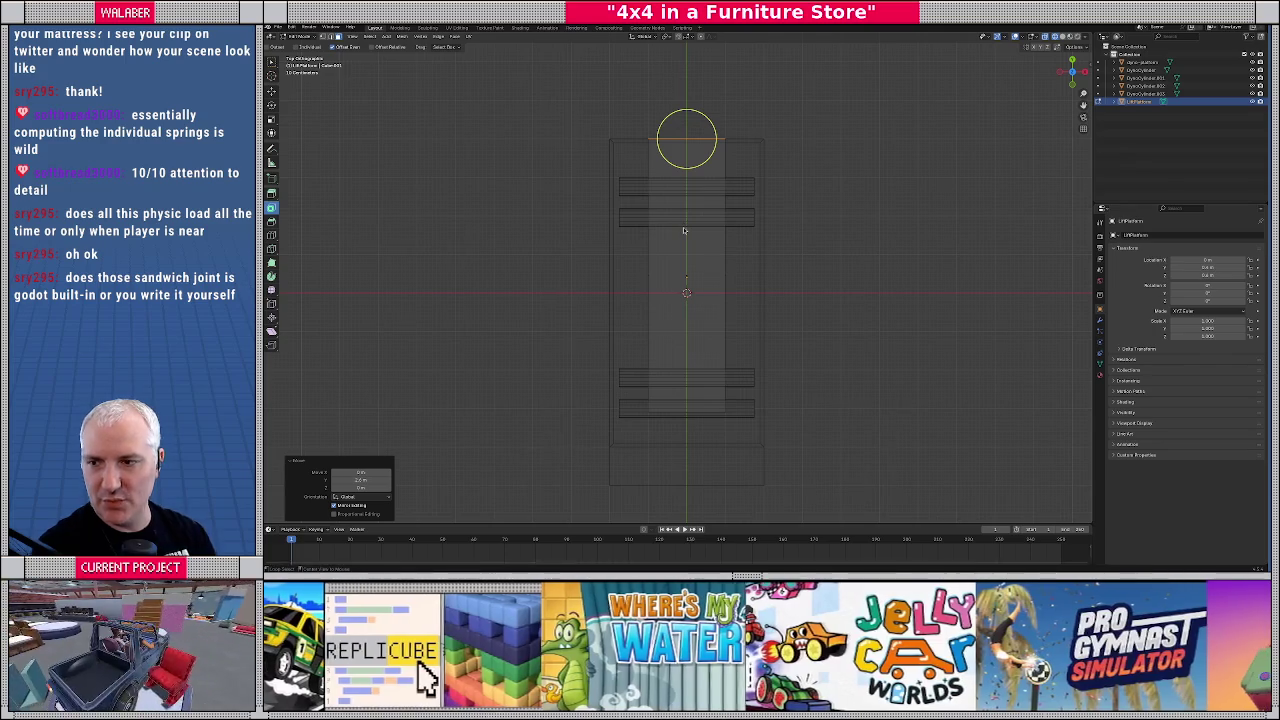
key("alt+Tab")
Select a hinge joint in RiggedMattress_Big and inspect its x, y and z Linear Limit settings
left_click(556, 45)
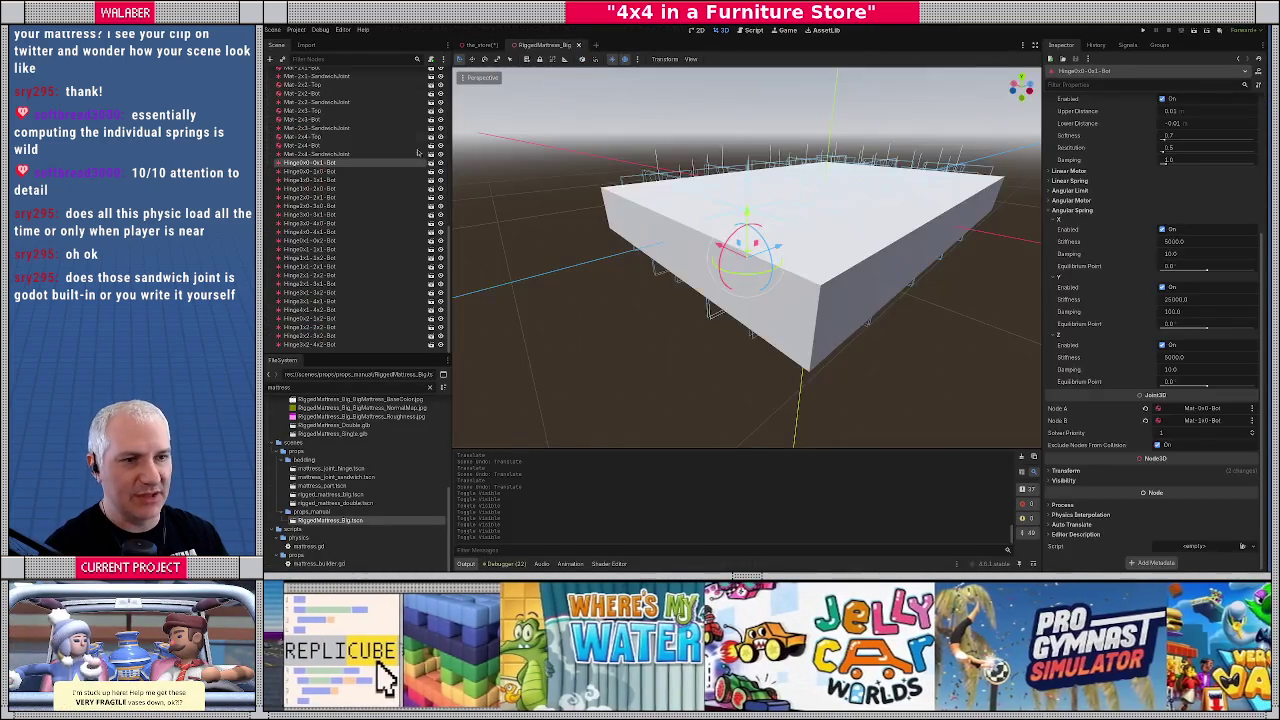
left_click(305, 197)
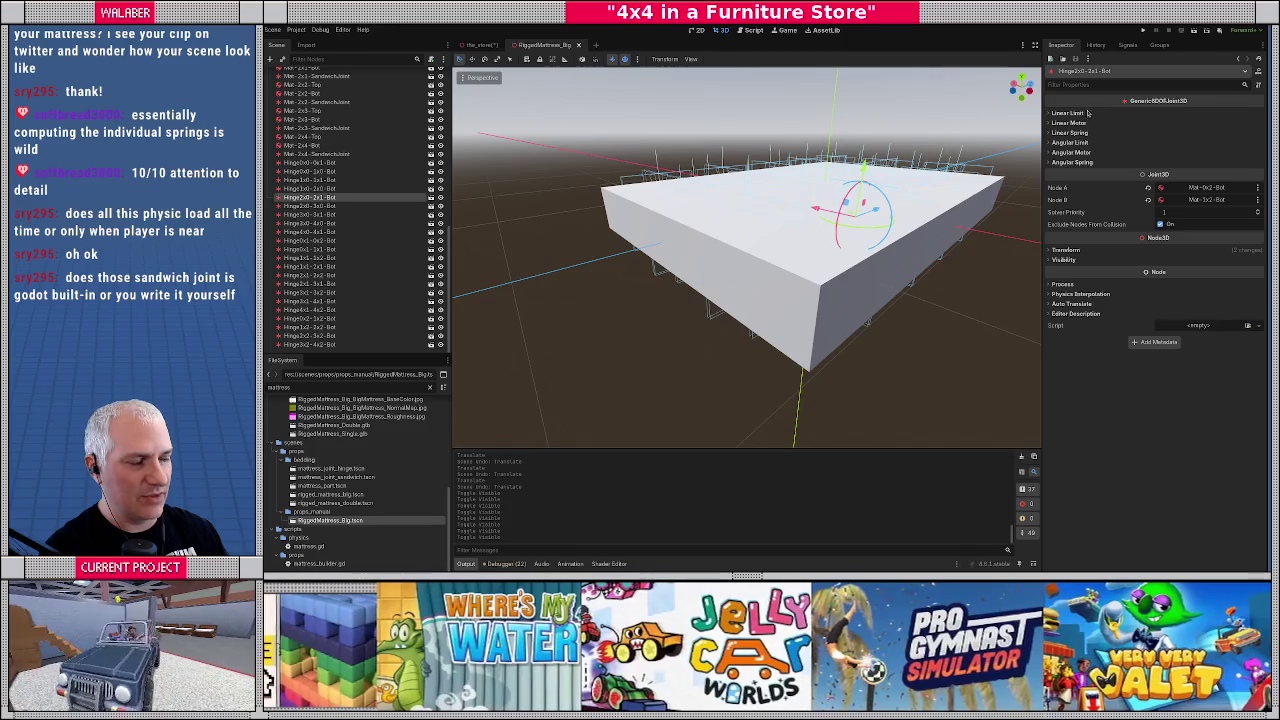
mouse_move(1160, 103)
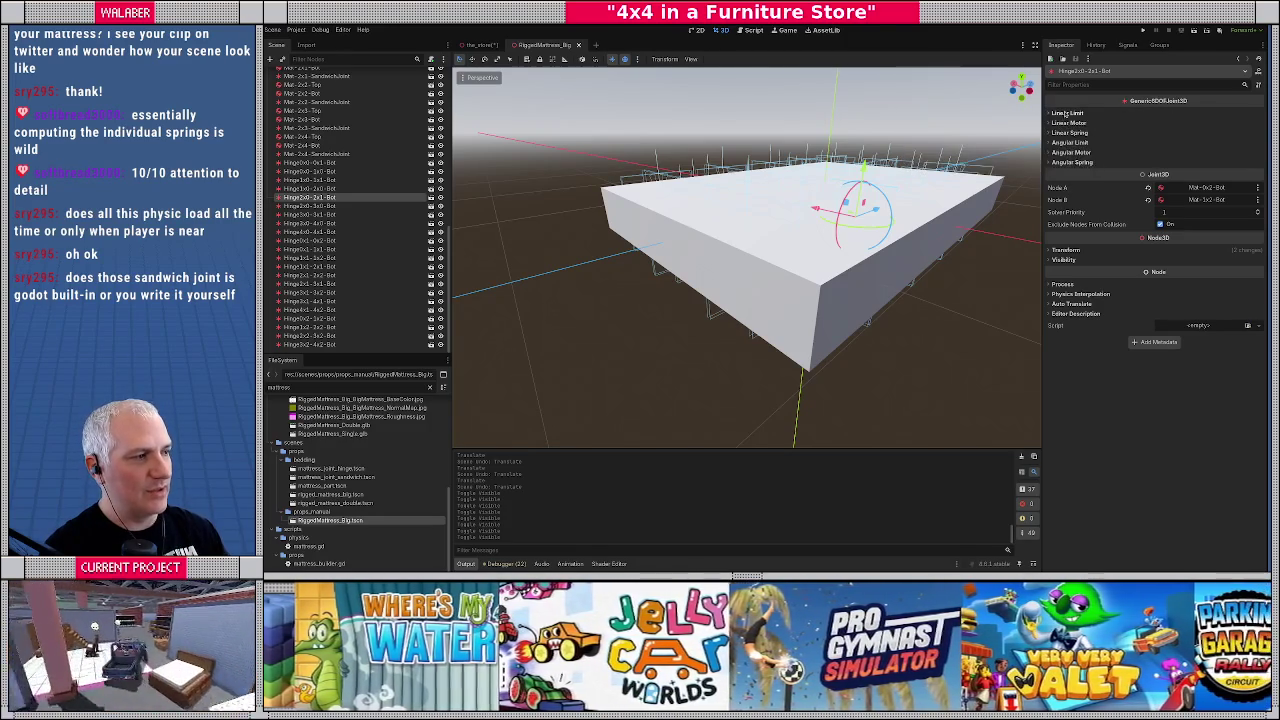
left_click(1066, 113)
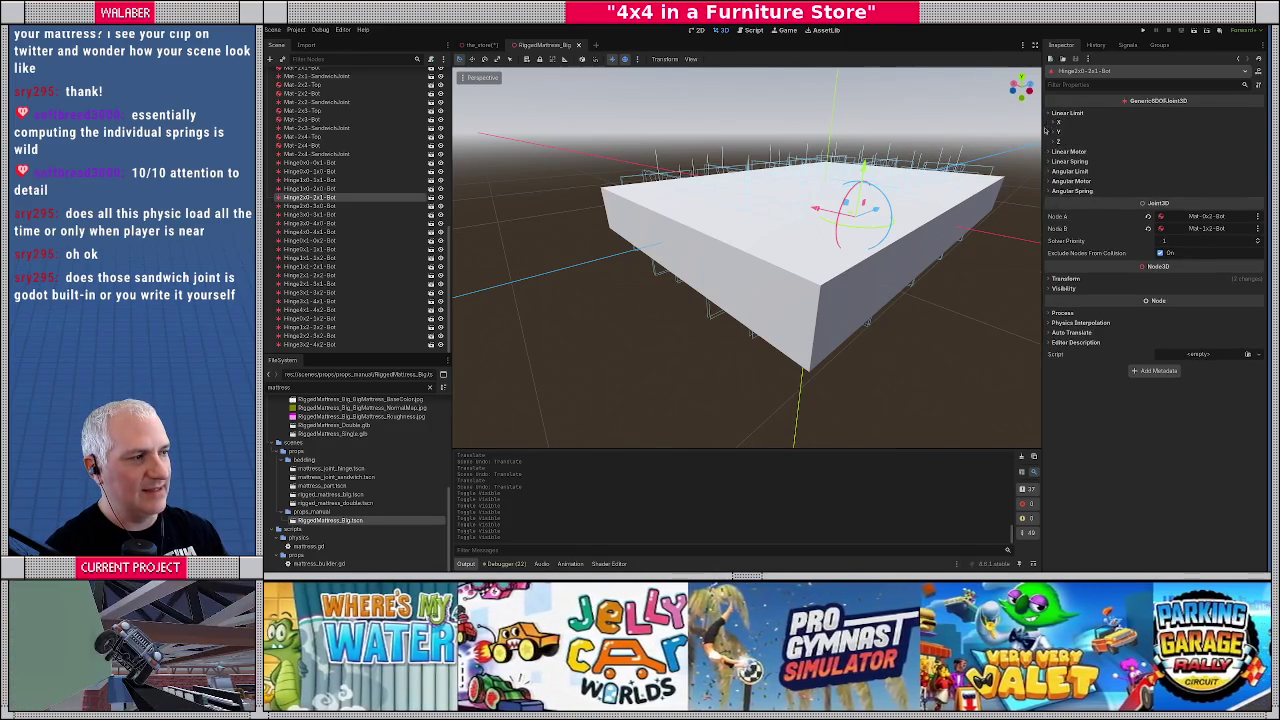
left_click(1058, 142)
left_click(1058, 131)
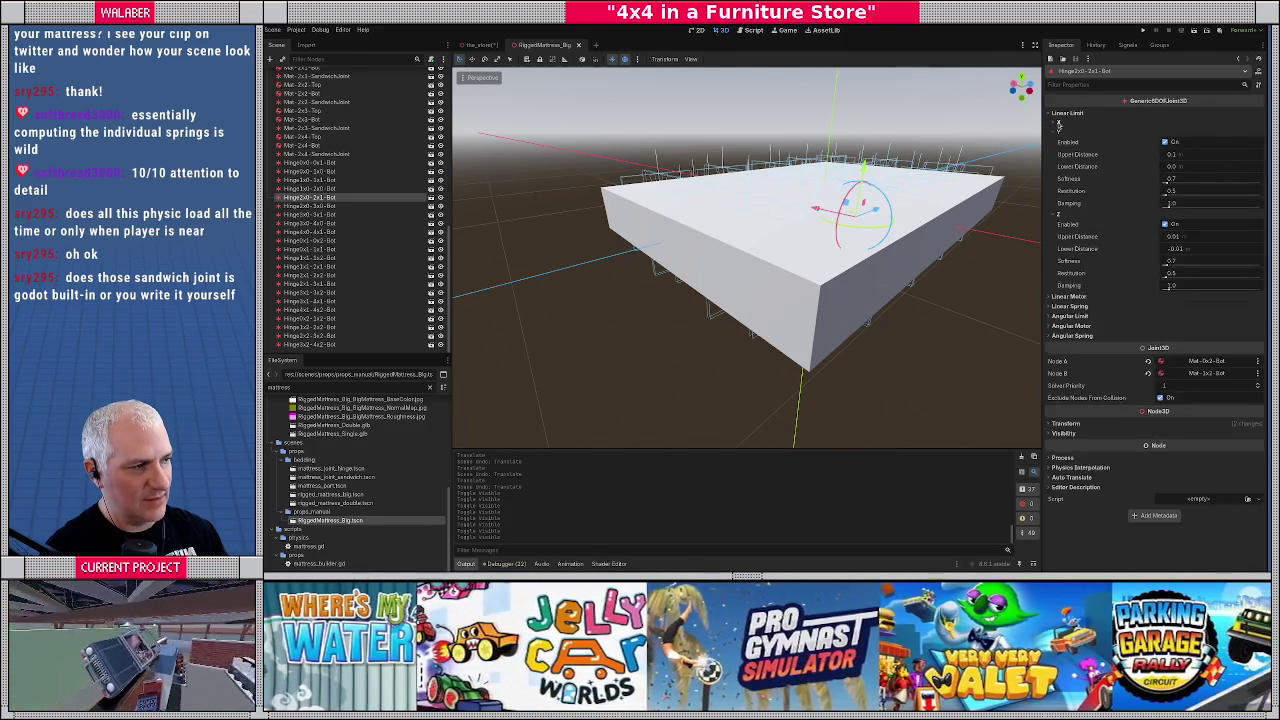
left_click(1059, 121)
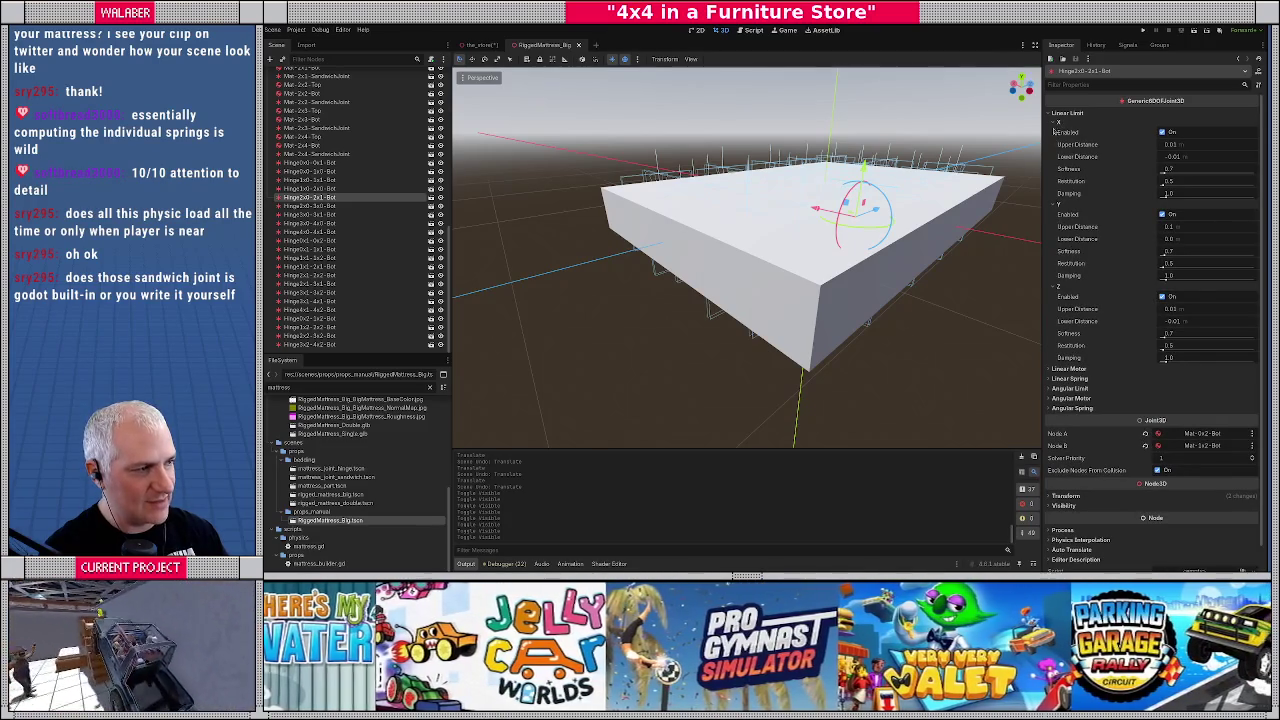
left_click(1058, 114)
Review the joint's Linear Motor, Linear Spring and Angular Motor settings in the Inspector
left_click(1066, 123)
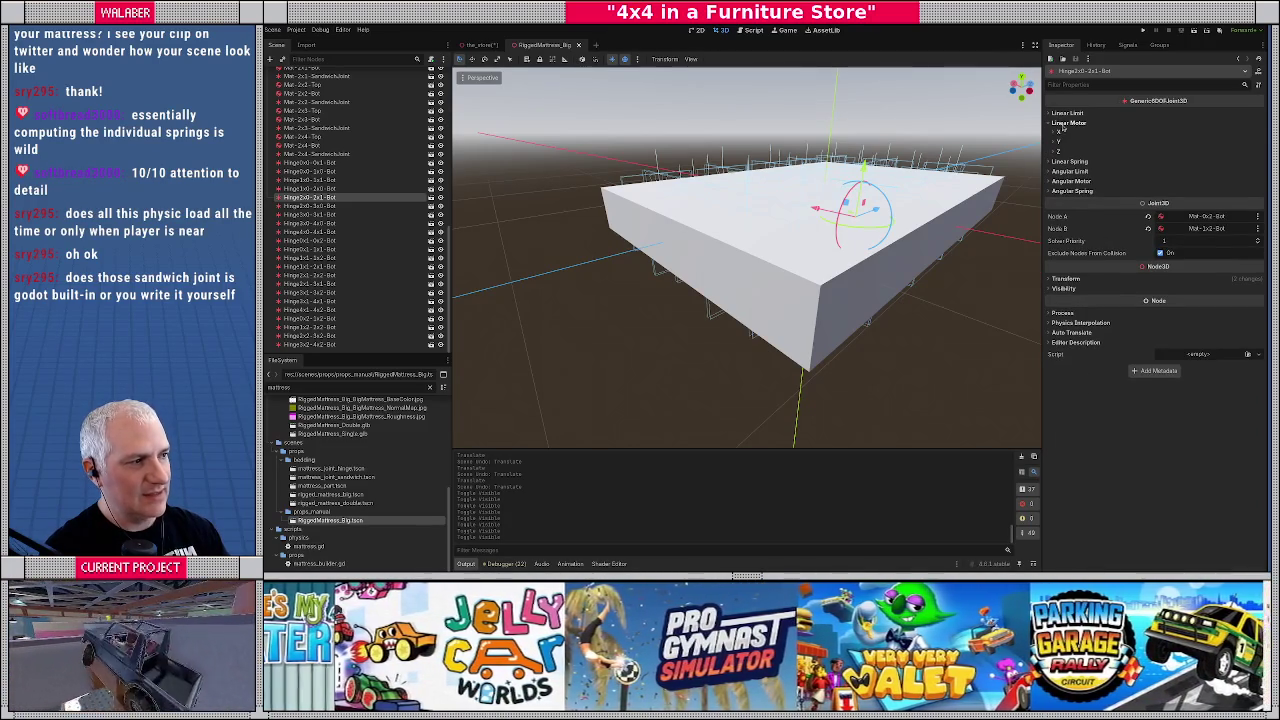
left_click(1058, 132)
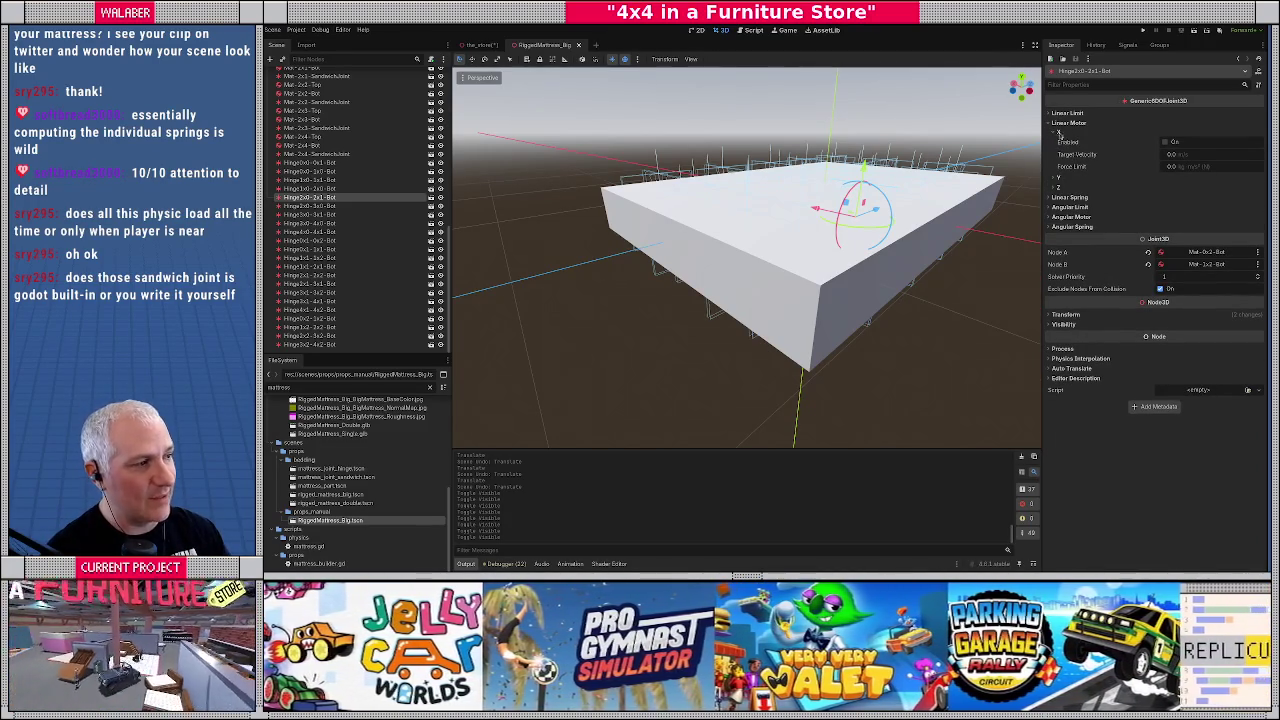
left_click(1060, 123)
left_click(1060, 133)
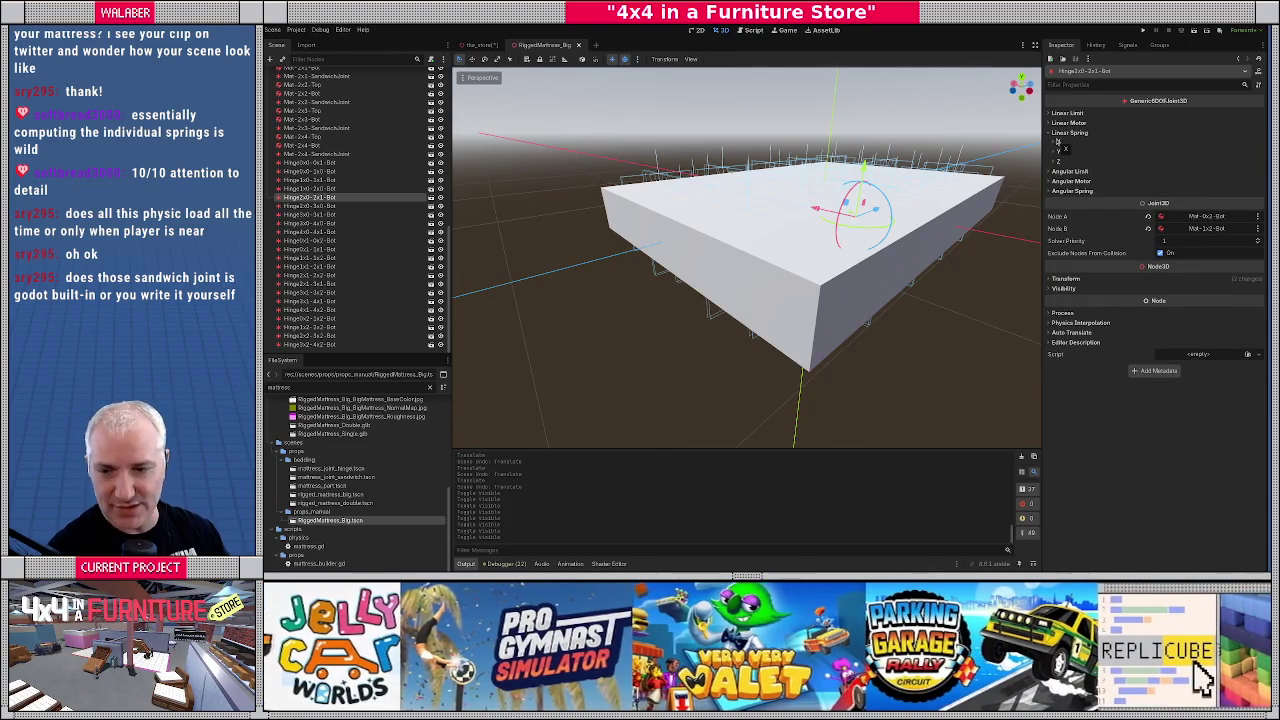
left_click(1058, 132)
left_click(1058, 142)
left_click(1058, 142)
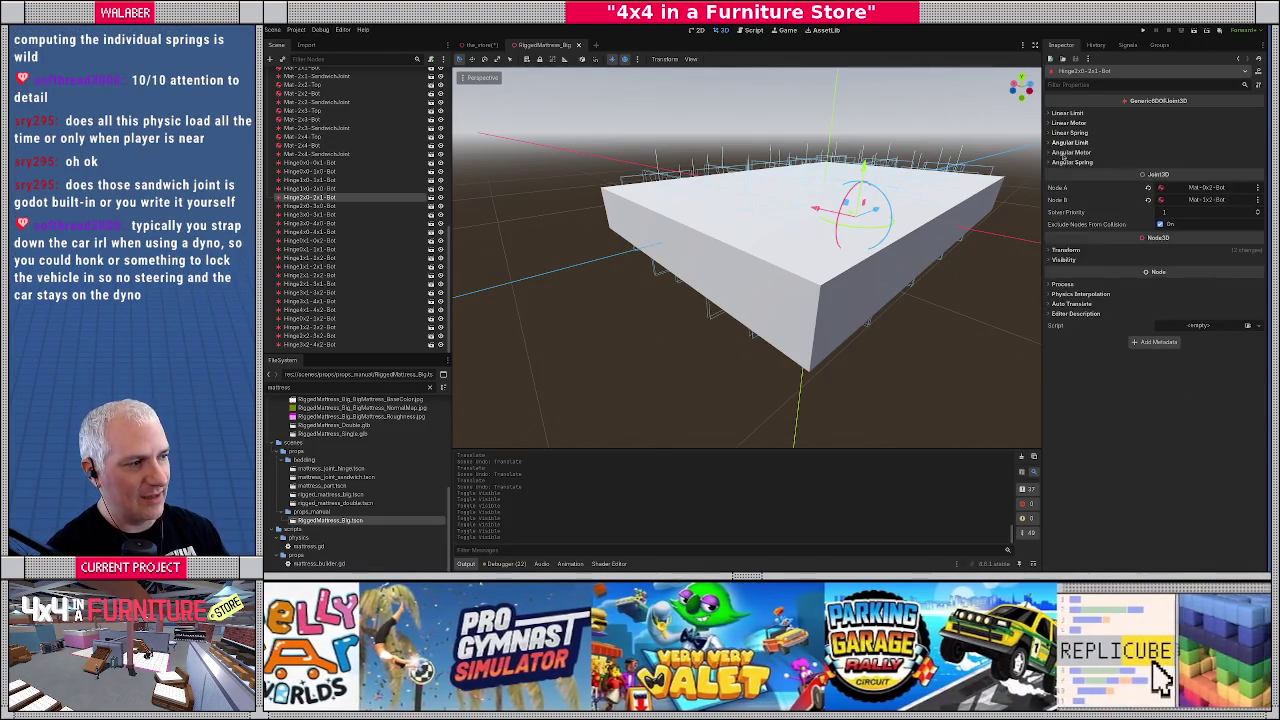
left_click(1058, 152)
left_click(1058, 152)
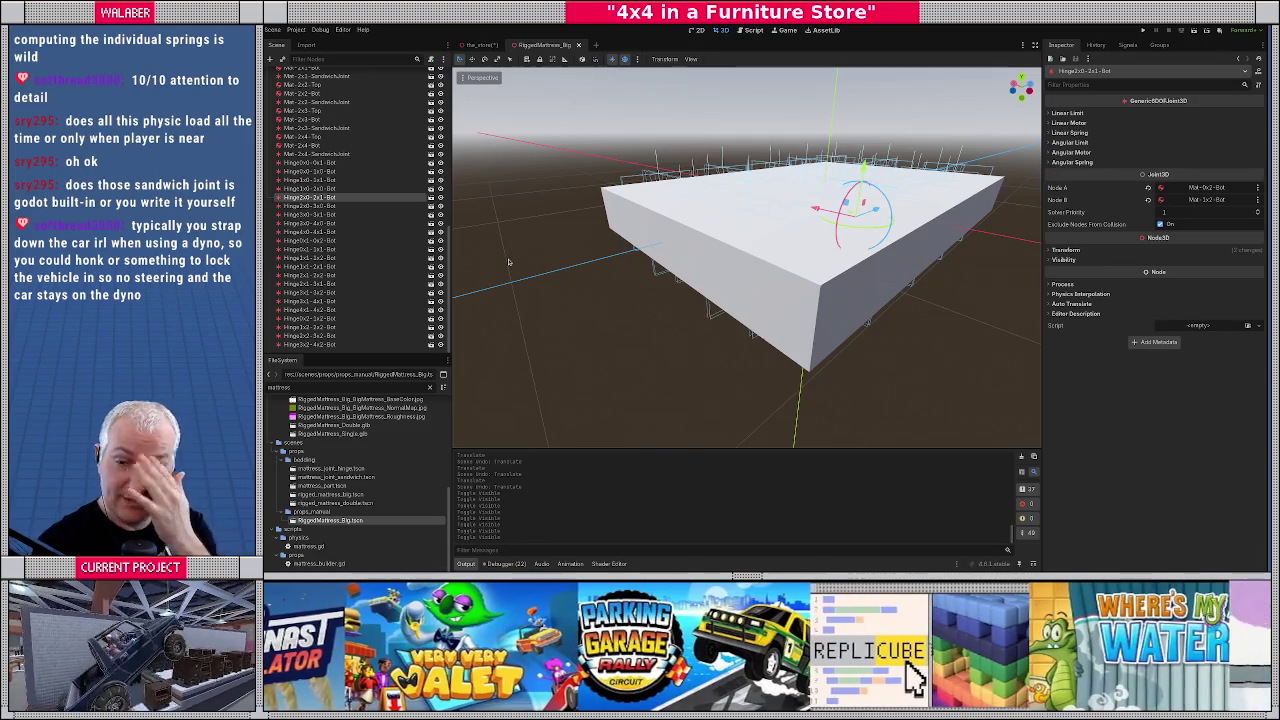
Return to Blender, orbit to a side view of the dyno platform, and bring up the Add menu
key("alt+Tab")
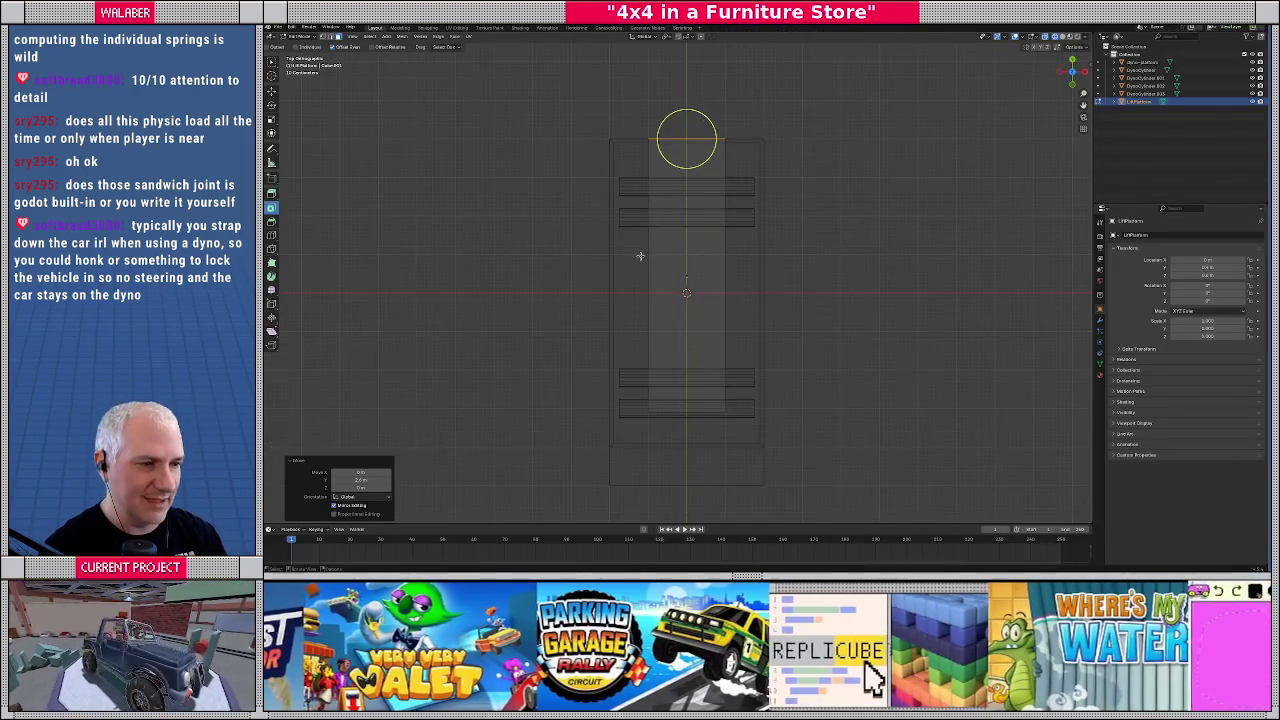
mouse_move(640, 257)
left_mouse_down()
mouse_move(726, 257)
mouse_move(699, 247)
mouse_move(651, 280)
mouse_move(650, 310)
mouse_move(688, 300)
mouse_move(643, 364)
mouse_move(702, 313)
left_mouse_up()
left_click(366, 37)
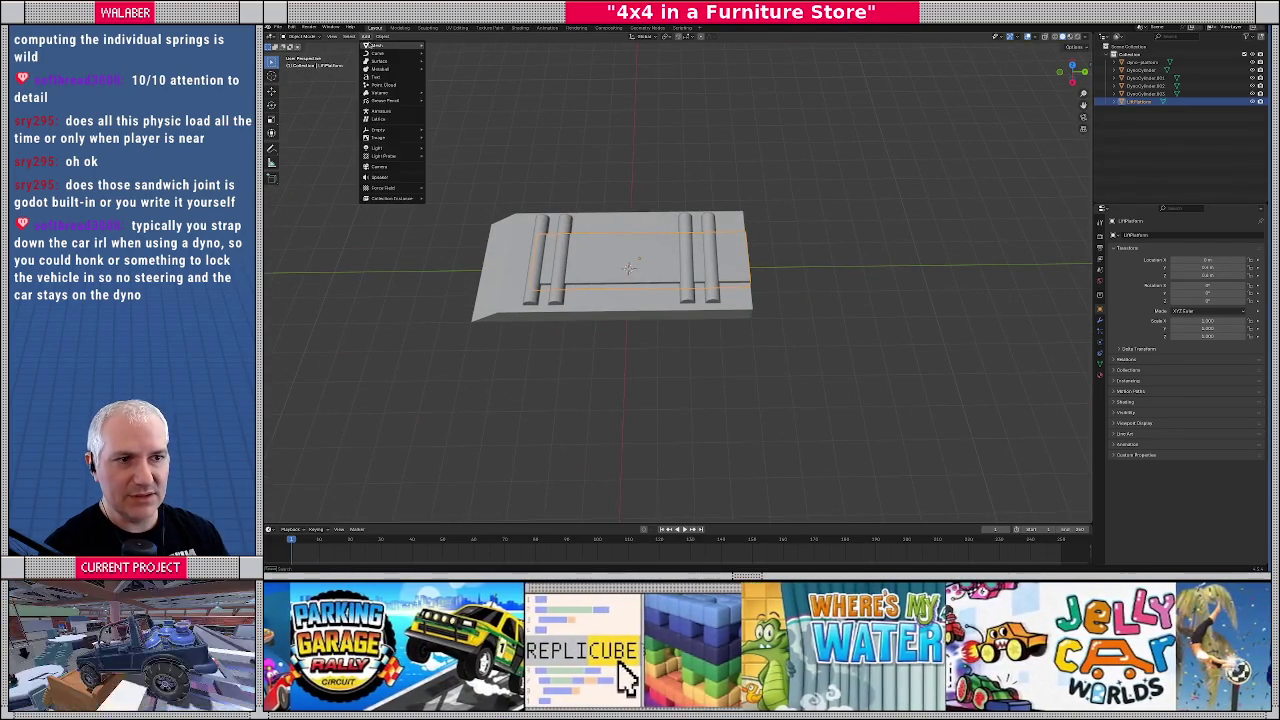
Add a cube and place it just beyond the platform's end in top view
mouse_move(378, 45)
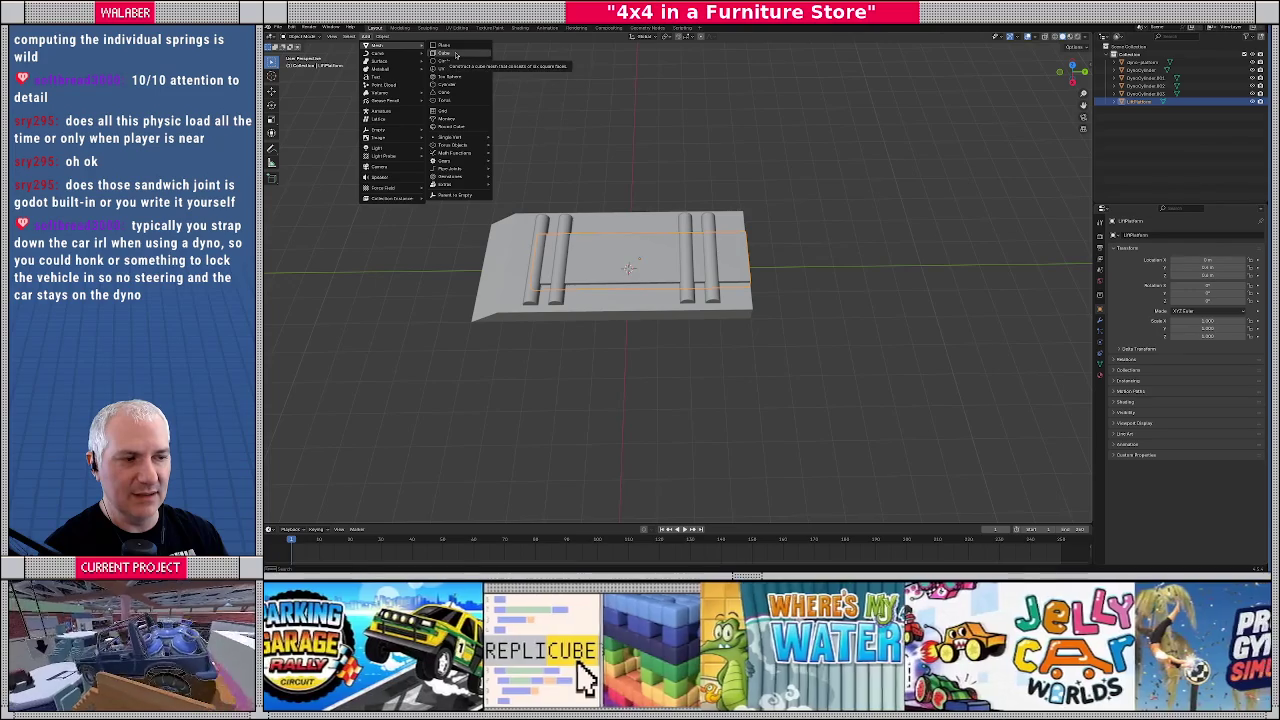
left_click(455, 54)
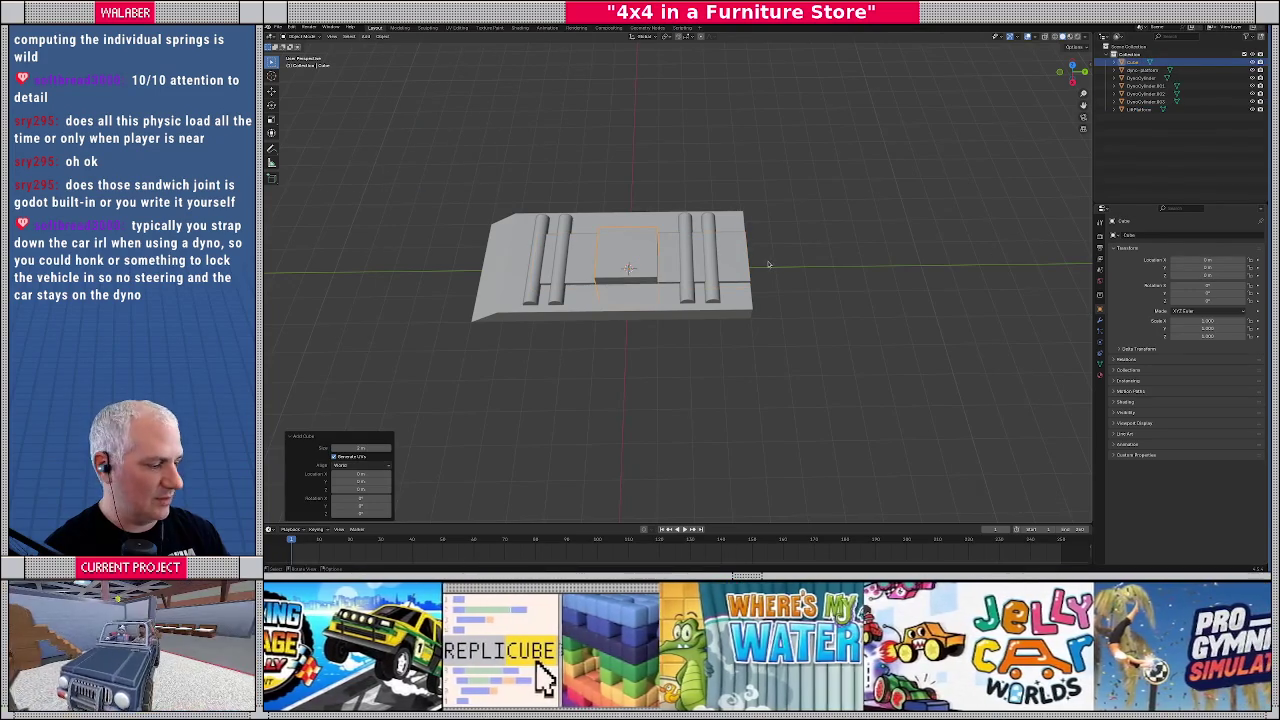
key("KP_7")
key("g")
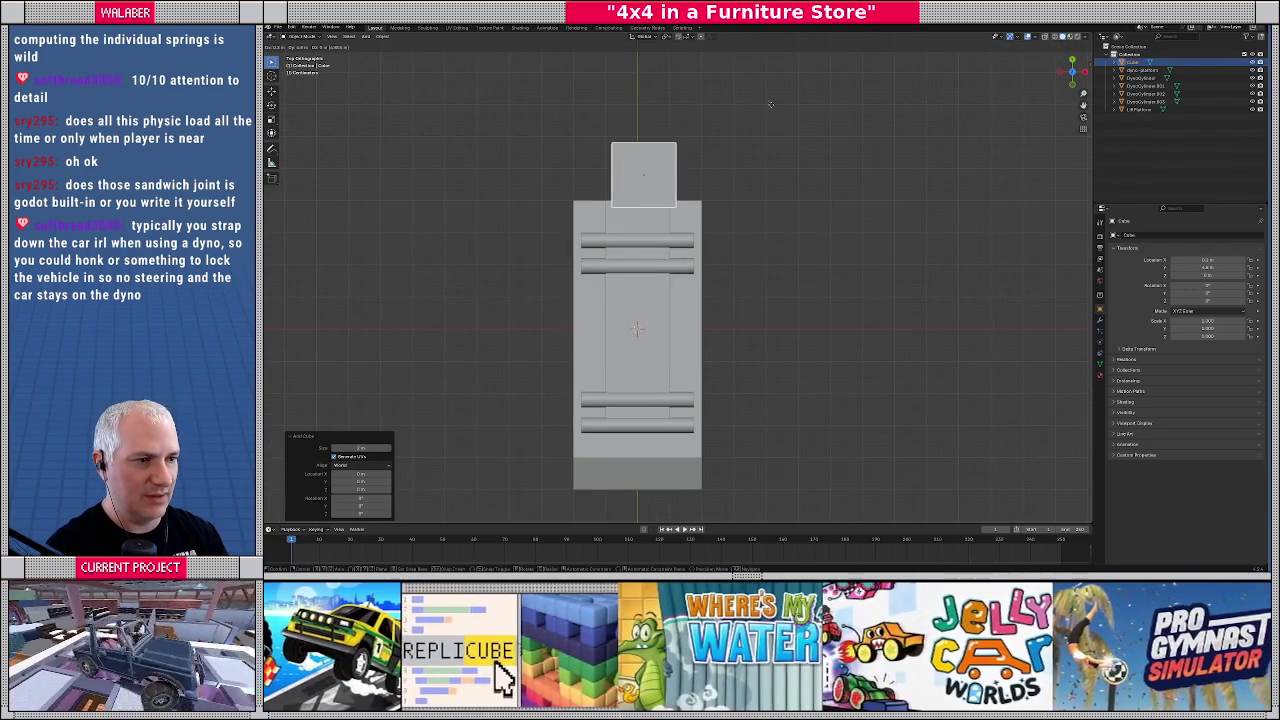
left_click(770, 104)
In Edit Mode with X-ray, move the cube's left and right edges outward to the platform's width
key("Tab")
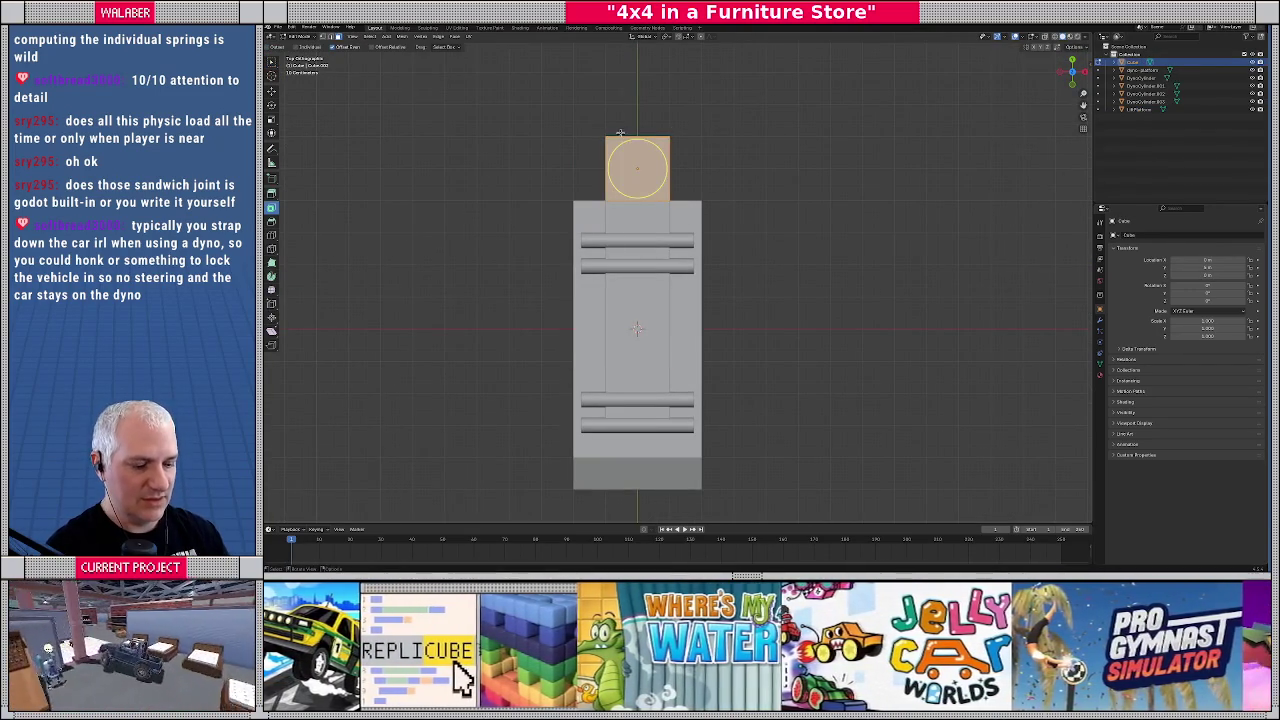
key("alt+z")
left_click(604, 165)
key("g")
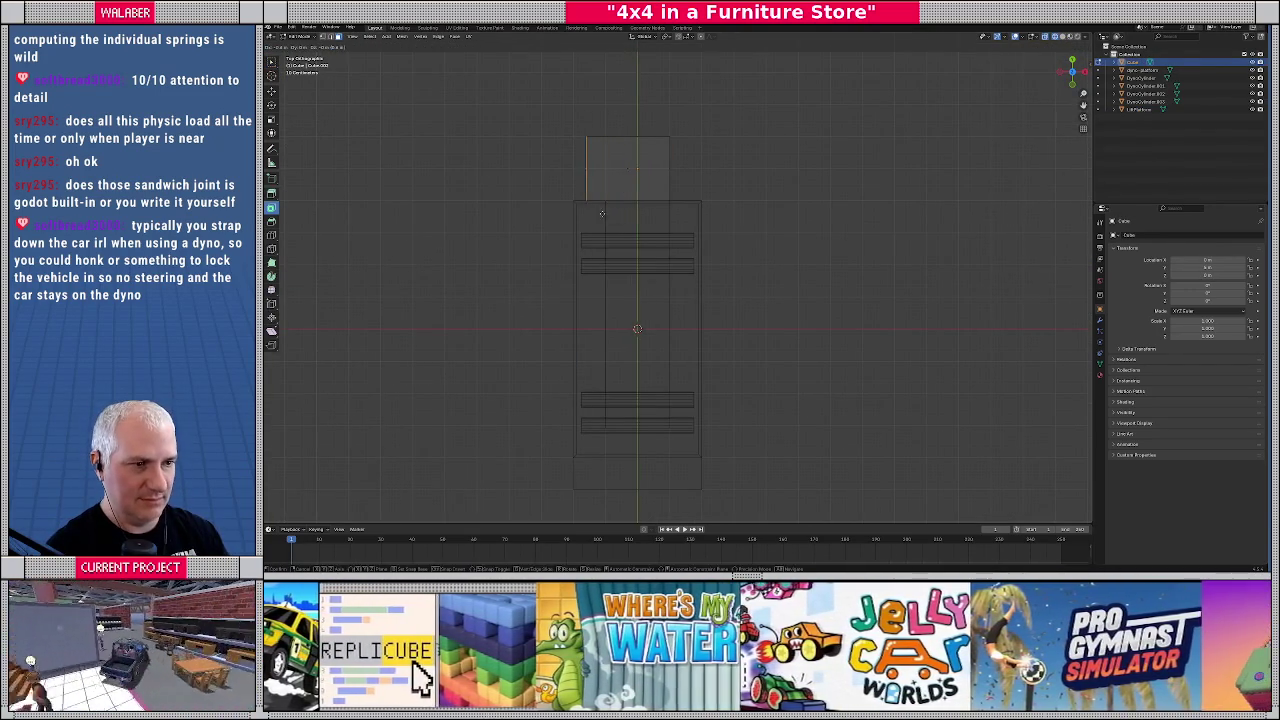
left_click(587, 213)
left_click_drag(651, 112, 697, 222)
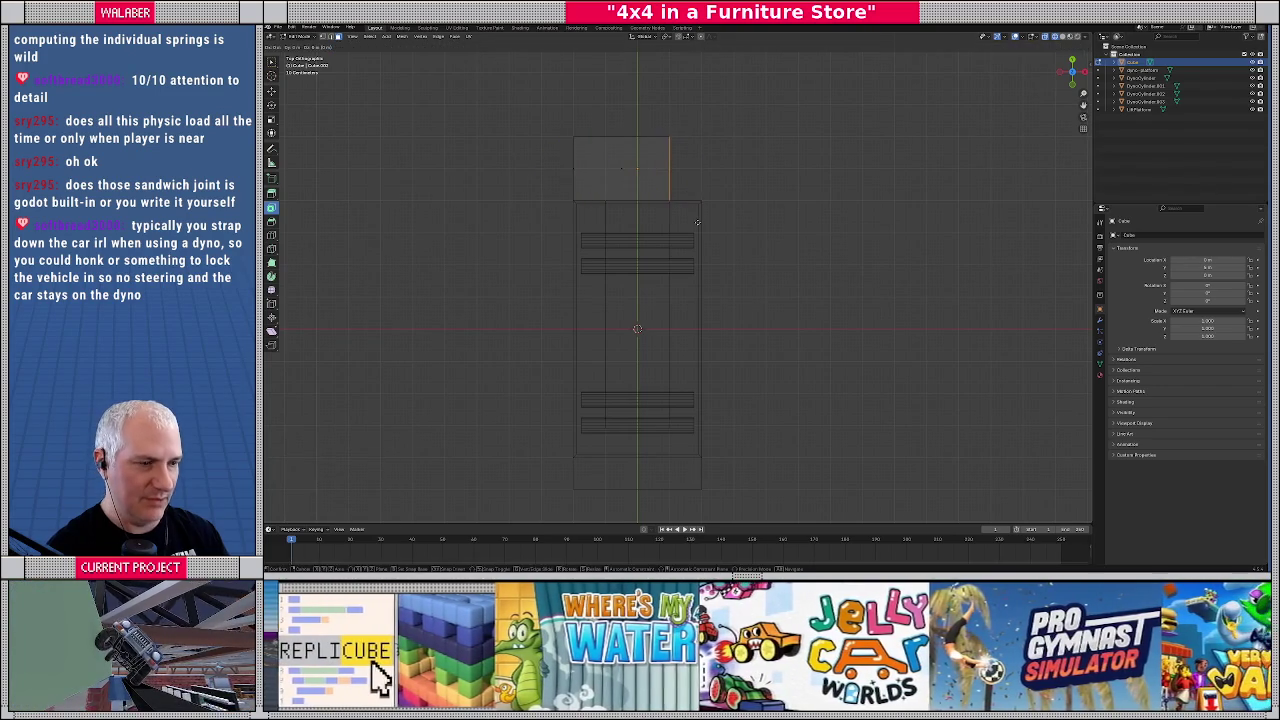
key("g")
left_click(700, 166)
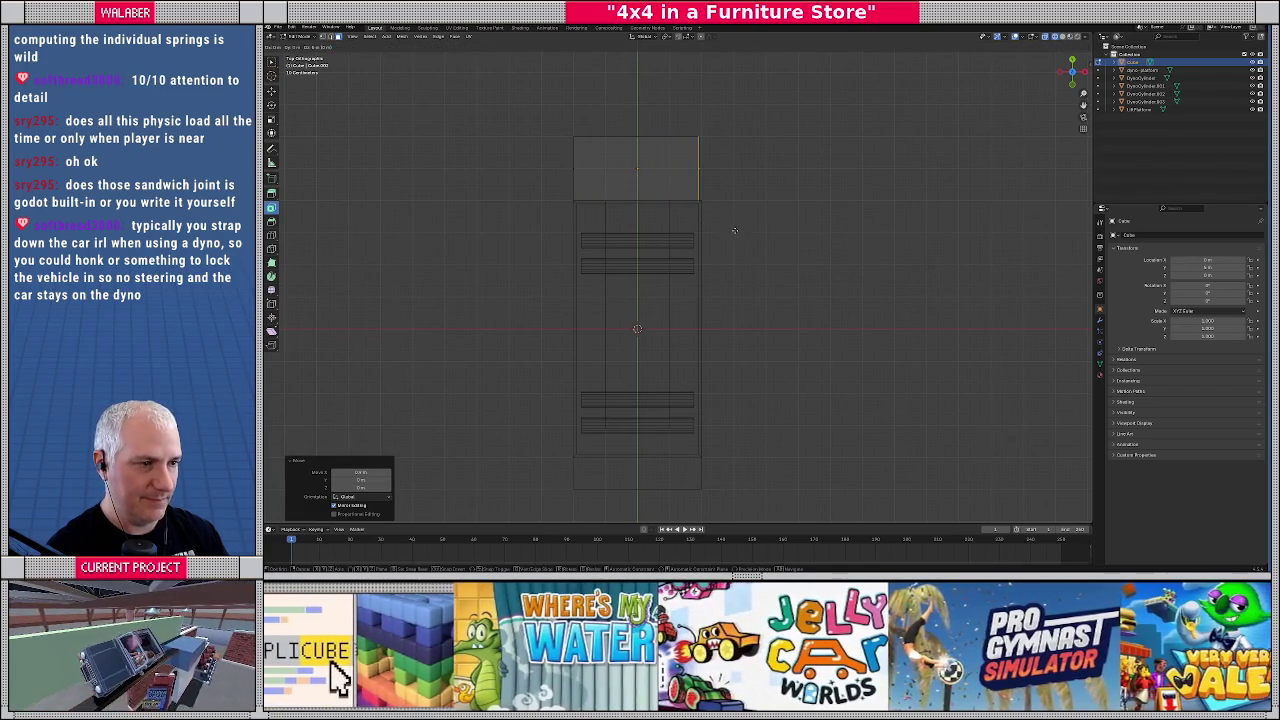
Raise the cube's end face along Z and extrude it upward into a tall block
left_click(700, 166)
key("KP_3")
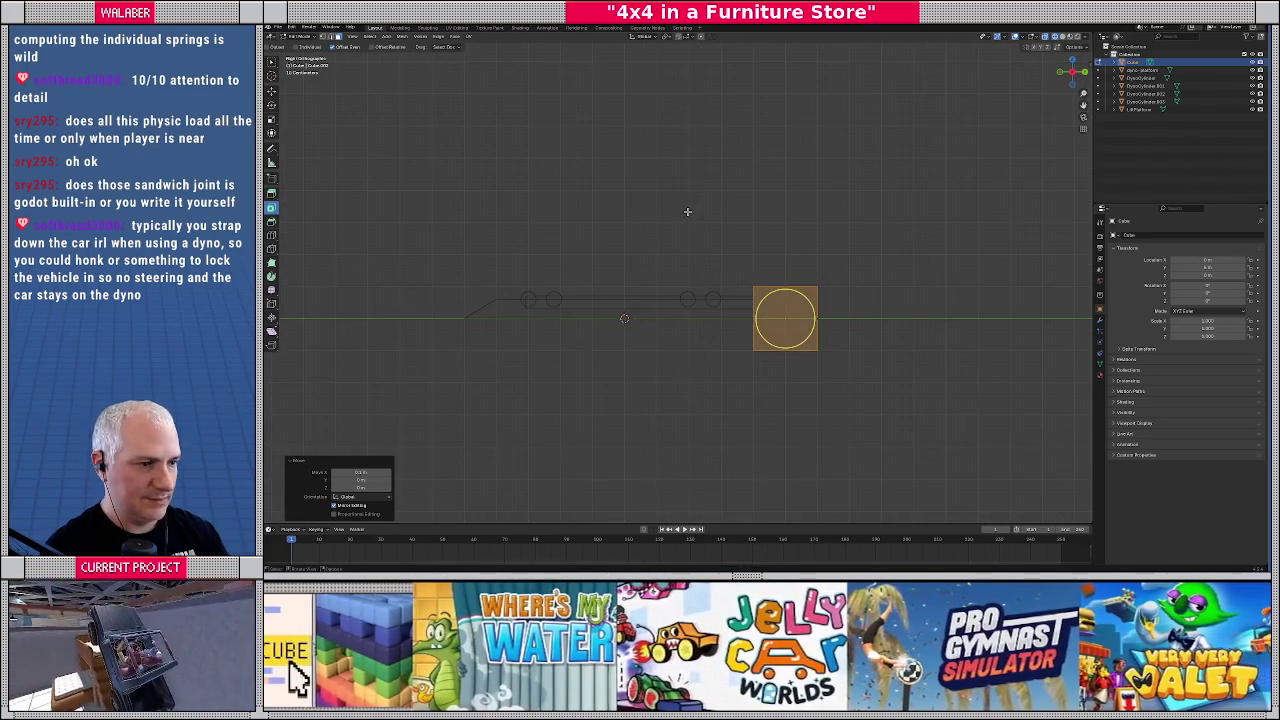
key("g")
key("z")
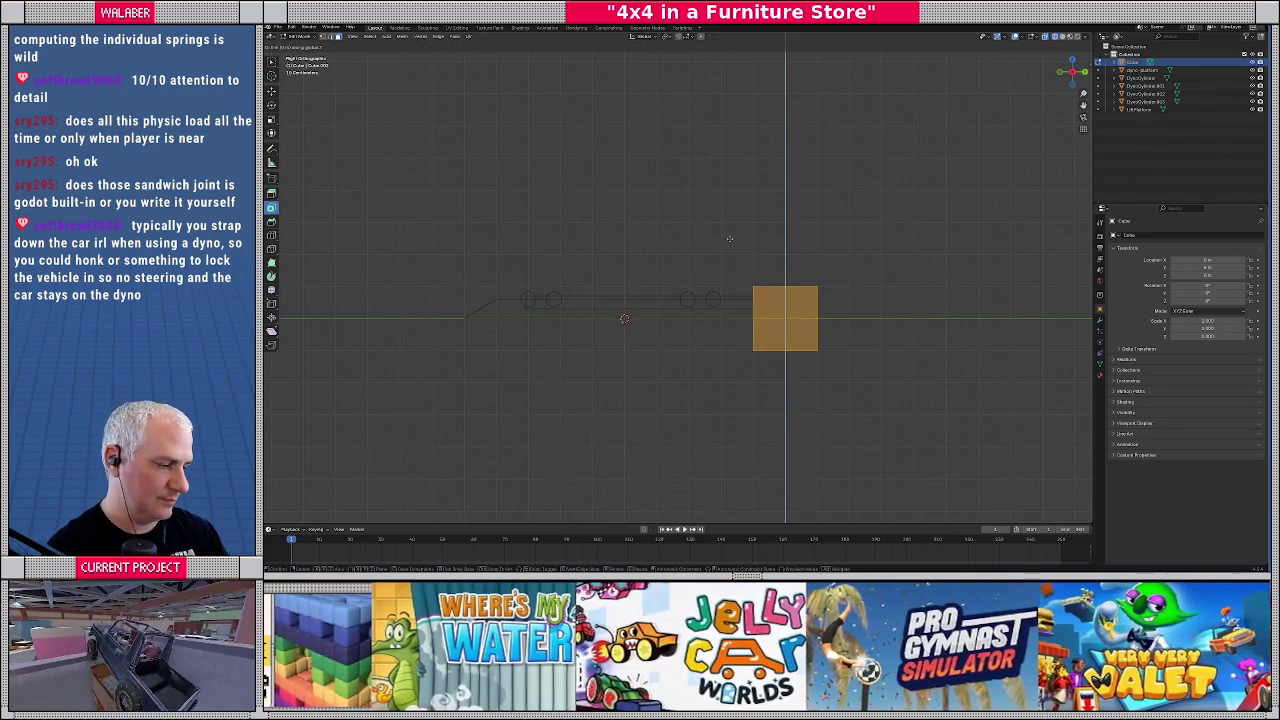
left_click(730, 238)
key("alt+e")
left_click(845, 263)
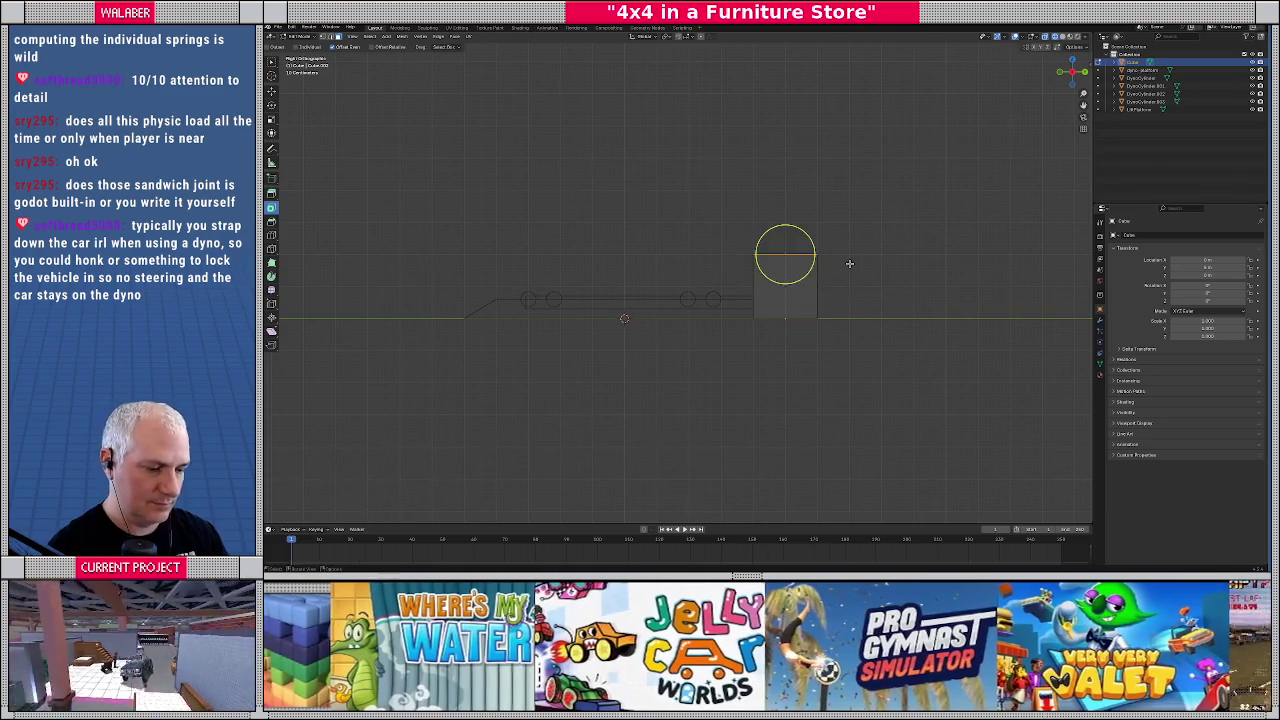
left_click(844, 200)
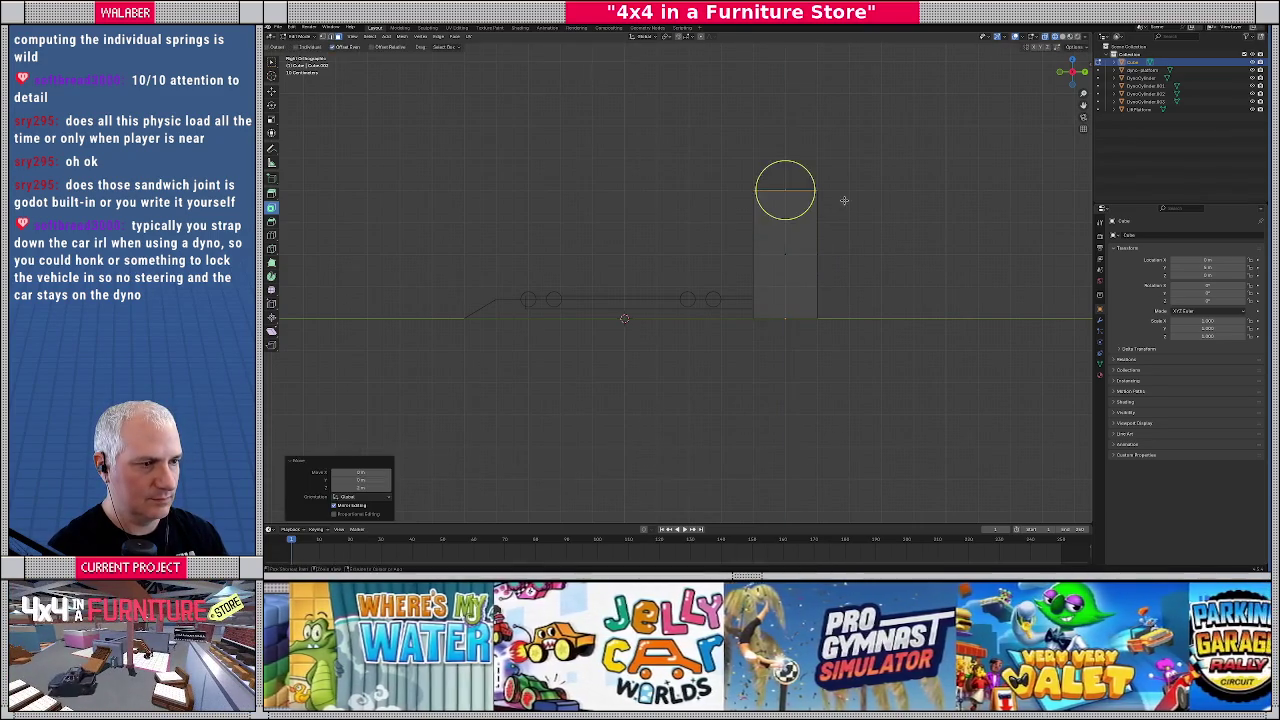
mouse_move(844, 200)
left_mouse_down()
mouse_move(737, 243)
mouse_move(735, 265)
mouse_move(632, 266)
left_mouse_up()
Scale the block's selected face to 0.8 along X to narrow it
left_click(768, 250)
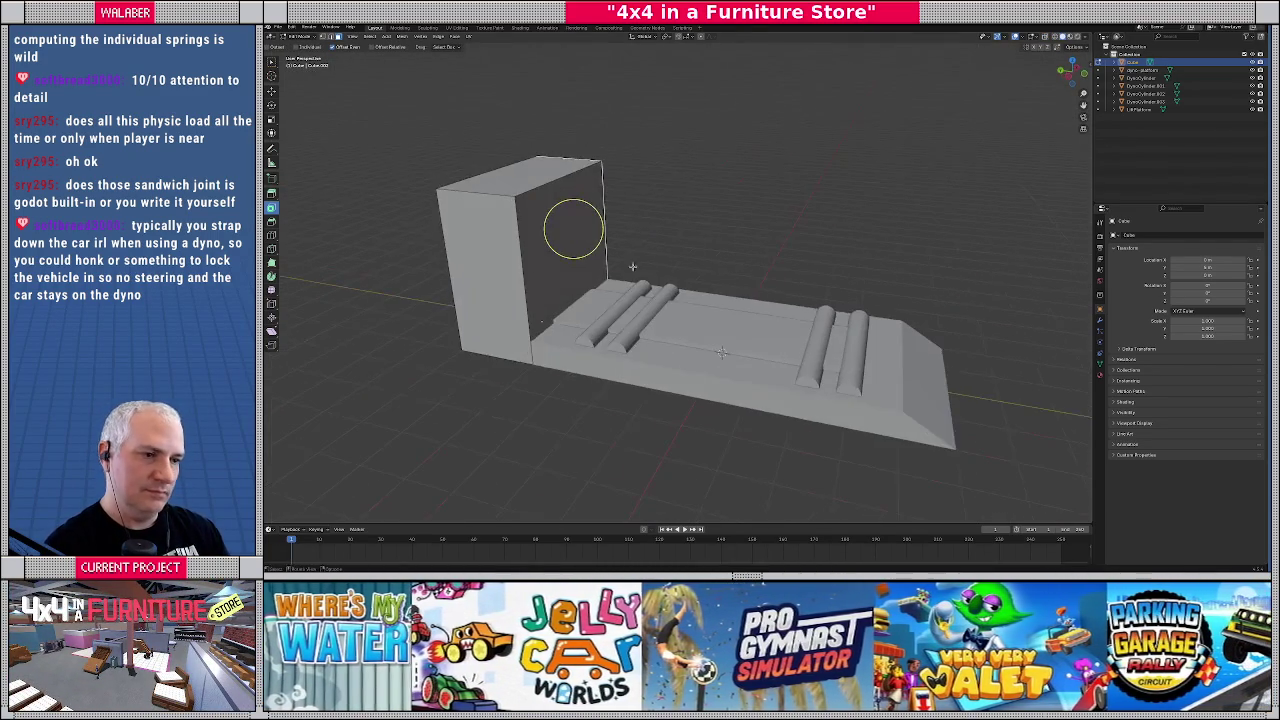
left_click(528, 288)
mouse_move(511, 285)
left_mouse_down()
mouse_move(650, 300)
mouse_move(745, 292)
mouse_move(742, 305)
left_mouse_up()
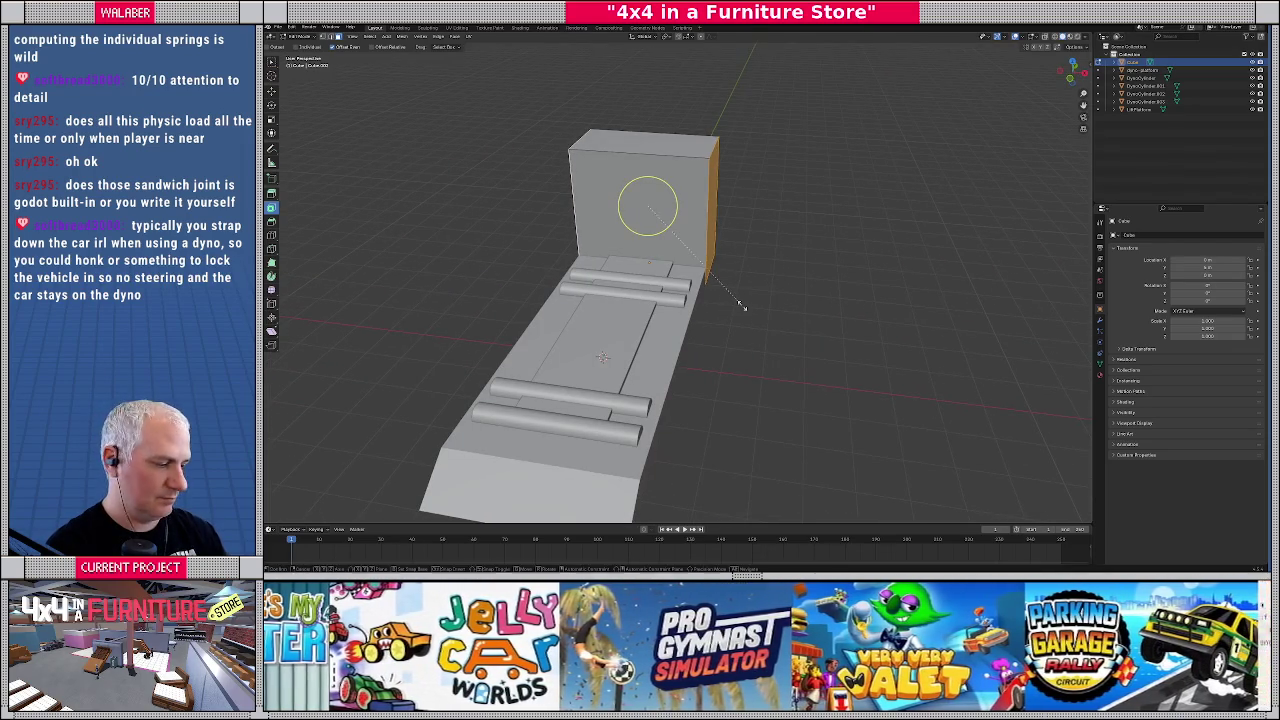
key("s")
type("x")
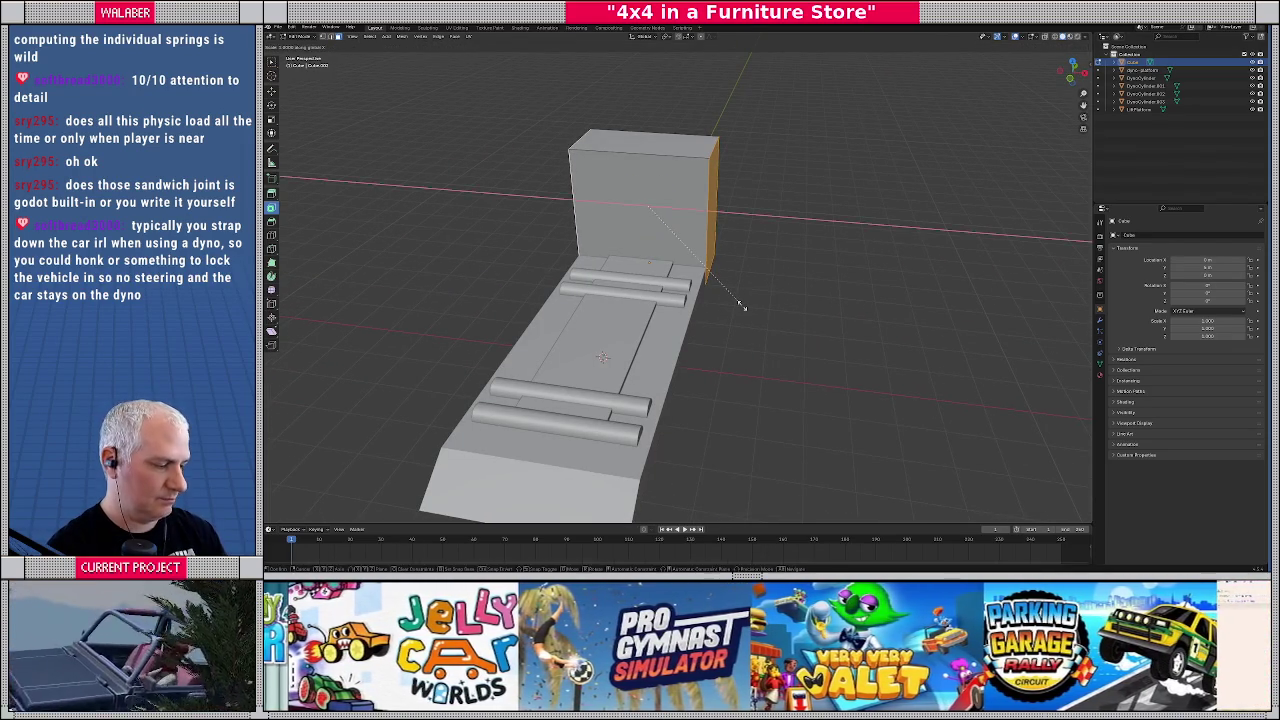
type("0.8")
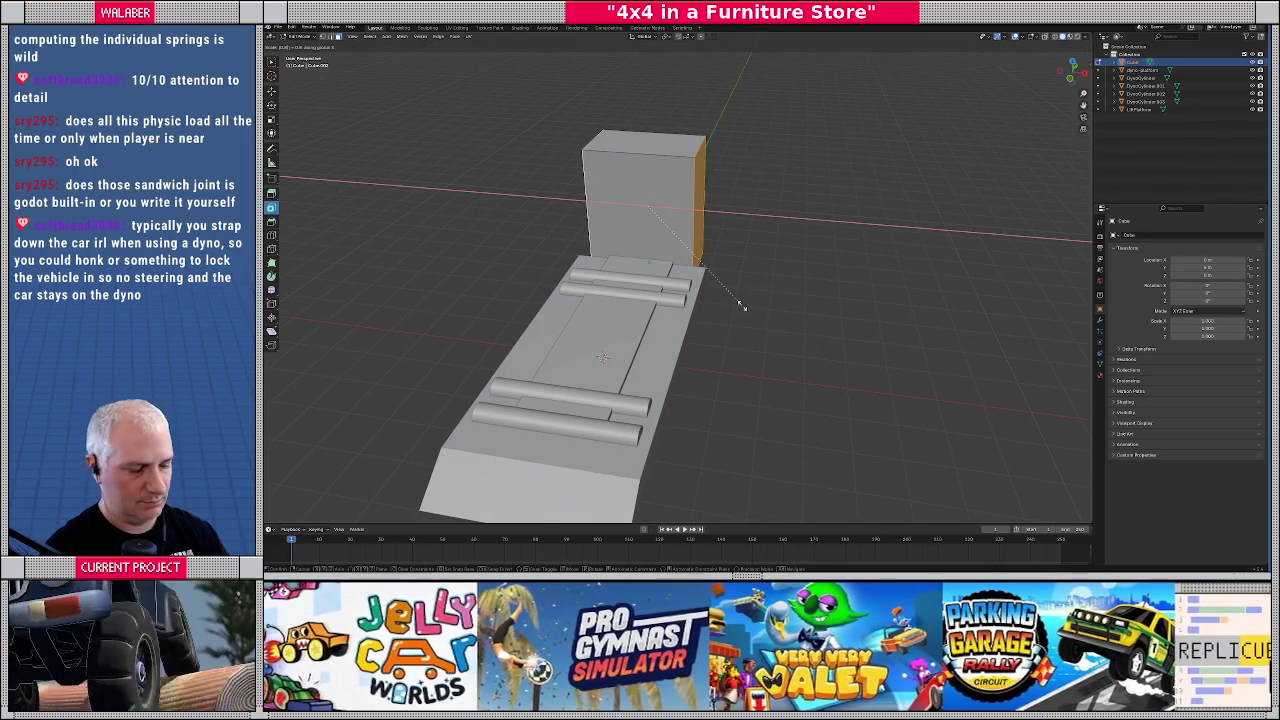
key("Return")
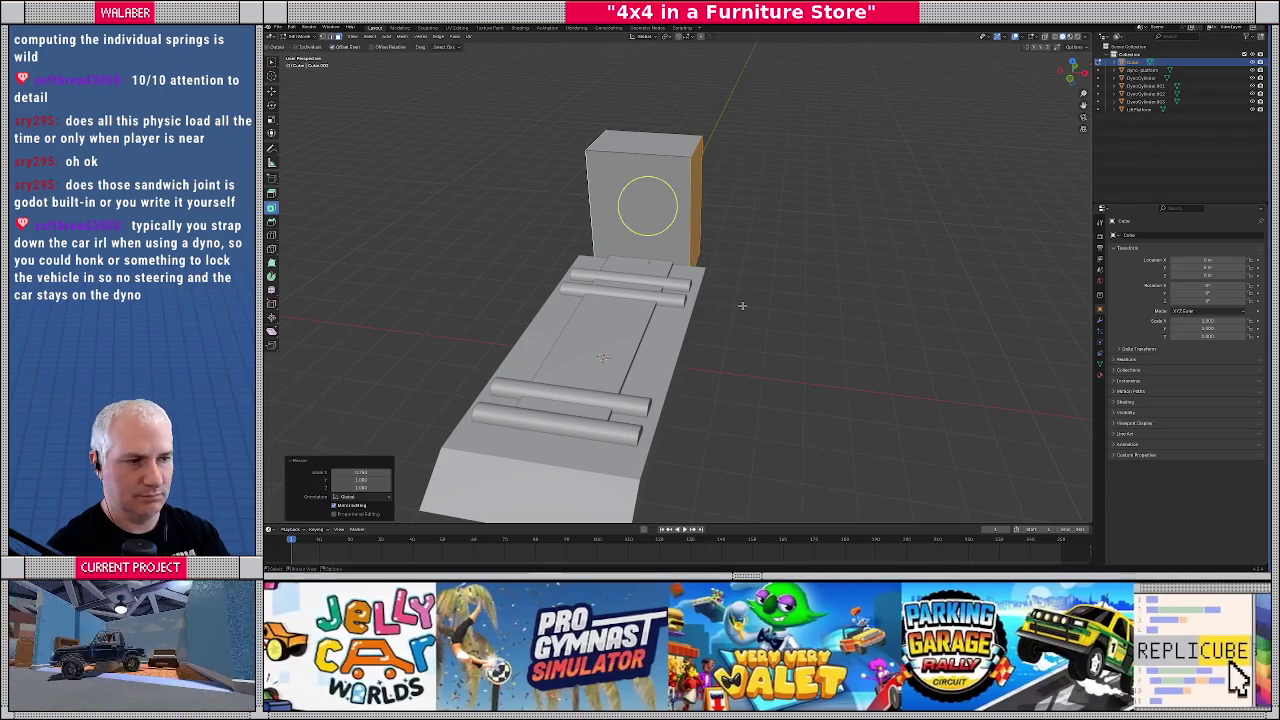
Switch to the front orthographic view and start moving the block's top face vertically
key("Tab")
mouse_move(742, 305)
left_mouse_down()
mouse_move(651, 238)
mouse_move(677, 270)
left_mouse_up()
key("KP_1")
key("Tab")
key("g")
key("z")
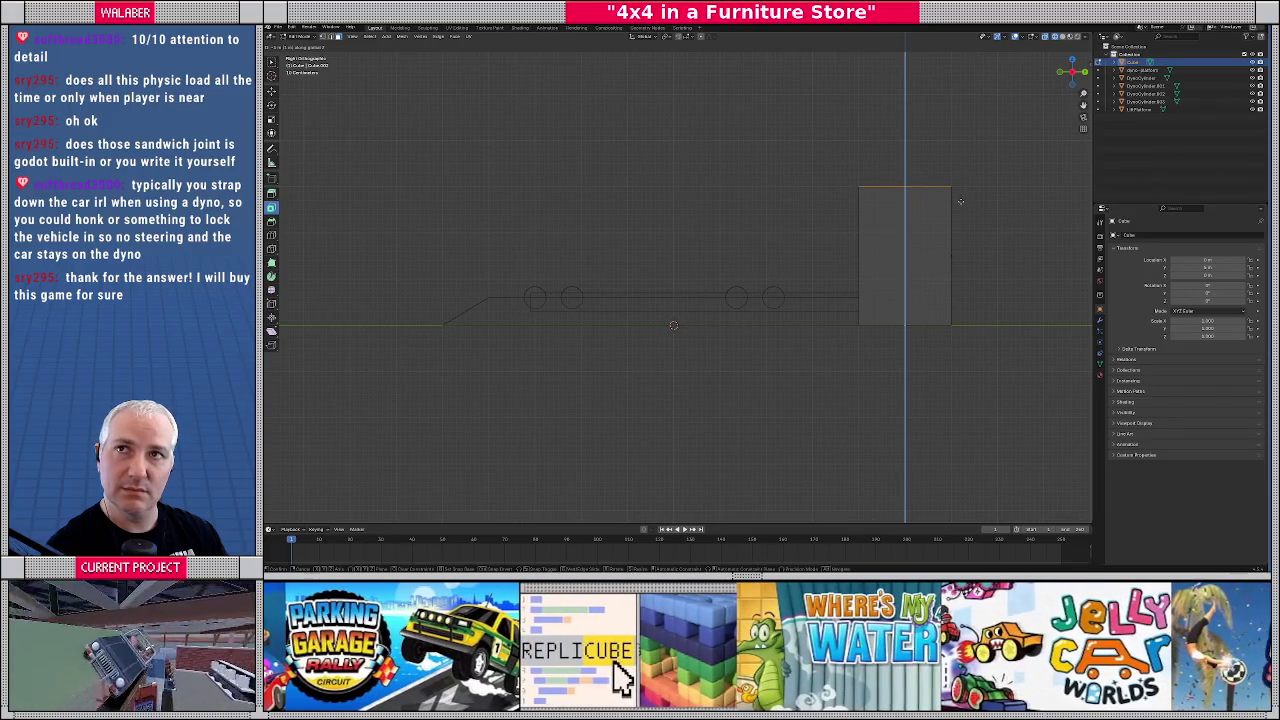
Fix the top face's new height and cut a vertical edge loop through the block's centre
left_click(960, 201)
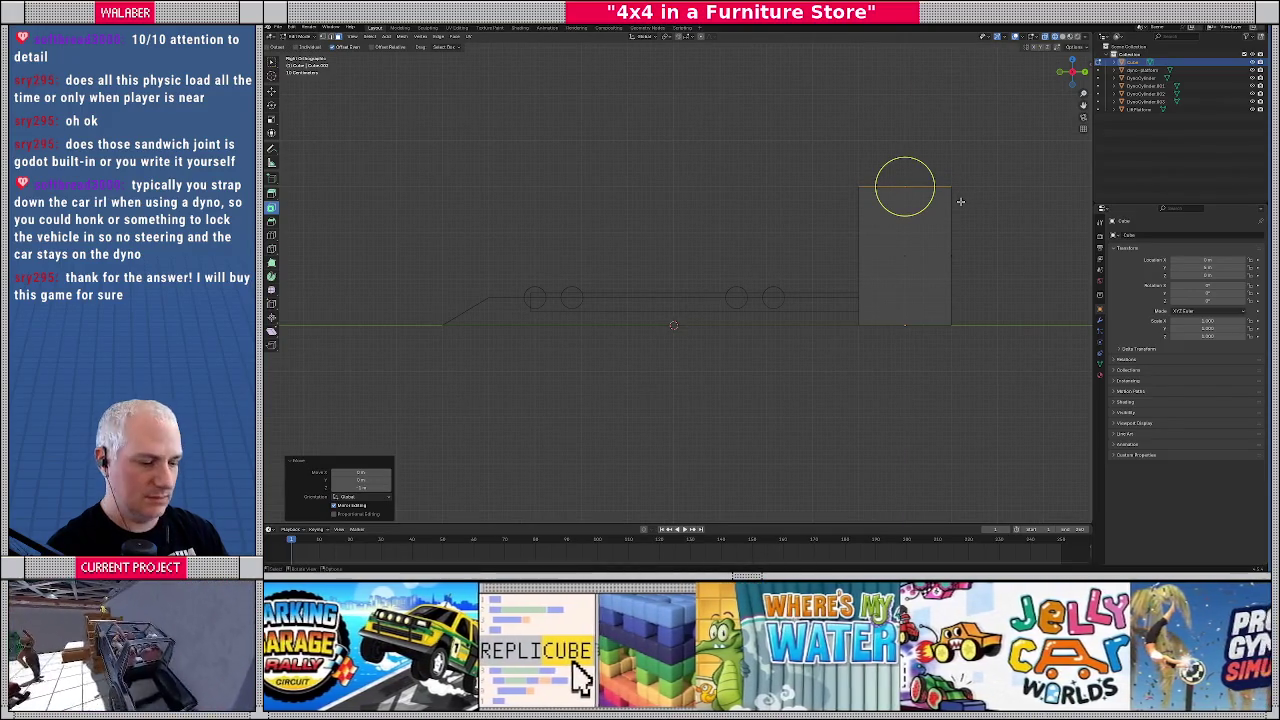
key("ctrl+r")
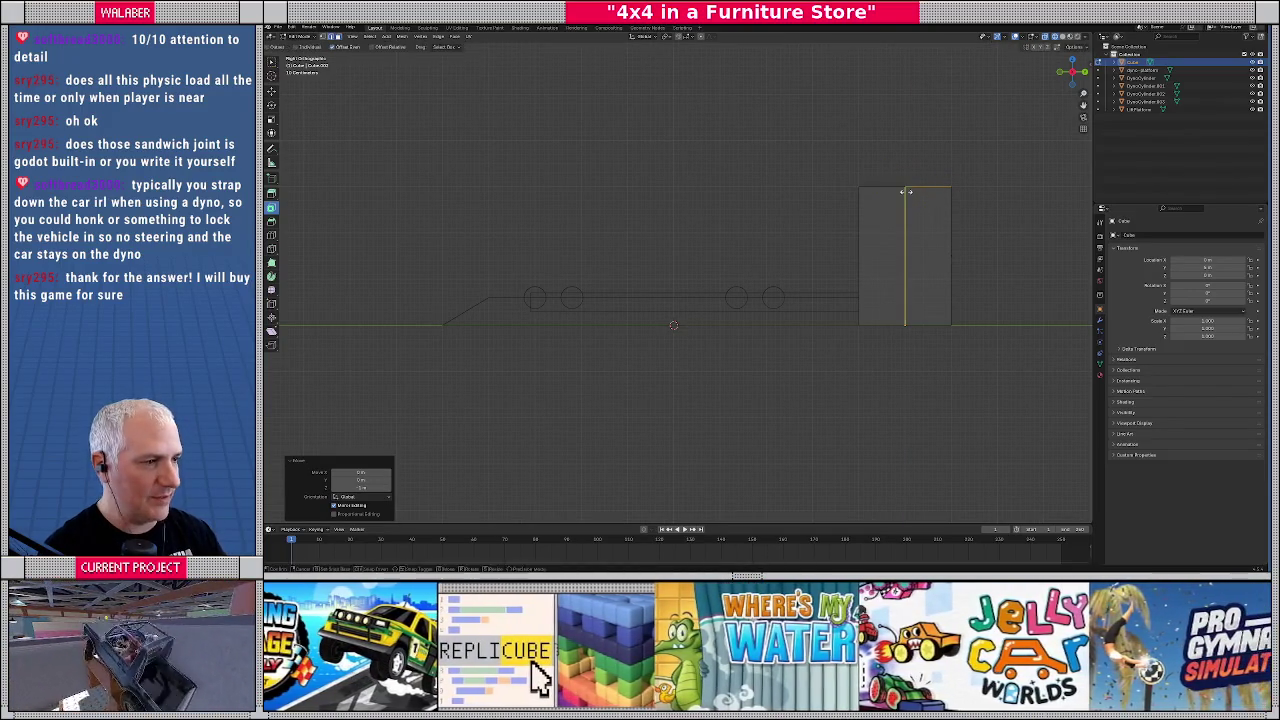
left_click(905, 191)
right_click(905, 191)
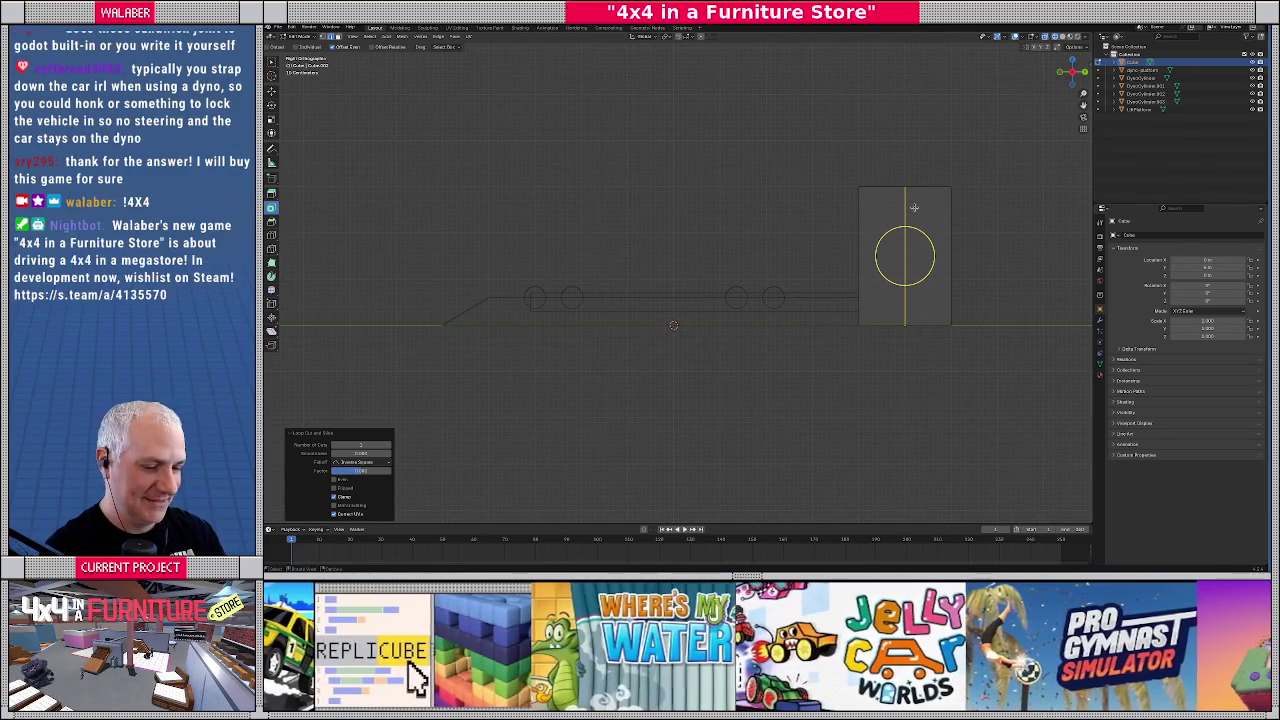
left_click(951, 186)
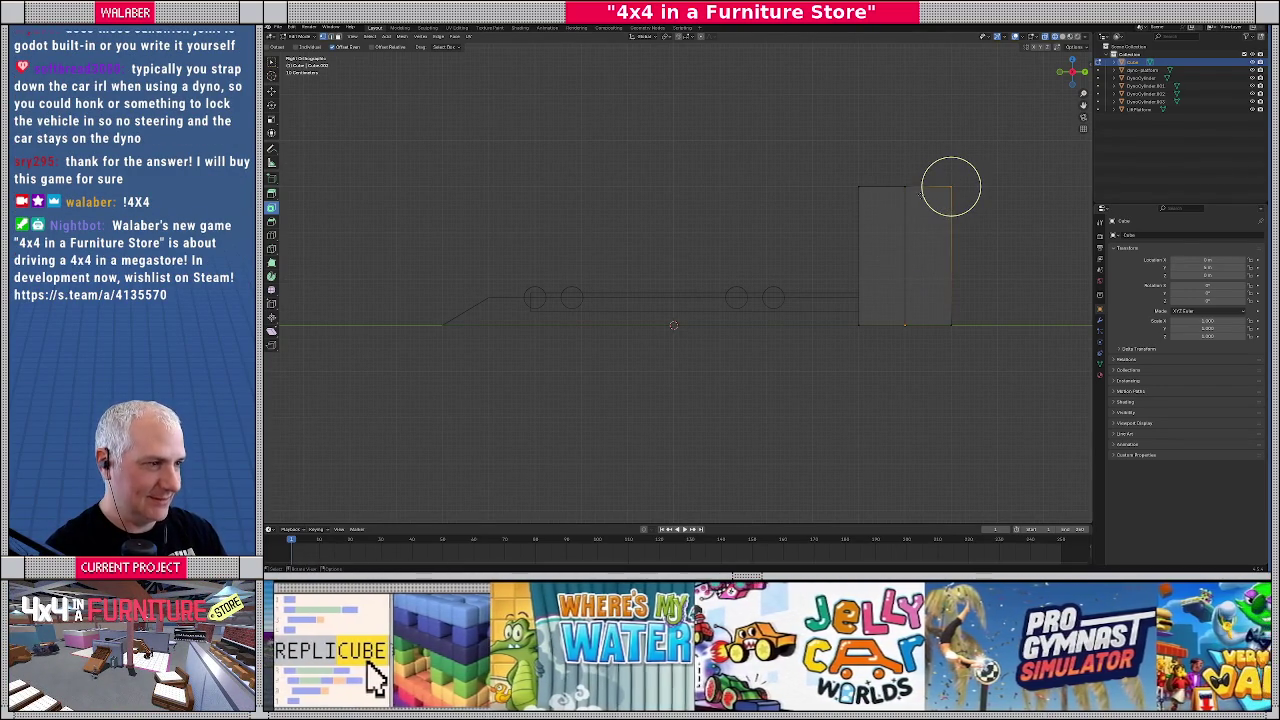
Select the block's right vertical edge and try an inset on it
key("ctrl+r")
left_click(951, 186)
left_click(951, 186)
key("i")
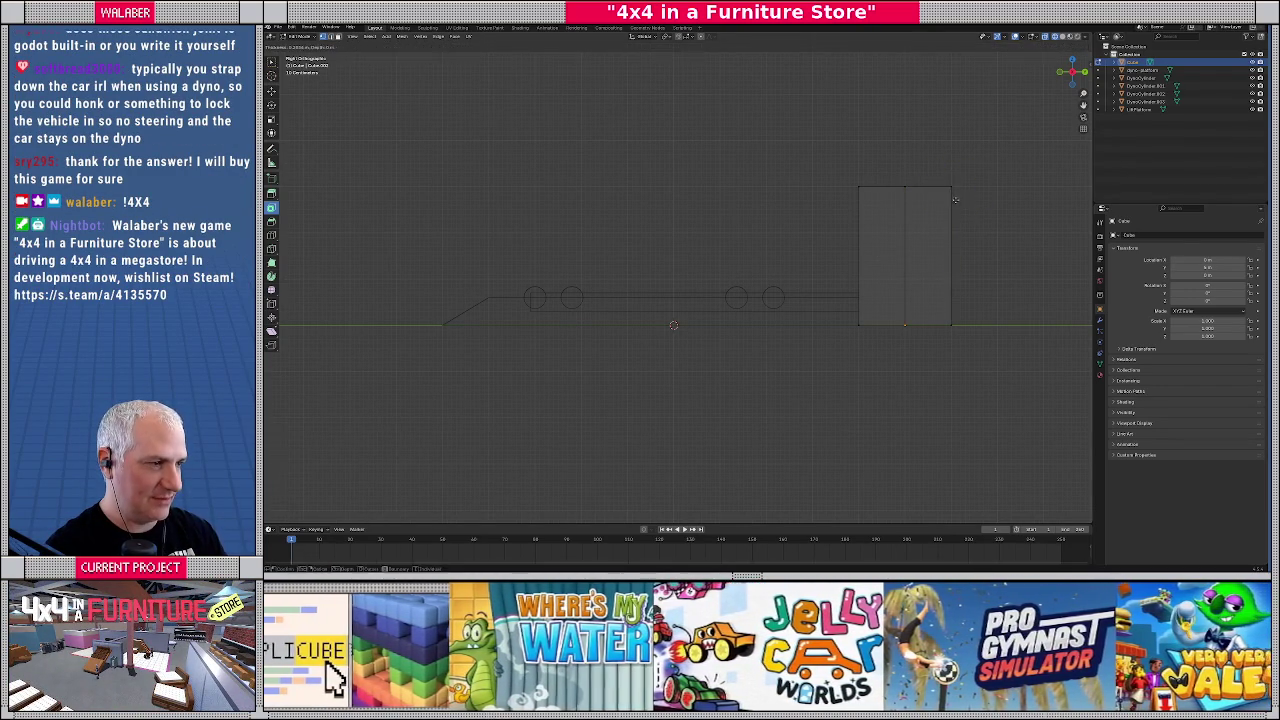
left_click(937, 208)
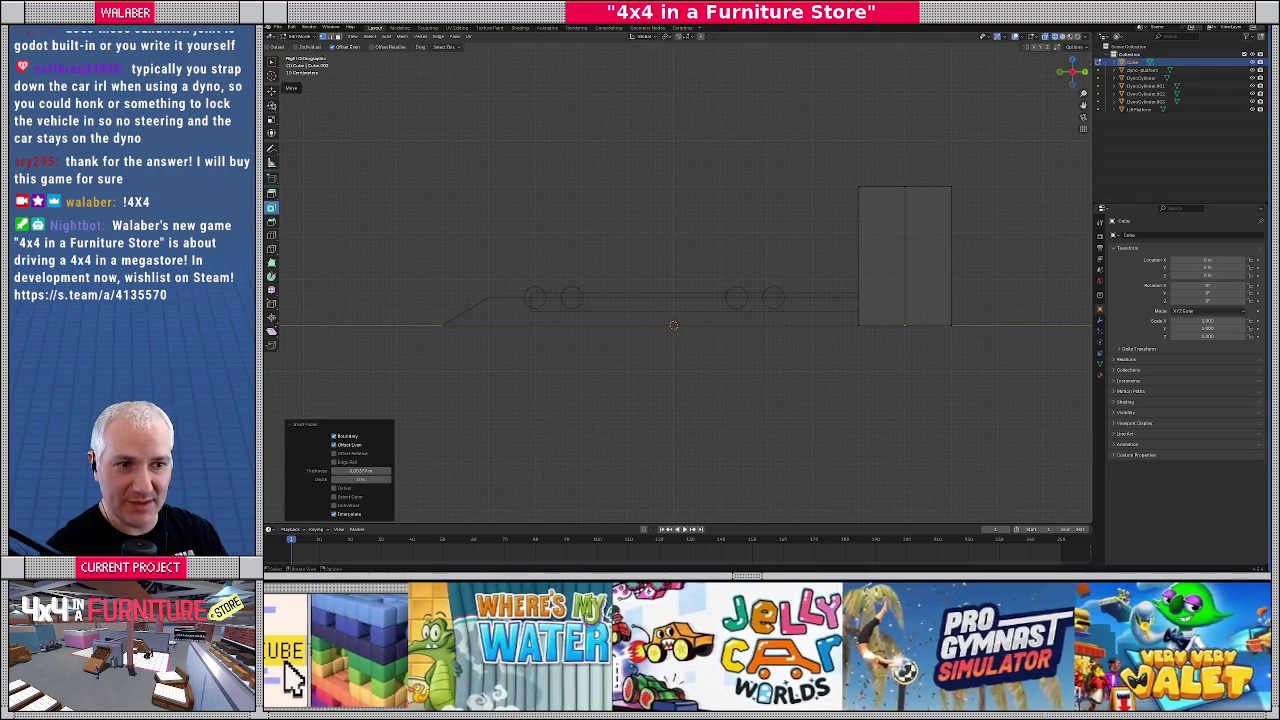
mouse_move(579, 193)
left_mouse_down()
mouse_move(603, 224)
mouse_move(891, 137)
mouse_move(951, 186)
left_mouse_up()
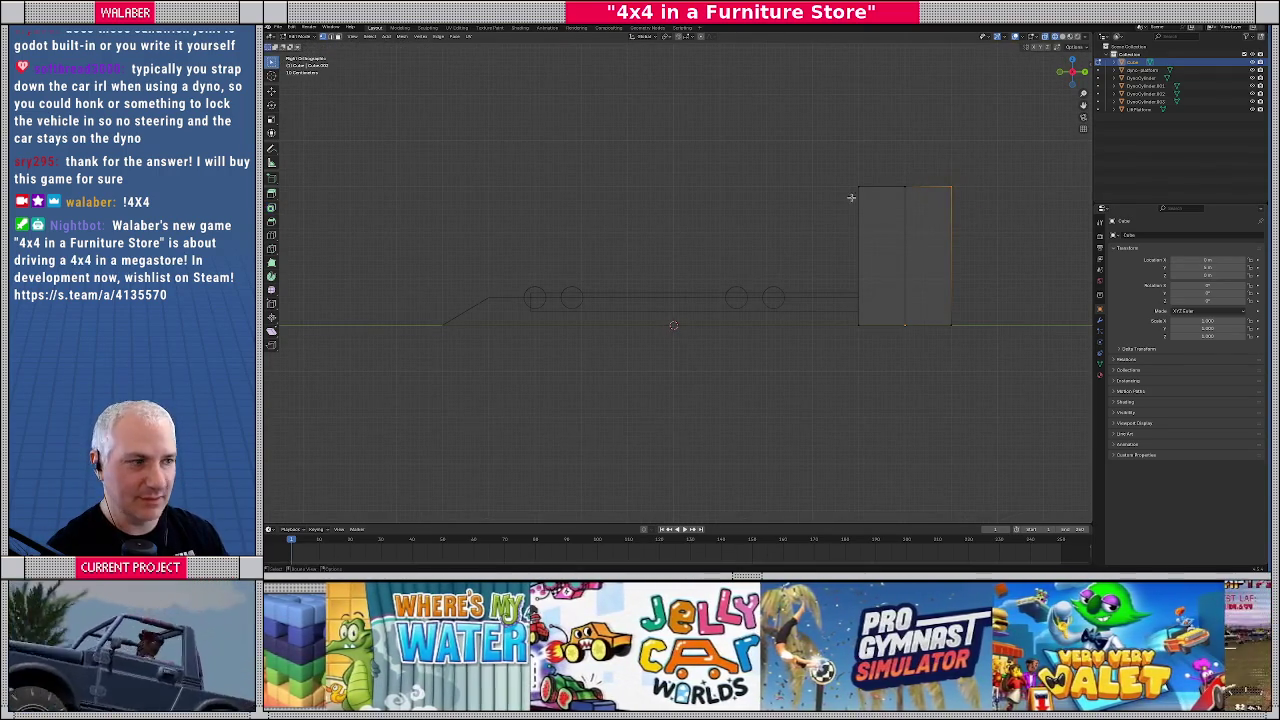
Lower the block's top-right corner to slant its top, then return to Object Mode
left_click(951, 188)
key("g")
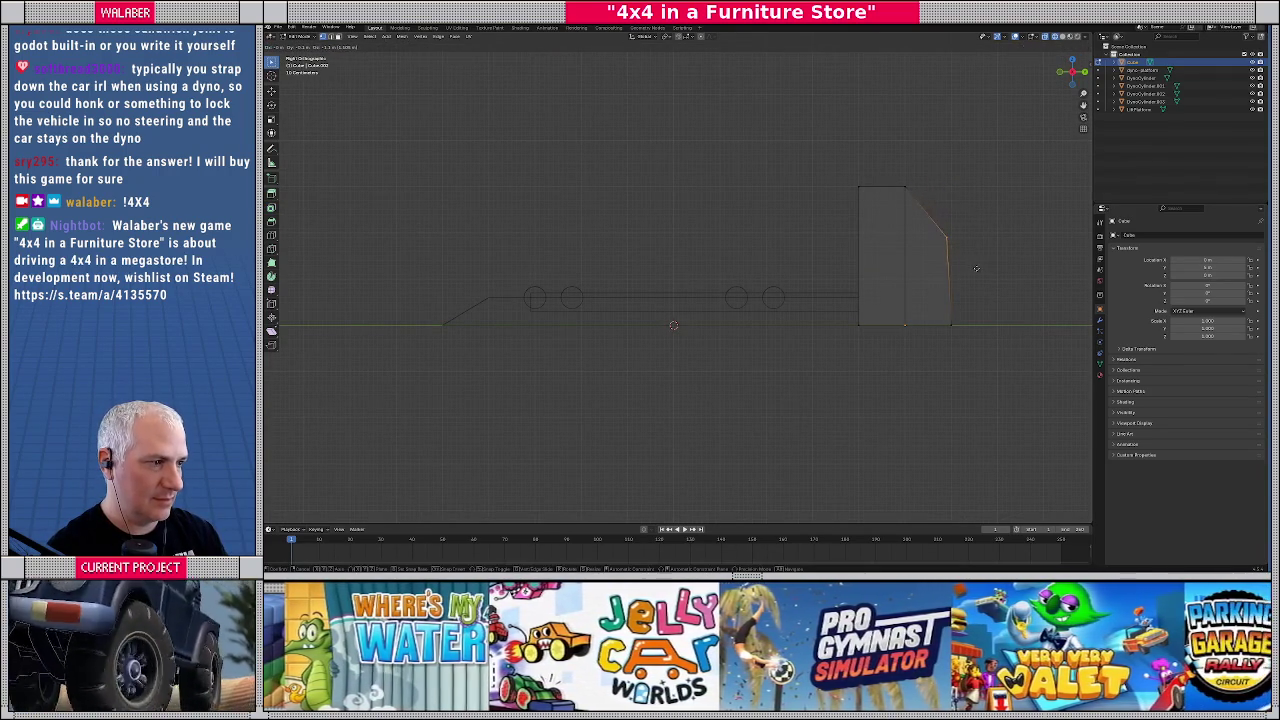
left_click(979, 262)
key("Tab")
scroll(784, 253, "down", 2)
left_click_drag(784, 253, 787, 290)
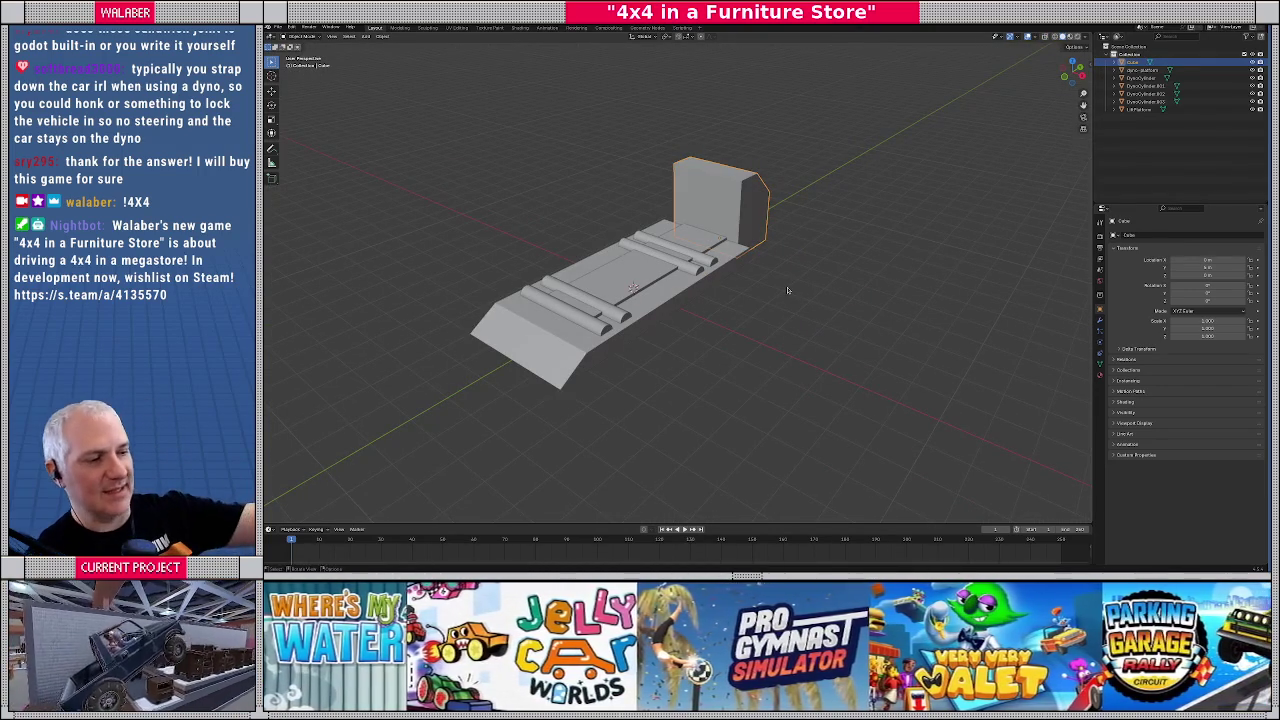
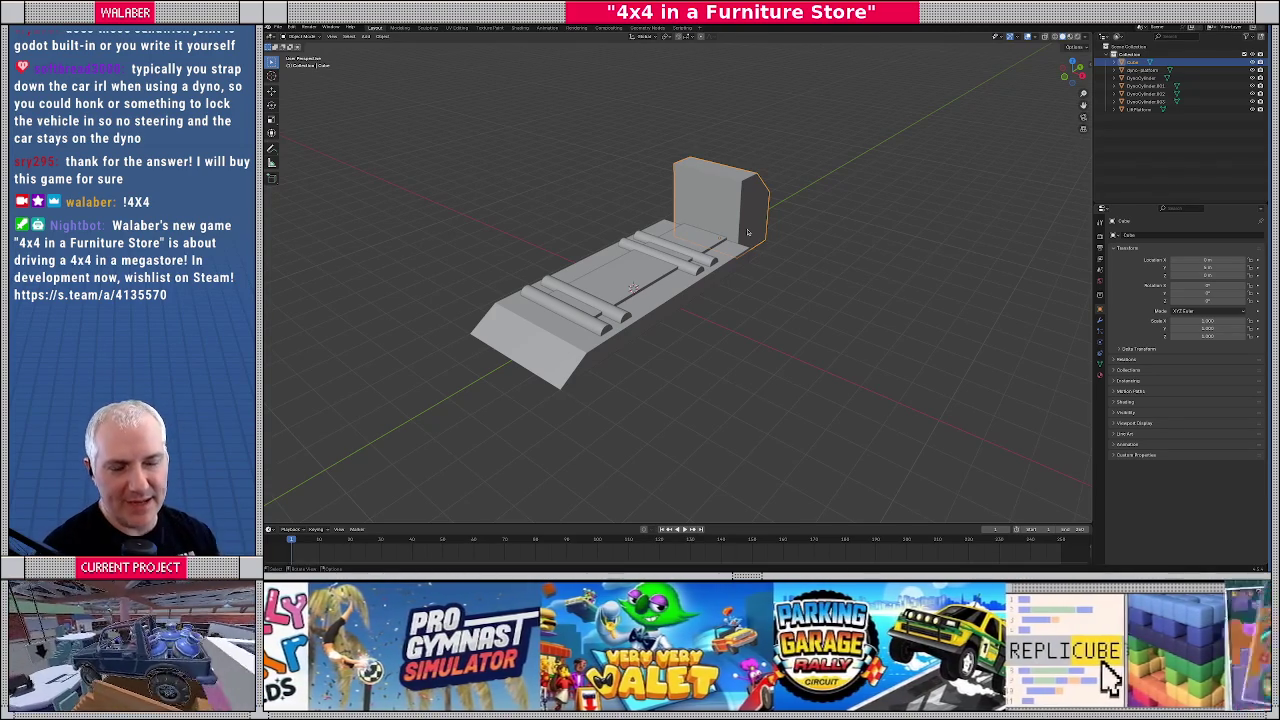
Rename the back block to Dyno
mouse_move(747, 232)
left_mouse_down()
mouse_move(760, 300)
mouse_move(681, 194)
mouse_move(717, 313)
left_mouse_up()
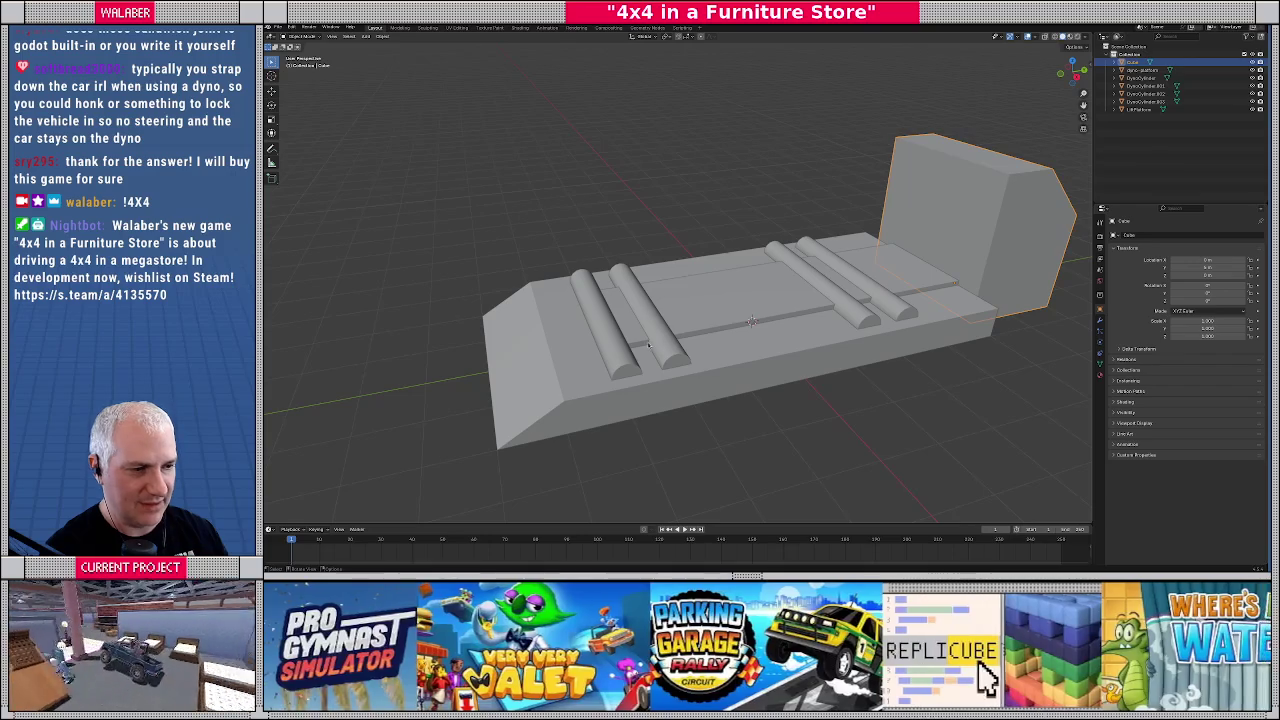
left_click(680, 347)
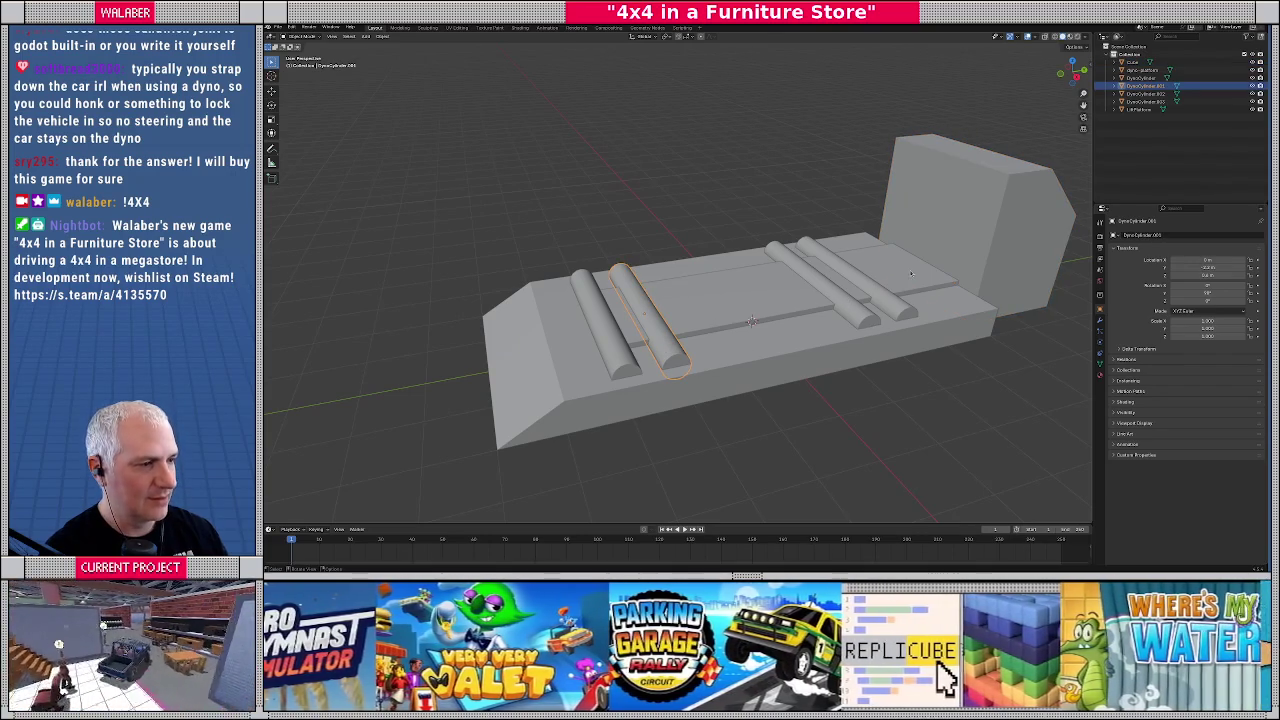
left_click(975, 208)
left_click(1151, 234)
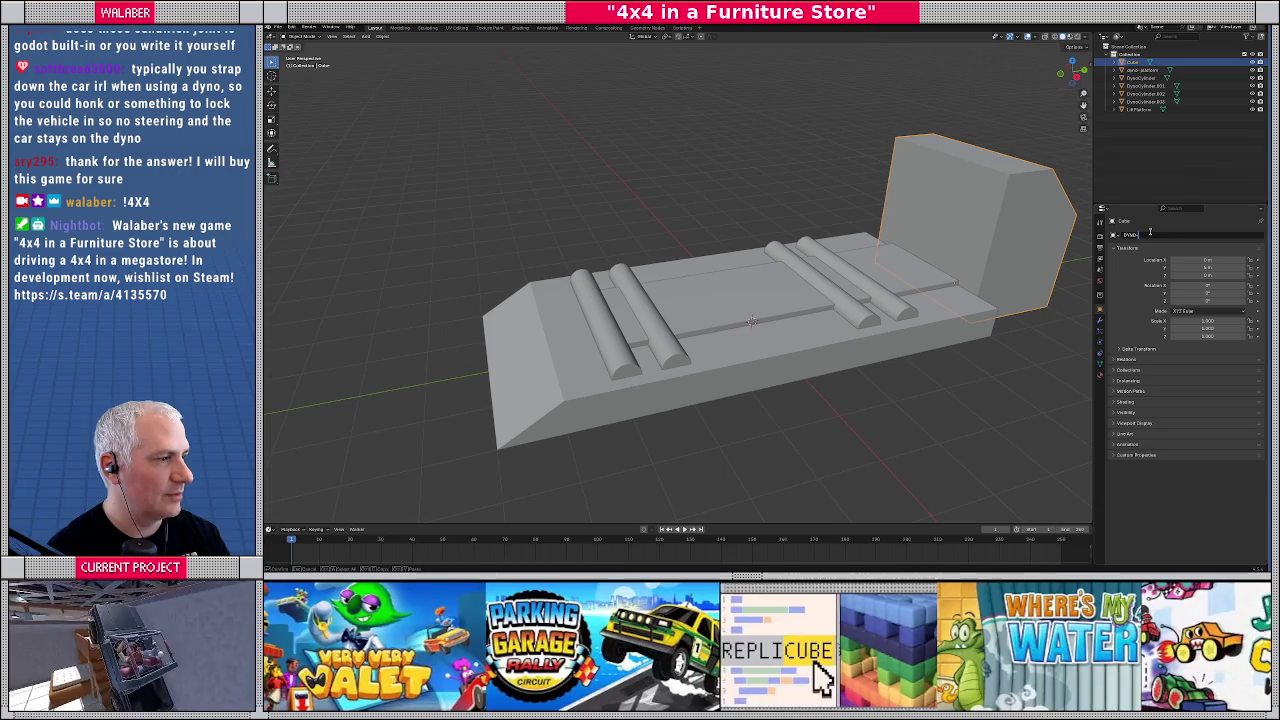
key("Return")
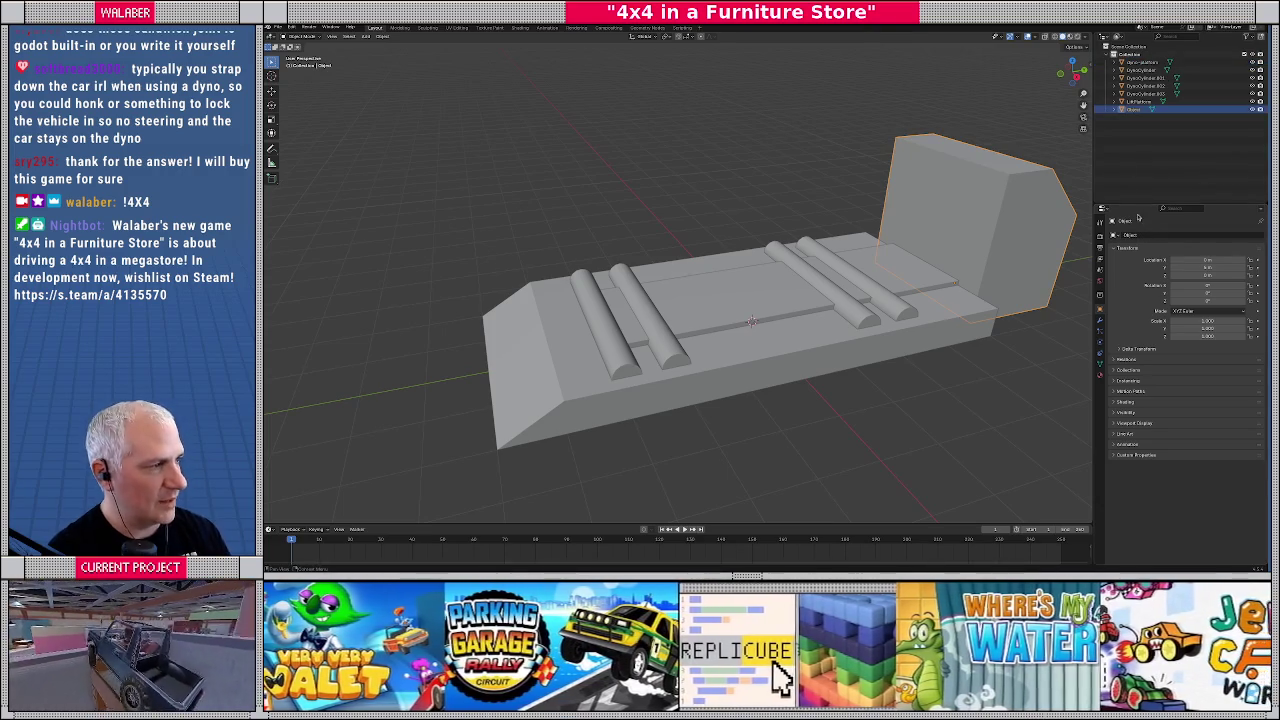
Rename the platform object to DynoPlatform
left_click(1142, 62)
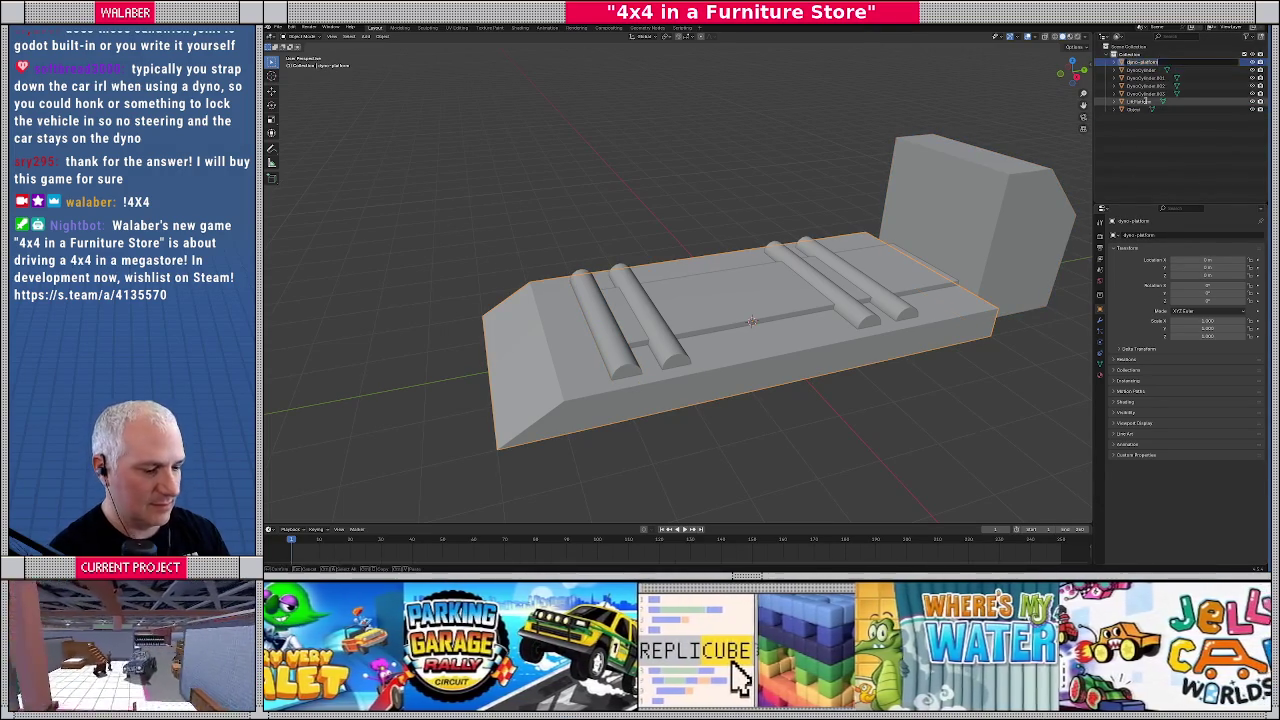
key("F2")
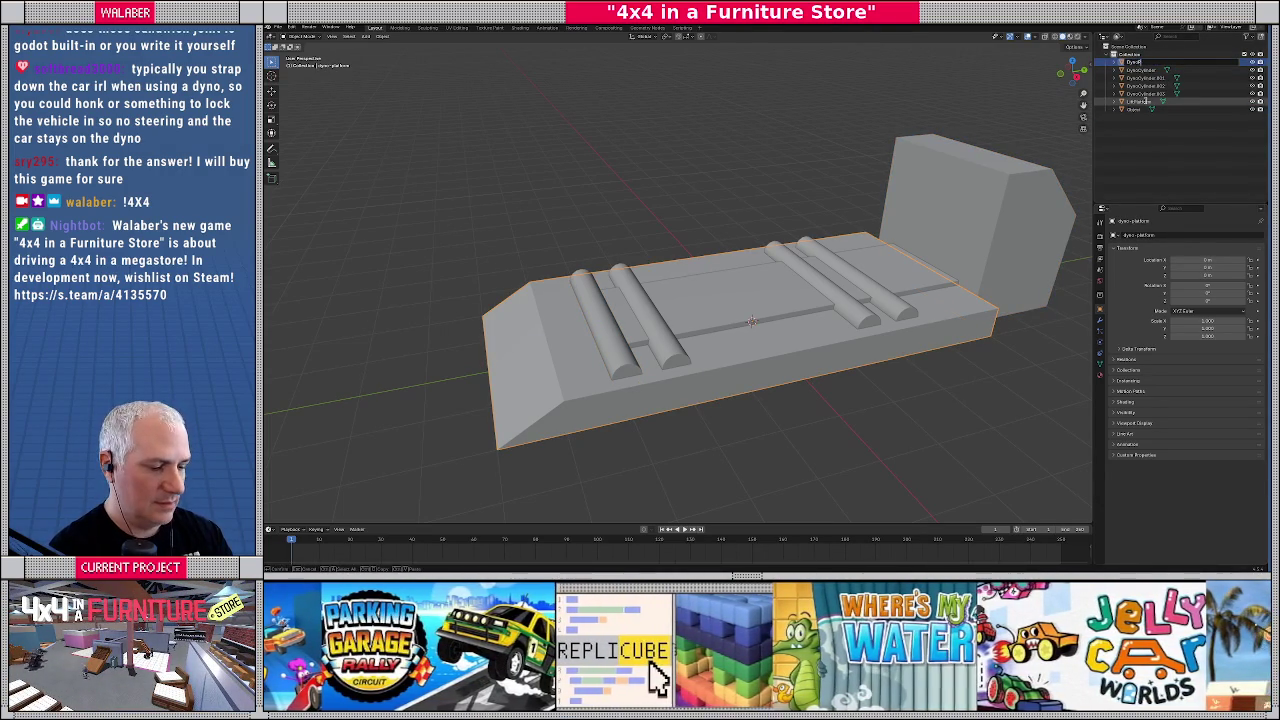
key("Return")
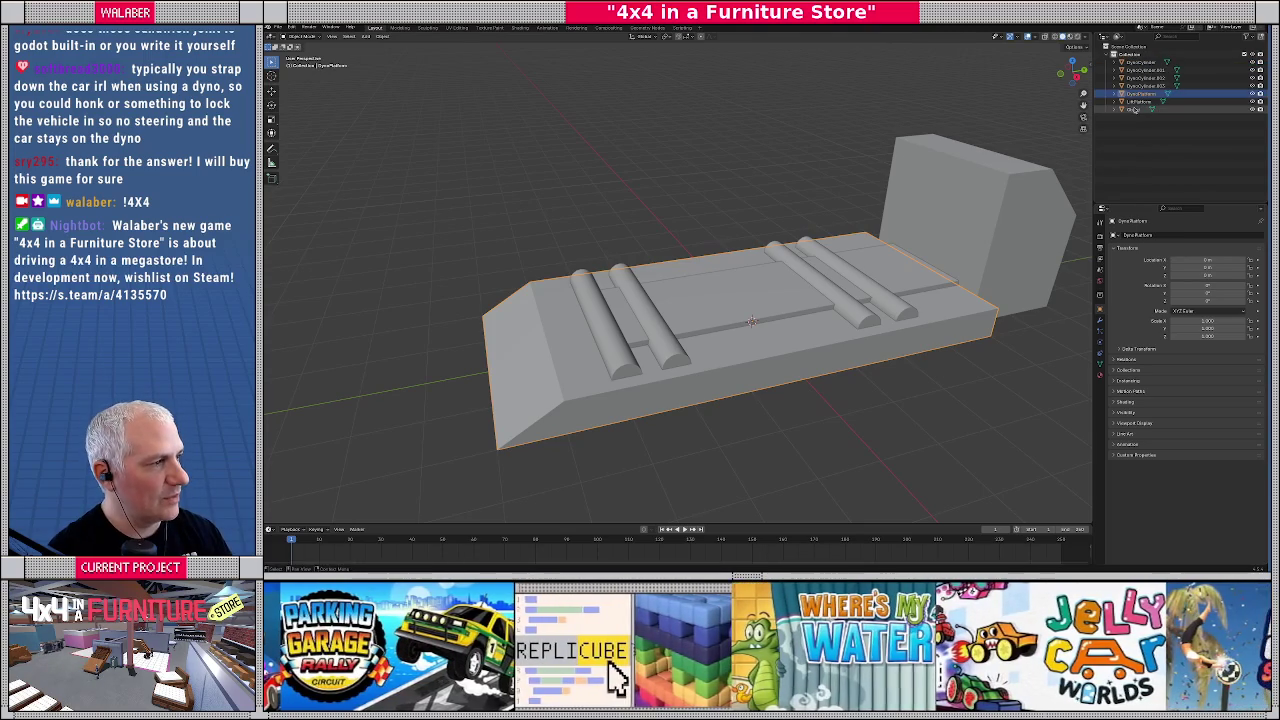
Rename the back wall object to LiftFrame
left_click(1140, 109)
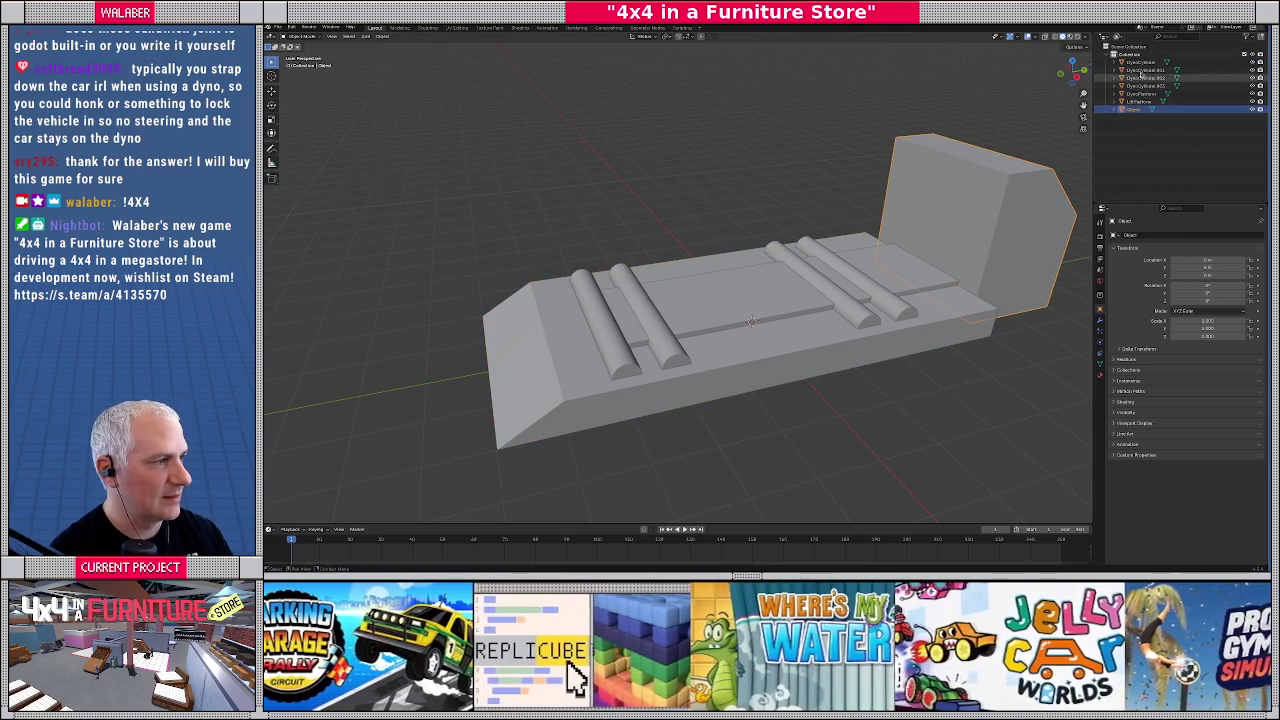
left_click(1140, 93)
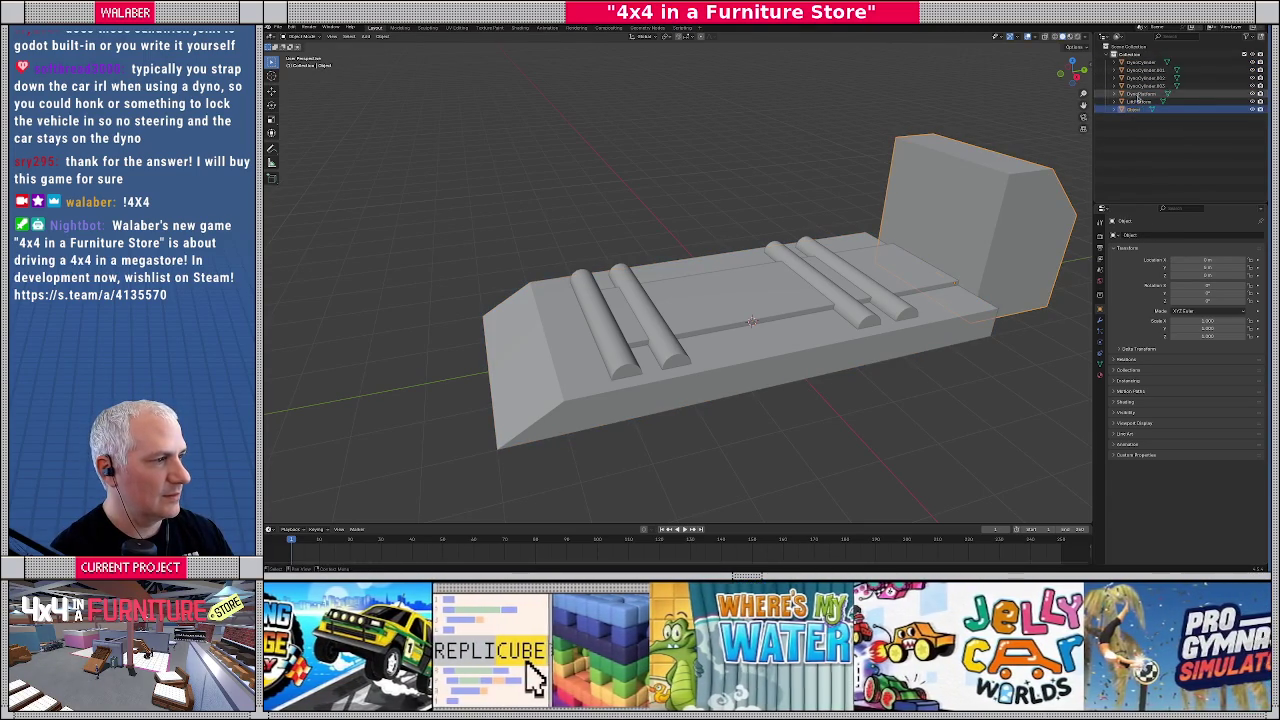
left_click(1140, 109)
key("F2")
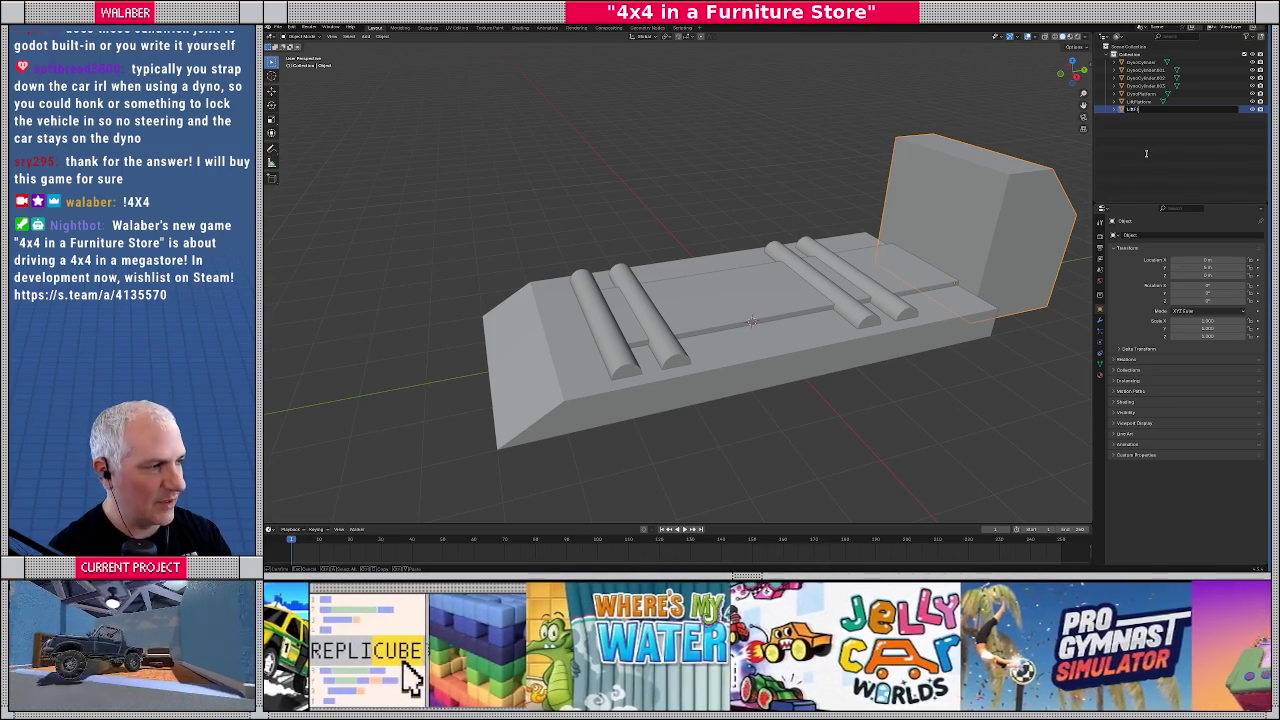
key("Return")
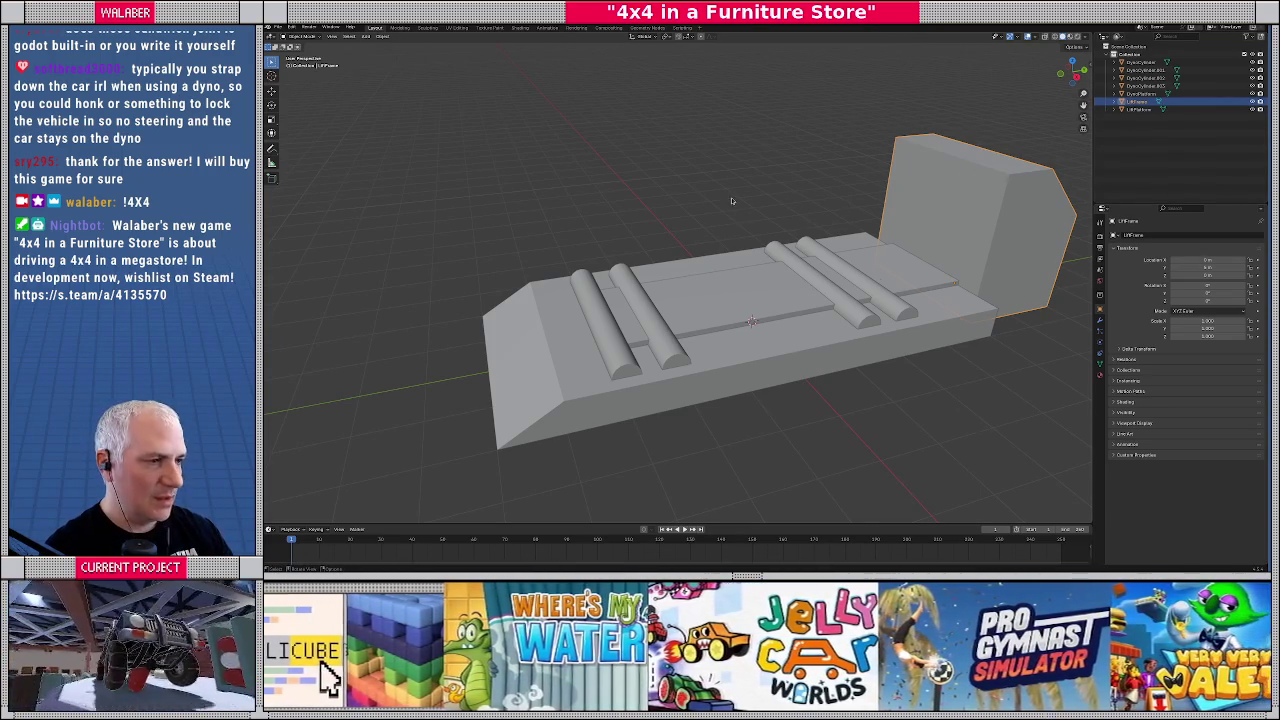
Save the scene as a new .blend file named 'tyr' in the parent folder
left_click(731, 200)
left_click(279, 27)
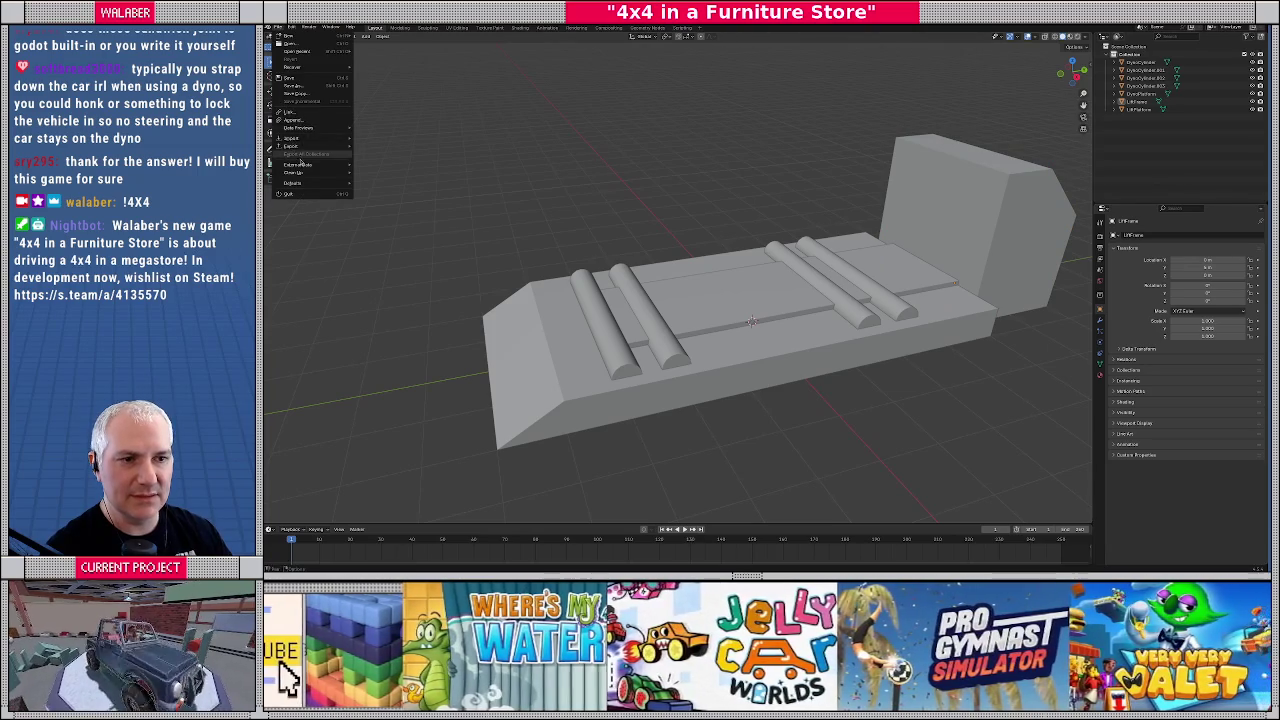
left_click(302, 79)
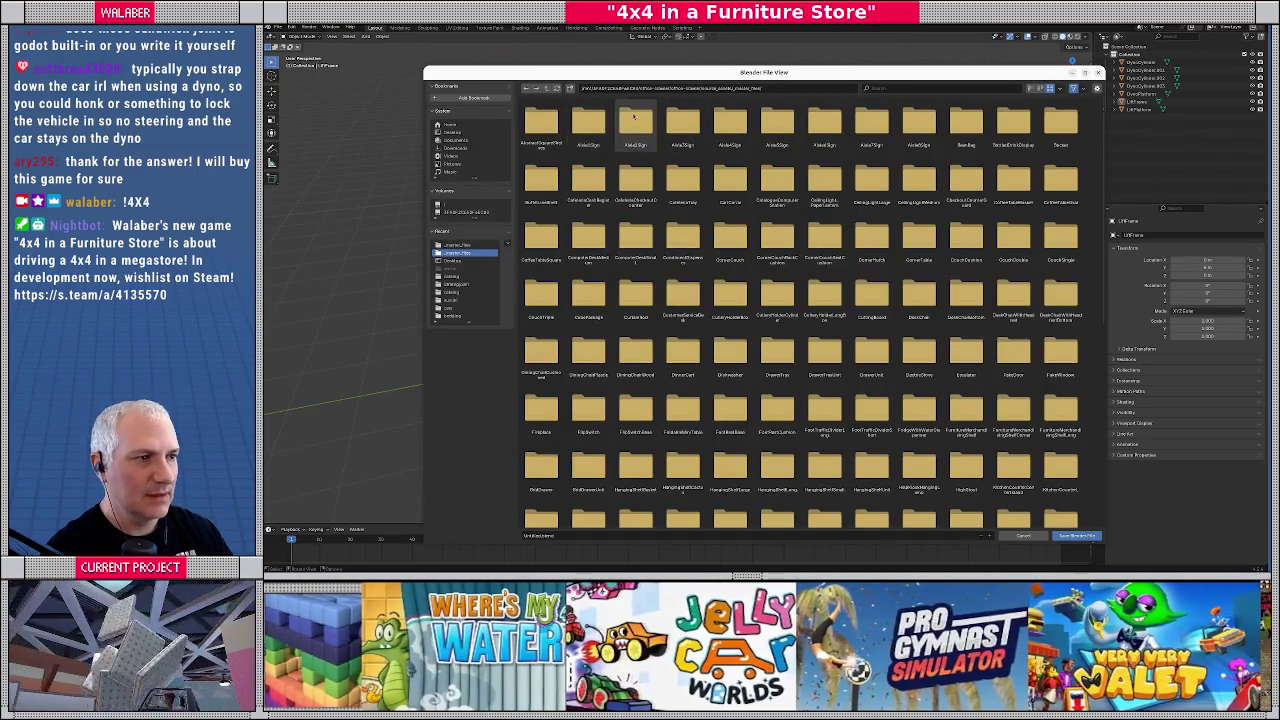
left_click(526, 88)
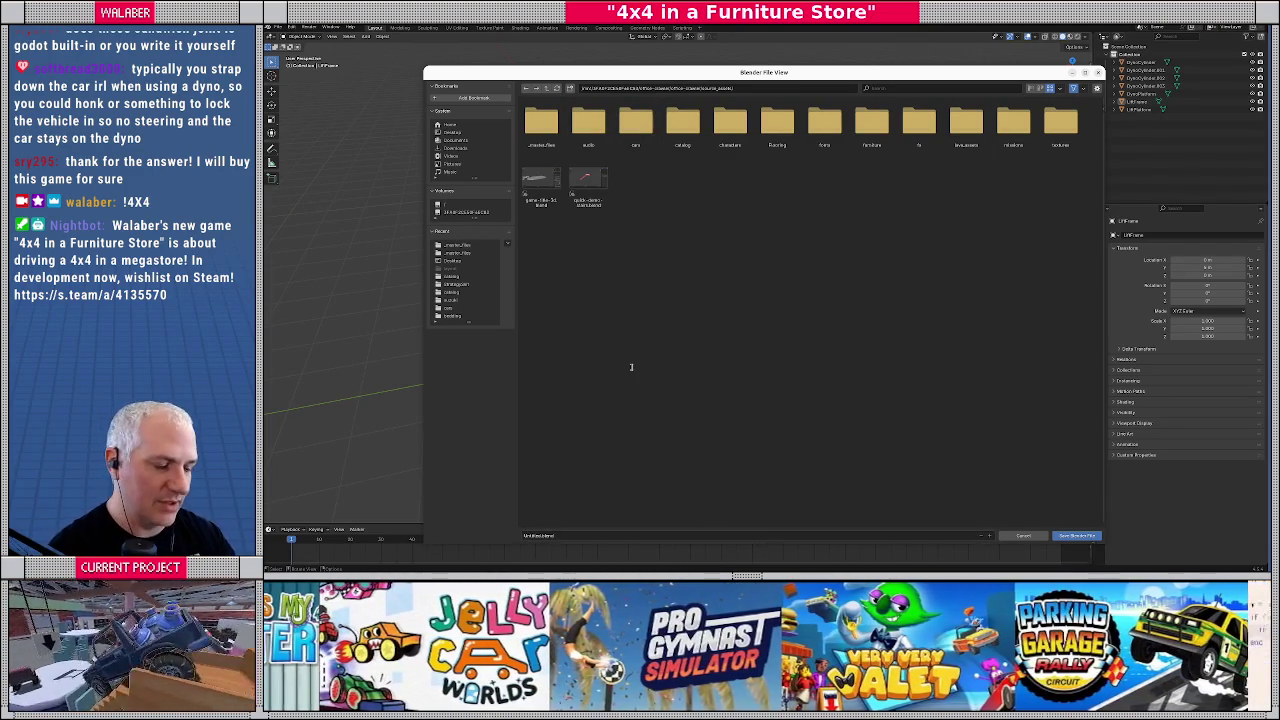
type("tyr")
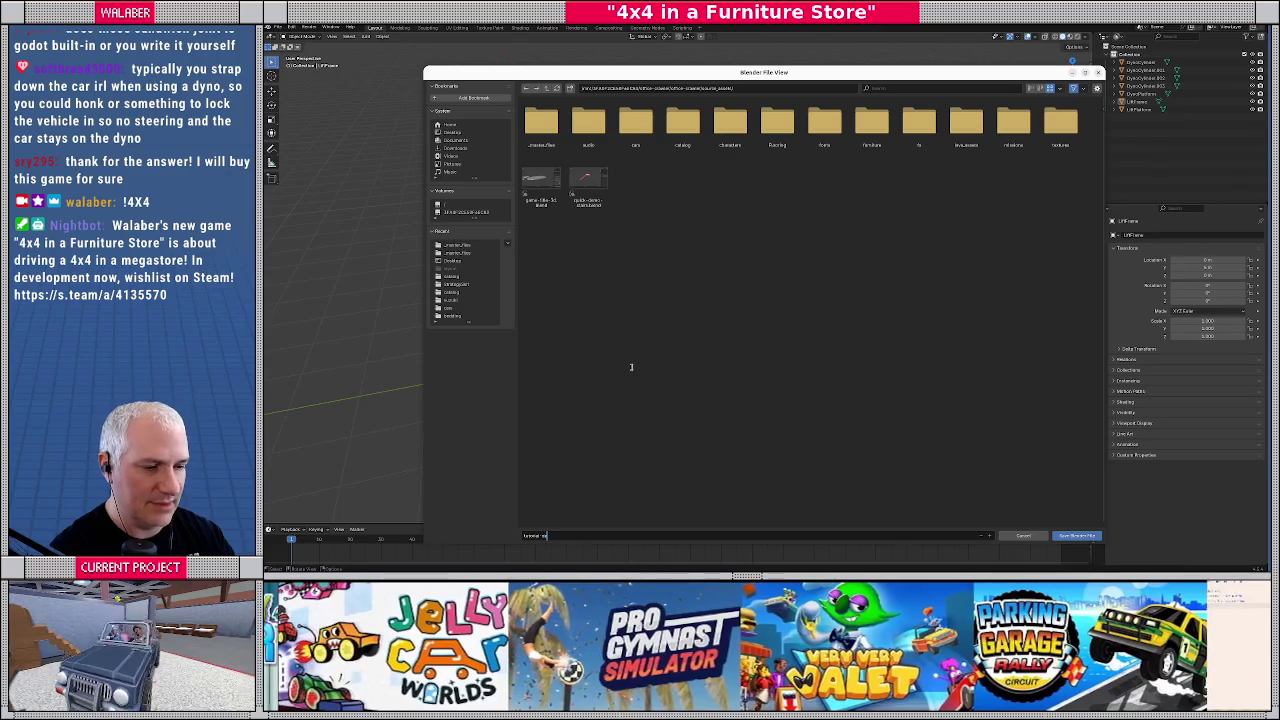
key("Return")
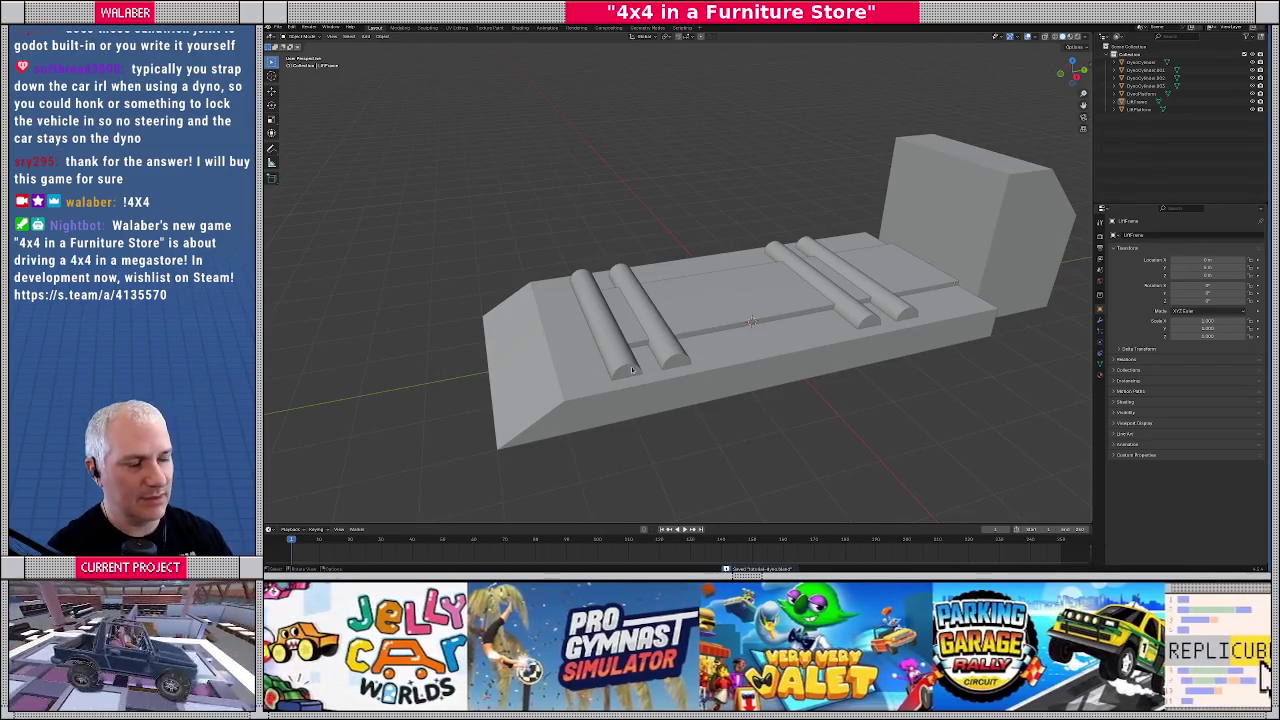
Export a glTF 2.0 .glb into the office-crawler subfolder after reviewing Include, Transform and Data options
left_click(277, 27)
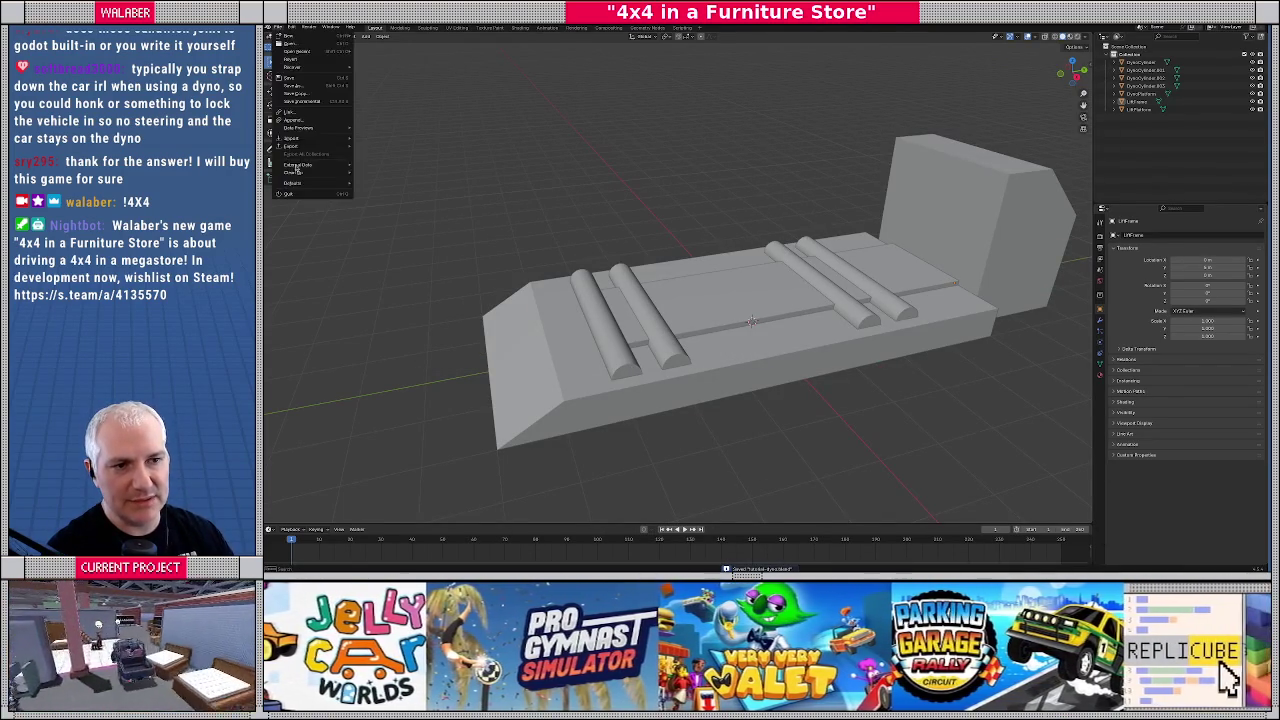
mouse_move(300, 146)
left_click(407, 226)
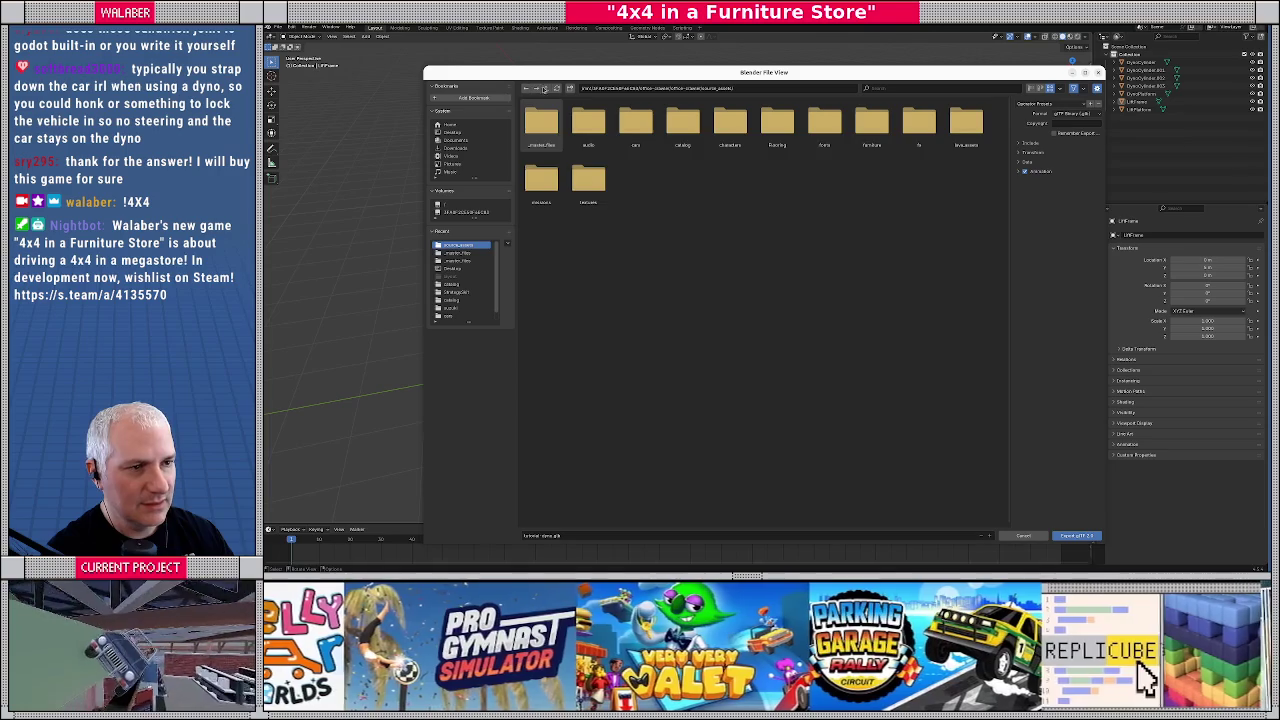
left_click(546, 88)
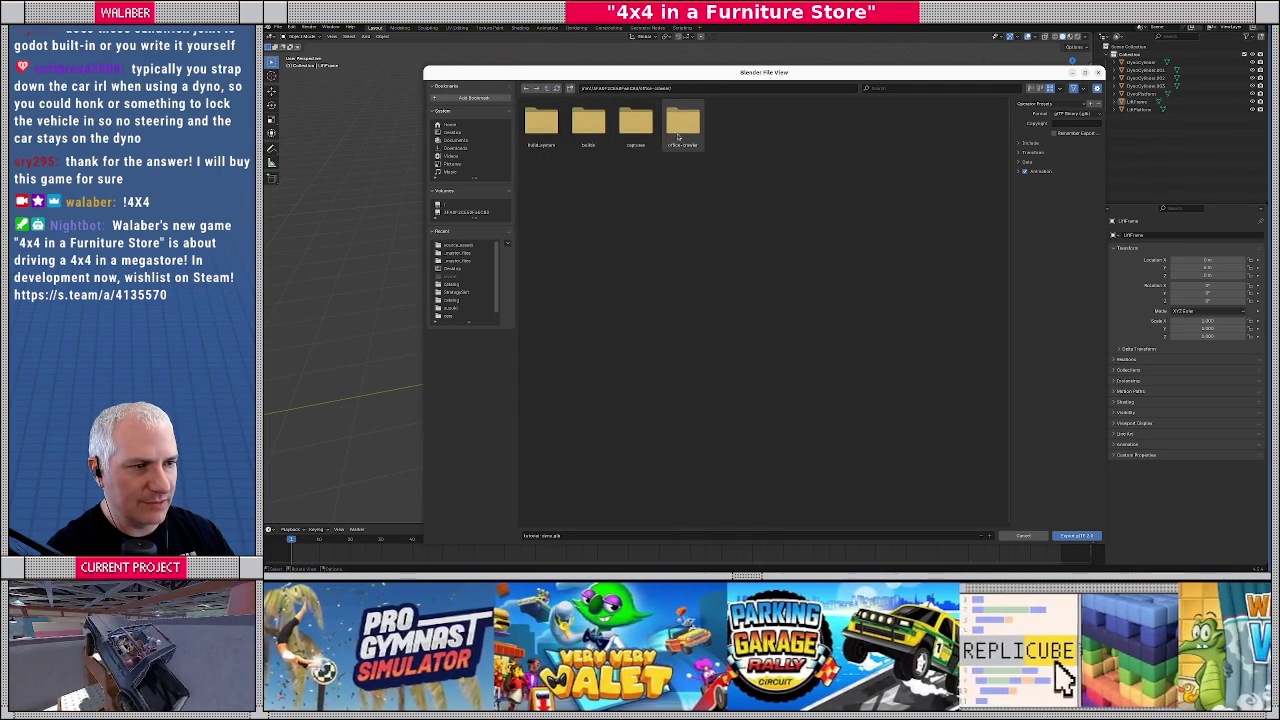
left_click(679, 137)
double_click(684, 130)
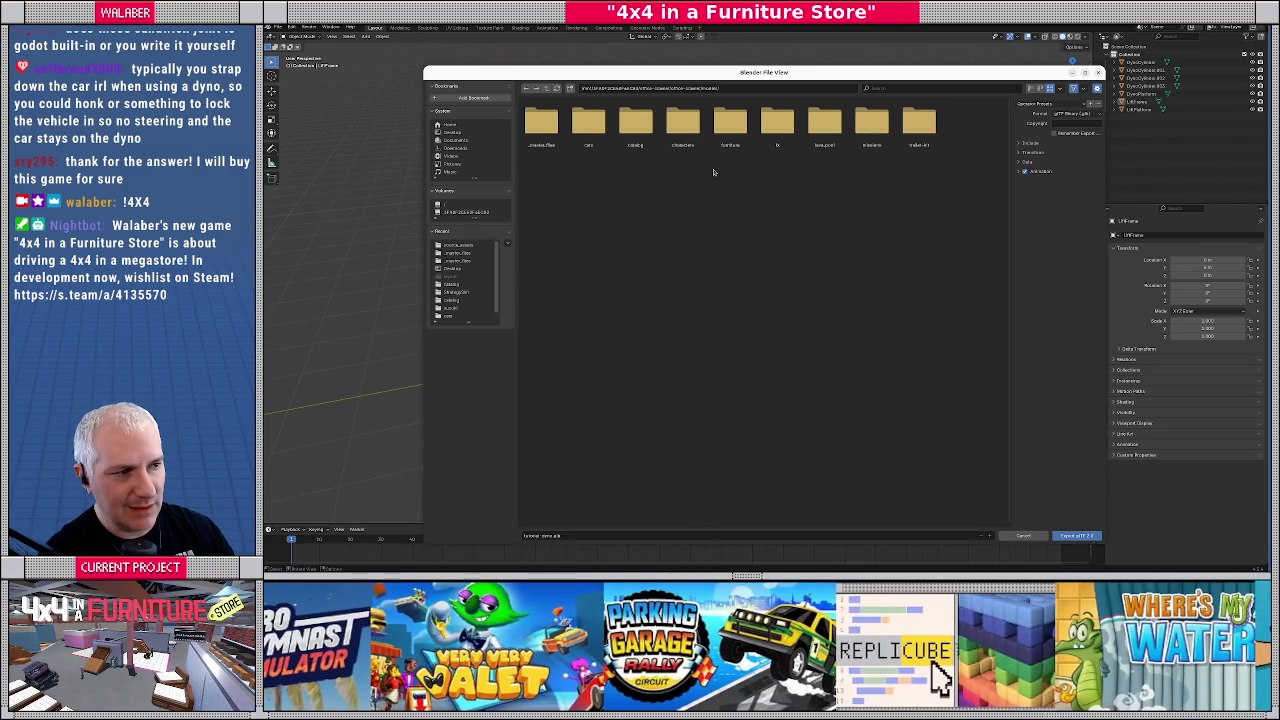
double_click(870, 128)
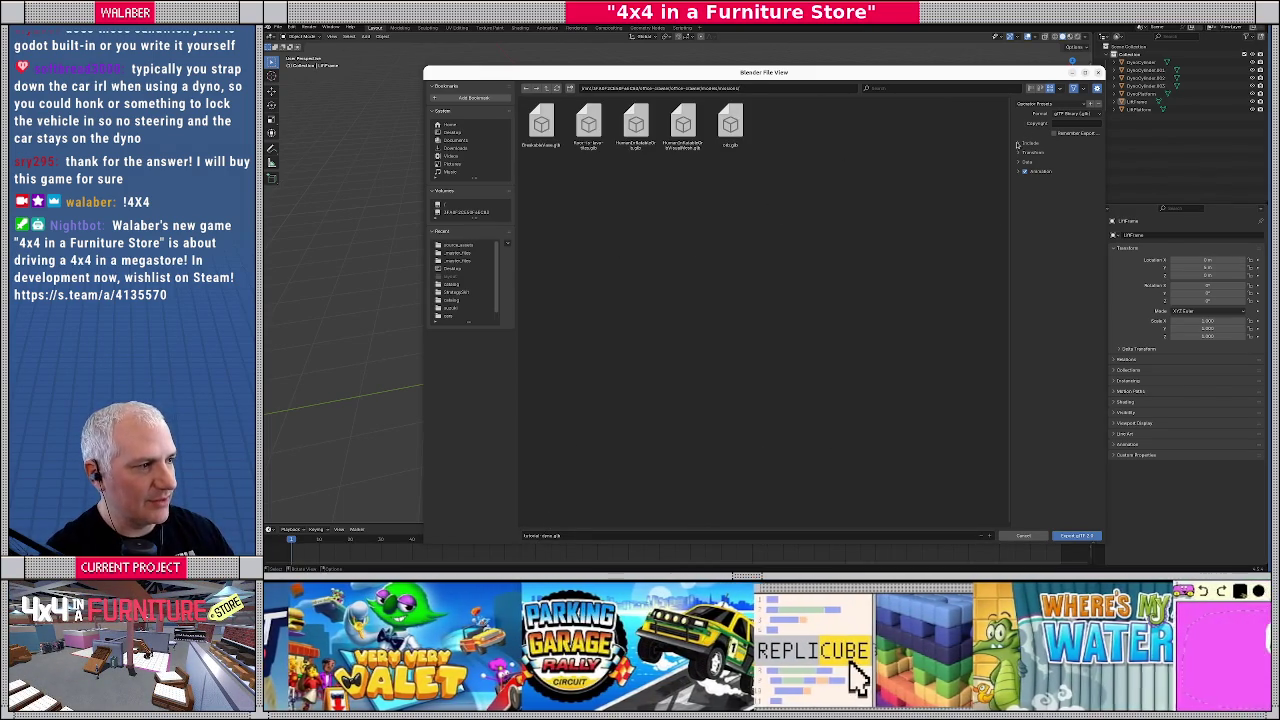
left_click(1018, 144)
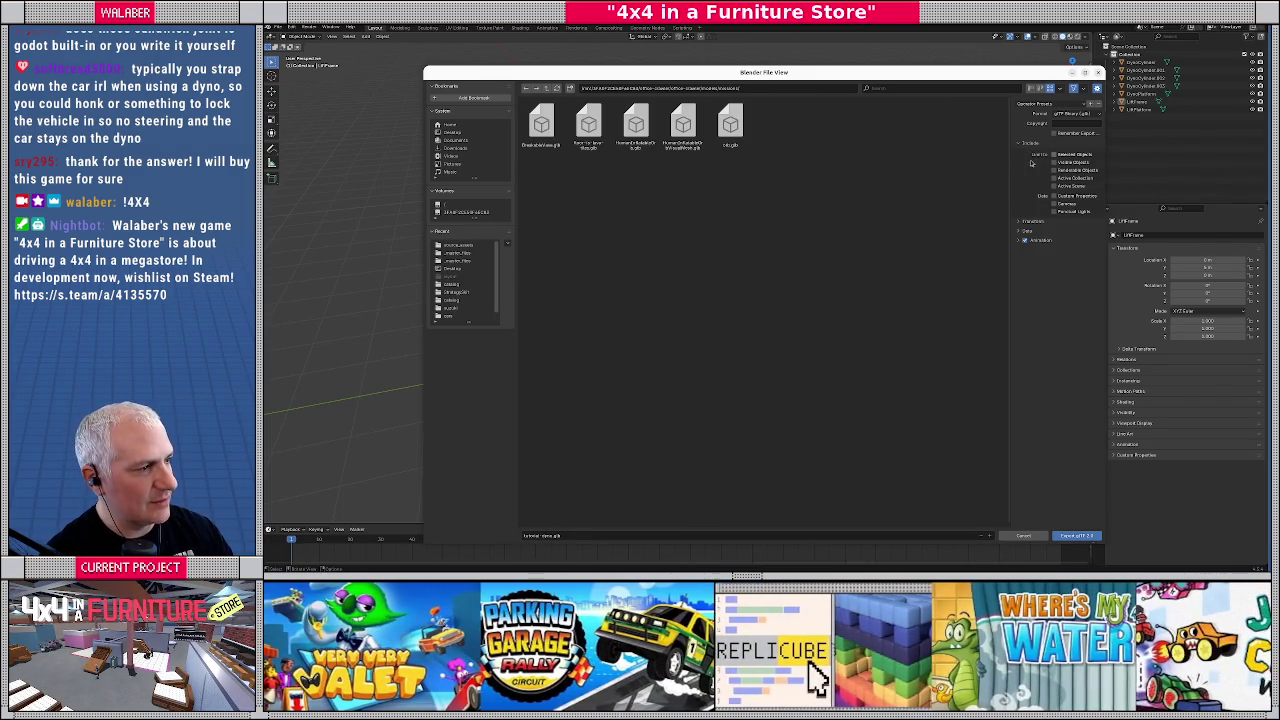
left_click(1020, 222)
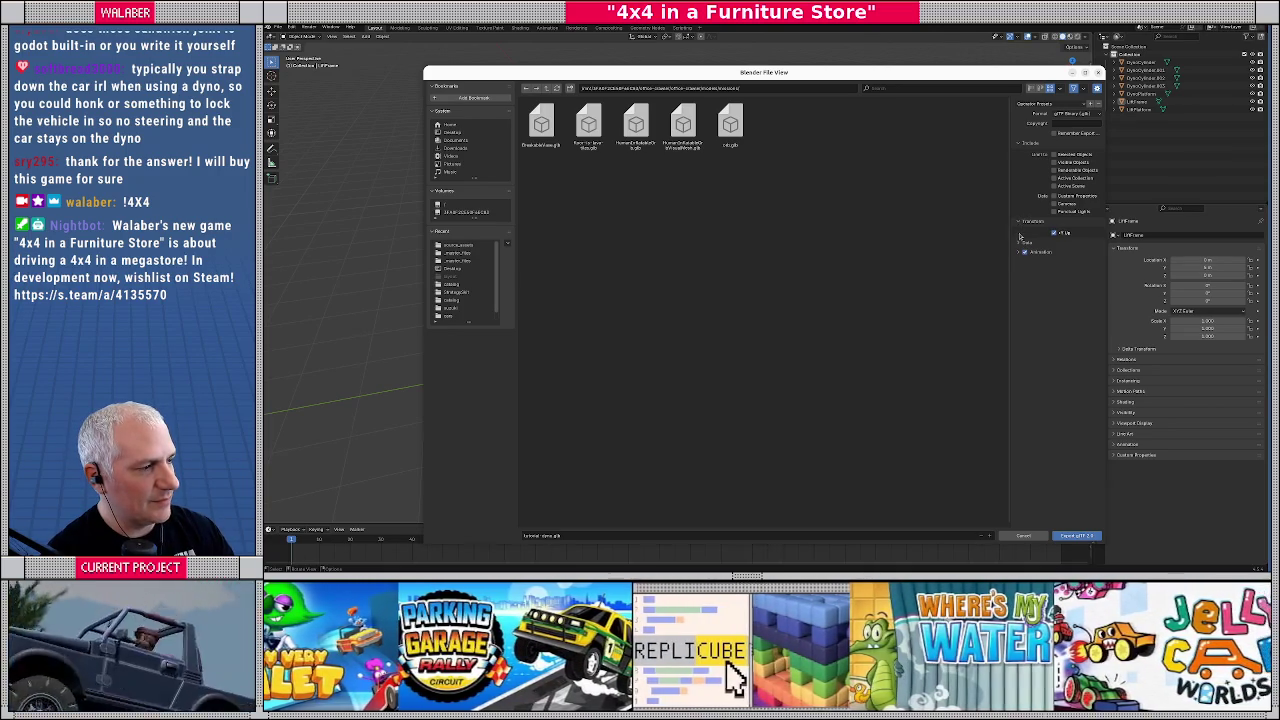
left_click(1020, 243)
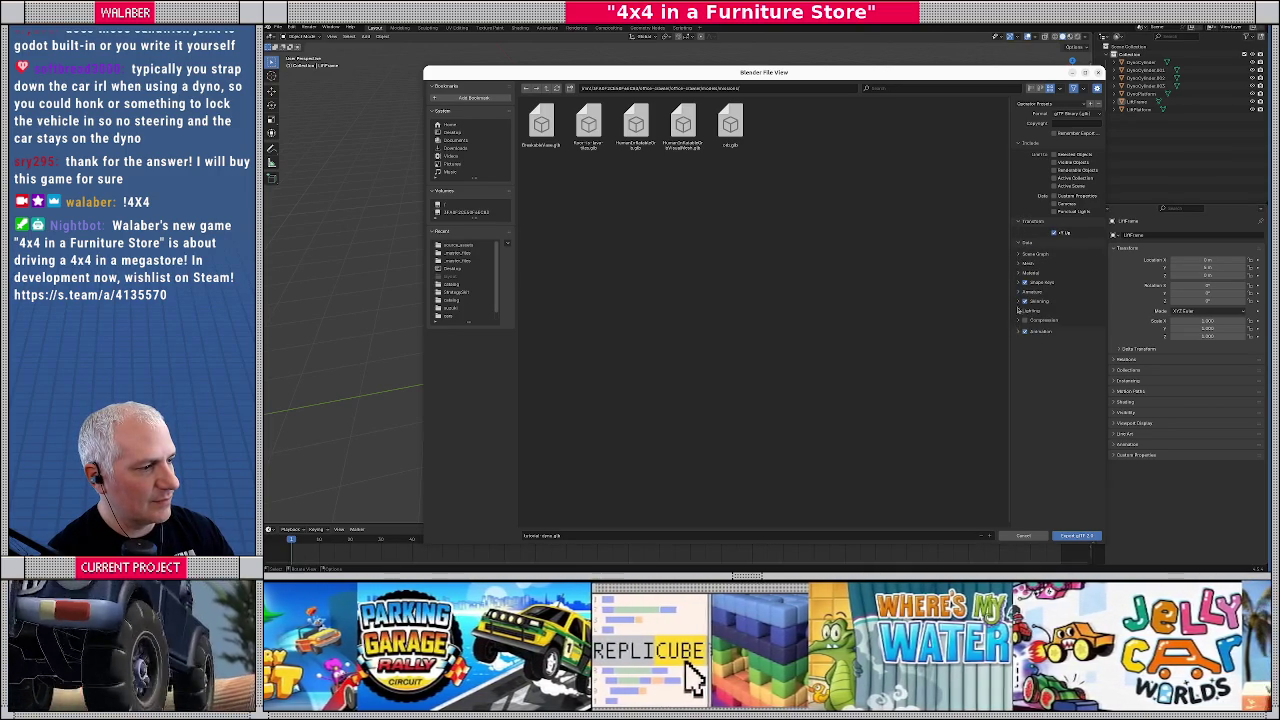
left_click(1068, 536)
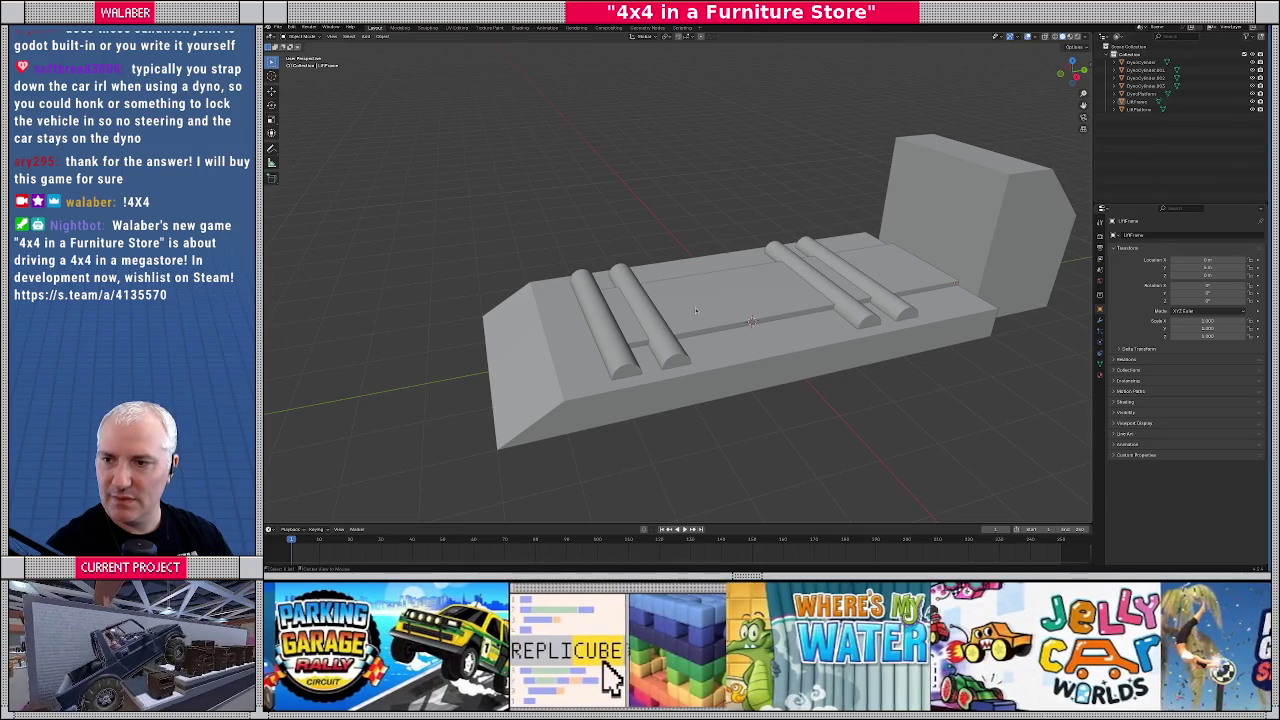
Add tutorial_dyno.glb to the store scene under the TutorialMachine node
key("alt+Tab")
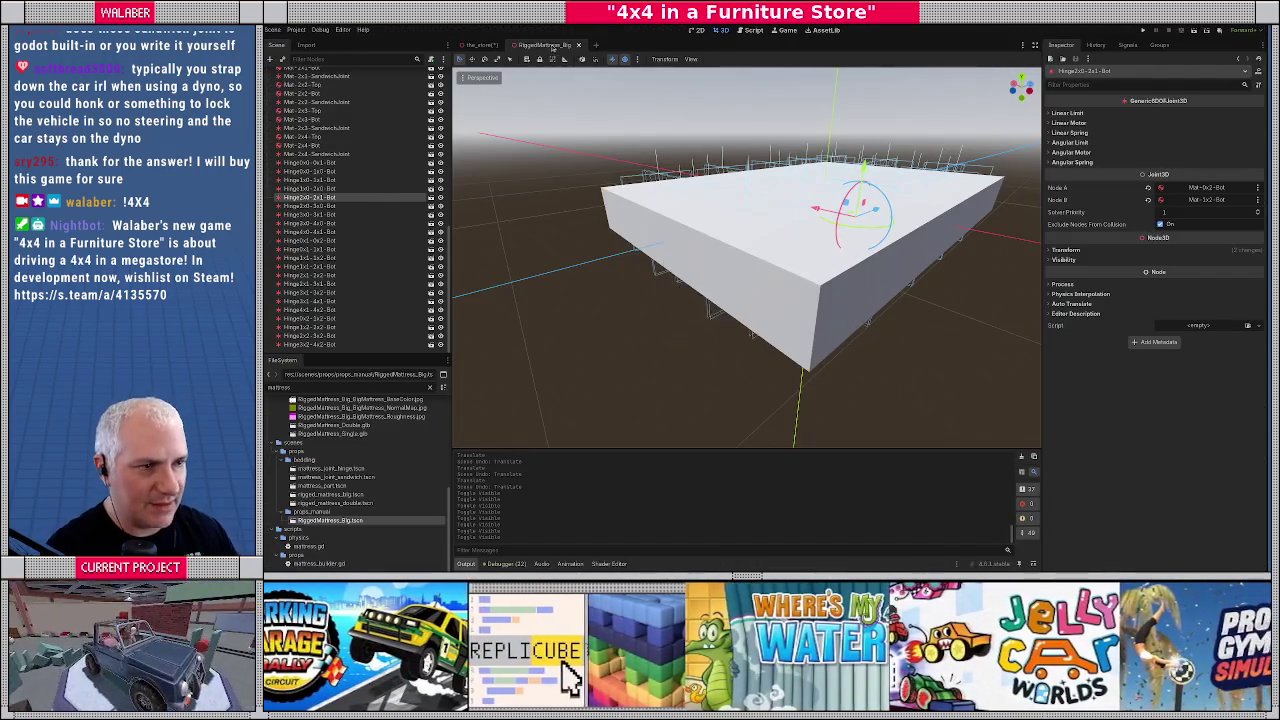
left_click(578, 46)
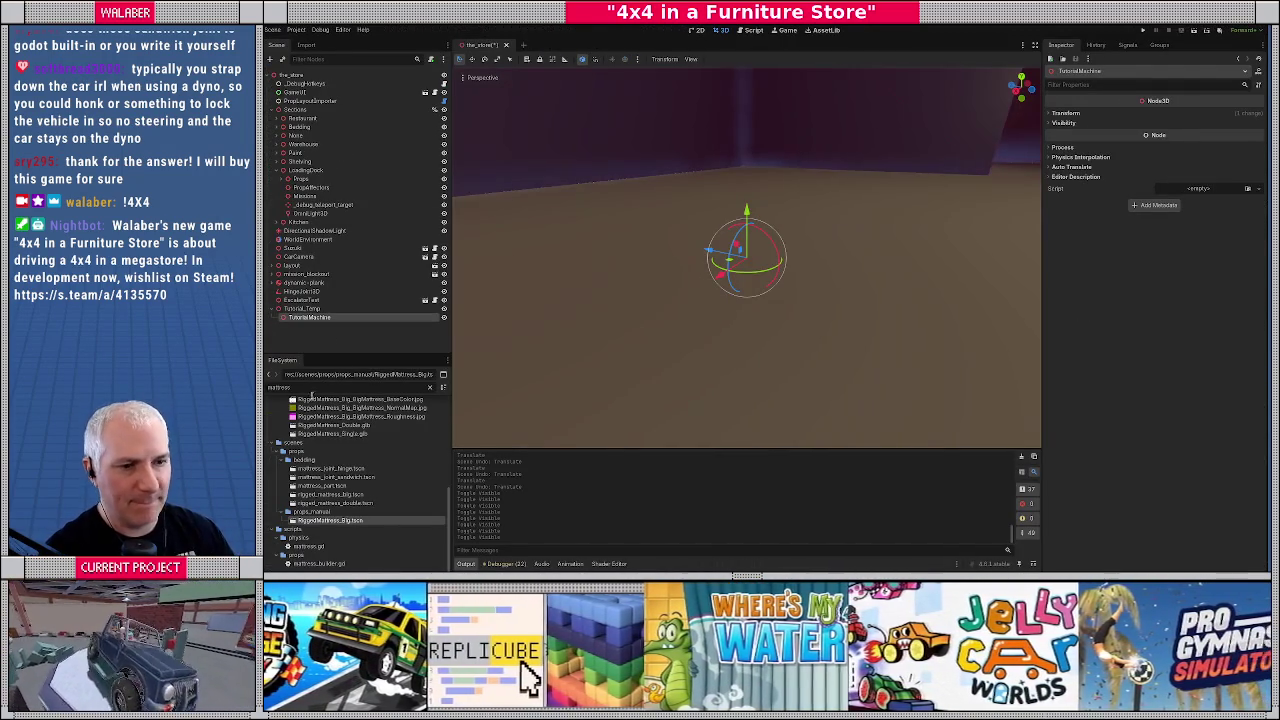
type("tutorial")
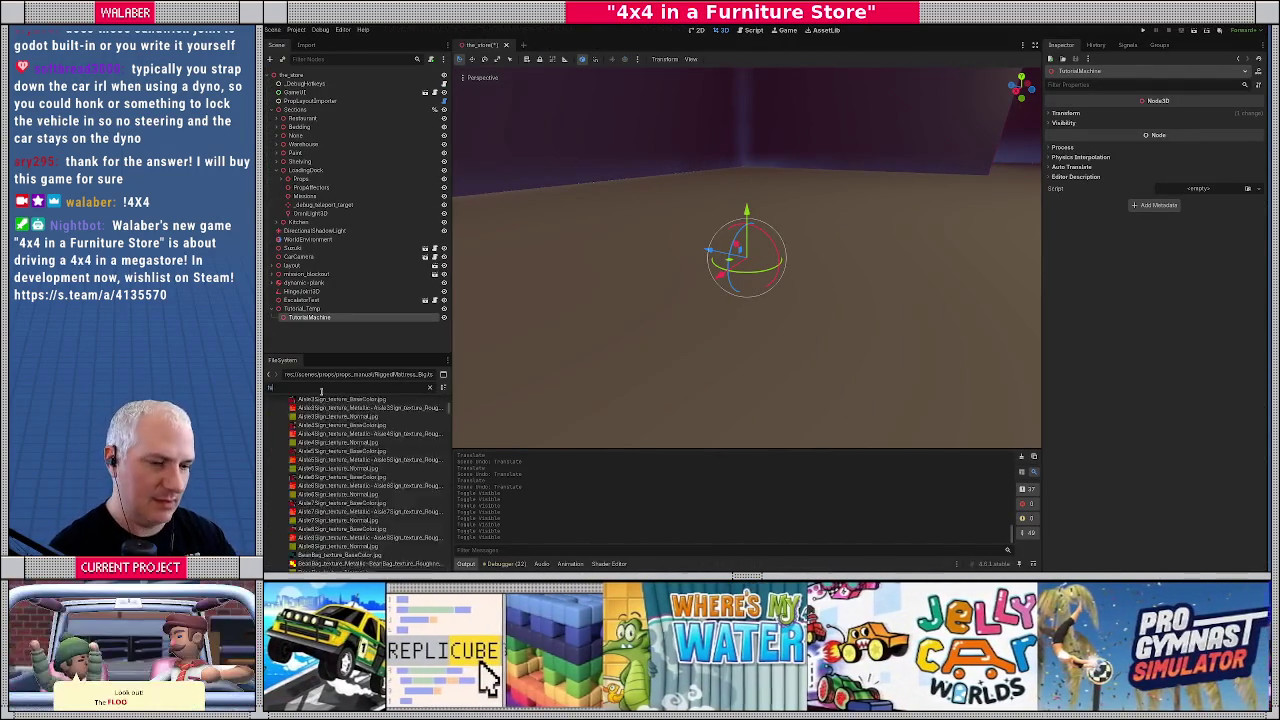
left_click_drag(315, 438, 317, 324)
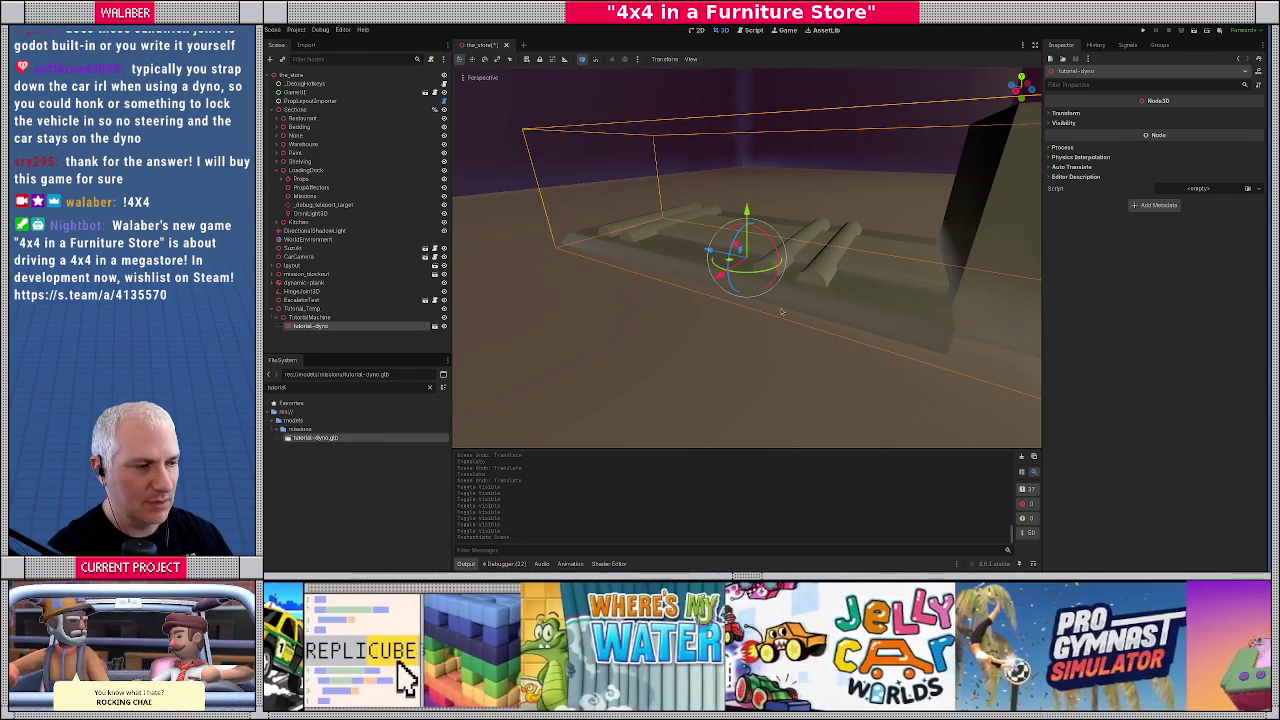
Rotate the dyno 180 degrees around Y in the Inspector
mouse_move(747, 276)
left_mouse_down()
mouse_move(810, 260)
mouse_move(779, 155)
left_mouse_up()
scroll(631, 203, "down", 5)
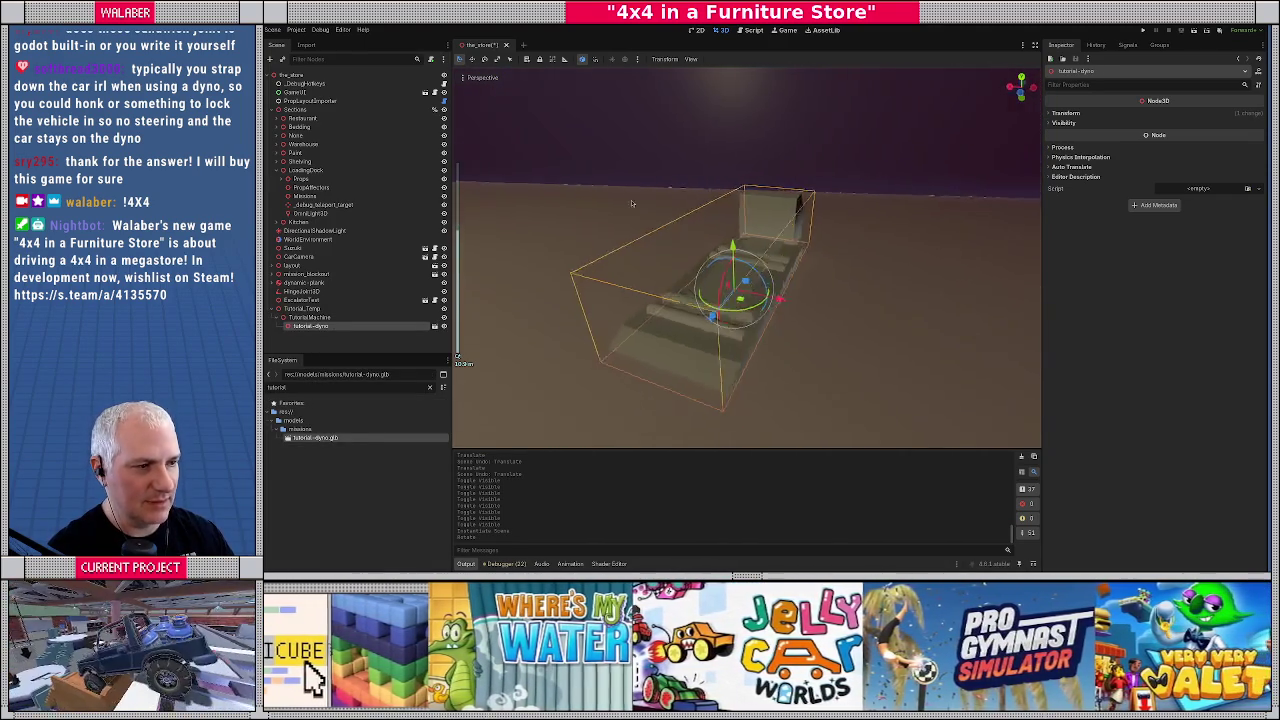
left_click_drag(631, 203, 735, 353)
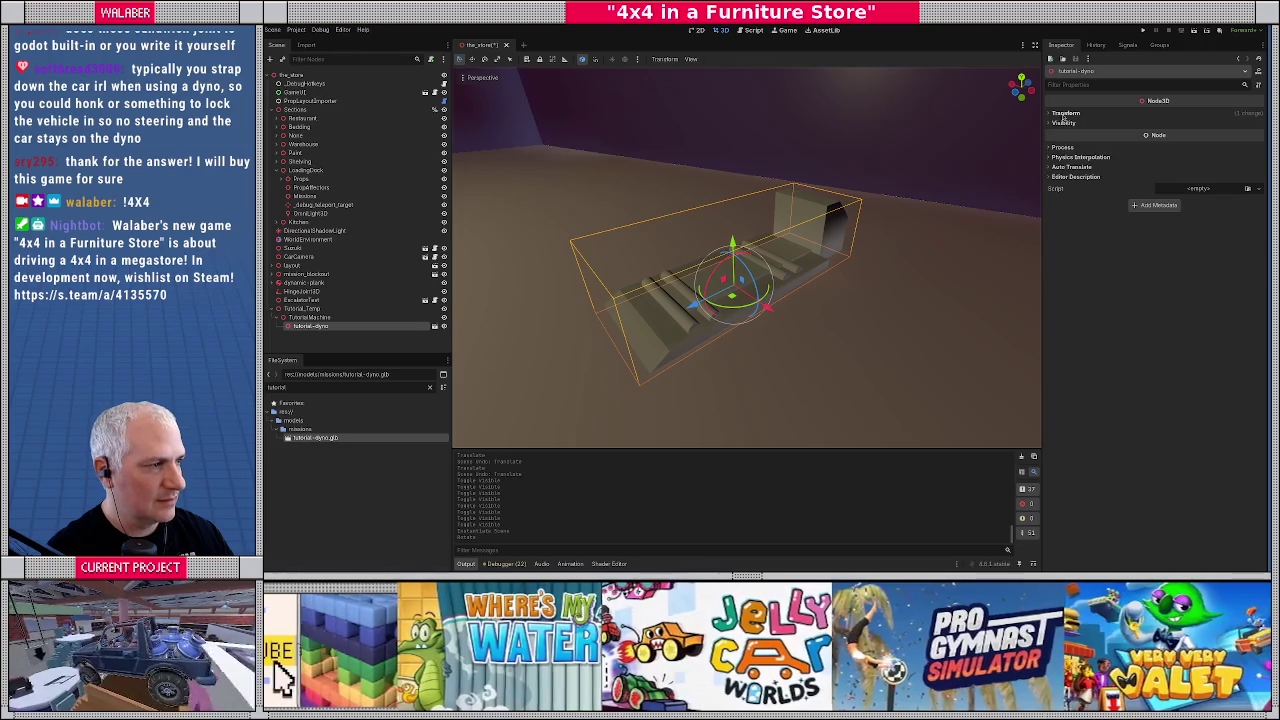
left_click(1065, 113)
left_click(1174, 158)
type("180")
key("Return")
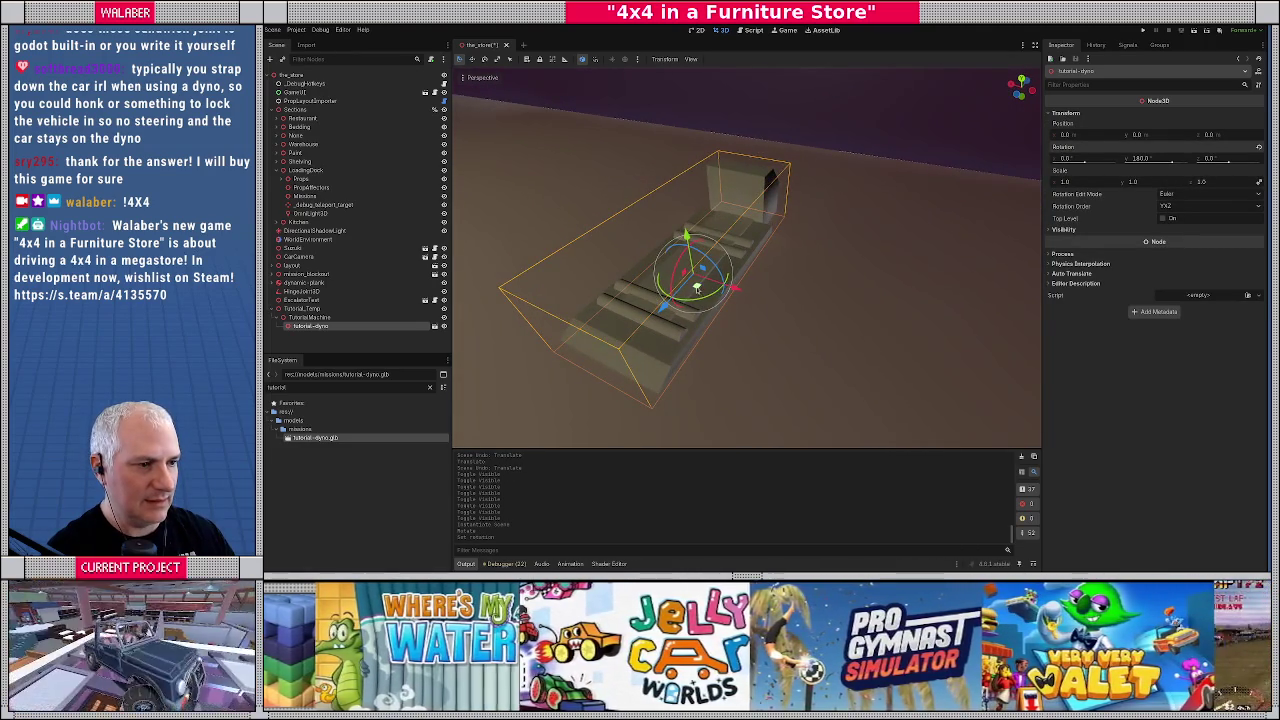
Slide the dyno along X to its new spot, then save and run the game
key("g")
key("x")
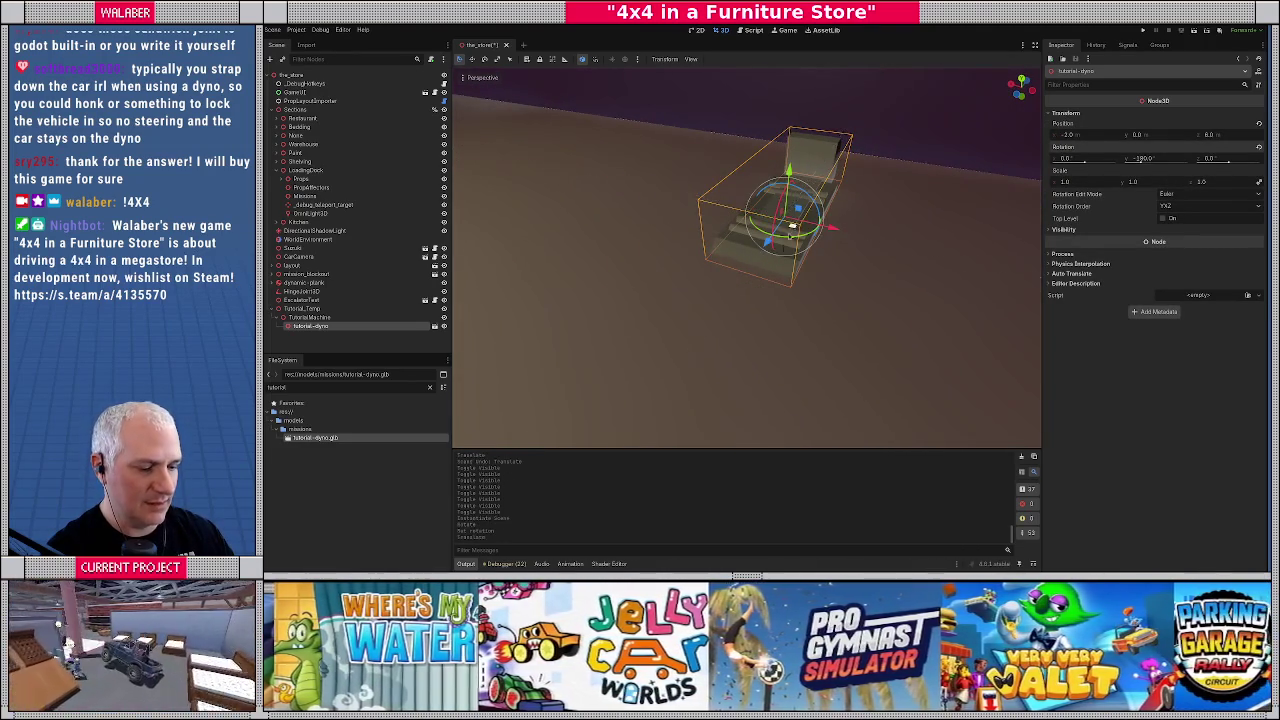
left_click(737, 291)
left_click_drag(737, 291, 673, 270)
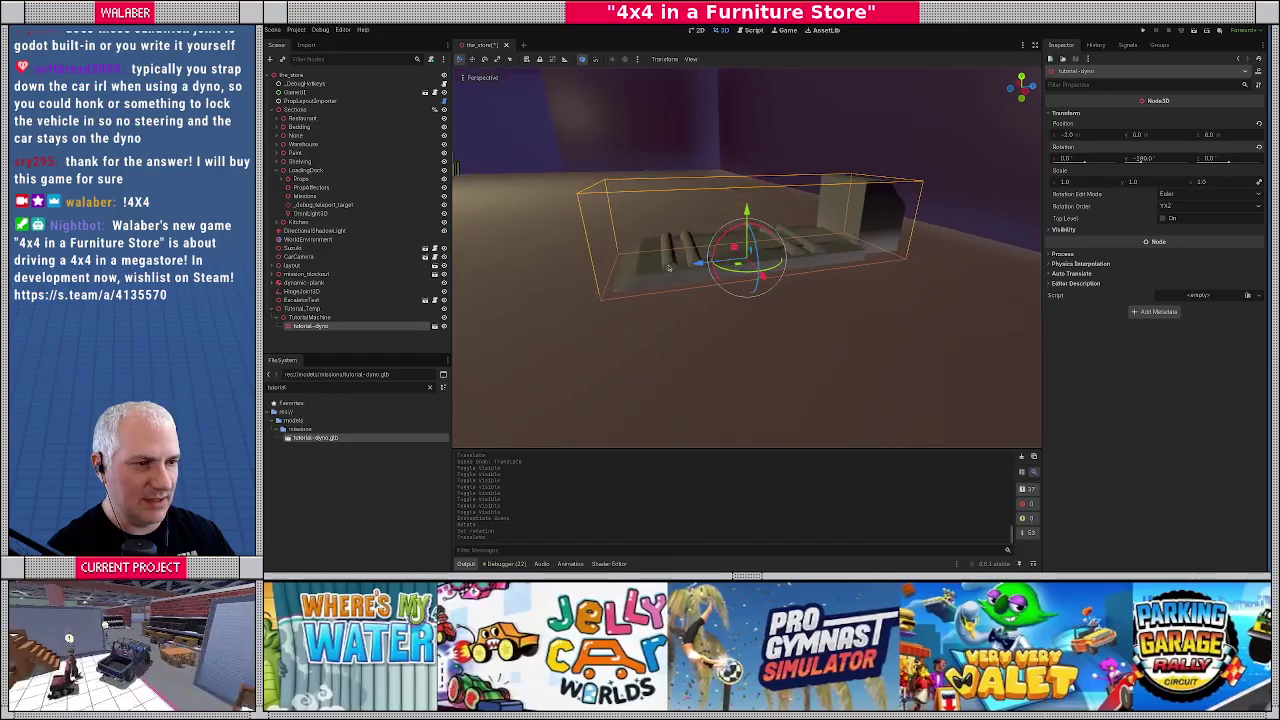
key("F5")
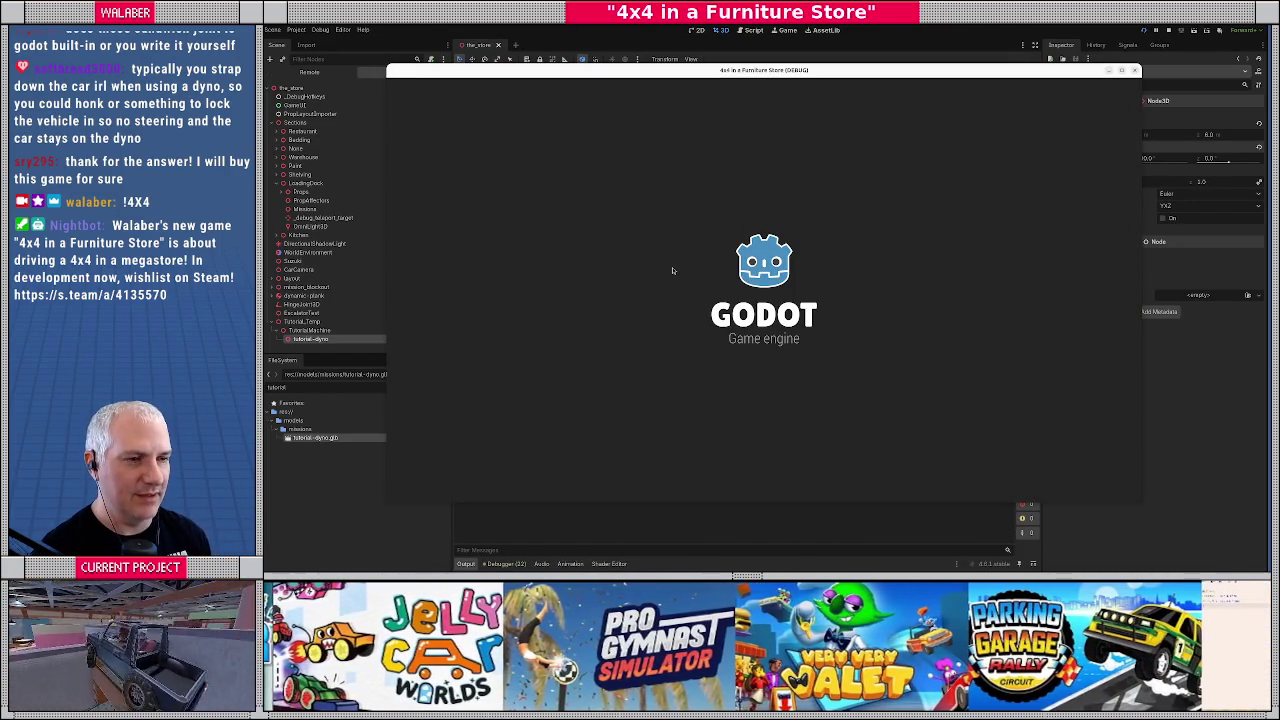
Drive the jeep onto the dyno in-game, then open the menu and stop the game
key("Return")
key("Return")
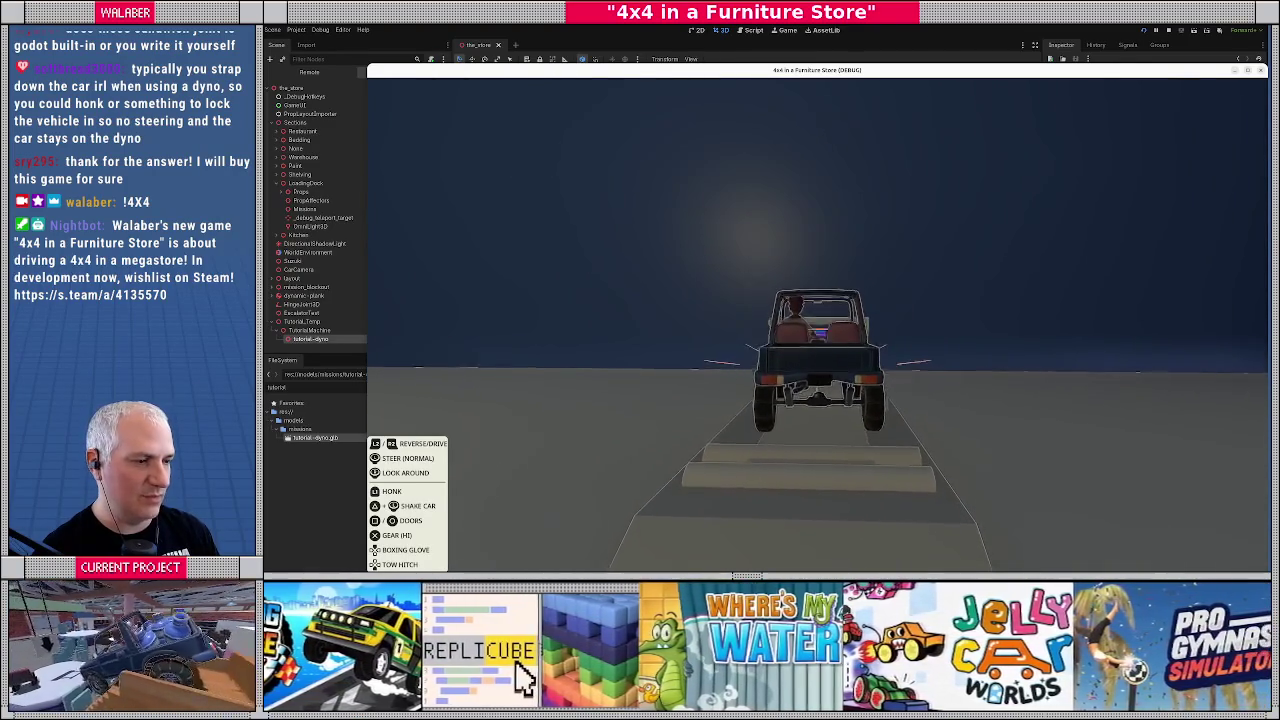
key("Escape")
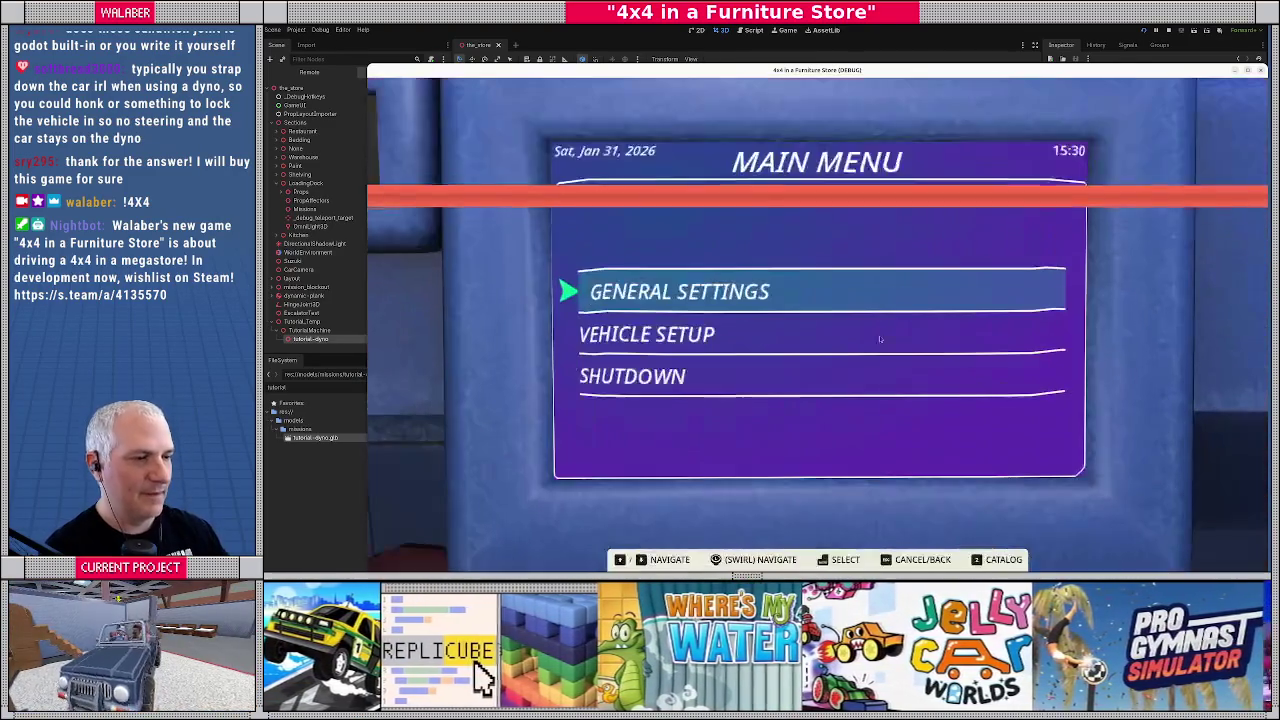
key("F8")
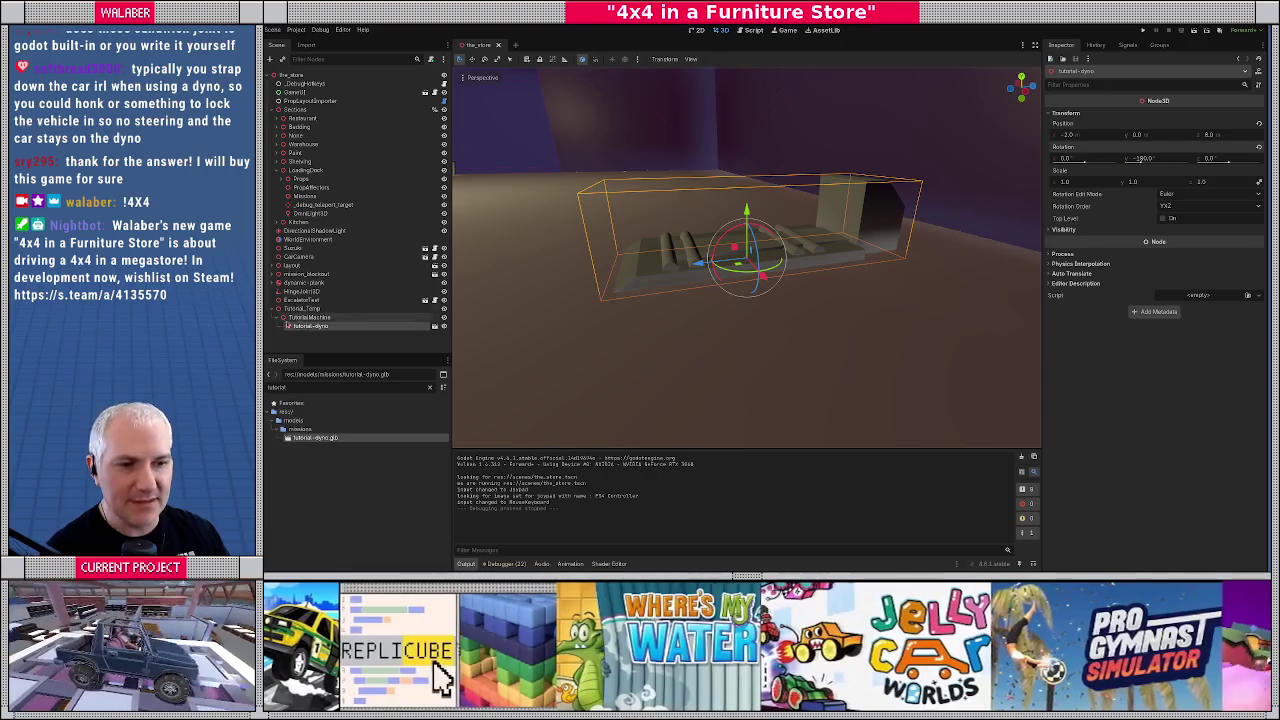
Move the Suzuki over the dyno and rotate it to line up with the platform
left_click(293, 248)
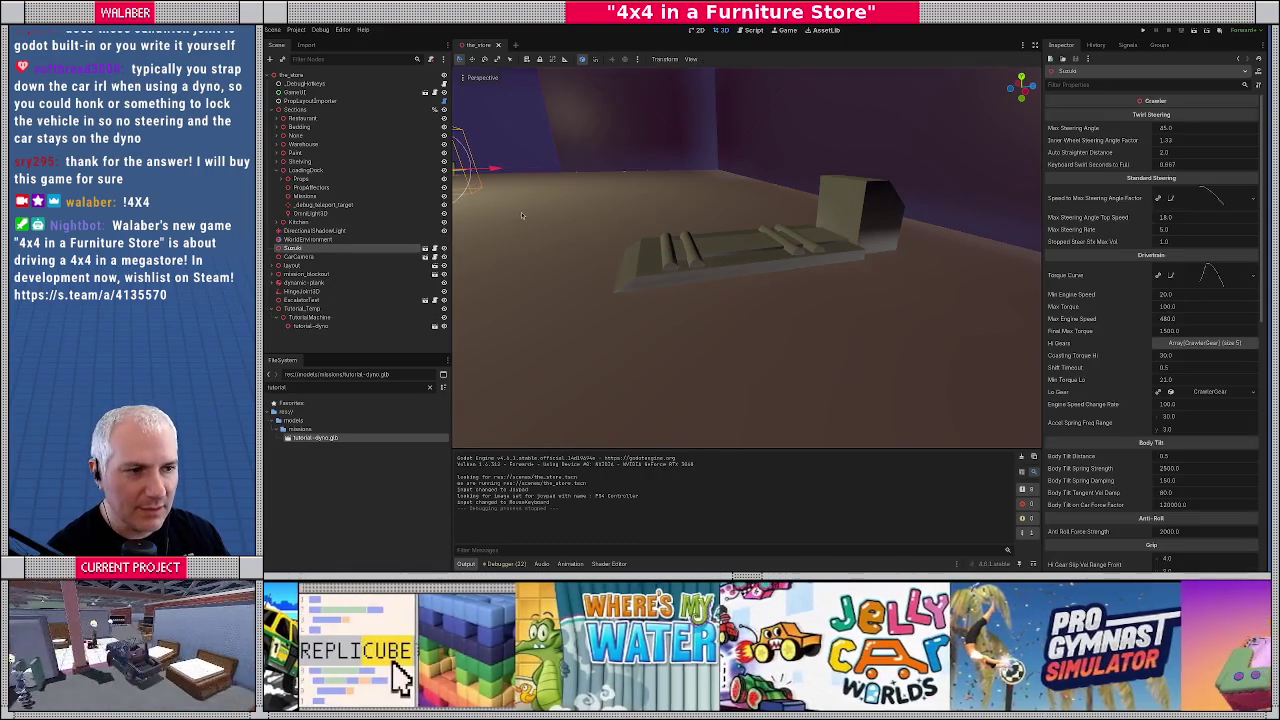
key("g")
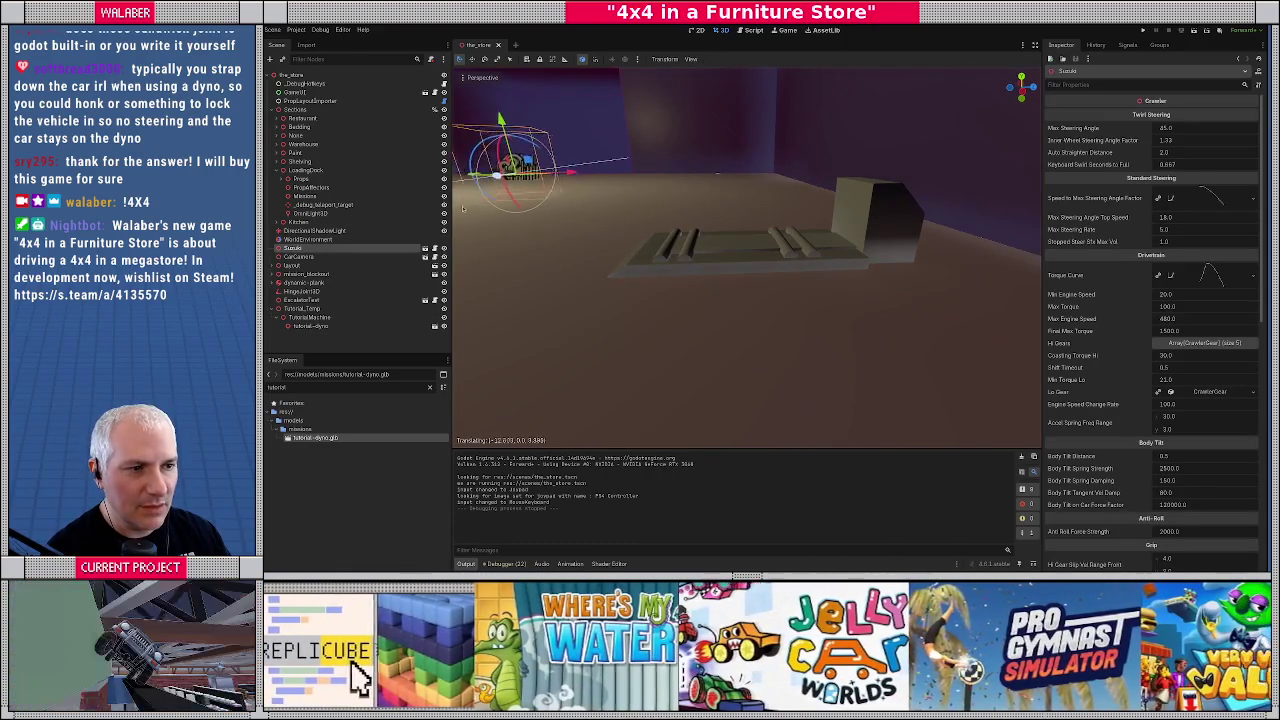
left_click(733, 178)
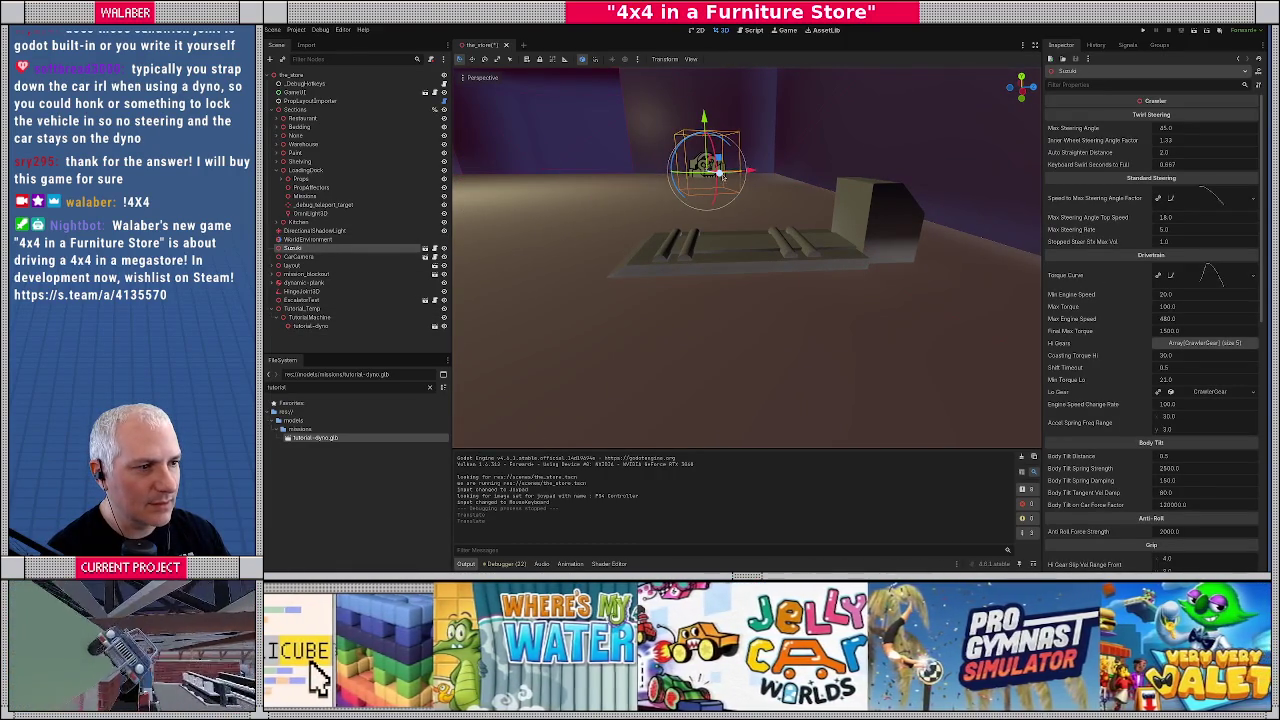
key("g")
left_click(945, 212)
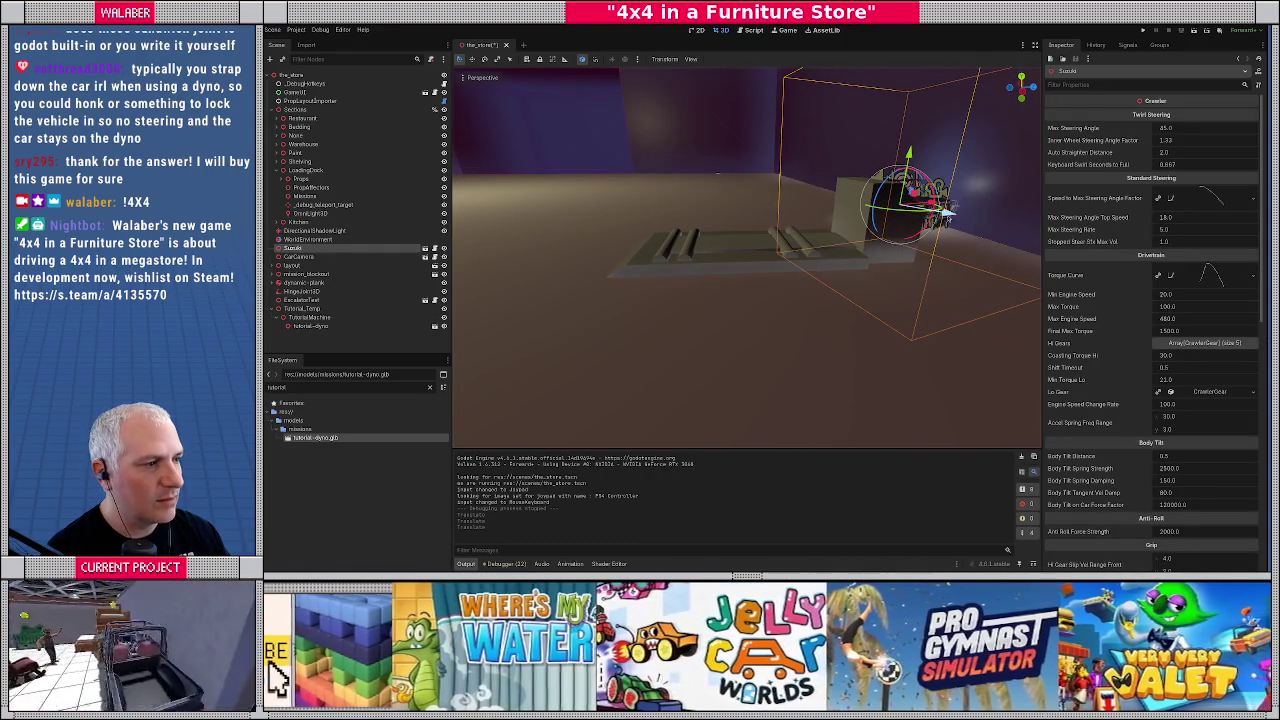
key("f")
key("r")
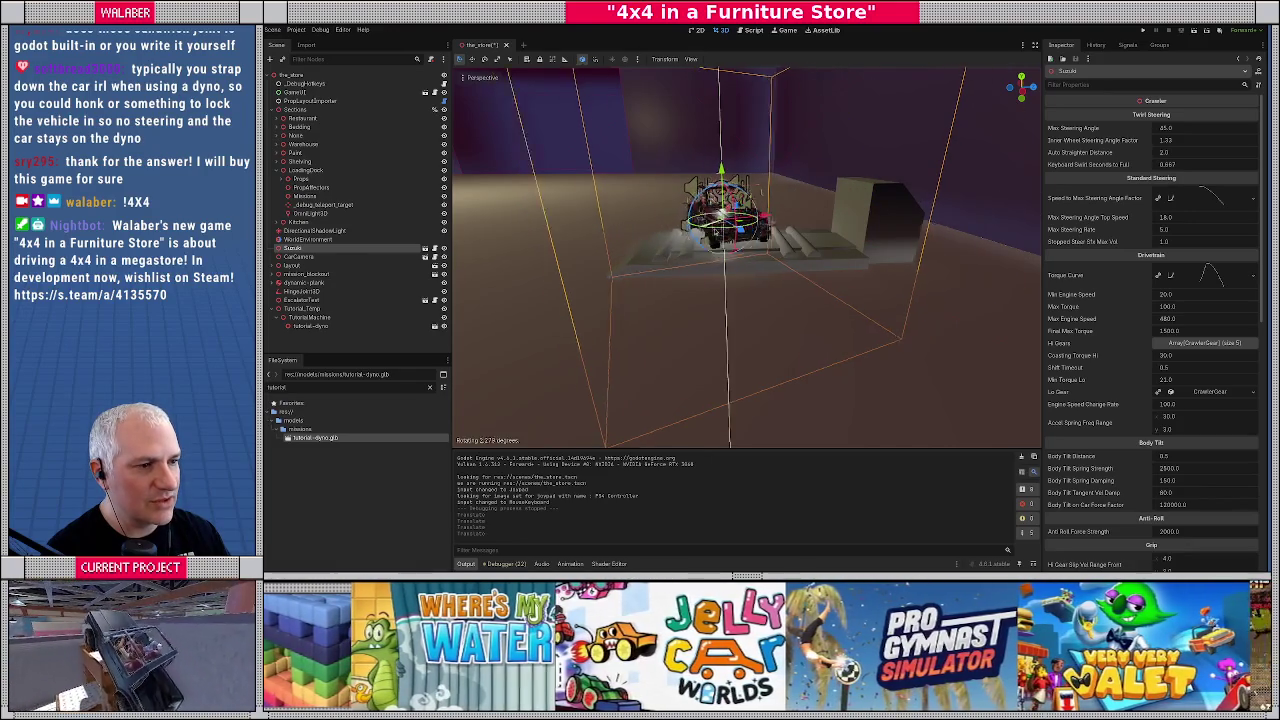
key("Return")
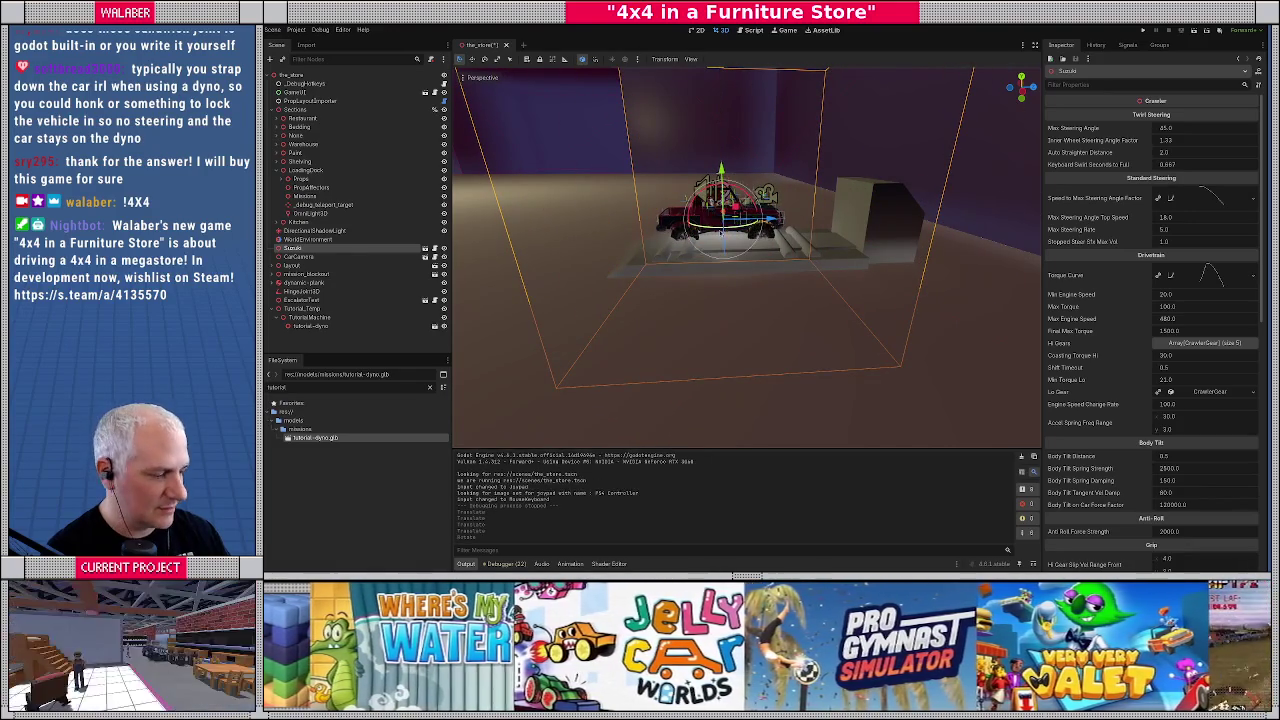
scroll(1113, 432, "down", 10)
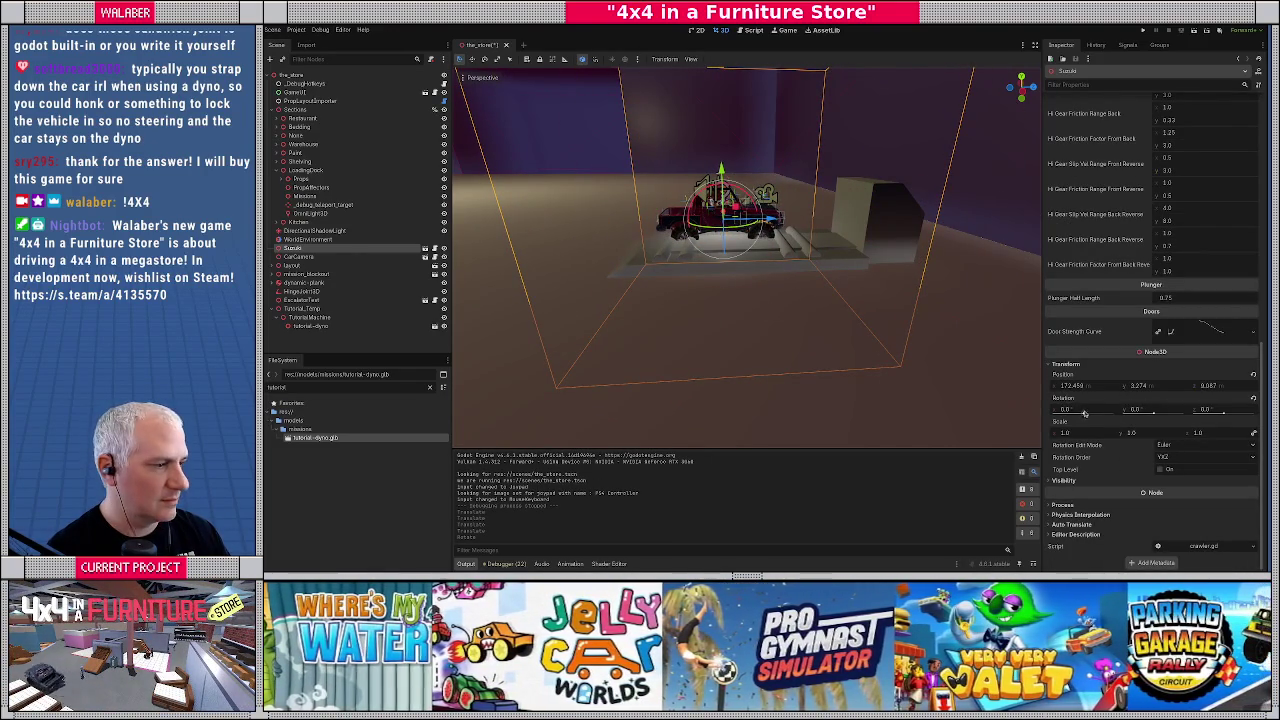
Zero the Suzuki's rotation and set its position to 172, 4, 10
left_click(1086, 410)
key("Tab")
key("Tab")
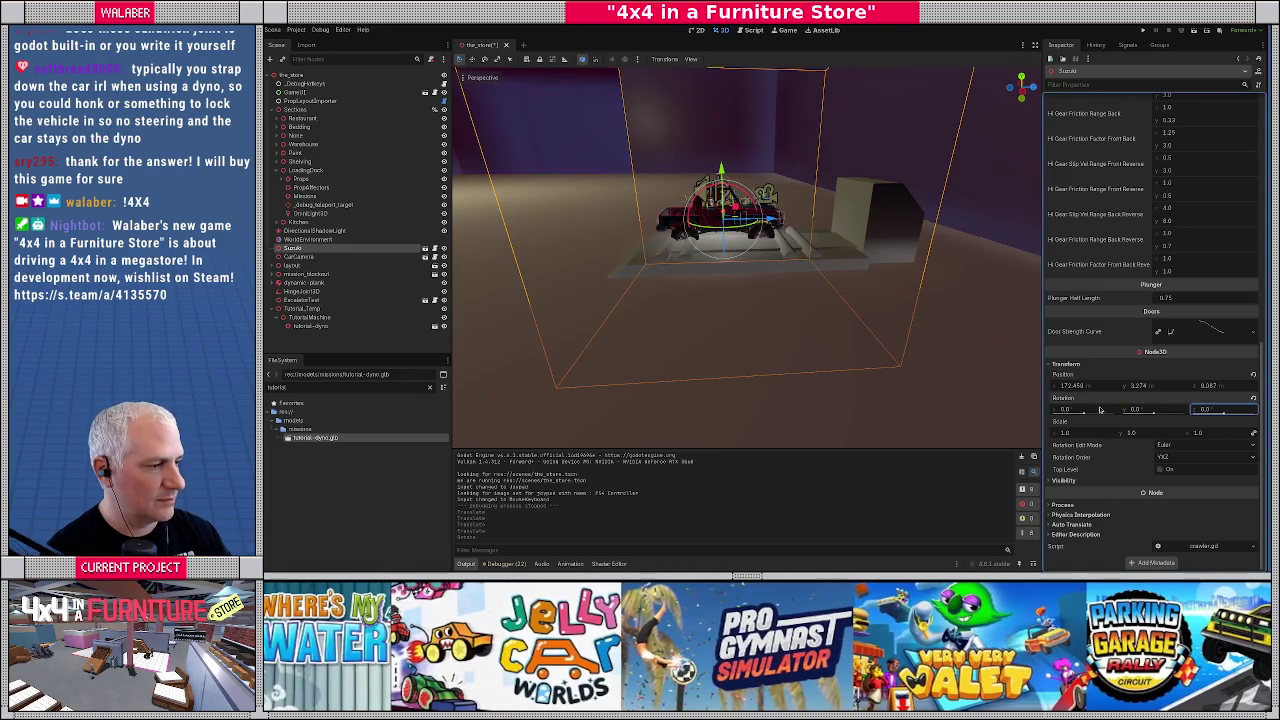
left_click(1108, 387)
type("172")
key("Tab")
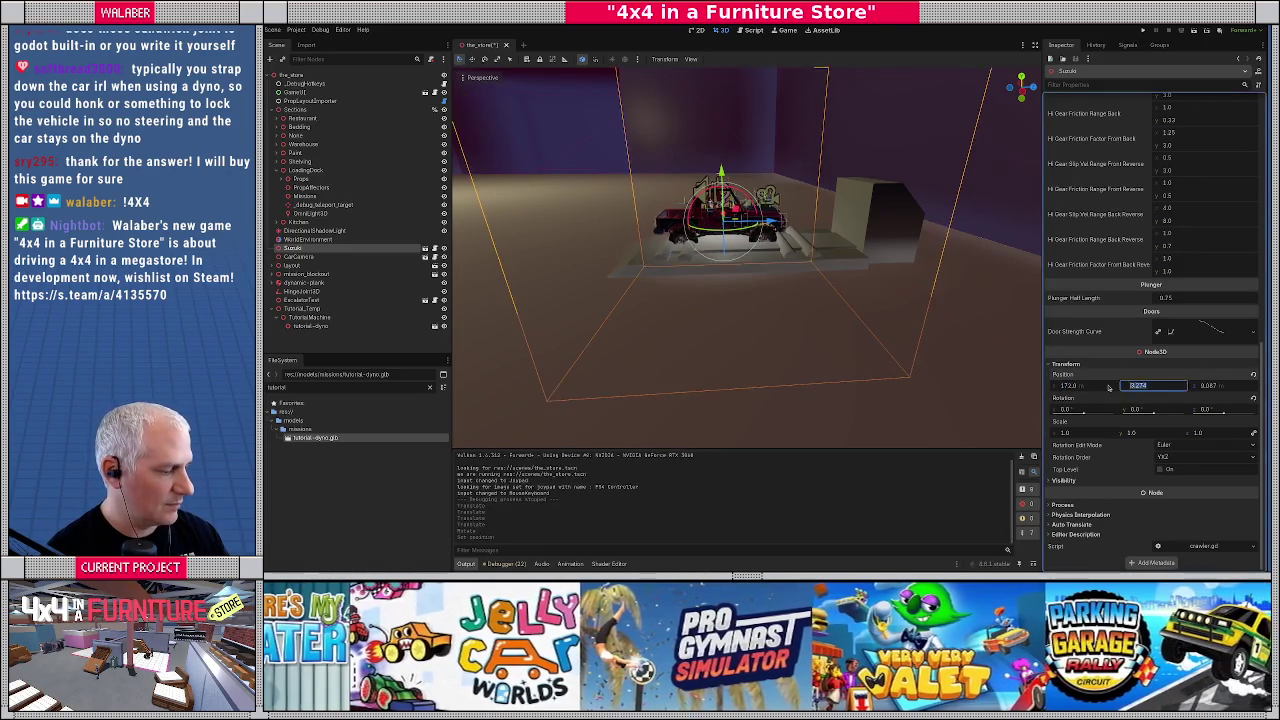
type("4")
key("Tab")
type("10")
key("Return")
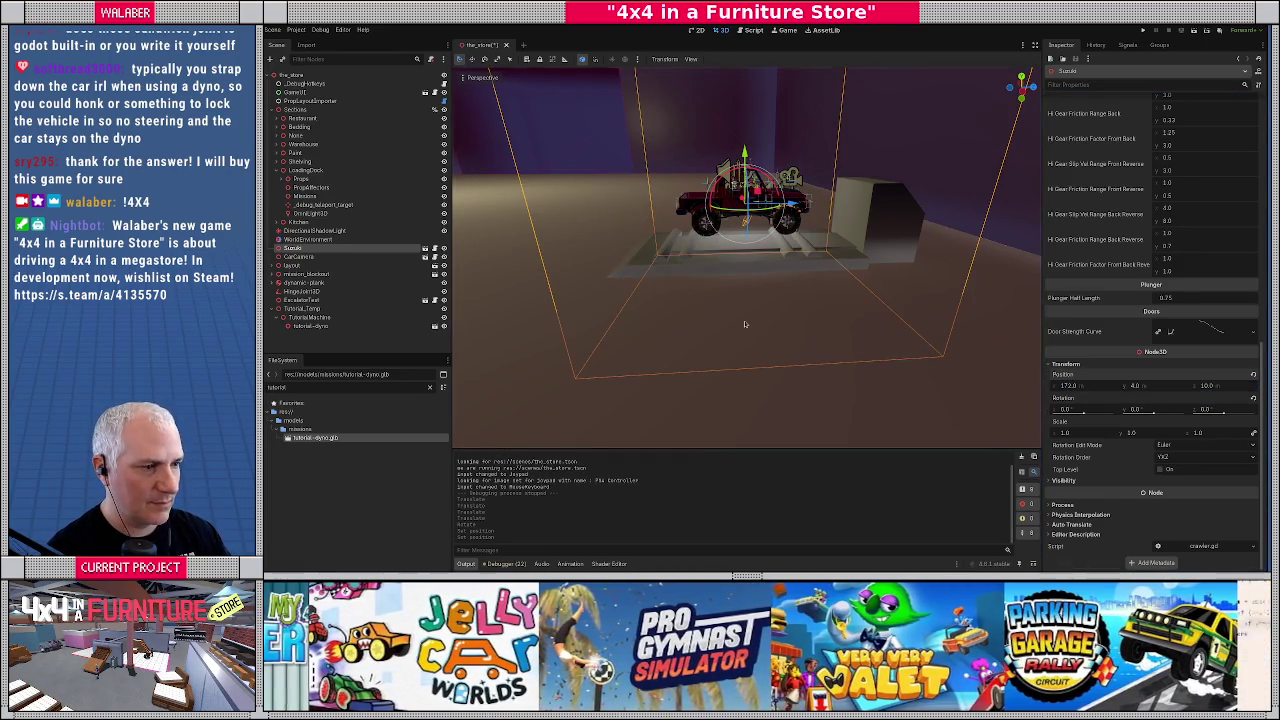
key("f")
mouse_move(755, 303)
left_mouse_down()
mouse_move(750, 262)
mouse_move(738, 264)
left_mouse_up()
mouse_move(841, 321)
left_mouse_down()
mouse_move(733, 310)
mouse_move(736, 248)
mouse_move(745, 297)
left_mouse_up()
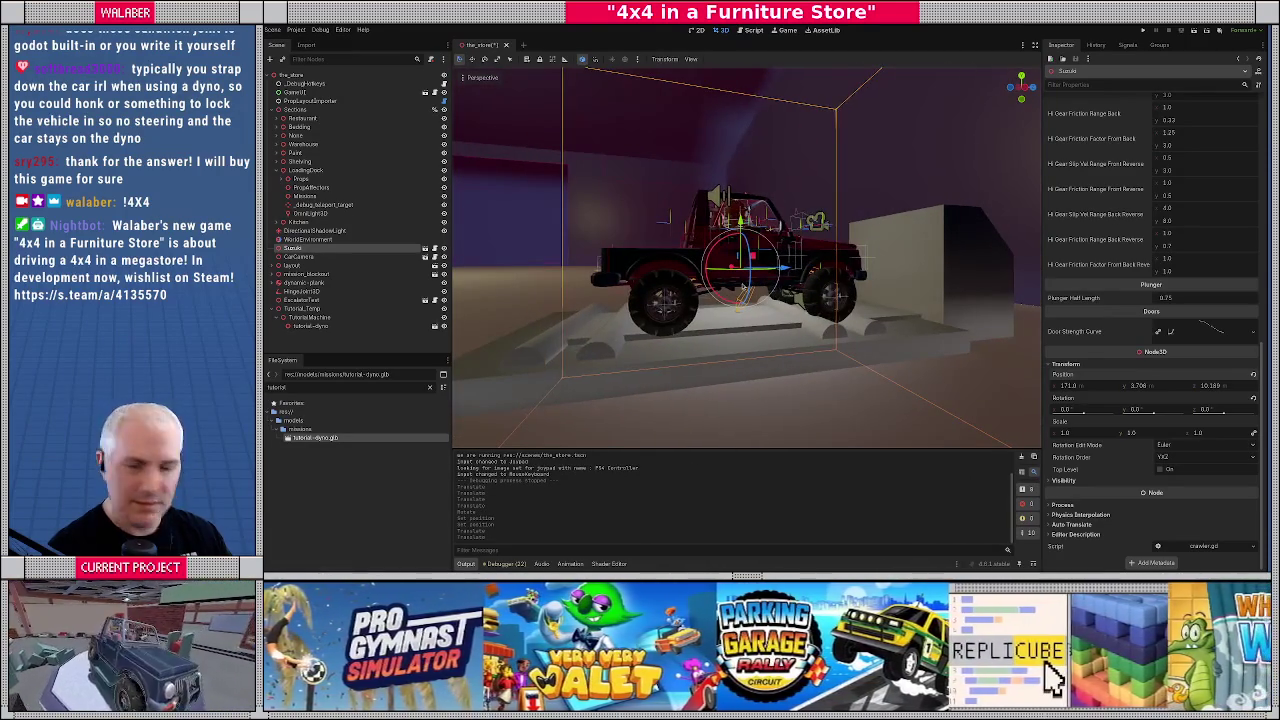
Shift the front roller pair along Y toward the platform centre
key("alt+Tab")
left_click(620, 360, "shift")
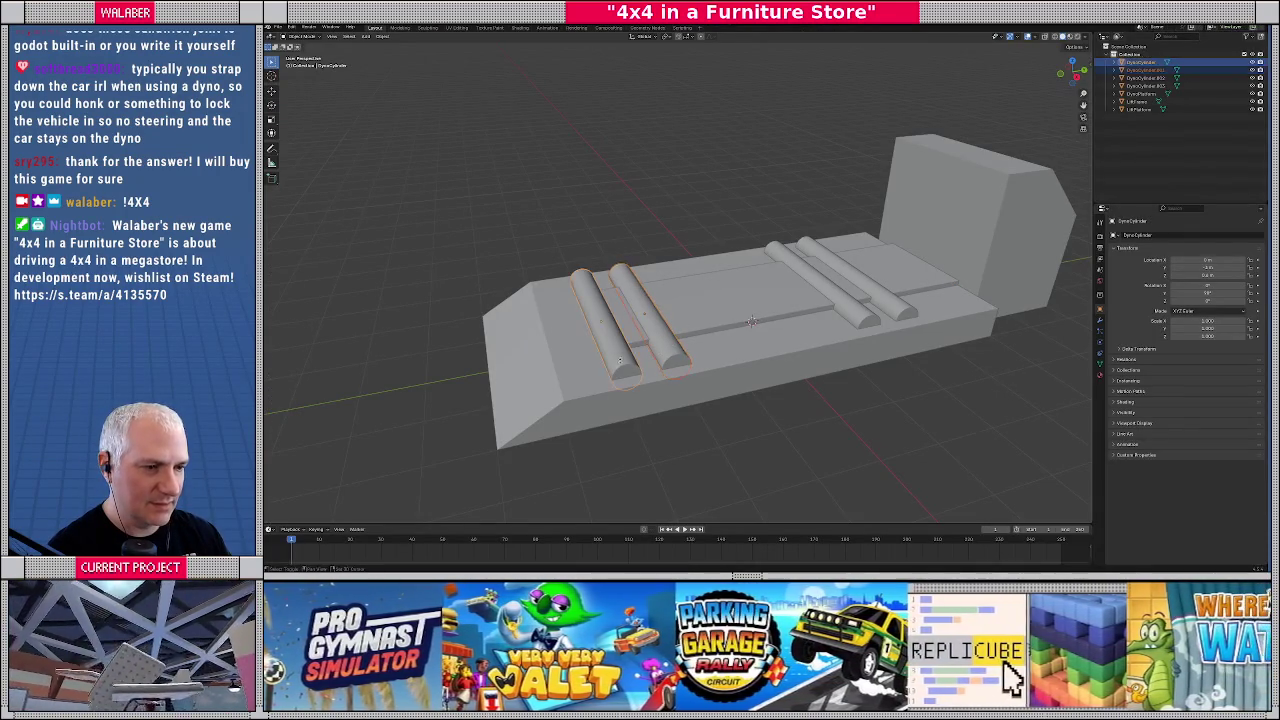
key("g")
key("y")
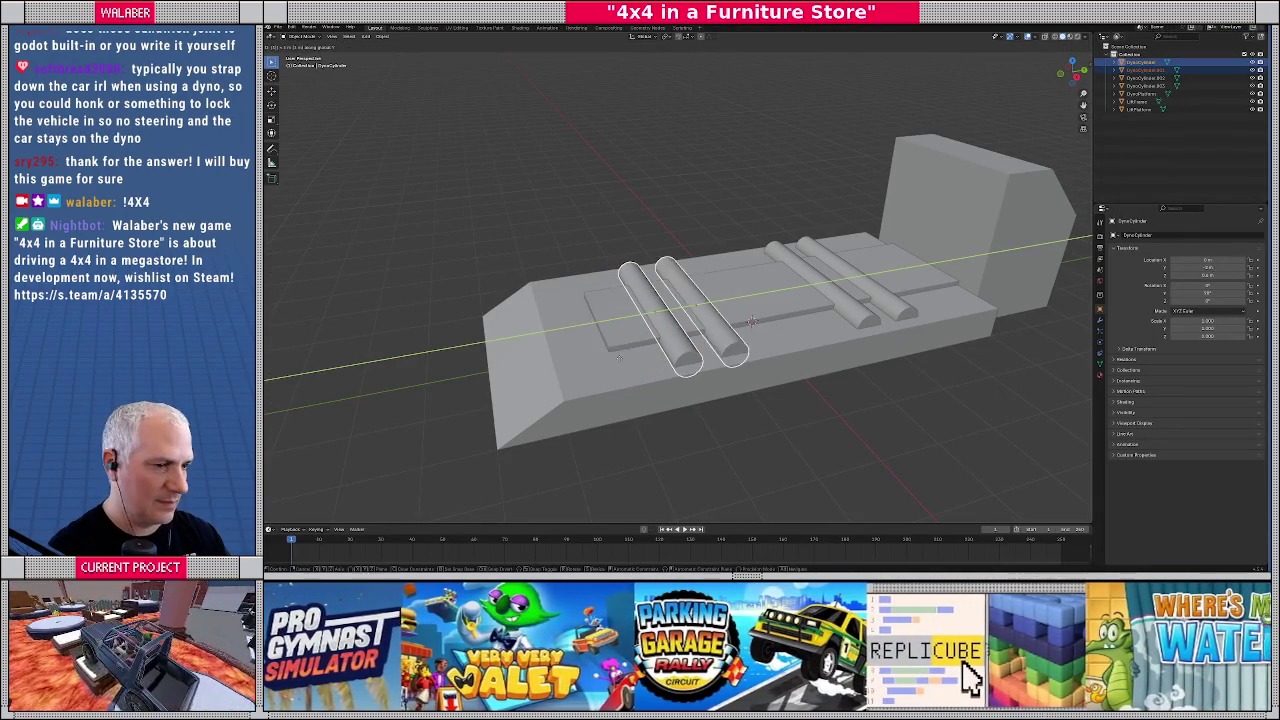
left_click(619, 357)
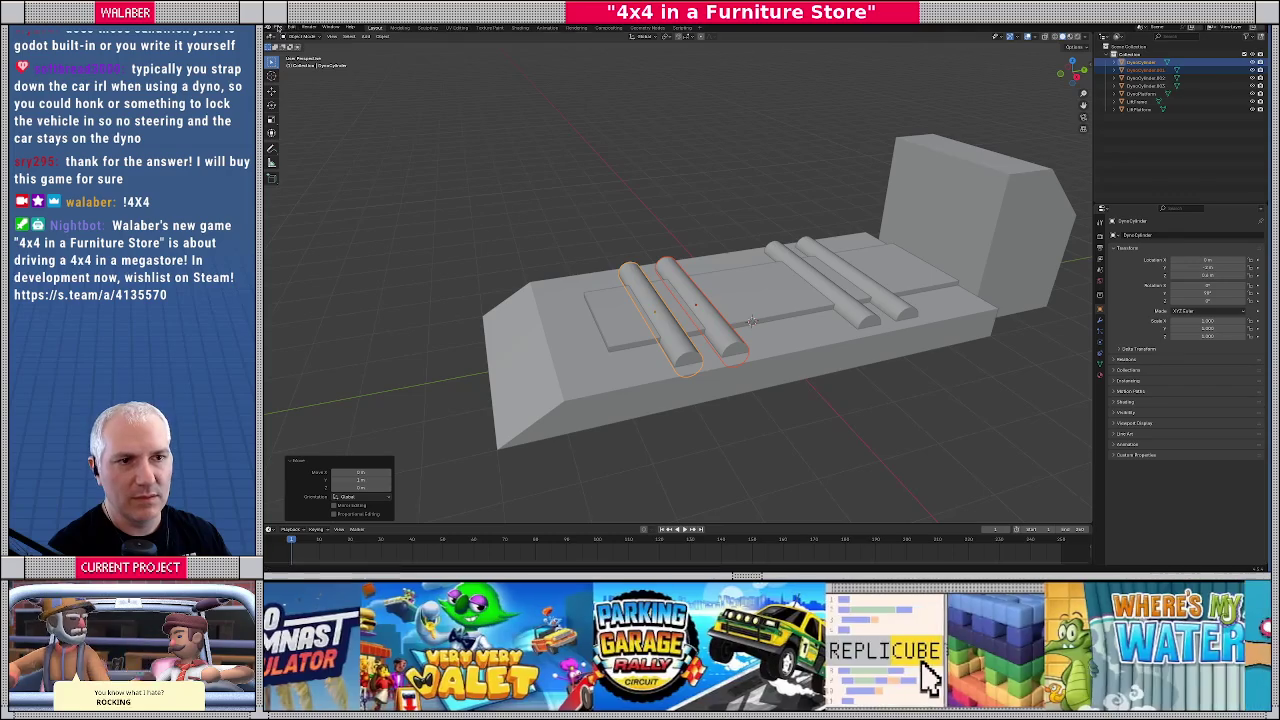
Export the dyno to tutorial-dyno.glb via glTF 2.0
left_click(279, 28)
mouse_move(300, 147)
left_click(405, 225)
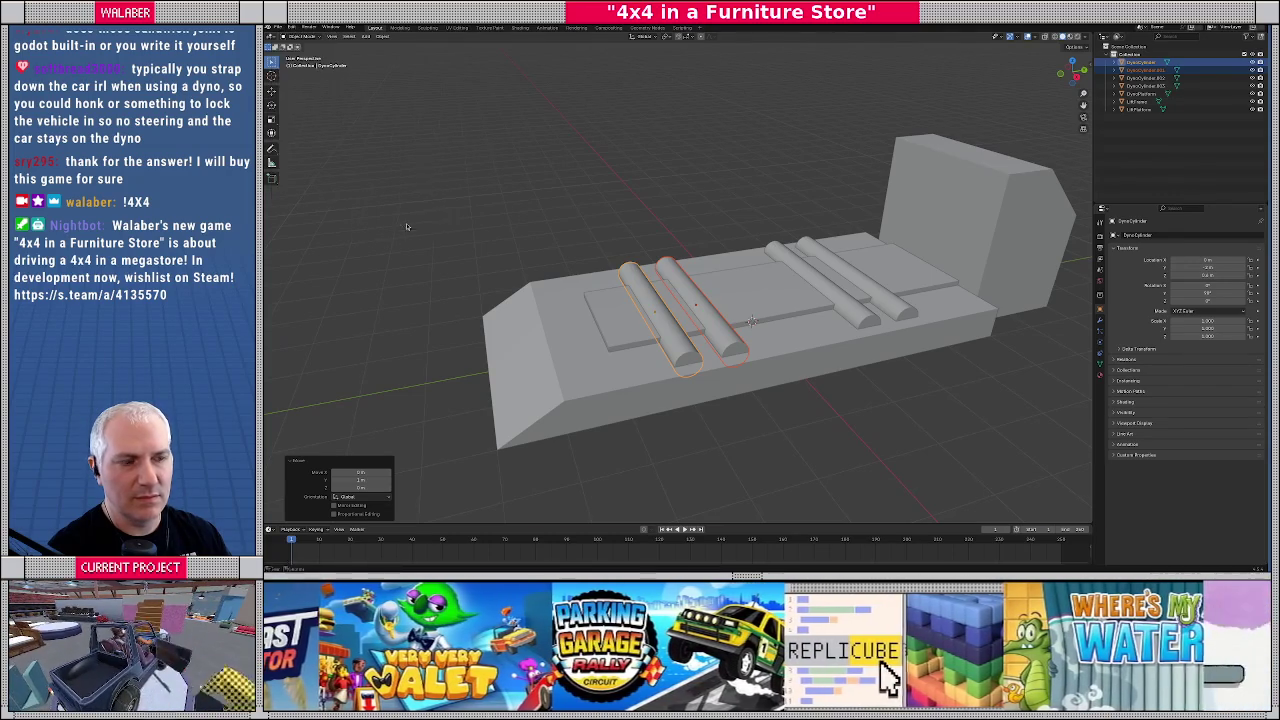
left_click(1070, 536)
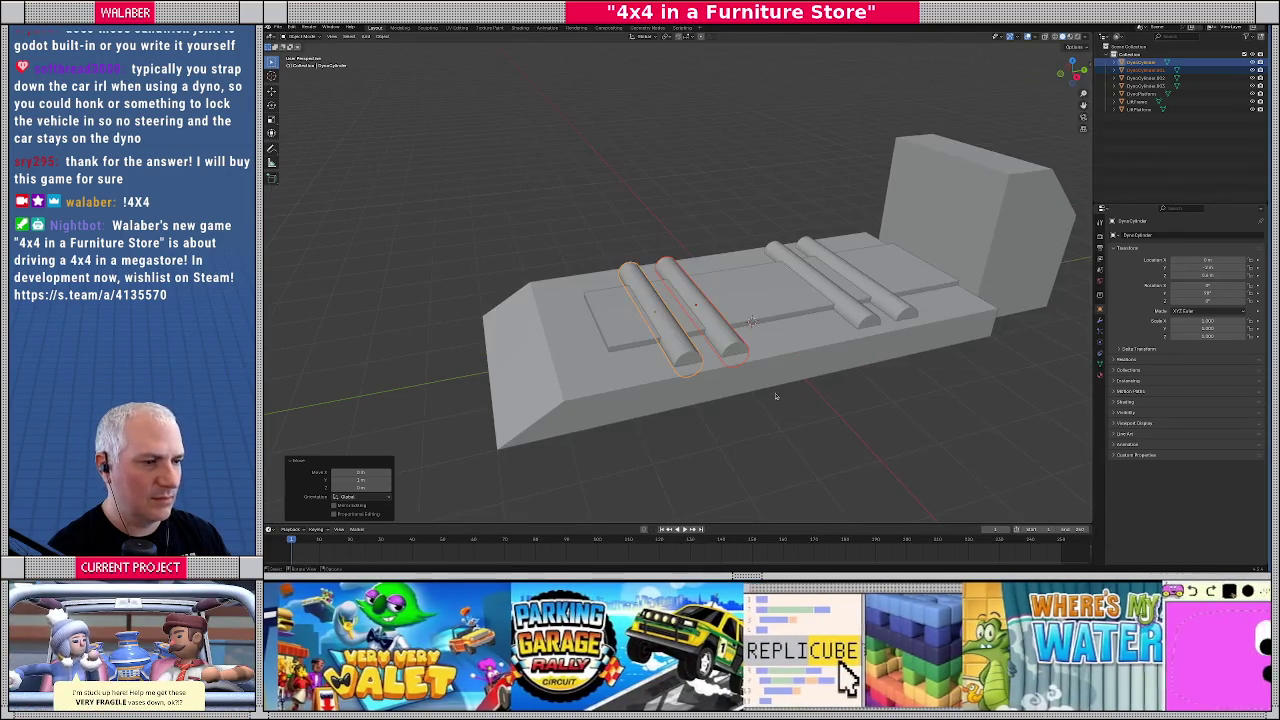
After checking Godot, undo the shift and move the roller 0.2 along Y instead
key("alt+Tab")
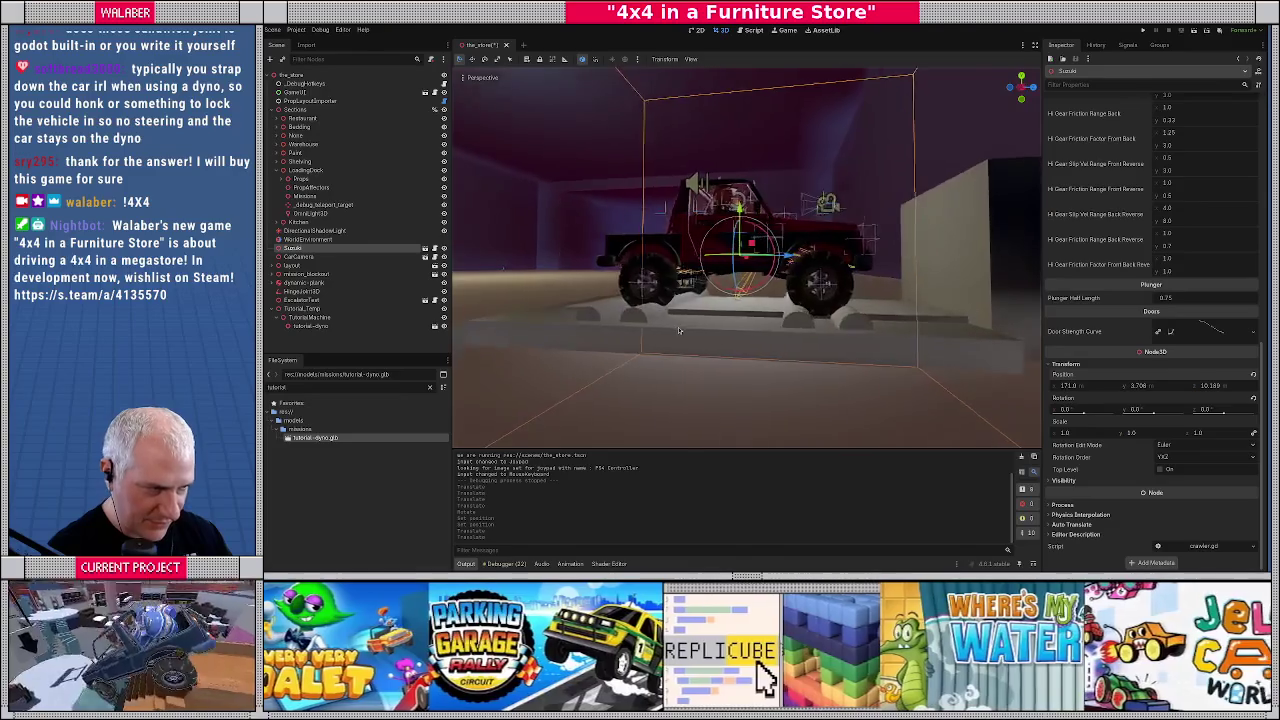
key("alt+Tab")
key("ctrl+z")
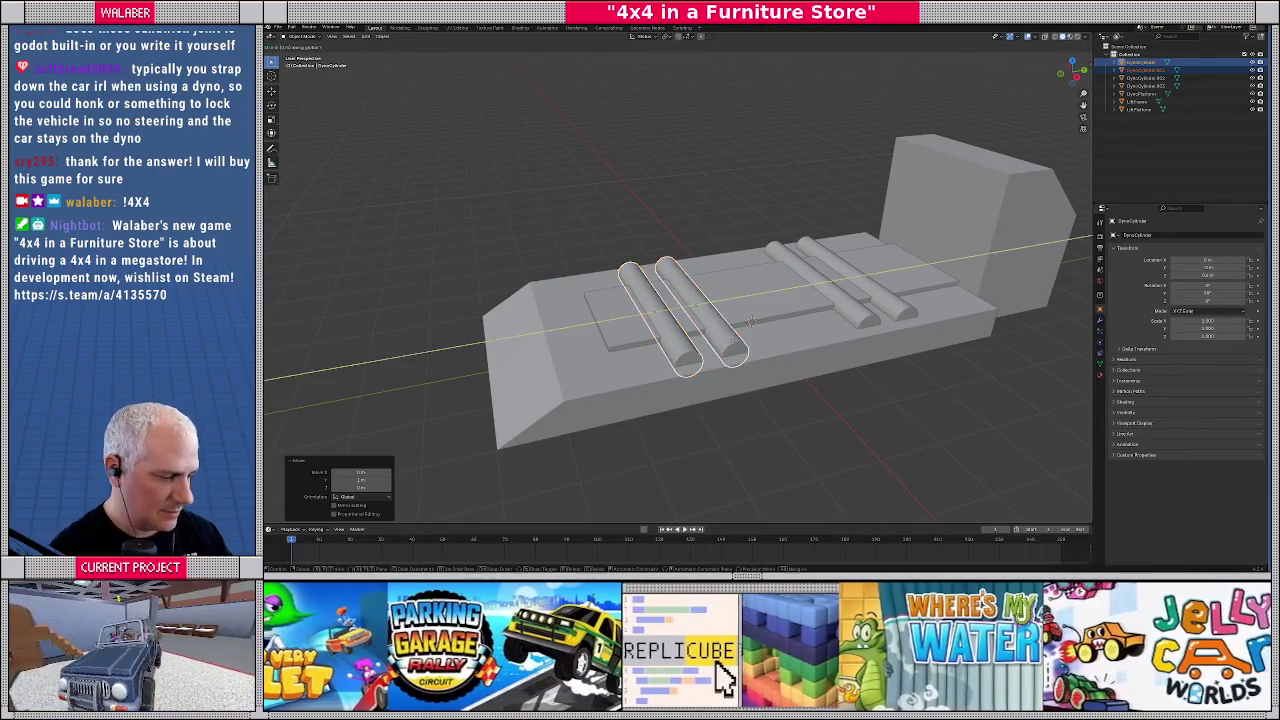
type("gy0.2")
key("Return")
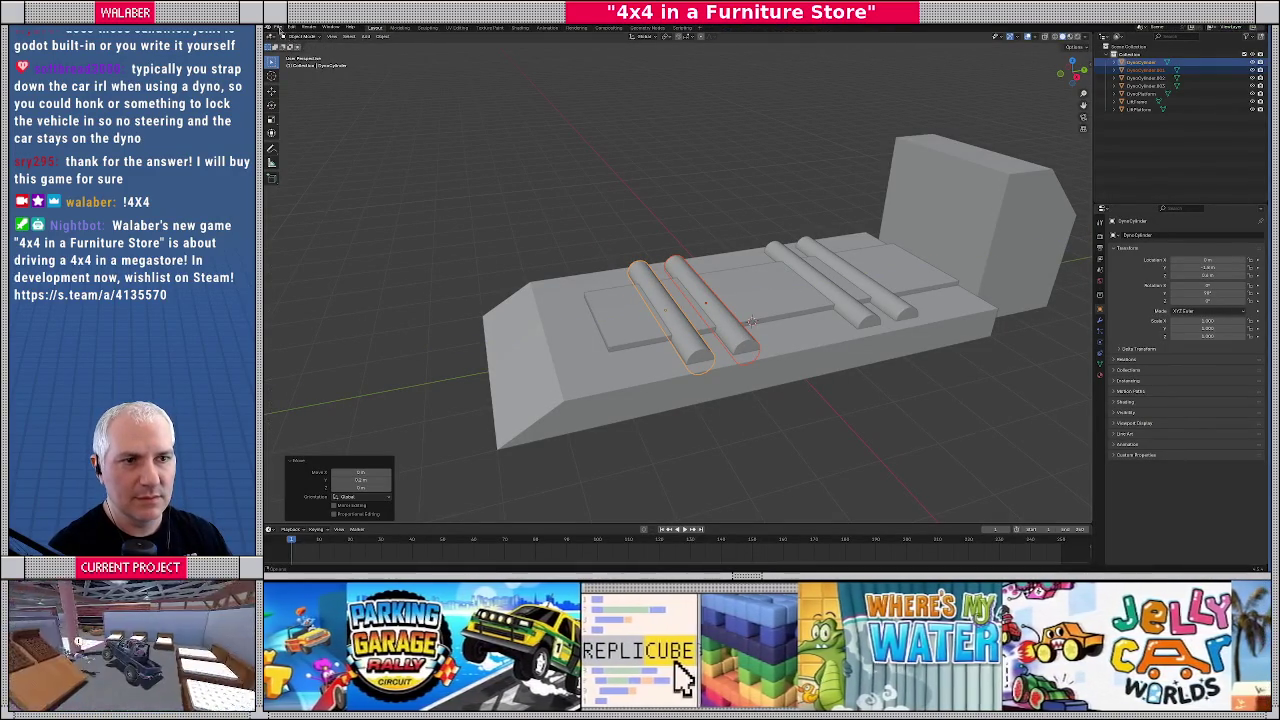
Re-export the adjusted dyno as tutorial-dyno.glb
left_click(279, 27)
mouse_move(305, 146)
left_click(384, 225)
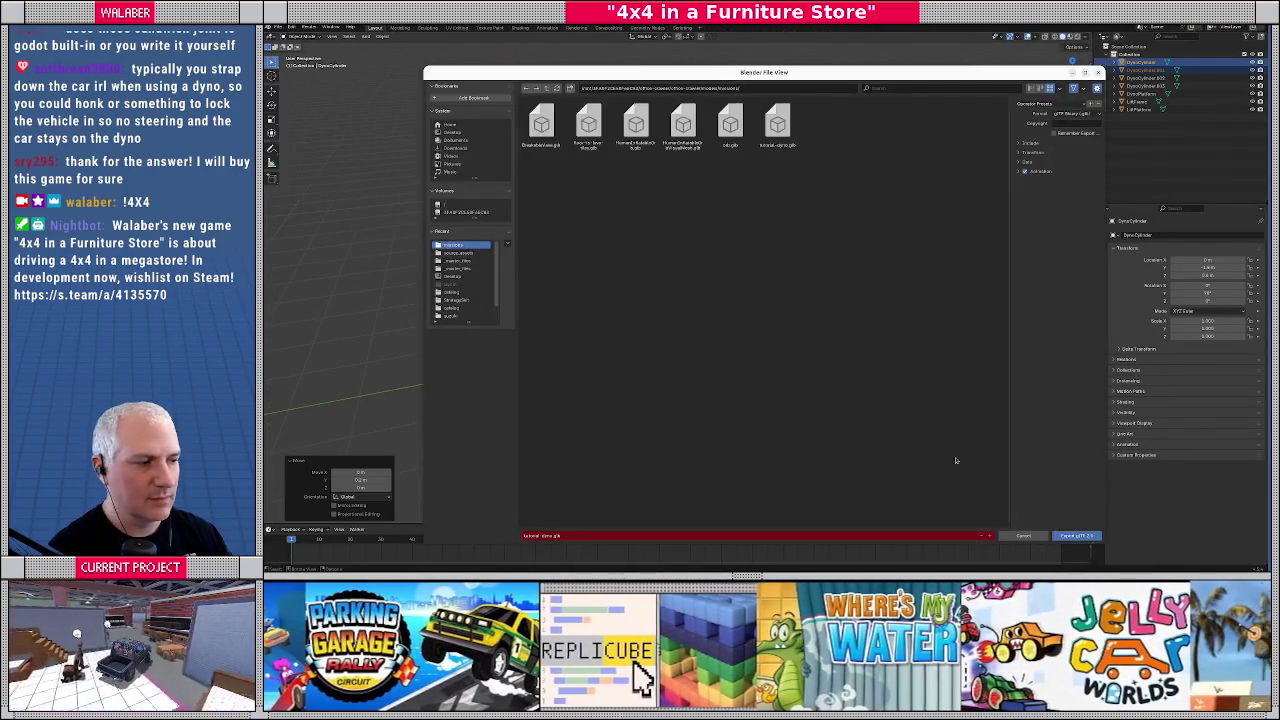
left_click(1072, 537)
Find TV scenes and drag a StandingFlatscreenTv prop into the store viewport
key("alt+Tab")
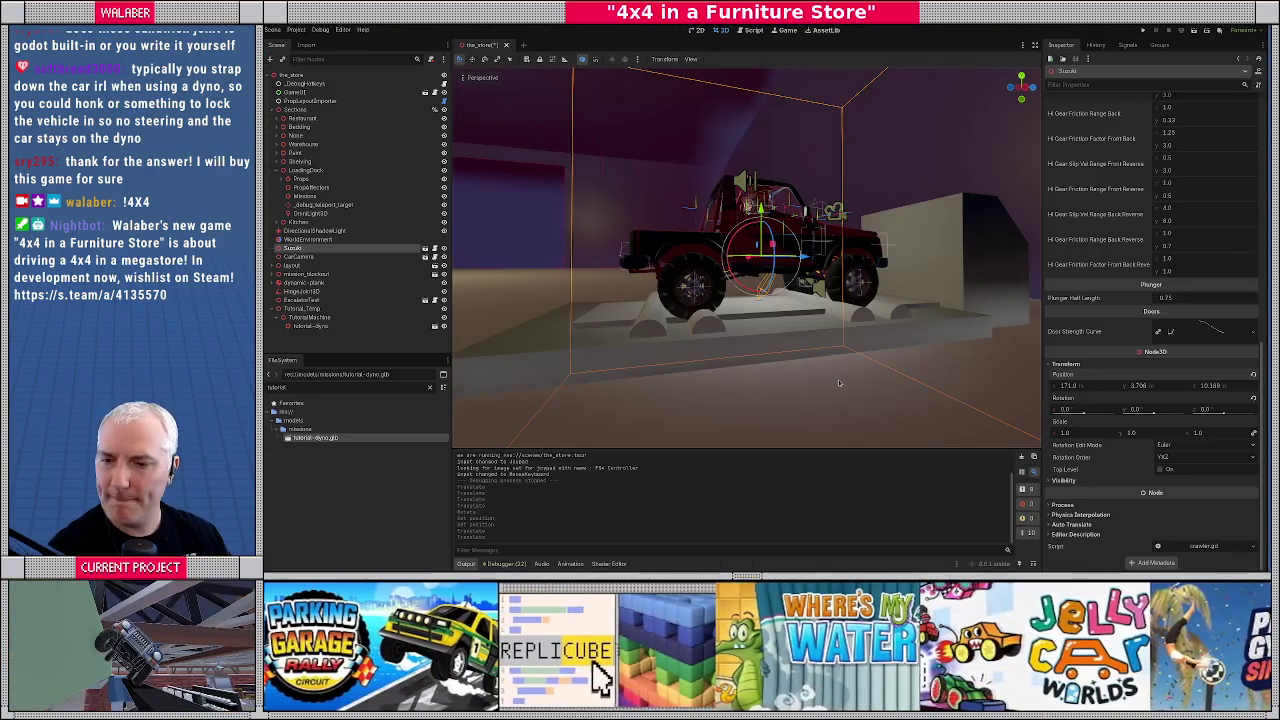
mouse_move(838, 379)
left_mouse_down()
mouse_move(709, 336)
mouse_move(630, 348)
mouse_move(748, 345)
mouse_move(756, 318)
mouse_move(809, 305)
left_mouse_up()
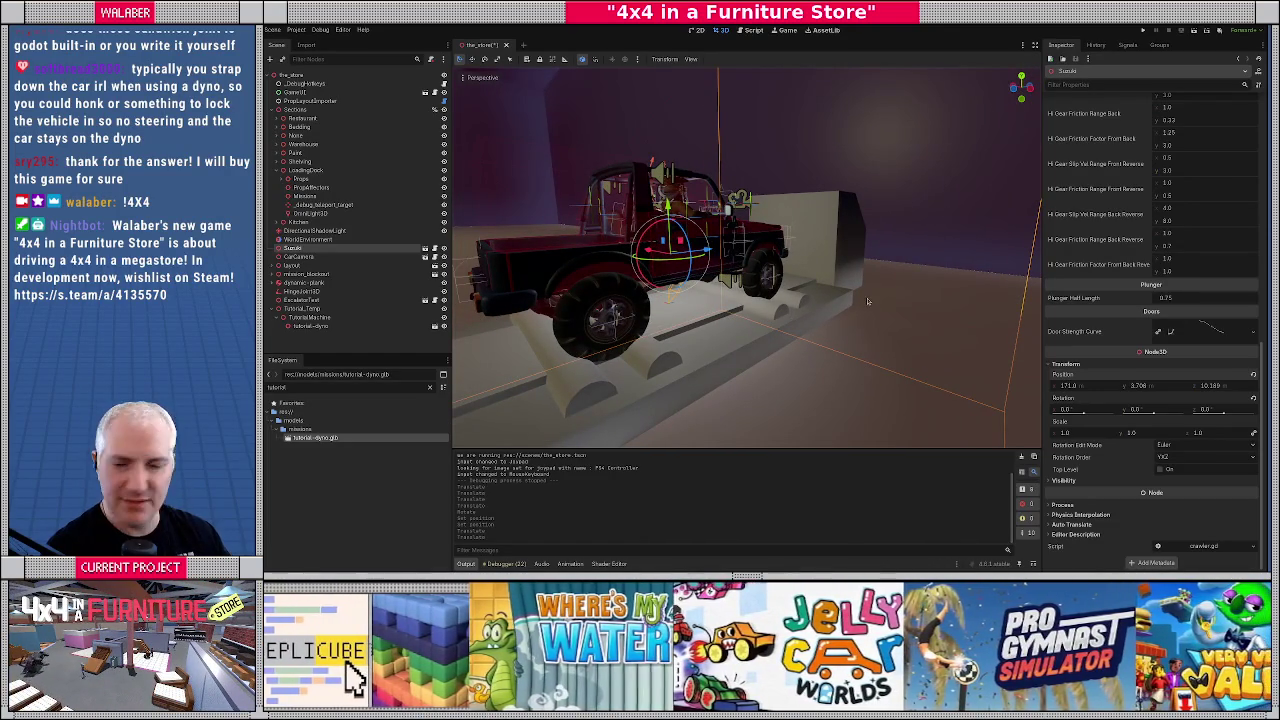
left_click(312, 317)
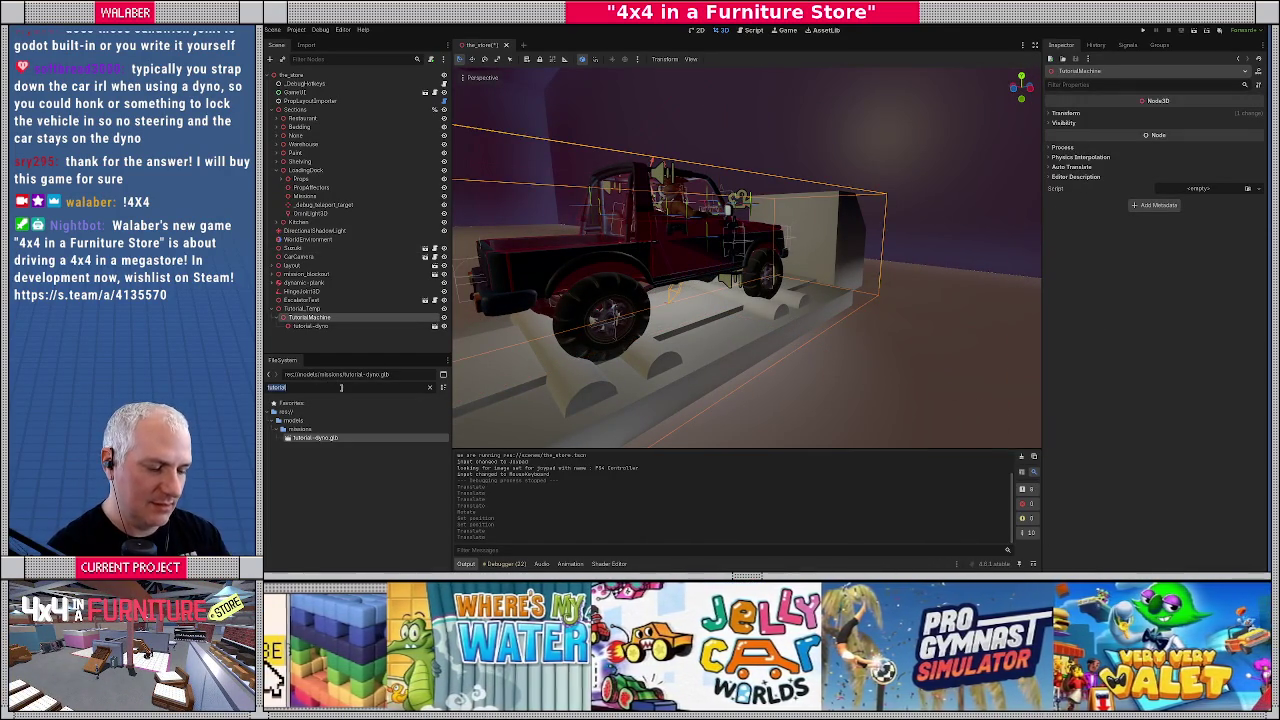
type("monito")
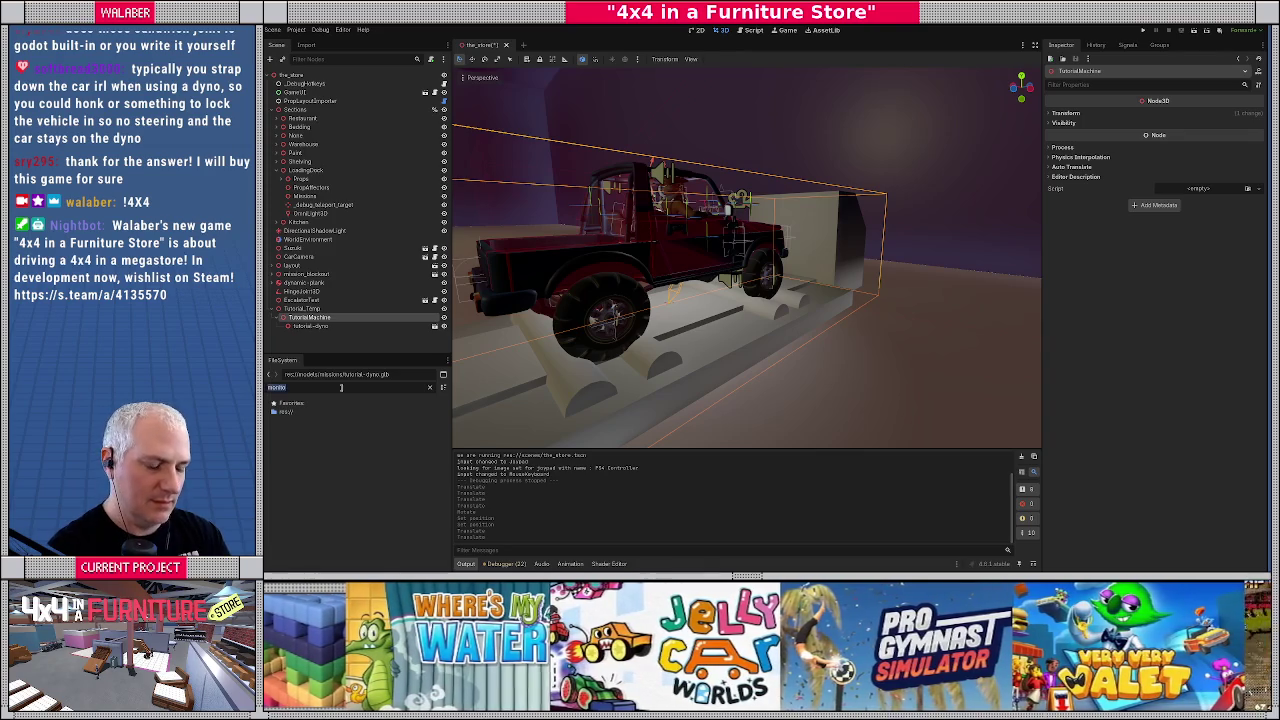
type("tv")
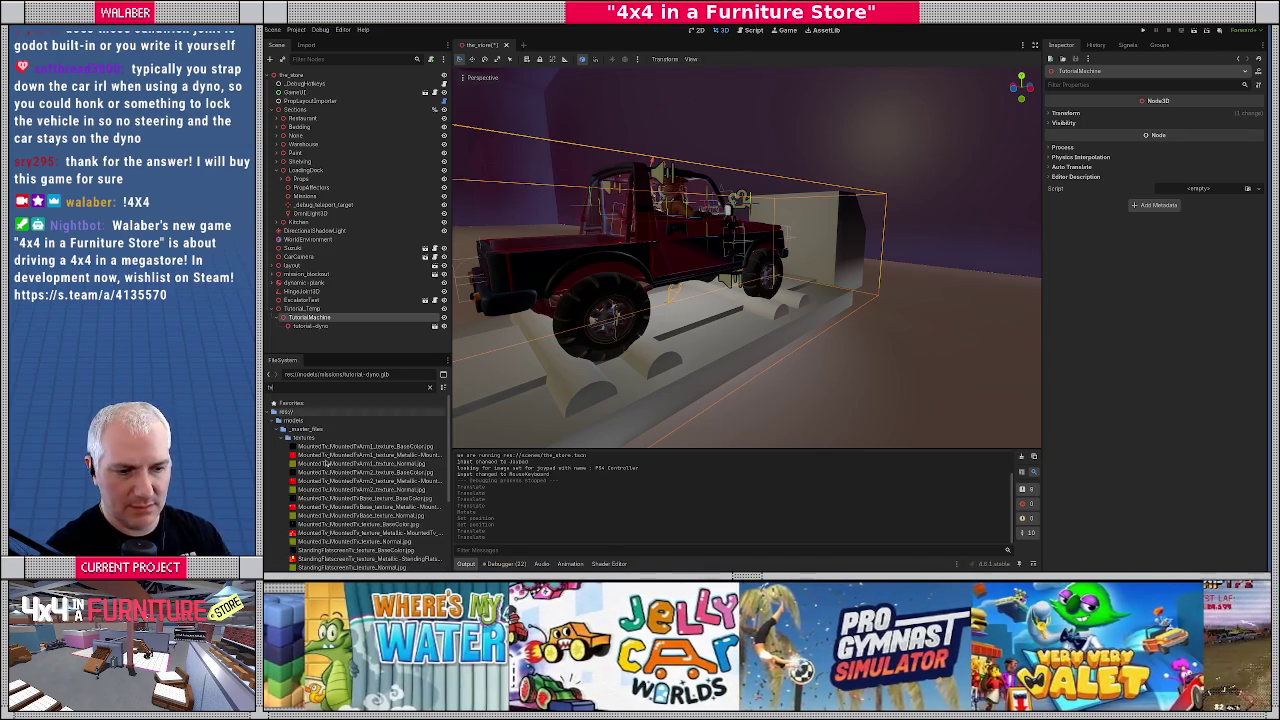
scroll(326, 464, "down", 5)
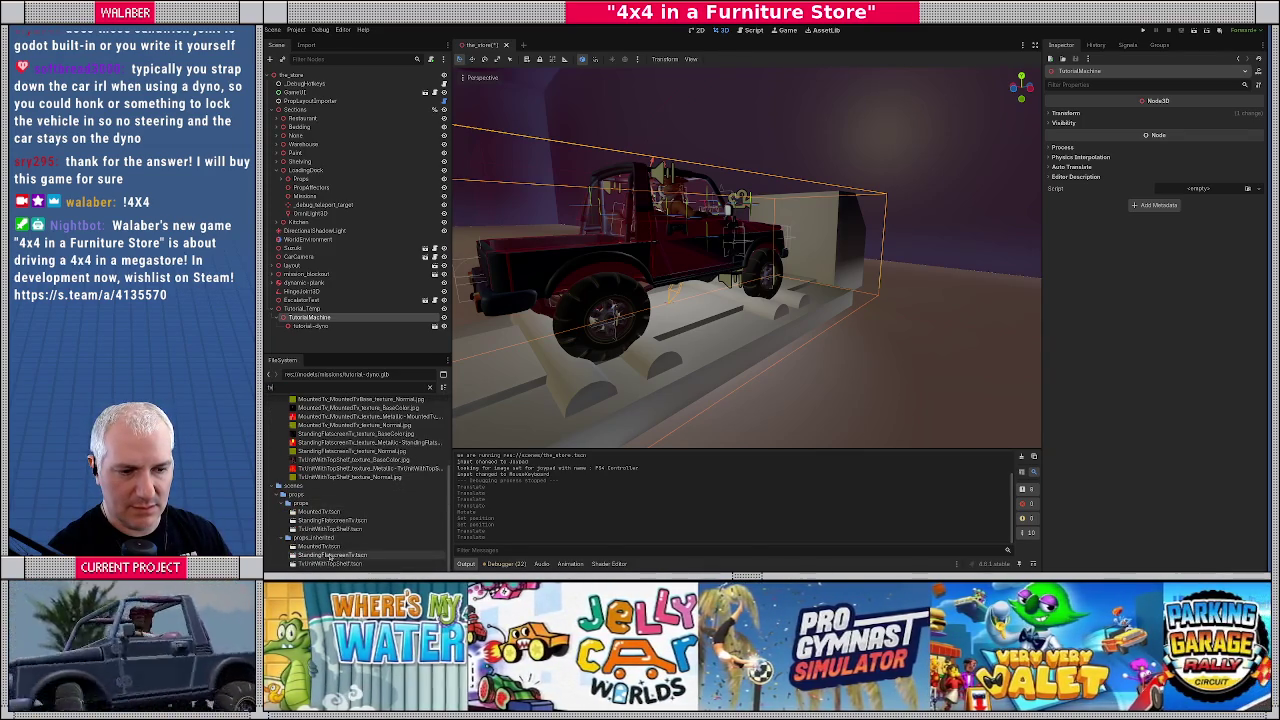
double_click(318, 546)
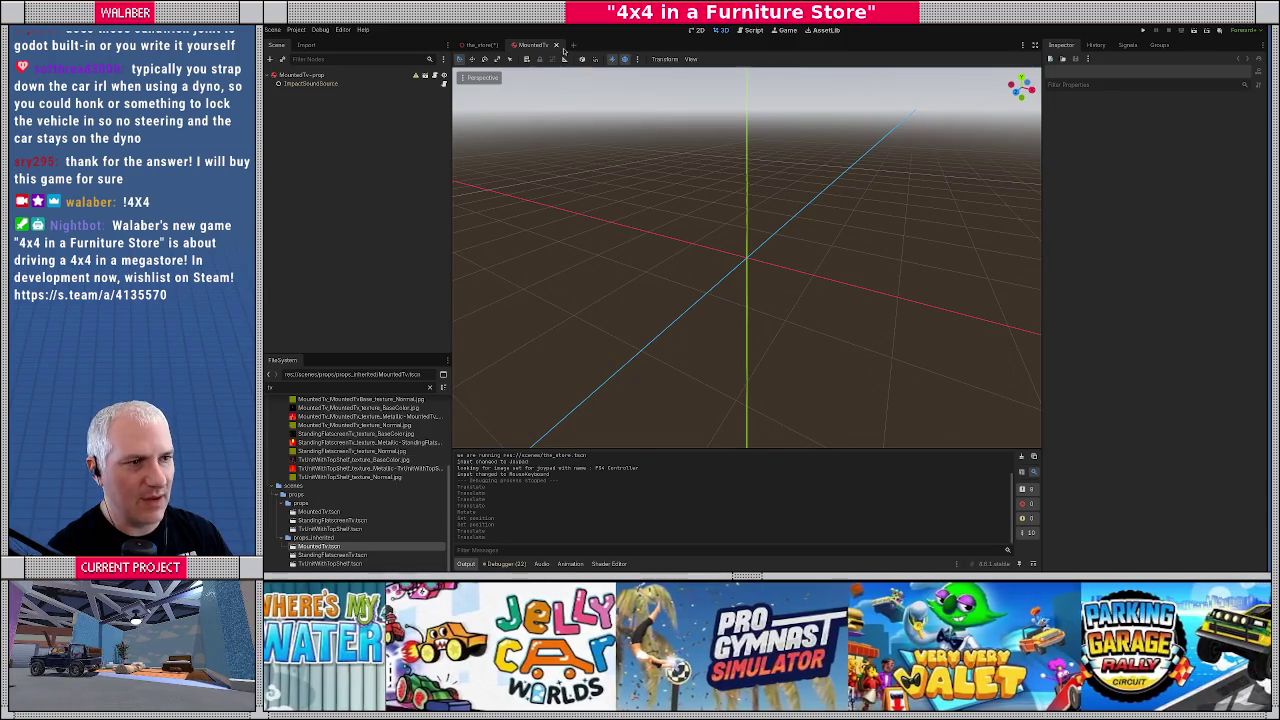
left_click(556, 45)
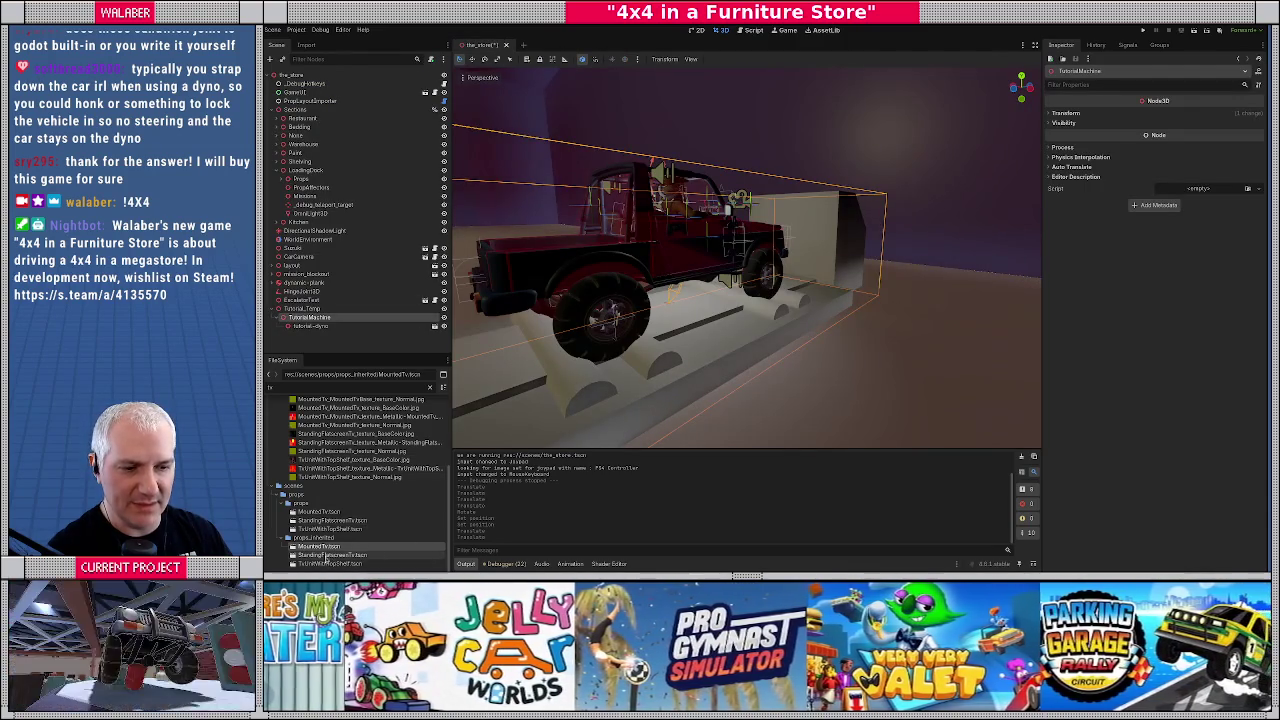
mouse_move(323, 558)
left_mouse_down()
mouse_move(775, 320)
mouse_move(880, 335)
mouse_move(858, 340)
left_mouse_up()
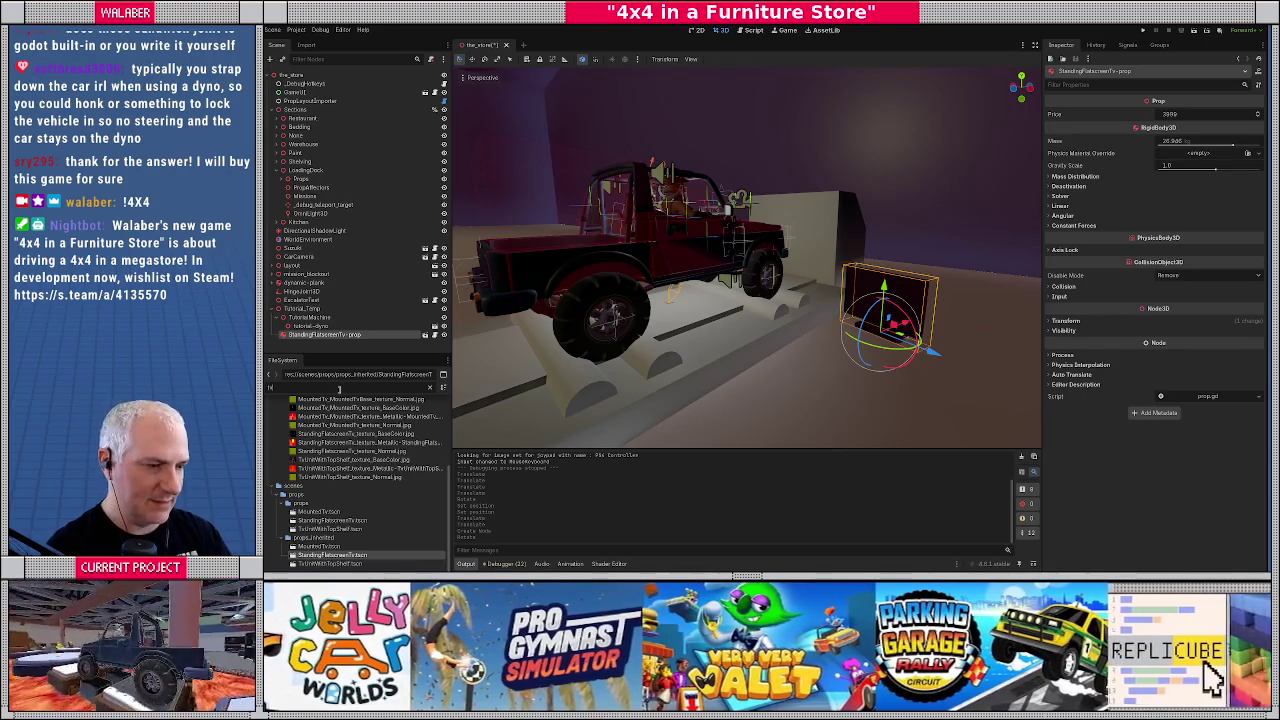
Search for desks, preview CustomerServiceDesk, and add ComputerDeskMedium to the scene
type("desk")
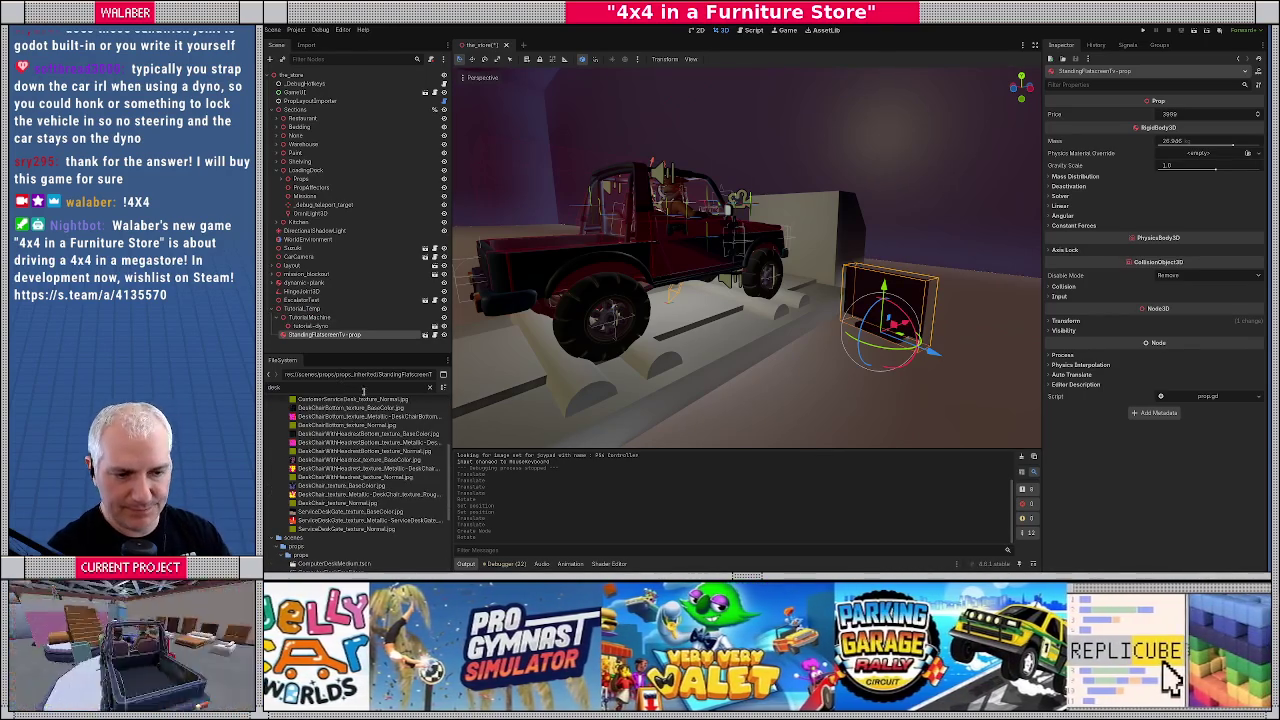
scroll(331, 496, "down", 3)
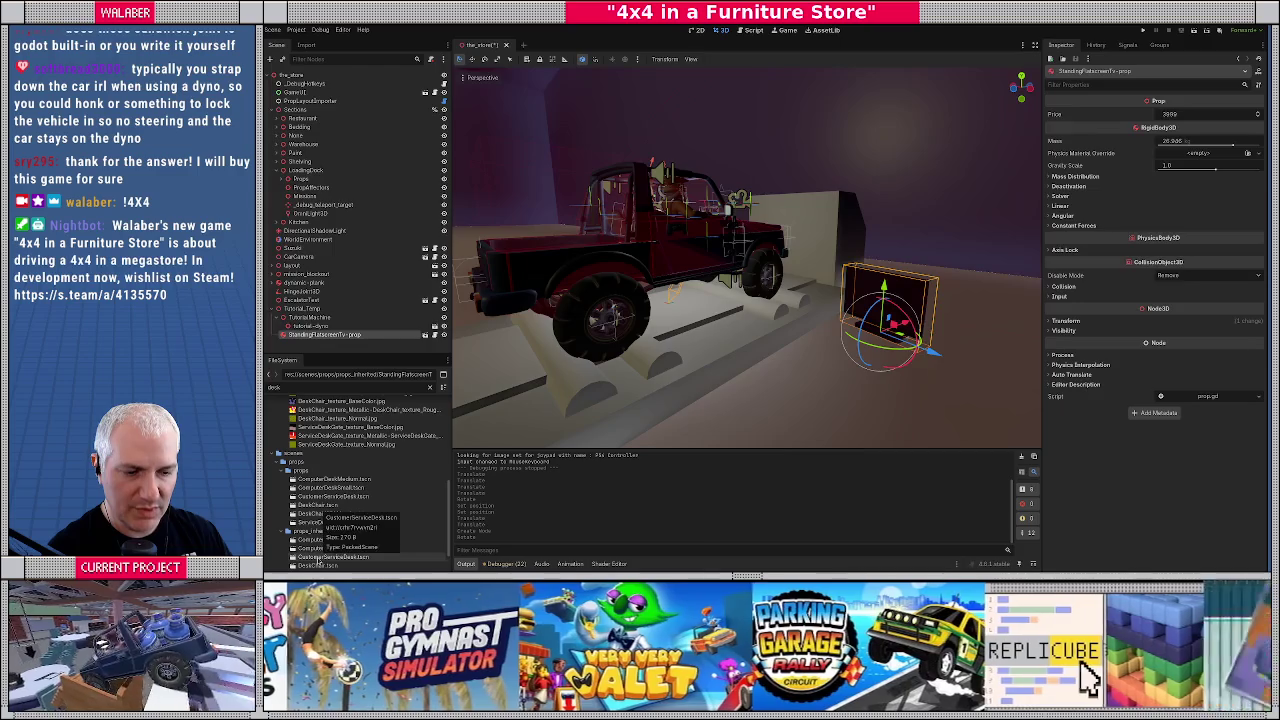
double_click(317, 561)
scroll(700, 300, "down", 5)
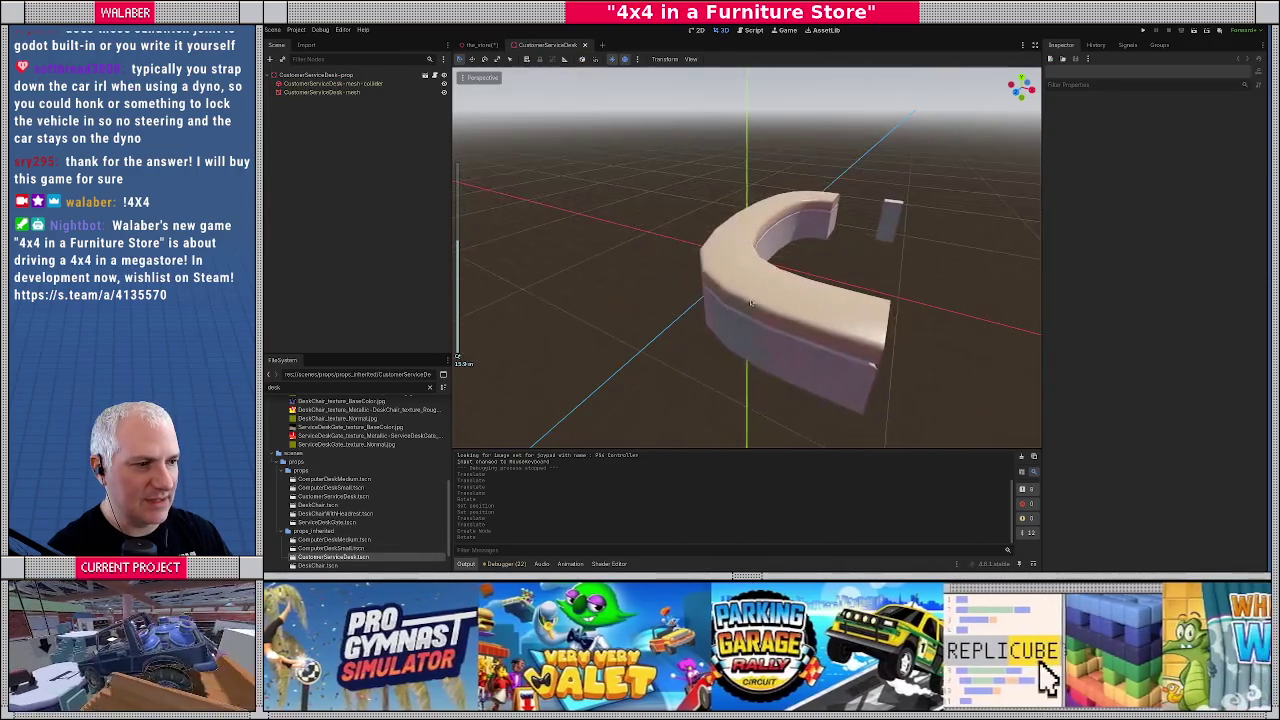
scroll(751, 302, "up", 2)
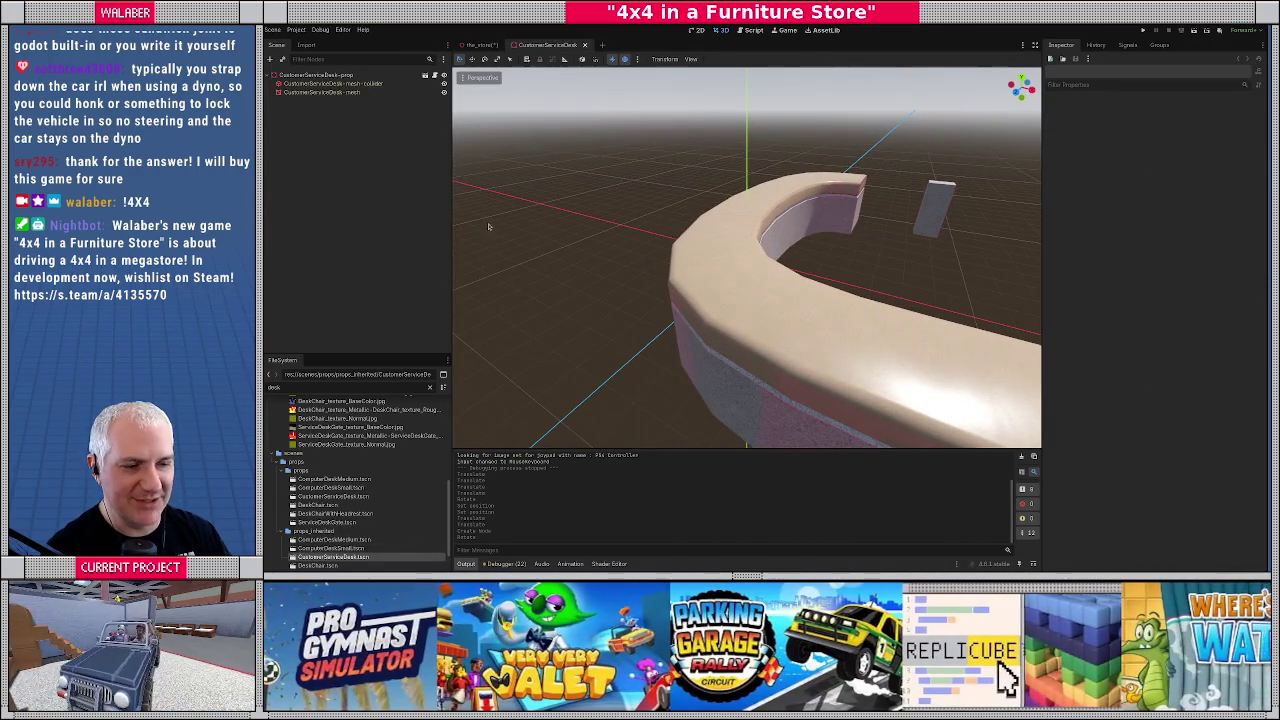
key("ctrl+shift+w")
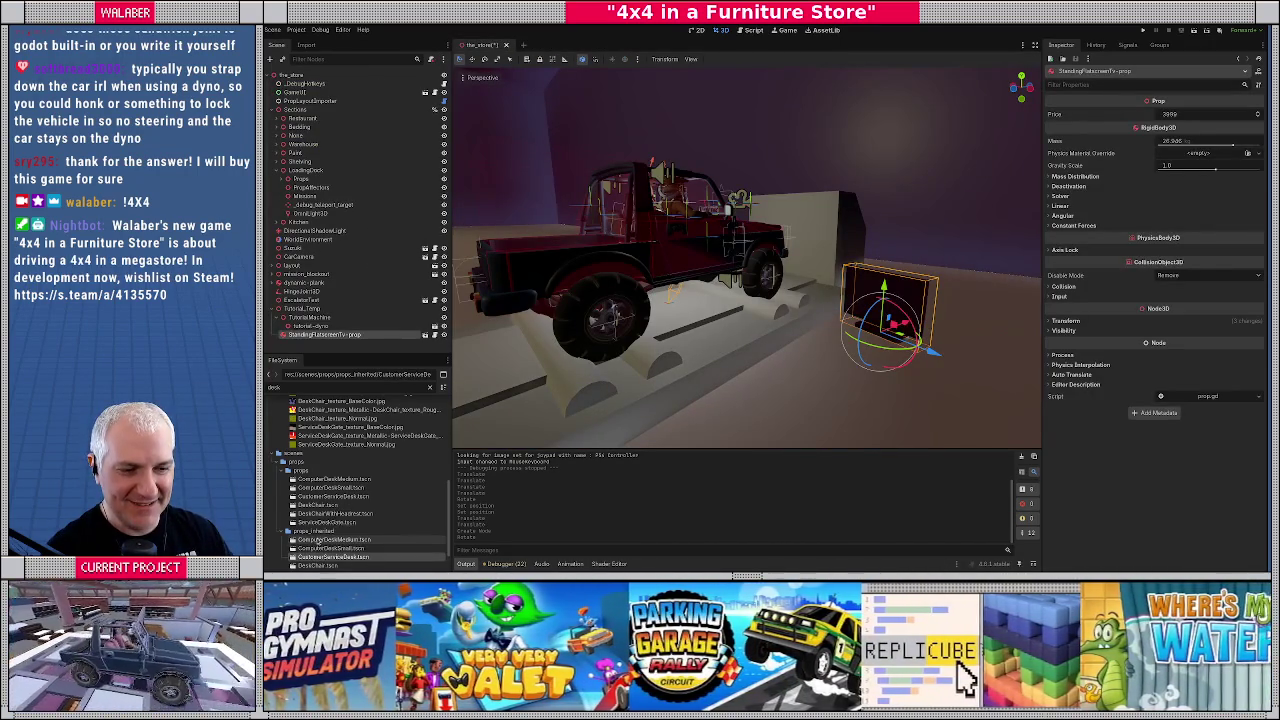
left_click_drag(318, 539, 326, 356)
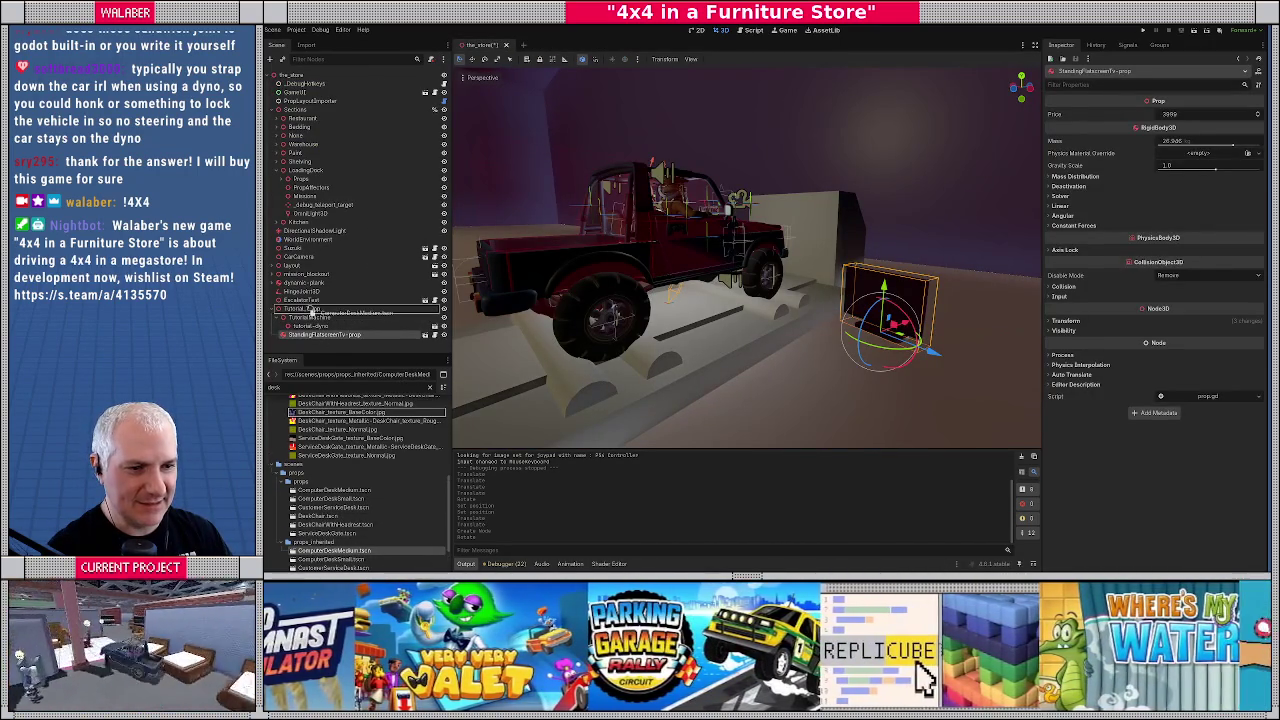
left_click_drag(312, 311, 310, 311)
key("f")
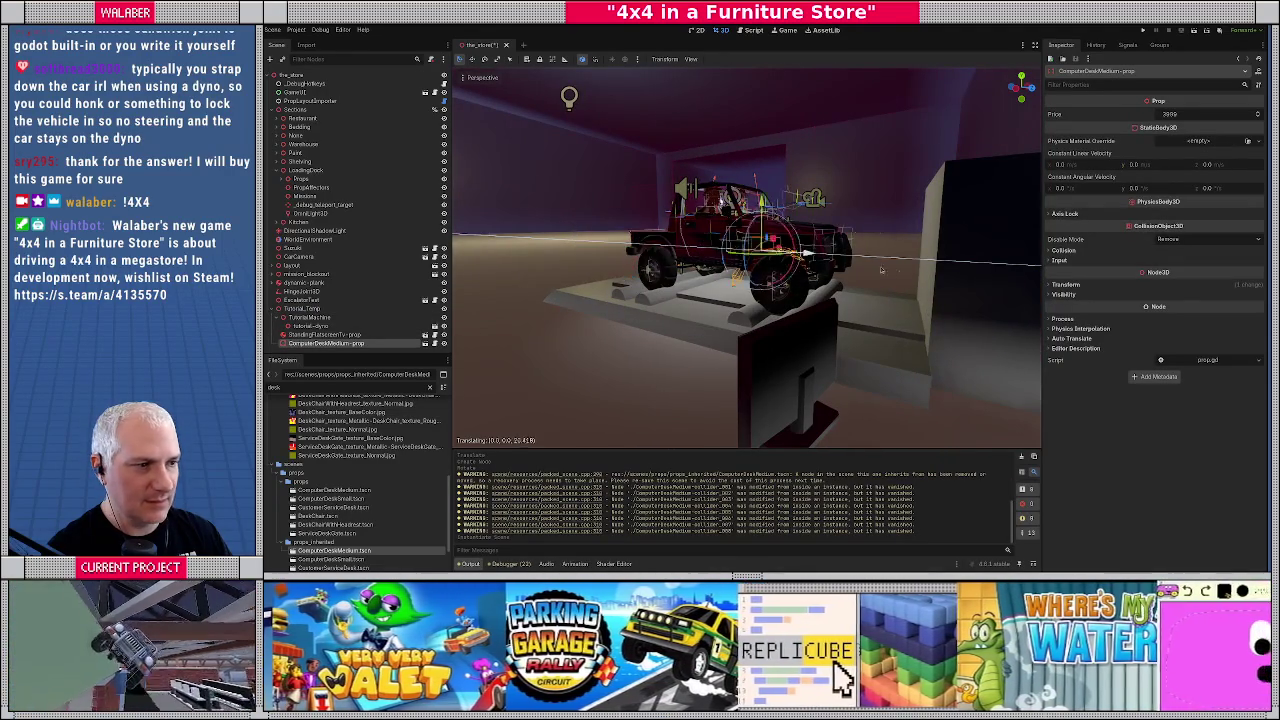
Inspect the desk's placement and transform values beside the jeep
left_click_drag(652, 256, 682, 295)
scroll(682, 295, "down", 5)
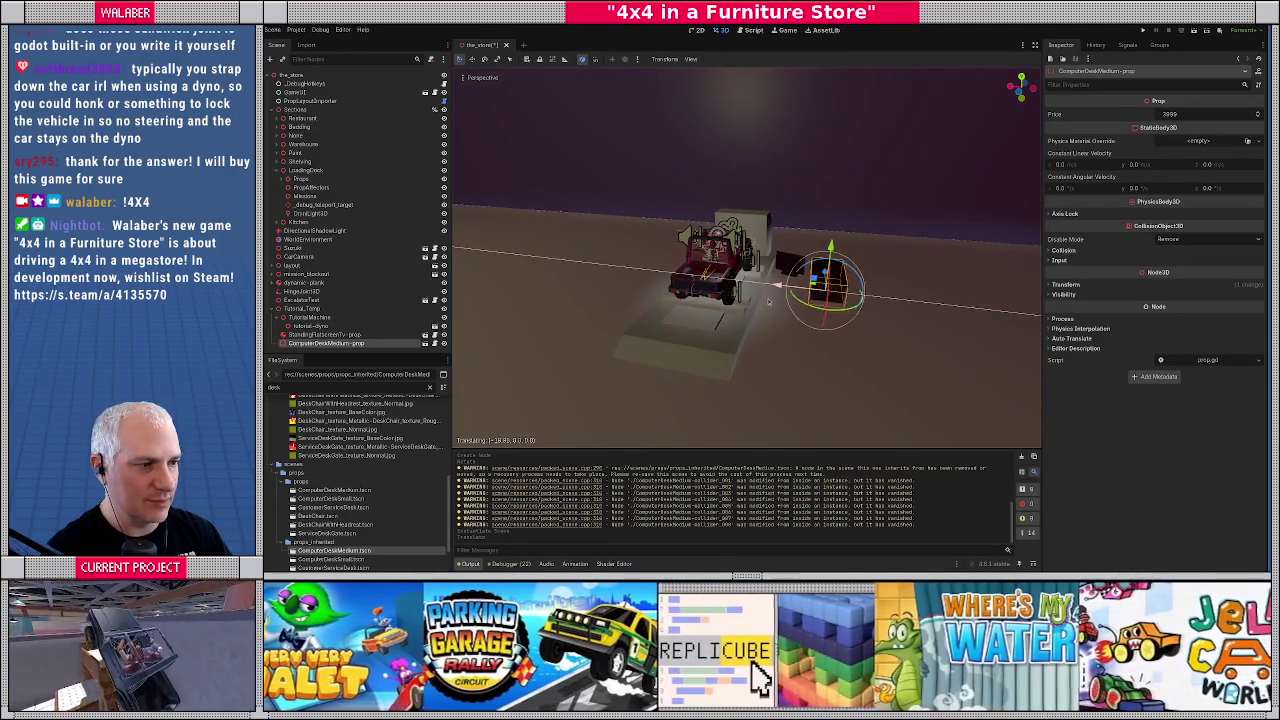
key("f")
mouse_move(763, 296)
left_mouse_down()
mouse_move(745, 366)
mouse_move(746, 349)
mouse_move(729, 342)
left_mouse_up()
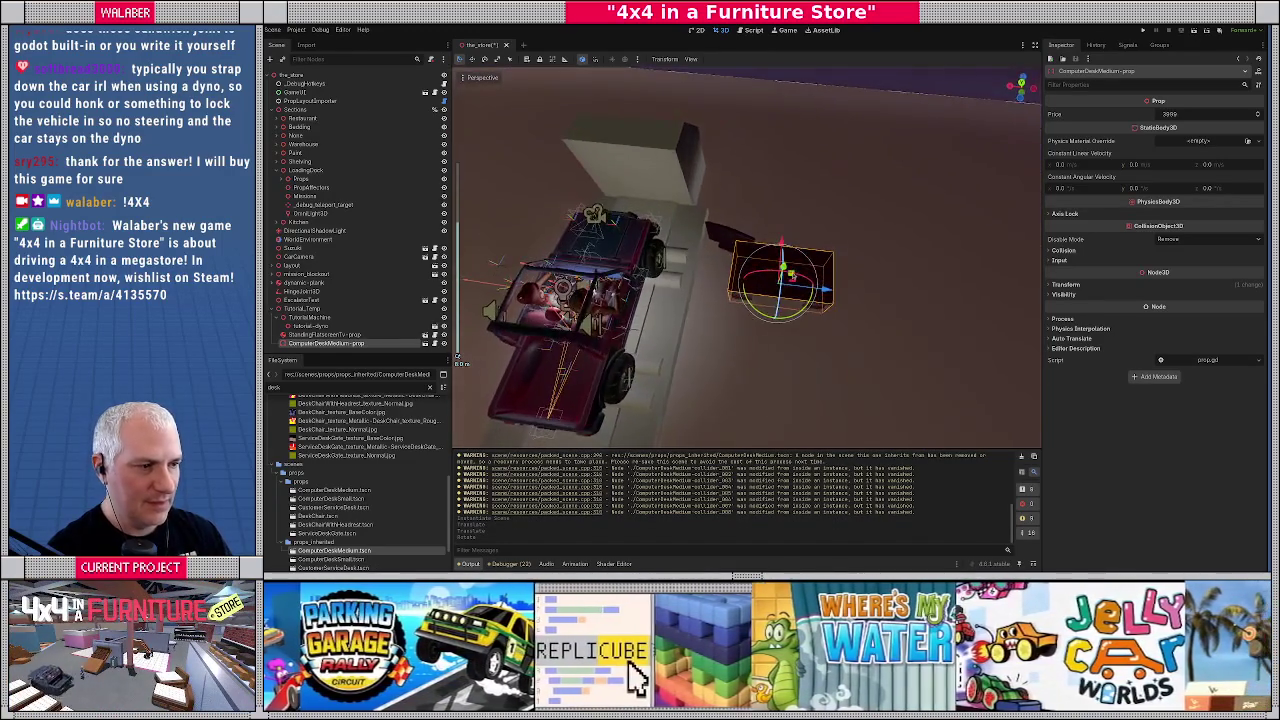
left_click_drag(771, 290, 985, 210)
left_click(1070, 285)
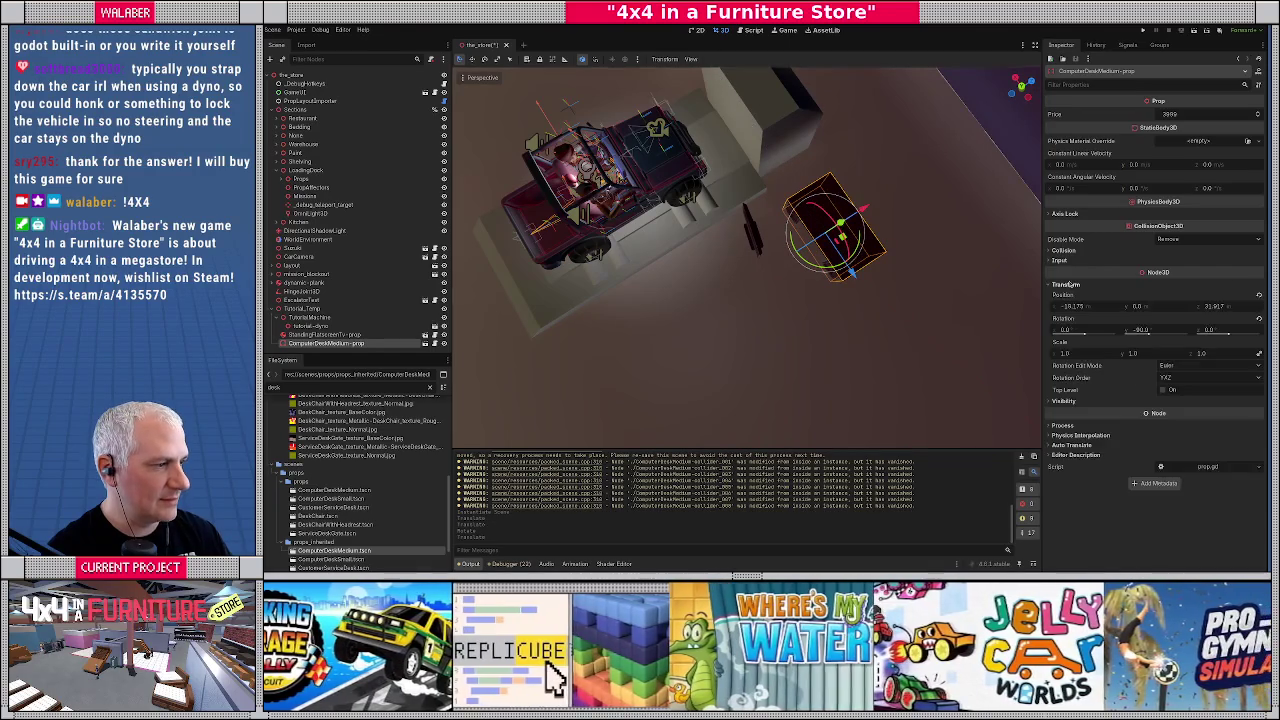
key("f")
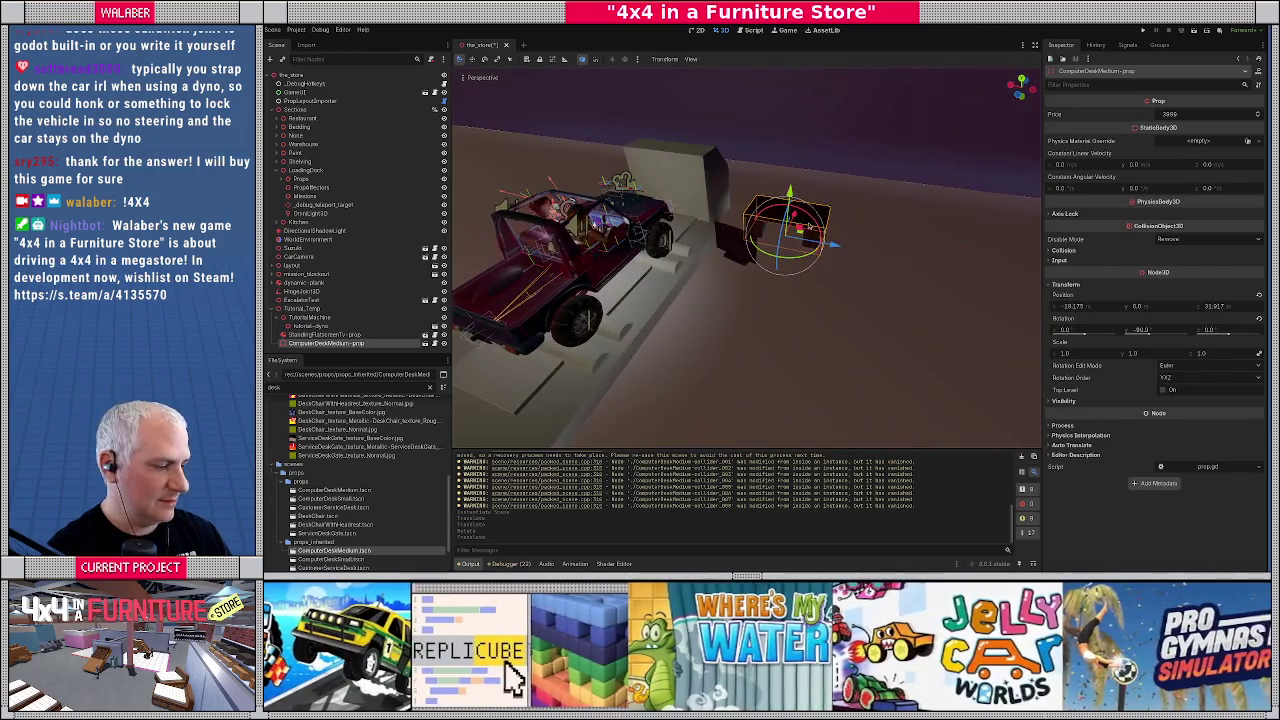
scroll(772, 247, "up", 3)
left_click_drag(772, 247, 760, 271)
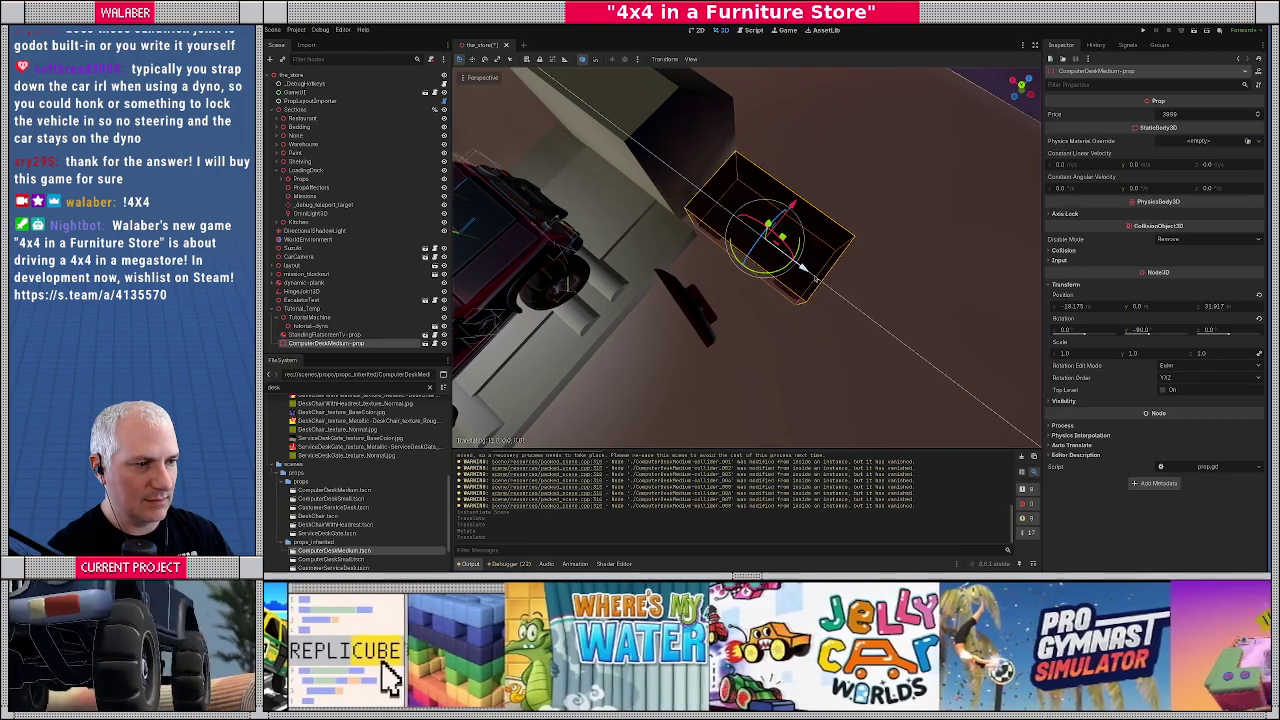
left_click_drag(838, 293, 730, 292)
Set the StandingFlatscreenTv's Y rotation to -90 degrees
left_click(722, 295)
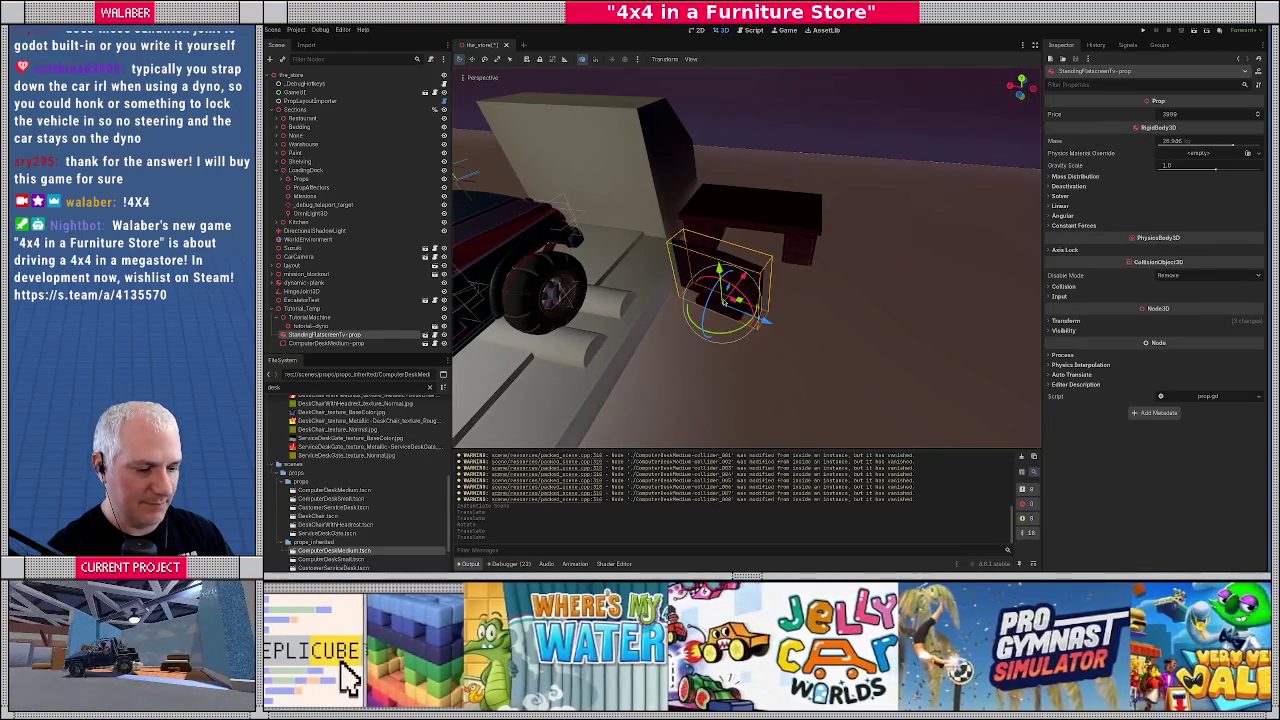
scroll(727, 301, "up", 5)
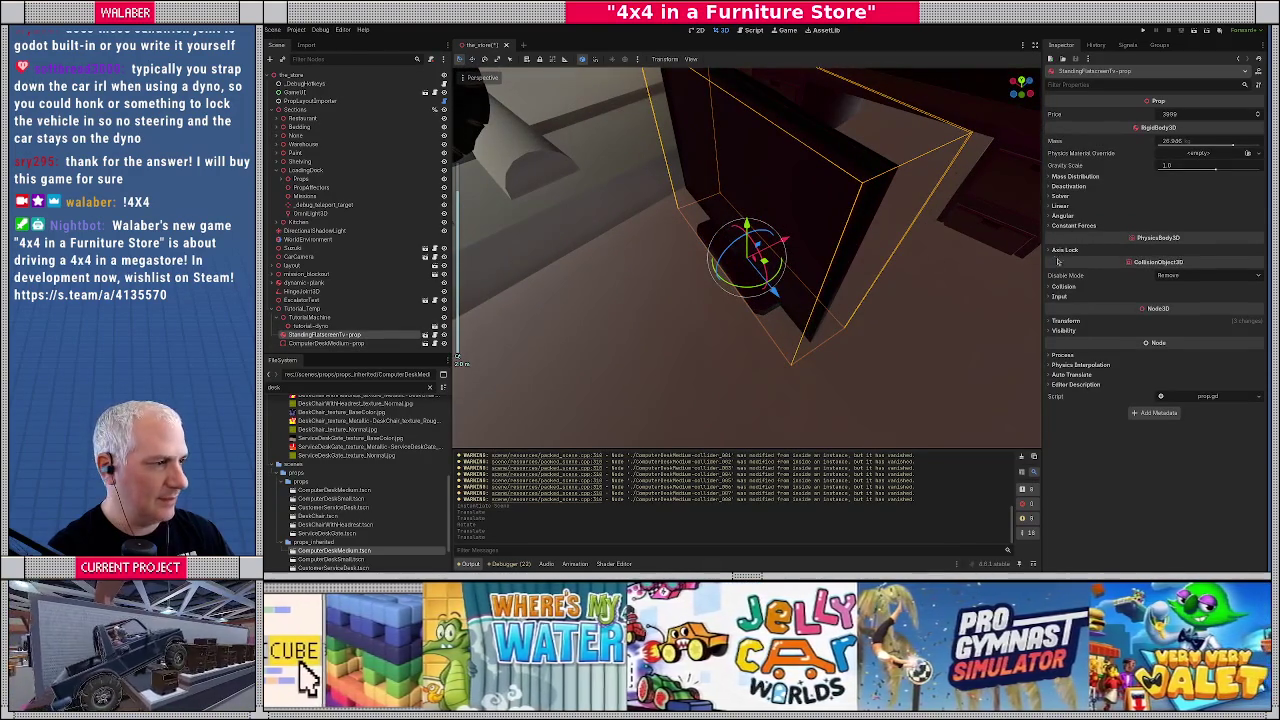
left_click(1066, 321)
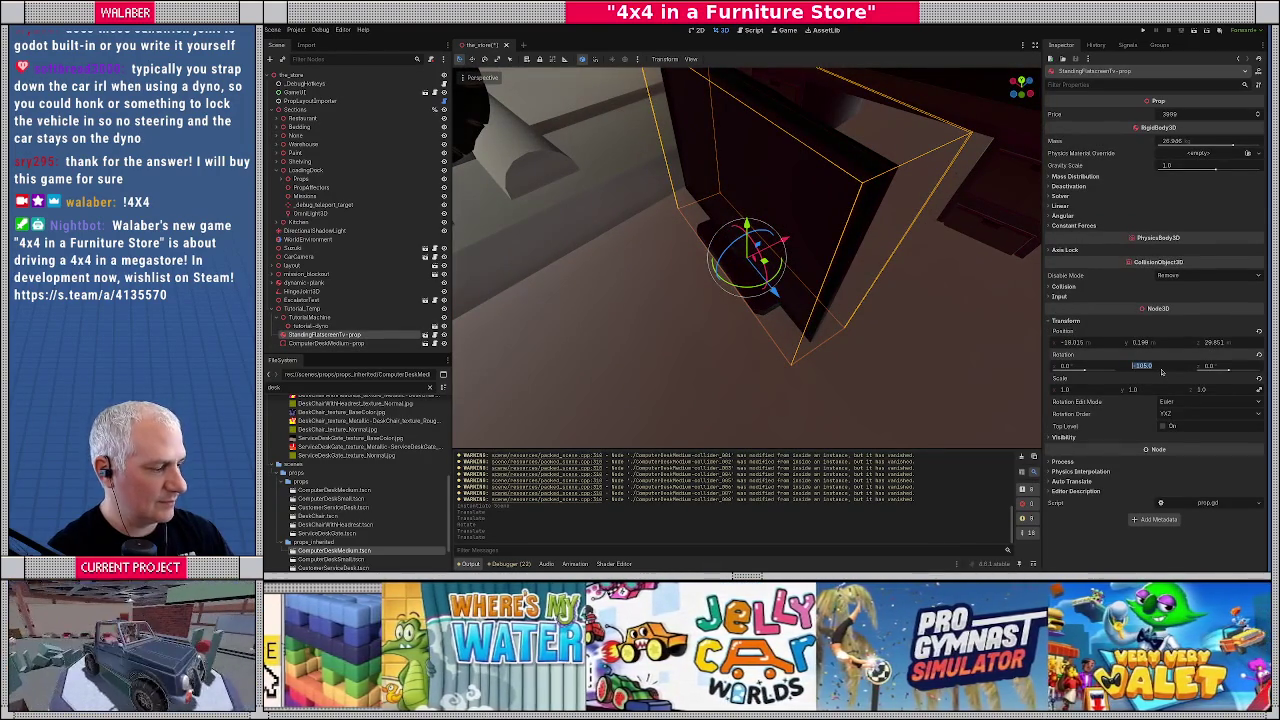
left_click_drag(1161, 372, 1075, 372)
Move the TV onto the desk, turn it about Y, and duplicate OmniLight3D
key("g")
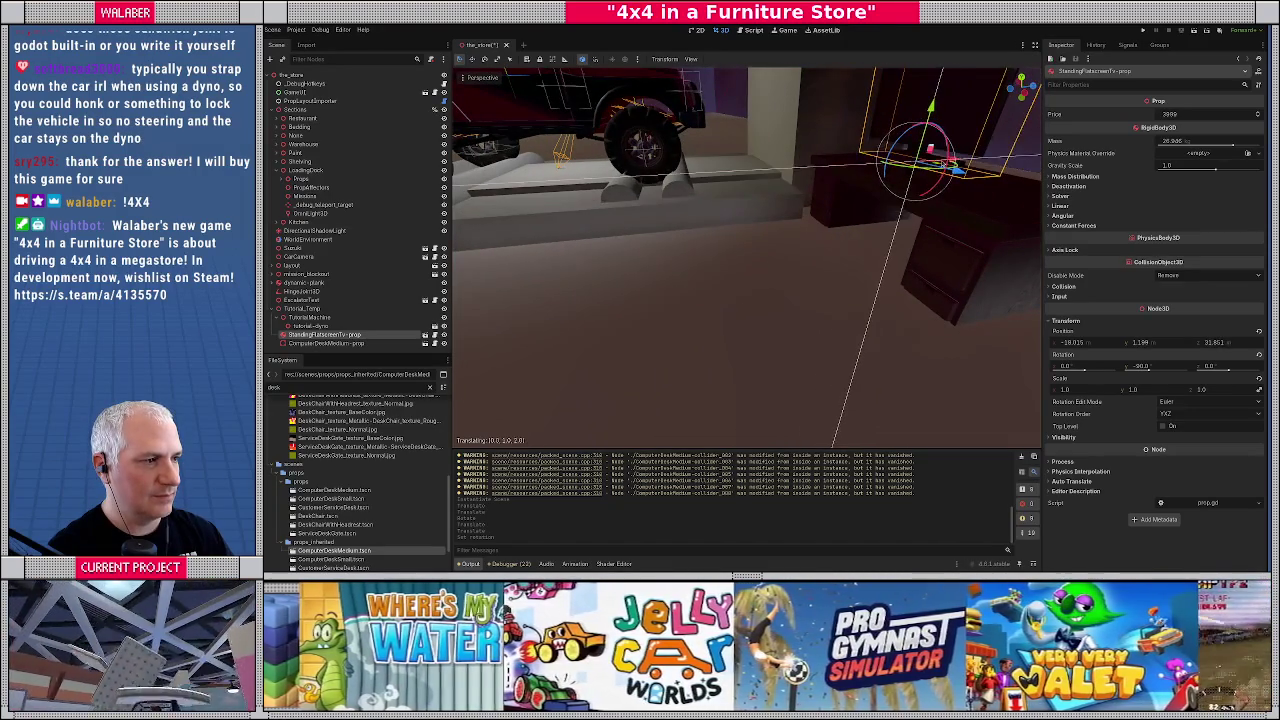
key("Escape")
key("f")
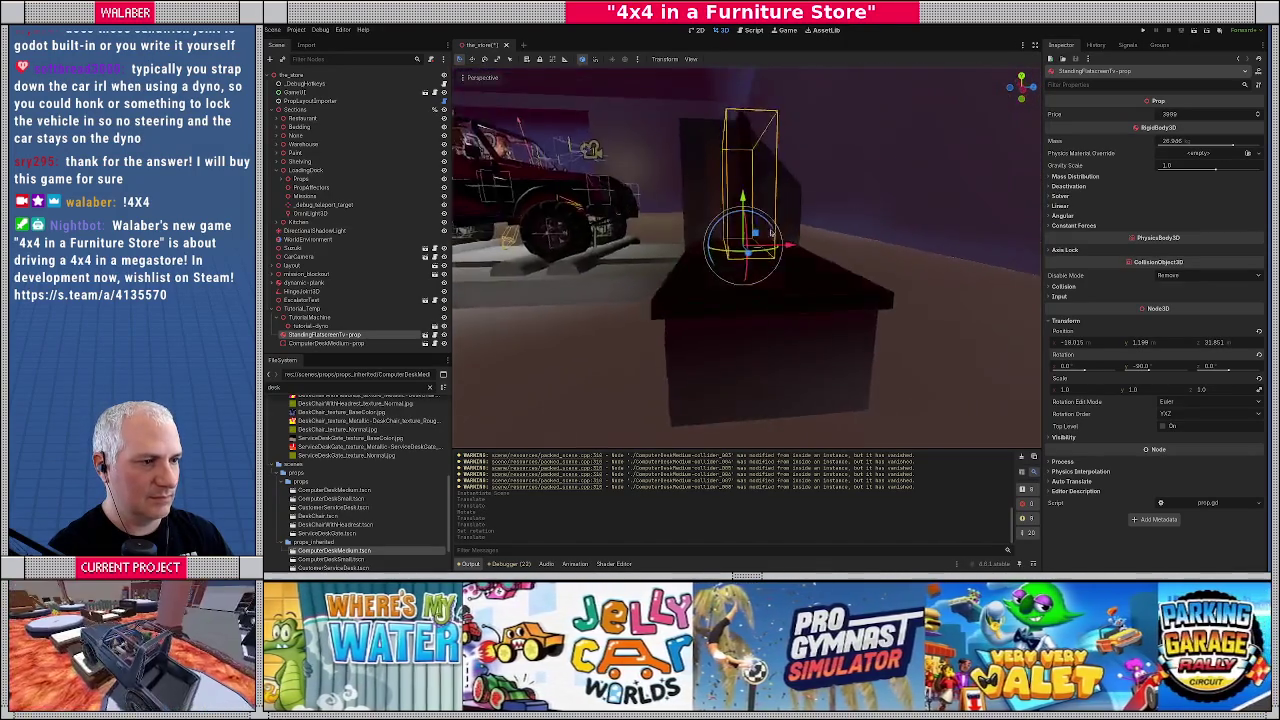
left_click_drag(762, 222, 837, 287)
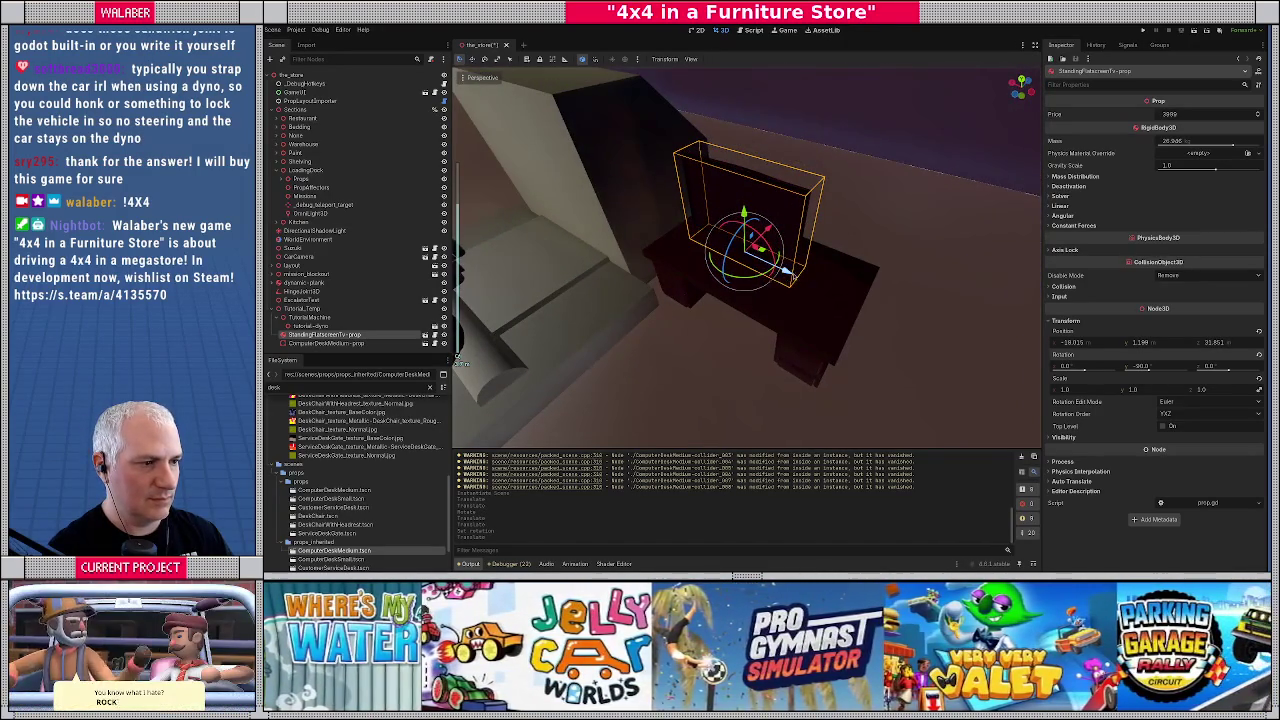
left_click(798, 255)
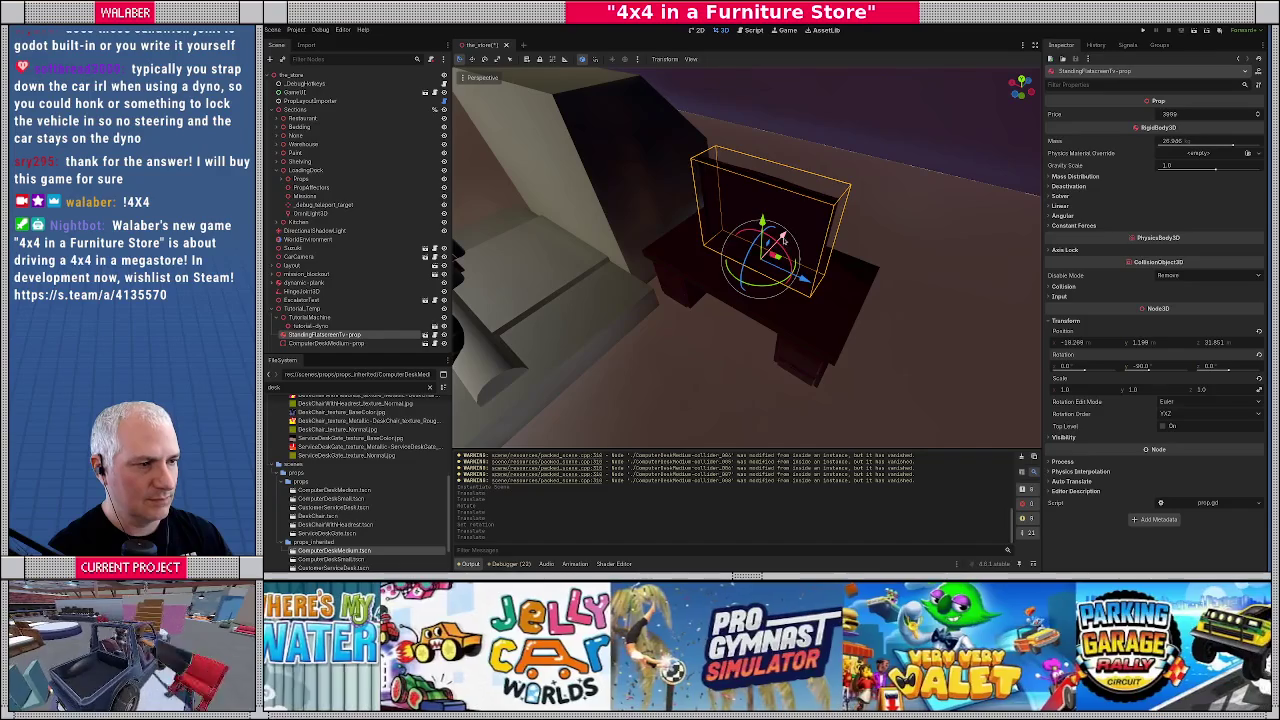
left_click(778, 242)
mouse_move(778, 242)
left_mouse_down()
mouse_move(688, 297)
mouse_move(811, 334)
mouse_move(716, 293)
mouse_move(820, 276)
mouse_move(598, 213)
mouse_move(600, 191)
mouse_move(915, 109)
left_mouse_up()
key("r")
key("y")
left_click(686, 286)
left_click(598, 186)
key("ctrl+d")
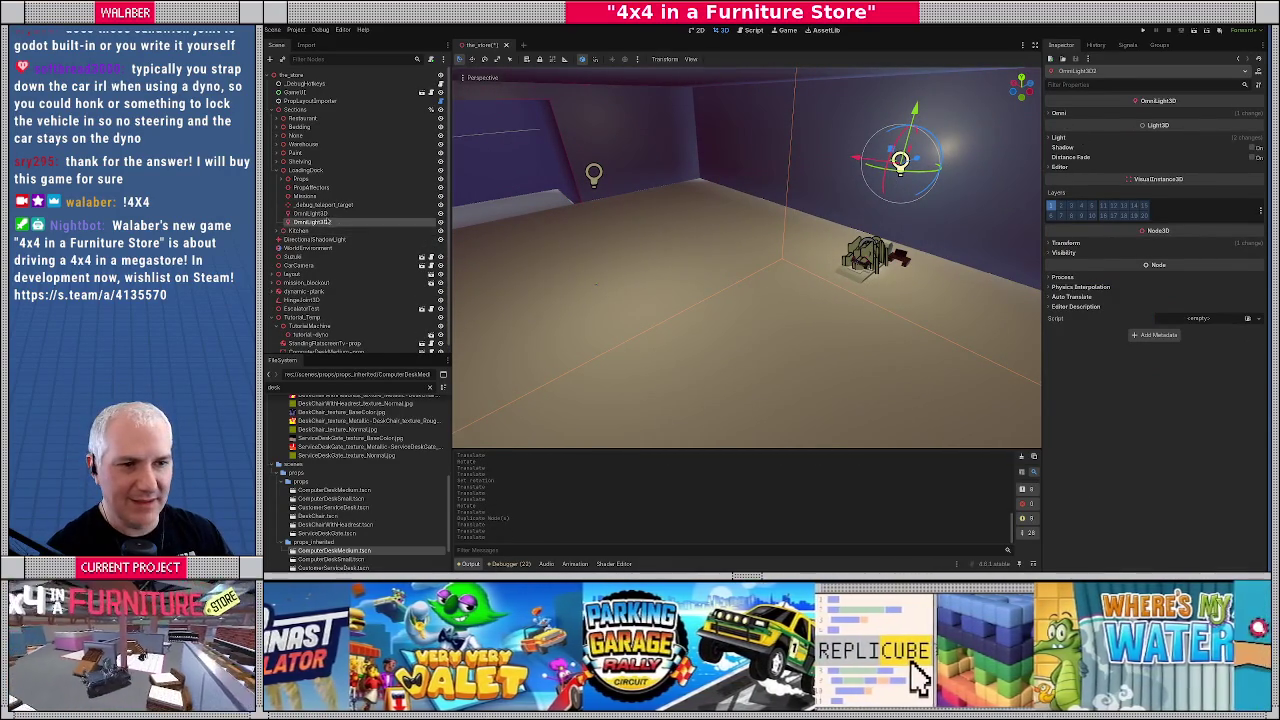
Change OmniLight3D2's node type to SpotLight3D
left_click(310, 213)
left_click(312, 221)
right_click(337, 223)
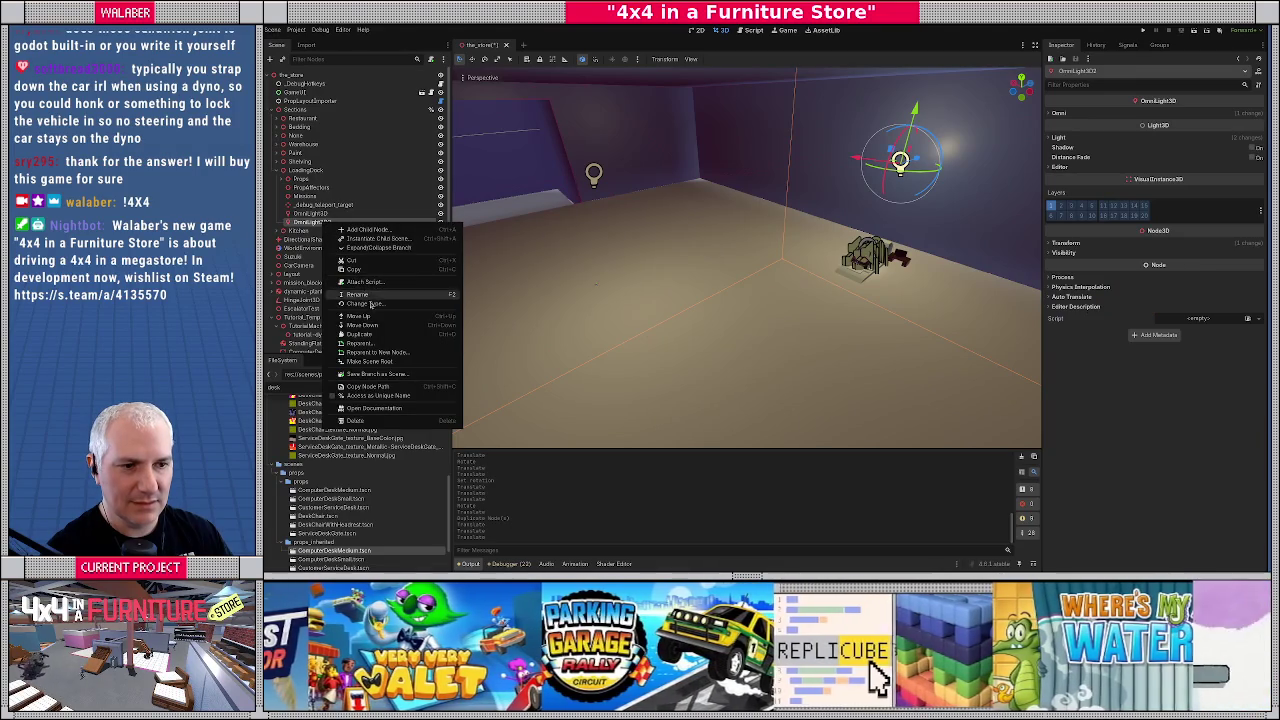
left_click(370, 304)
type("spot")
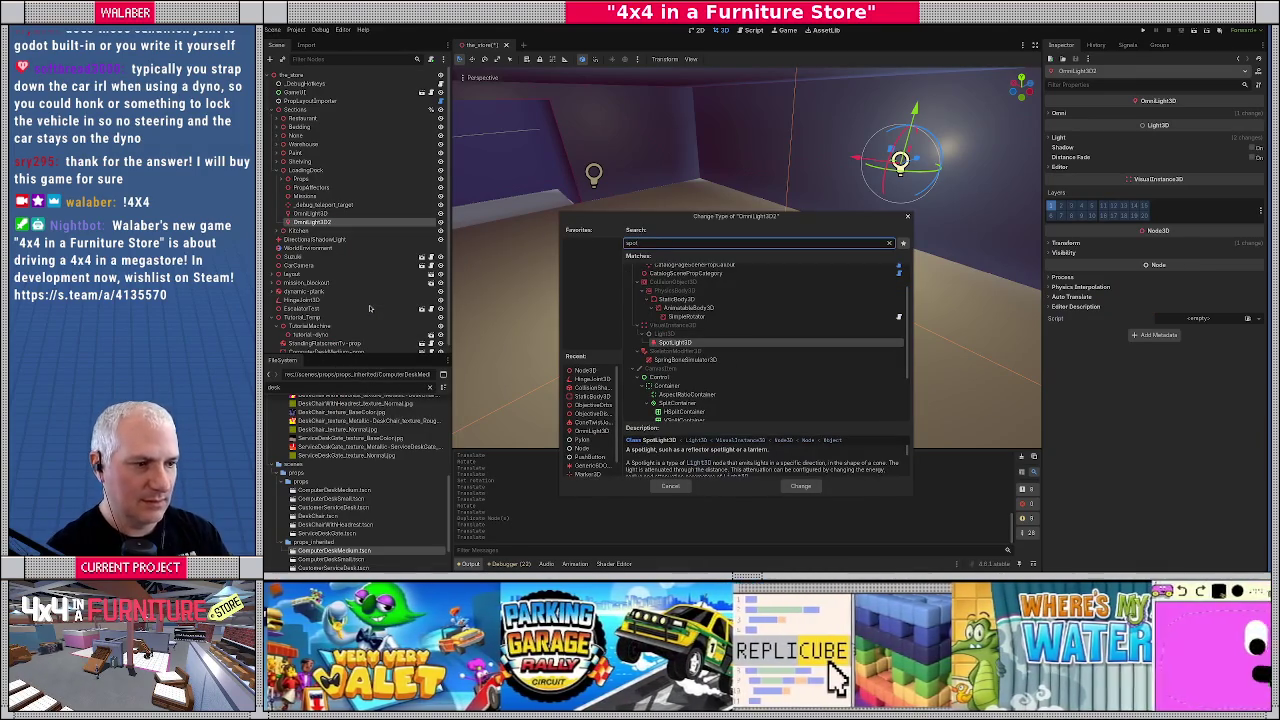
key("Return")
Rotate the spotlight -90° to point down, raise it, and widen its radius to about 32.84
key("f")
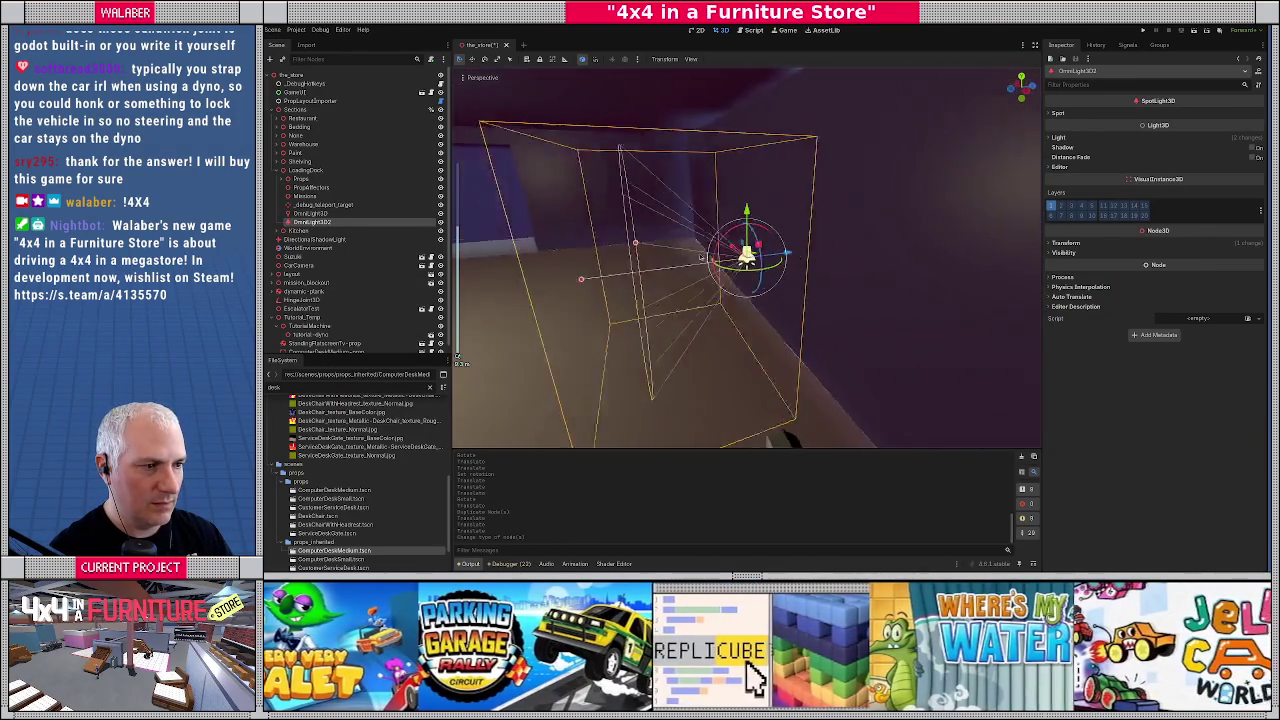
mouse_move(738, 245)
left_mouse_down()
mouse_move(706, 300)
mouse_move(765, 342)
mouse_move(830, 350)
left_mouse_up()
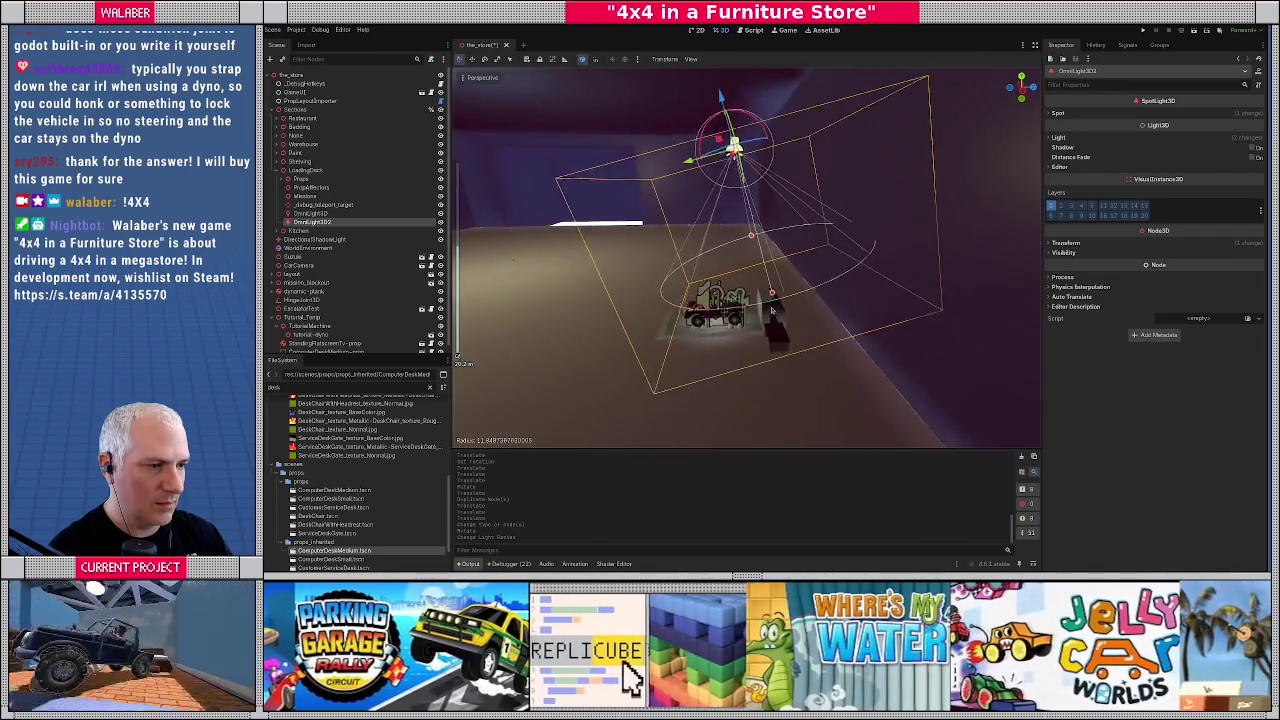
mouse_move(800, 305)
left_mouse_down()
mouse_move(771, 293)
mouse_move(810, 403)
left_mouse_up()
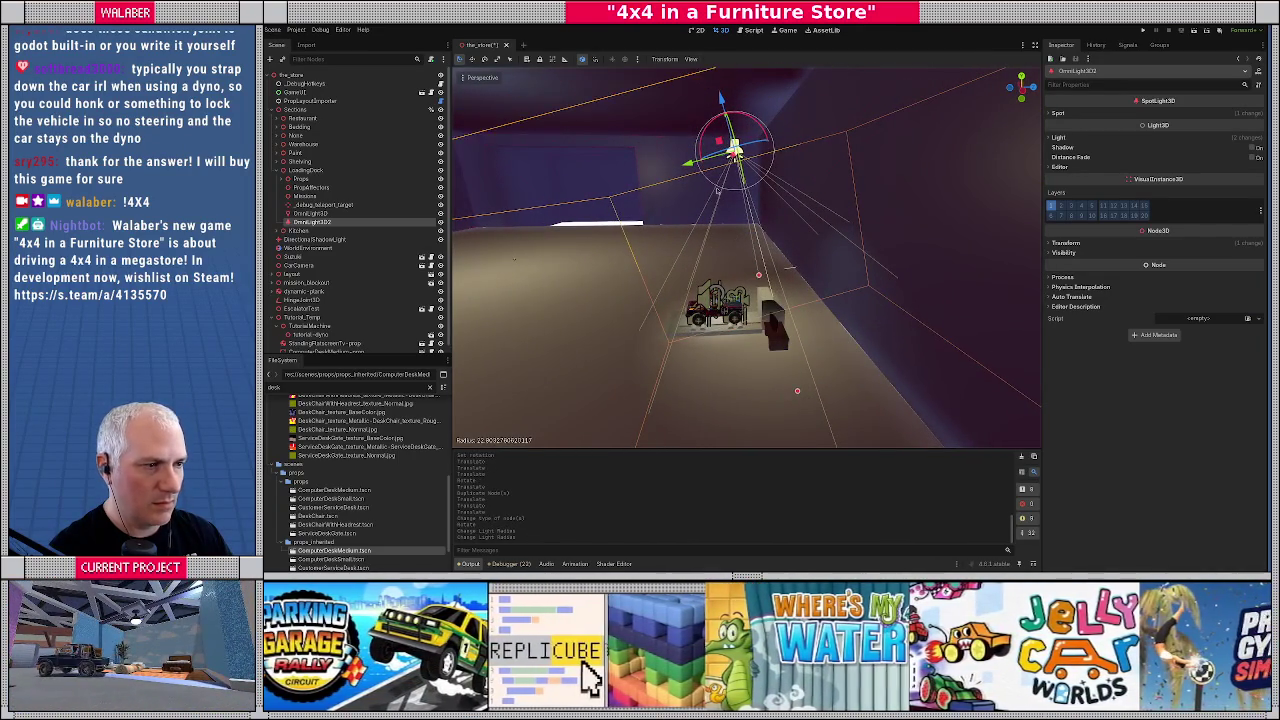
mouse_move(717, 141)
left_mouse_down()
mouse_move(652, 106)
mouse_move(644, 114)
mouse_move(666, 114)
mouse_move(617, 109)
mouse_move(633, 95)
left_mouse_up()
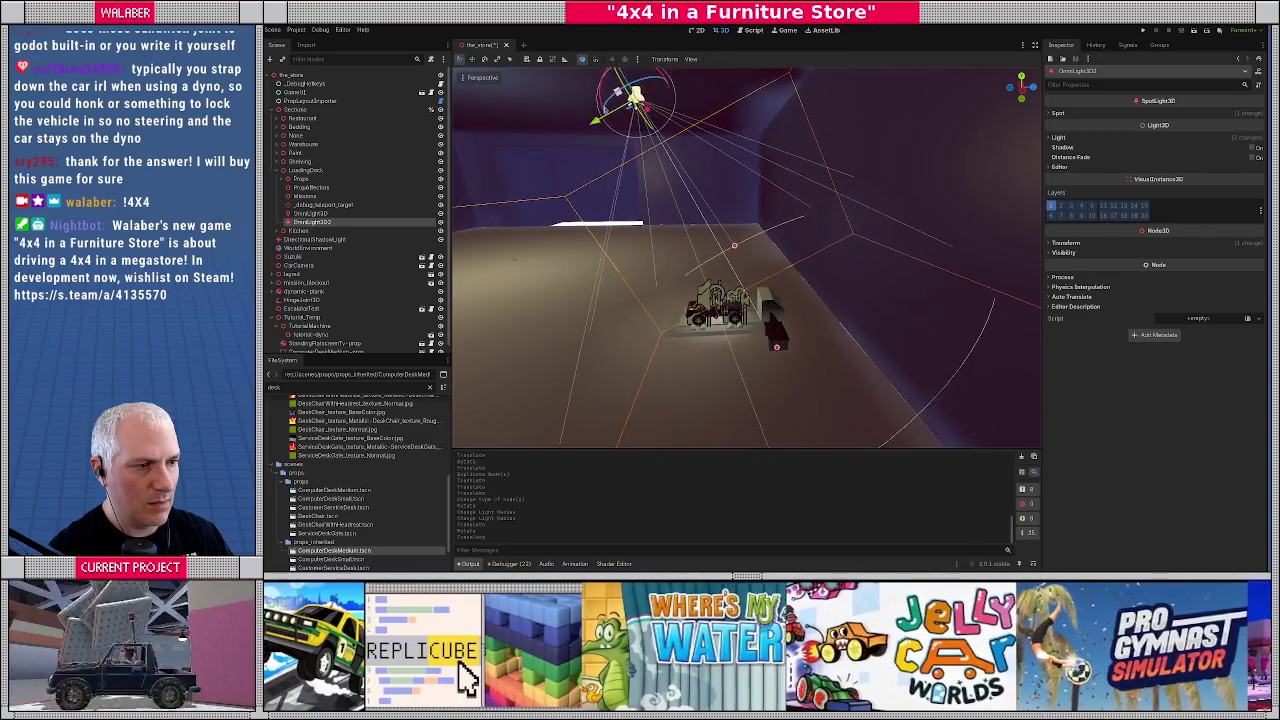
scroll(614, 162, "down", 2)
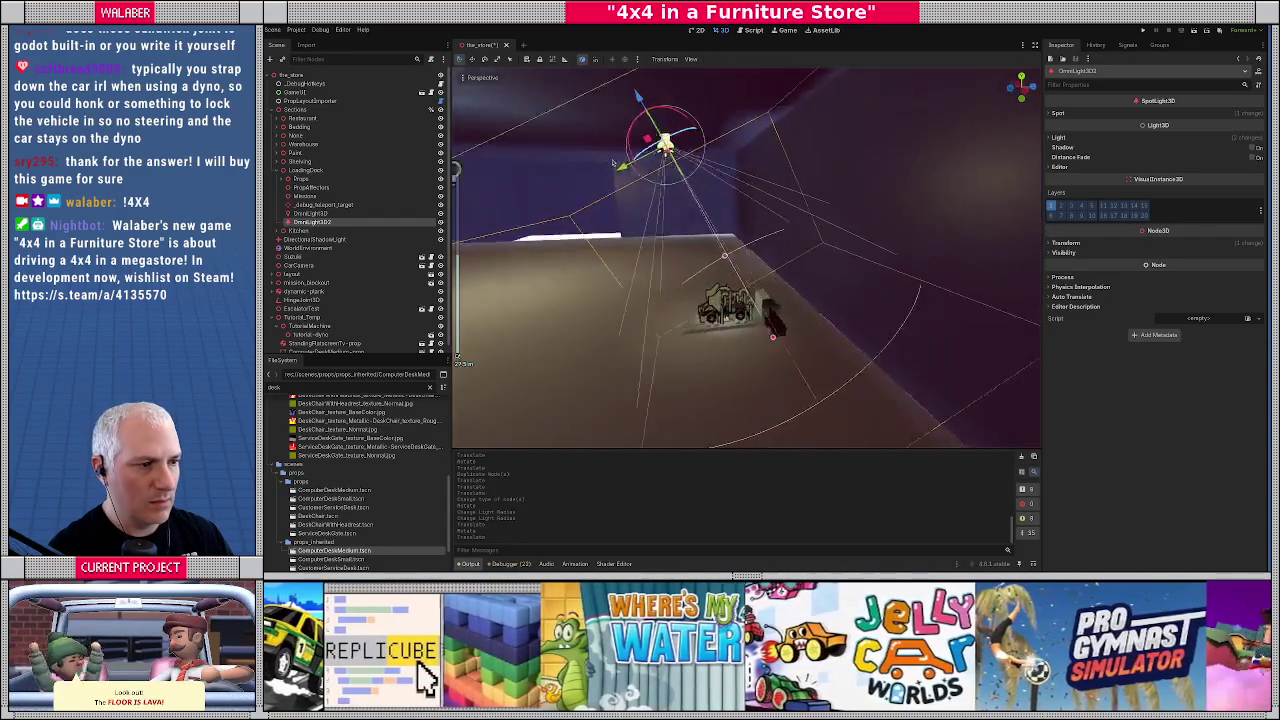
scroll(765, 343, "down", 2)
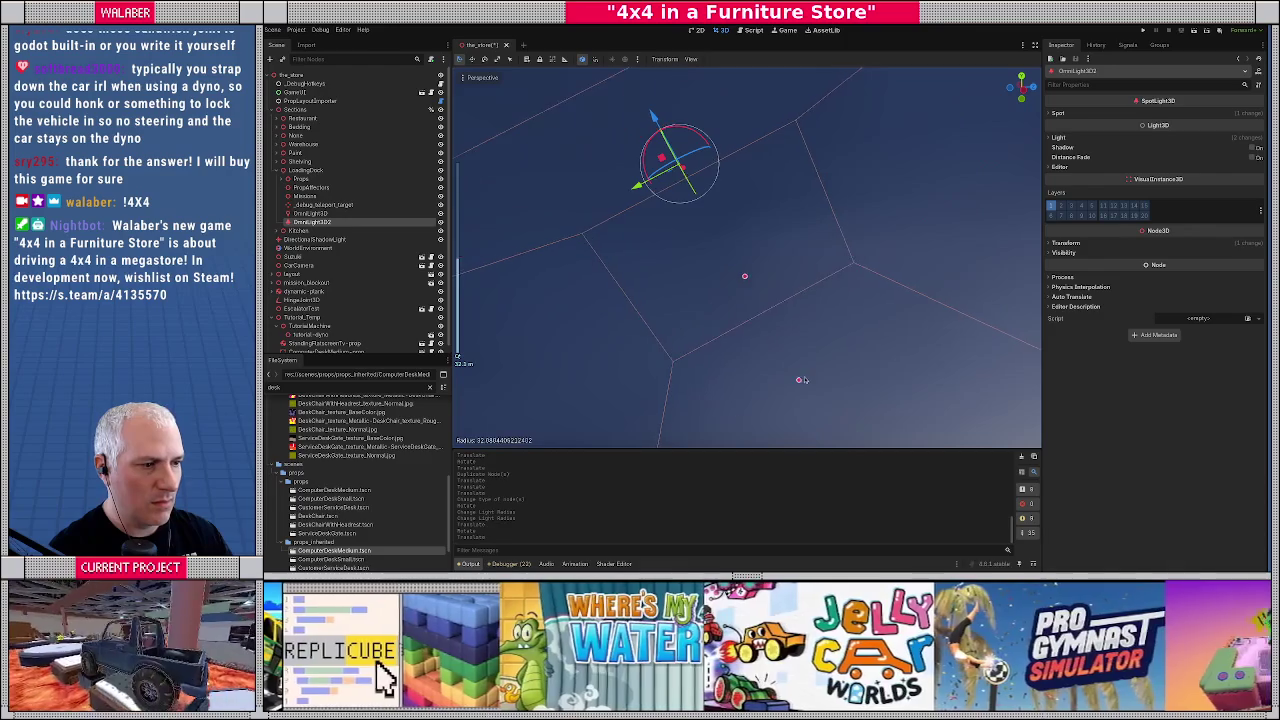
mouse_move(770, 330)
left_mouse_down()
mouse_move(624, 306)
mouse_move(669, 339)
left_mouse_up()
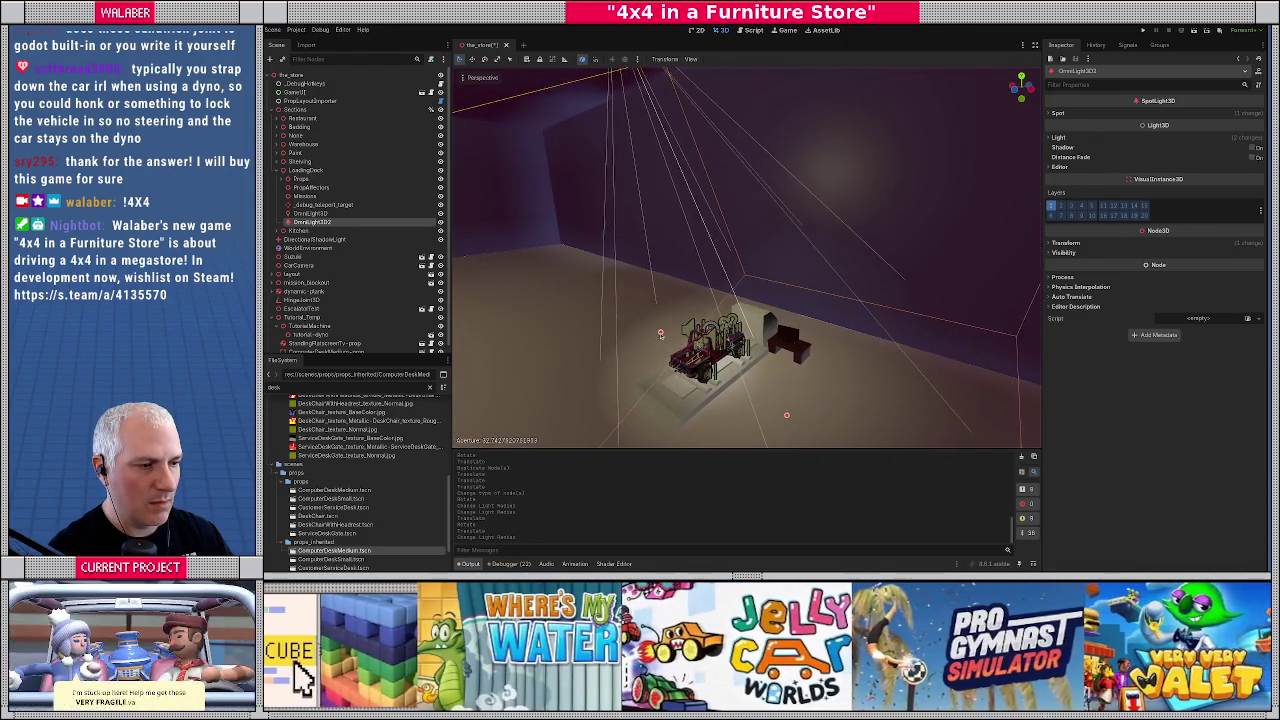
scroll(797, 323, "up", 3)
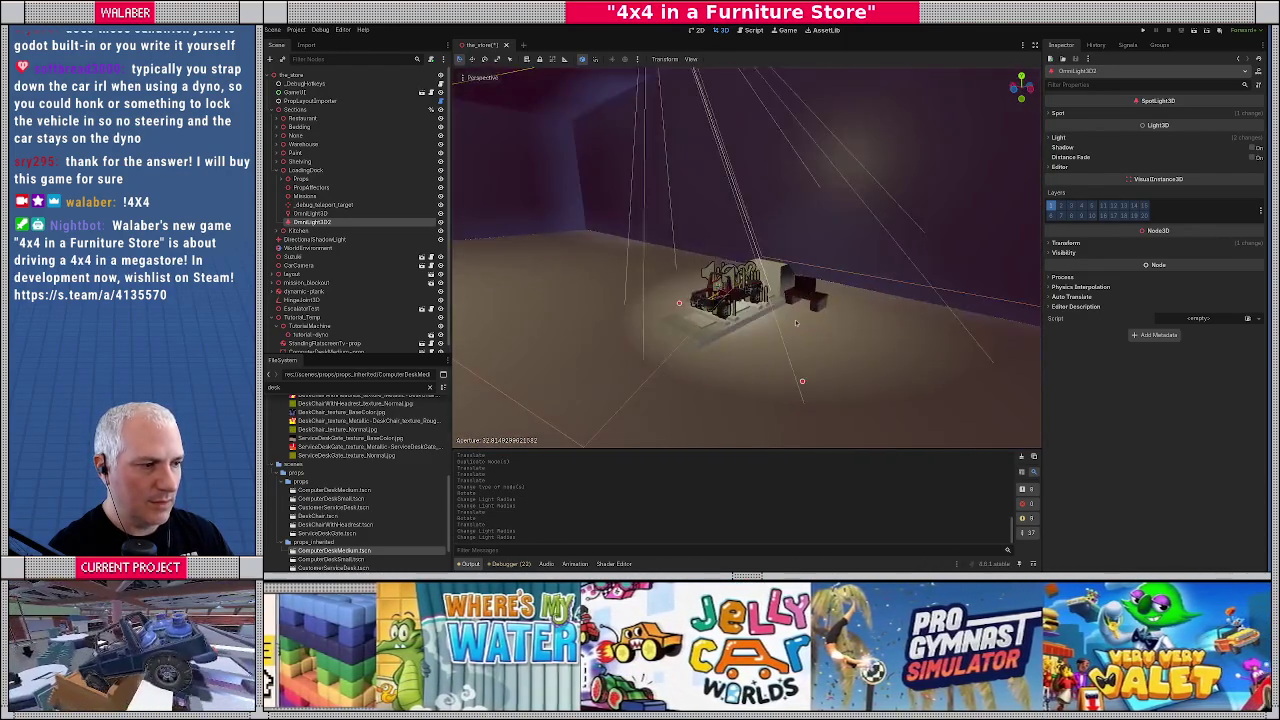
scroll(797, 323, "up", 3)
scroll(797, 323, "down", 4)
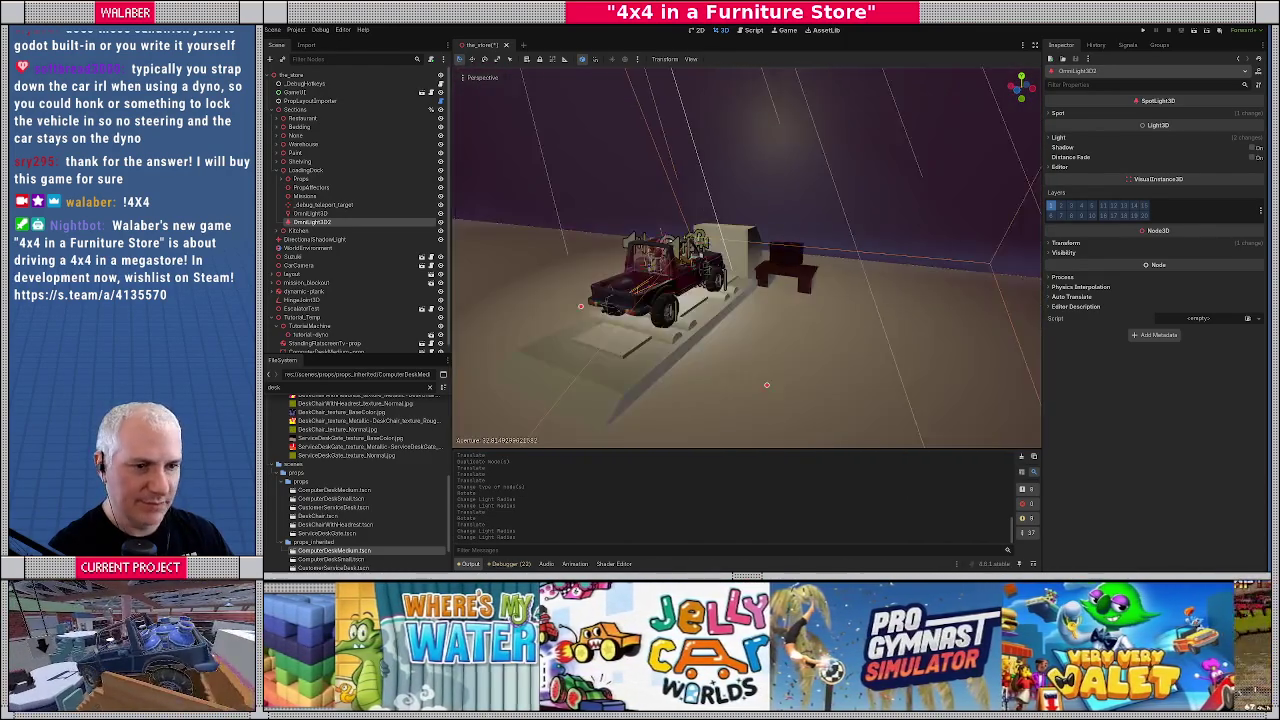
scroll(790, 321, "up", 2)
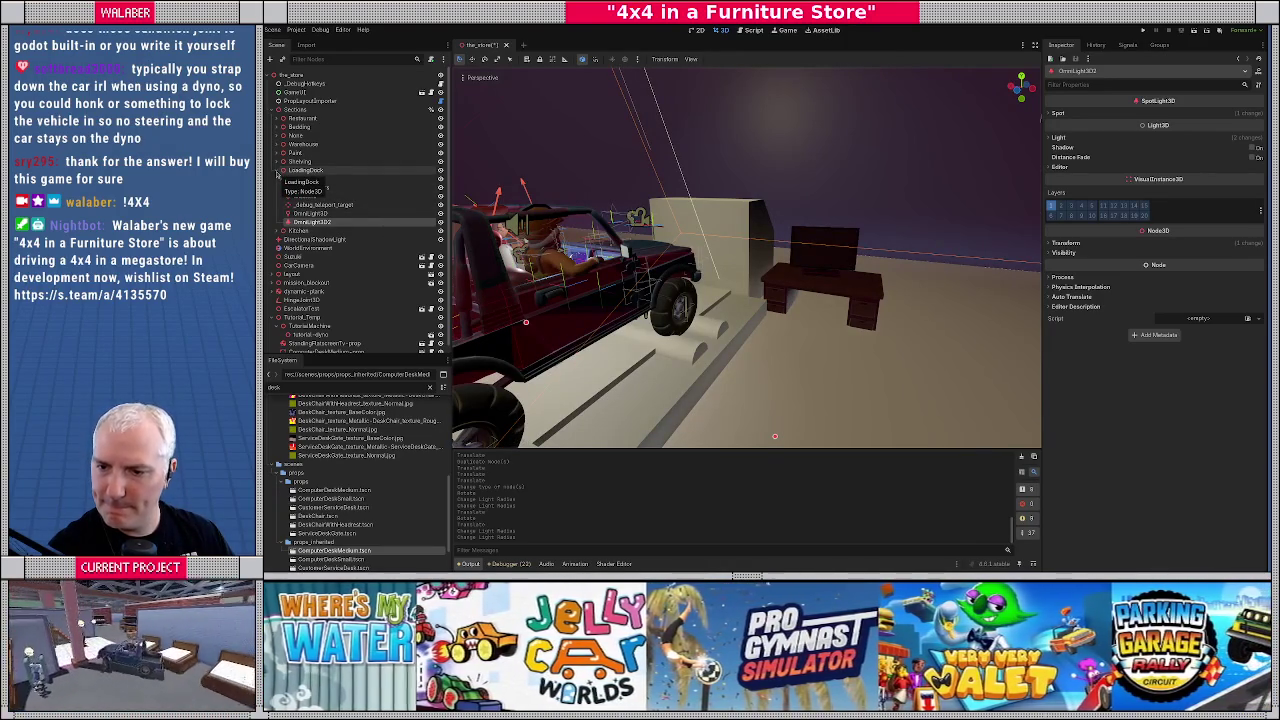
Collapse LoadingDock in the Scene dock and orbit from the jeep's rear three-quarter to its side
left_click(278, 171)
left_click_drag(670, 285, 779, 295)
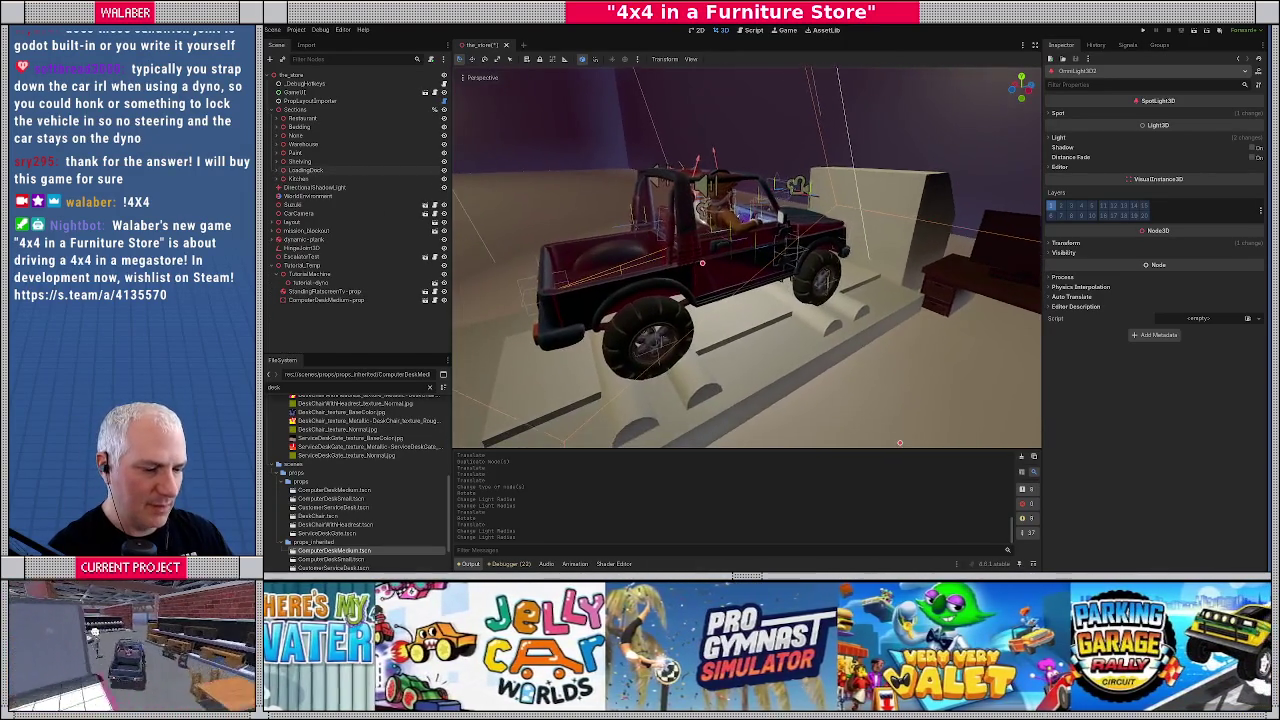
scroll(779, 295, "down", 4)
scroll(779, 295, "up", 3)
scroll(746, 258, "up", 5)
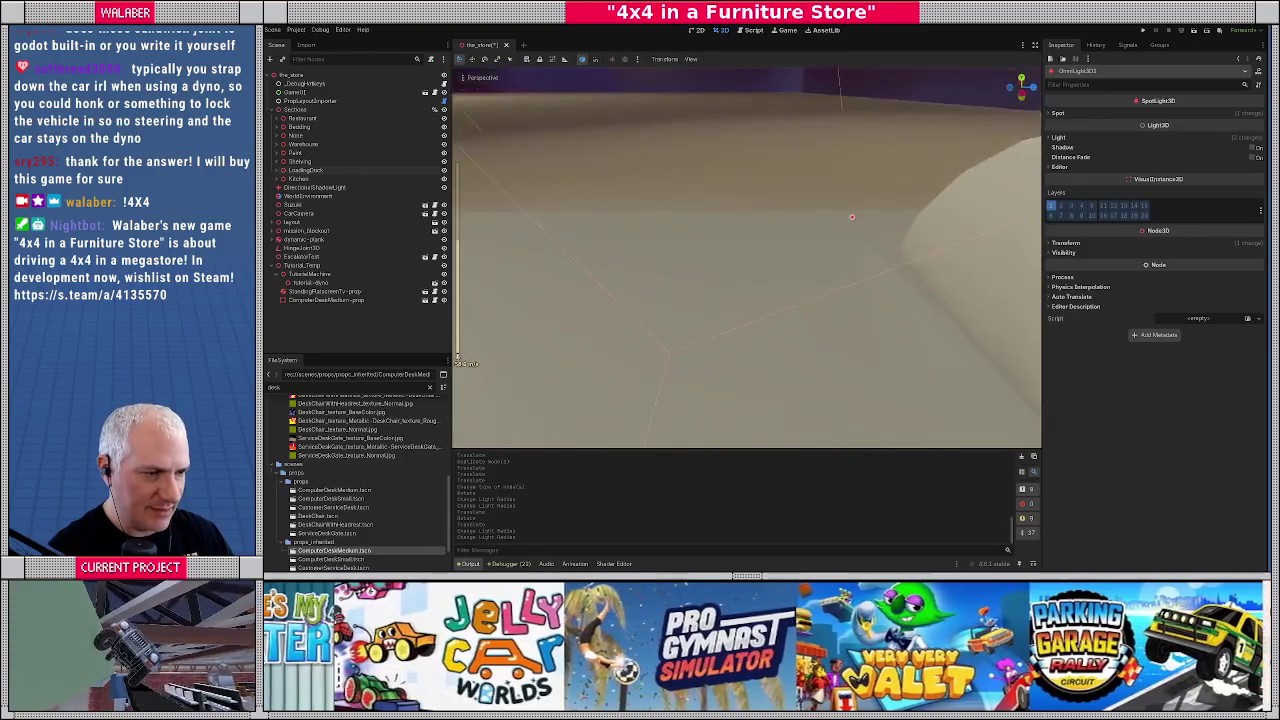
scroll(746, 258, "down", 5)
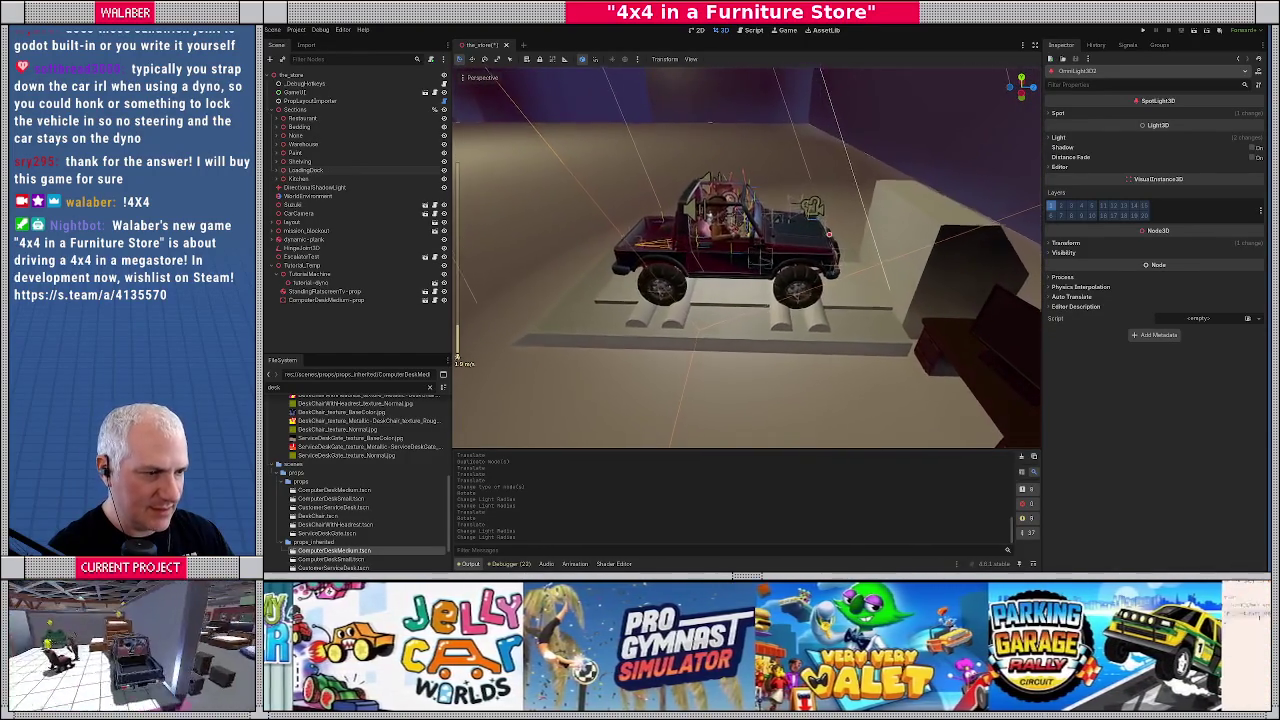
scroll(746, 258, "up", 2)
left_click_drag(700, 260, 900, 268)
left_click_drag(620, 287, 668, 287)
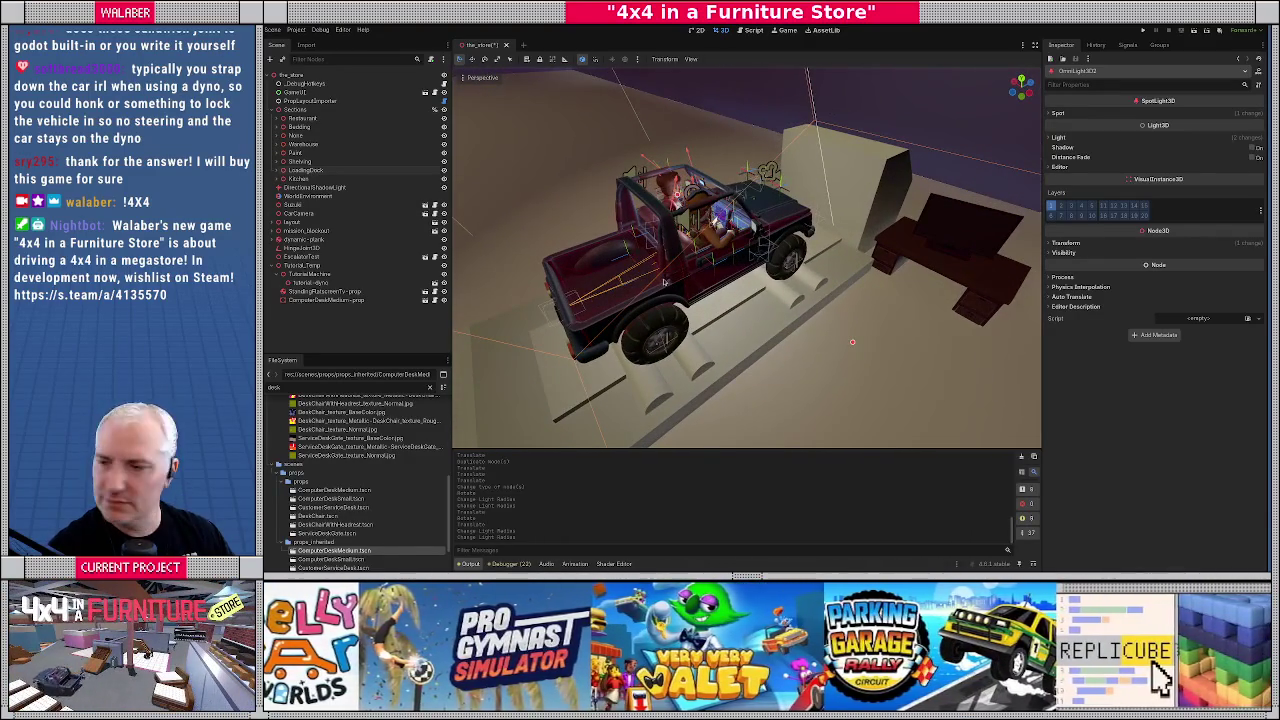
In Blender, select the lift platform plates and frame them in top orthographic view
key("alt+Tab")
left_click(676, 310)
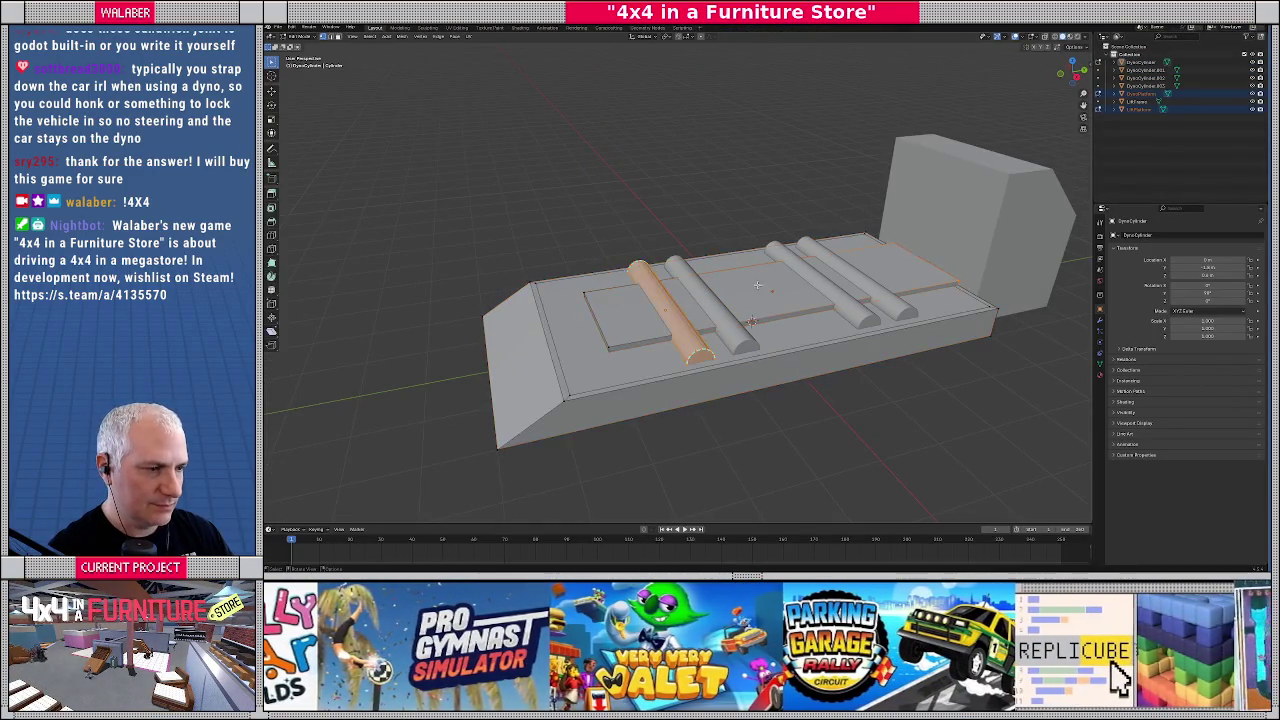
left_click(749, 316)
left_click_drag(749, 316, 801, 300)
key("x")
key("0")
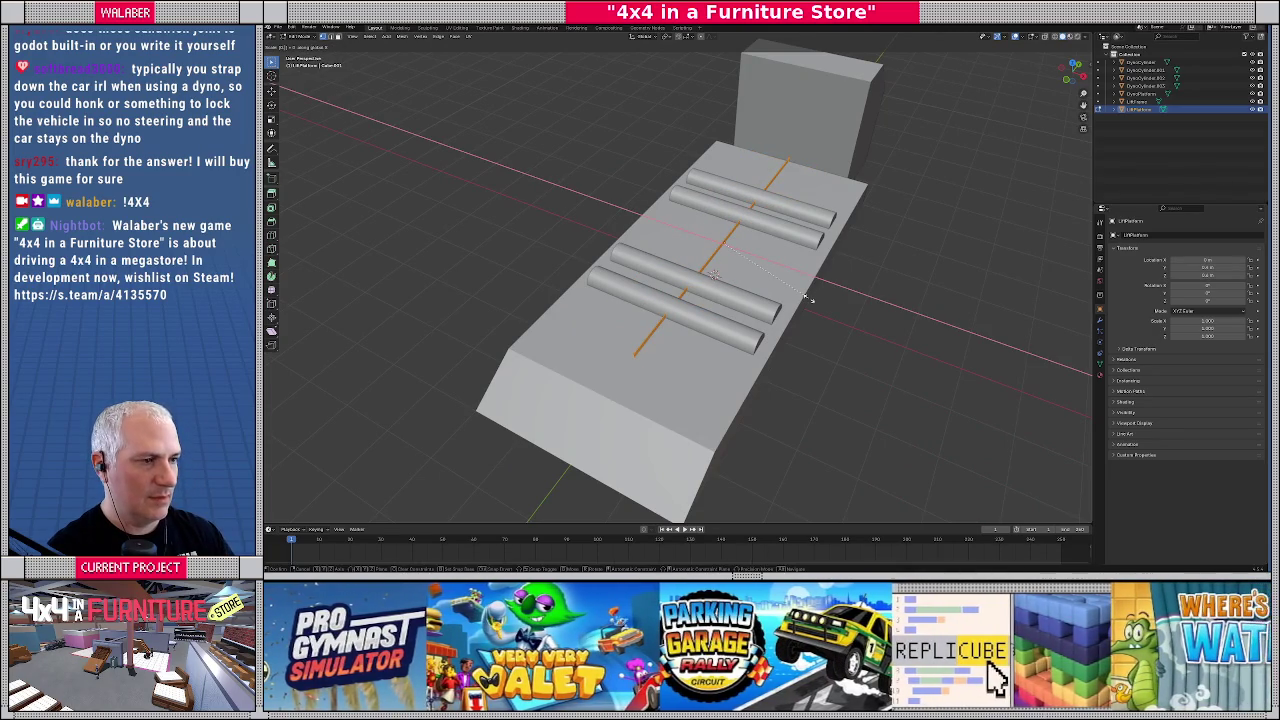
key("Escape")
key("KP_7")
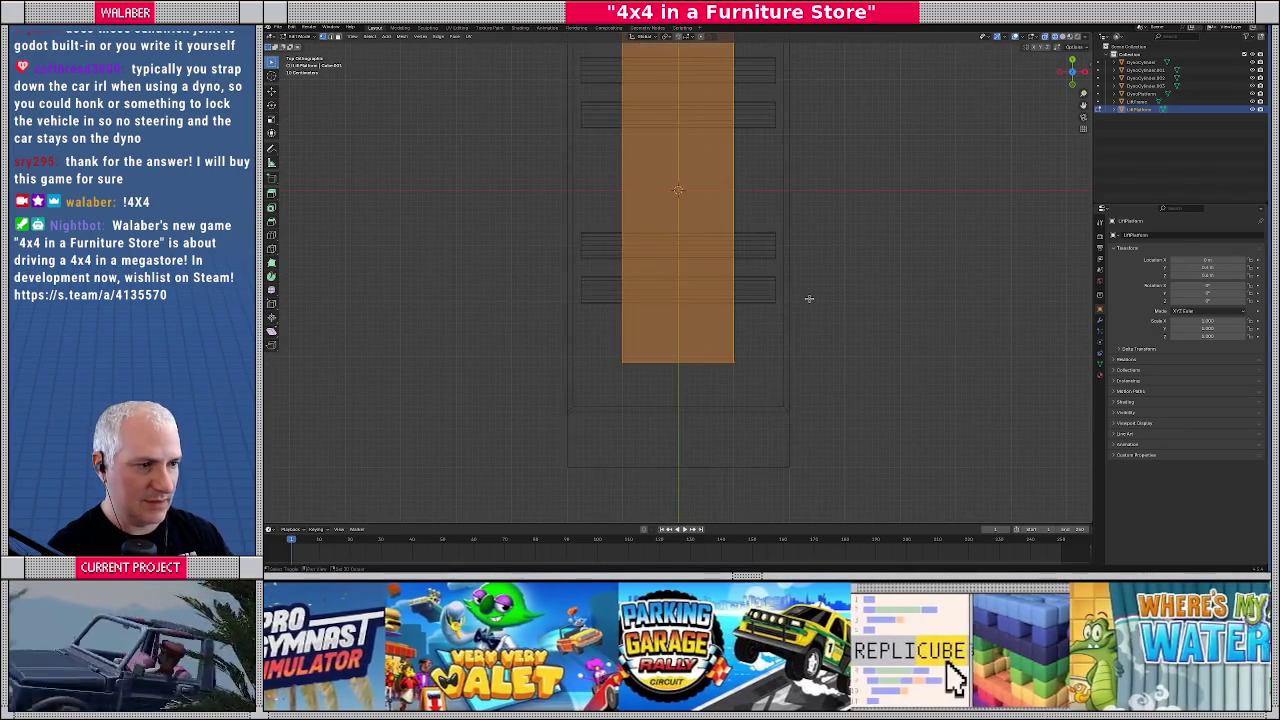
key("KP_Decimal")
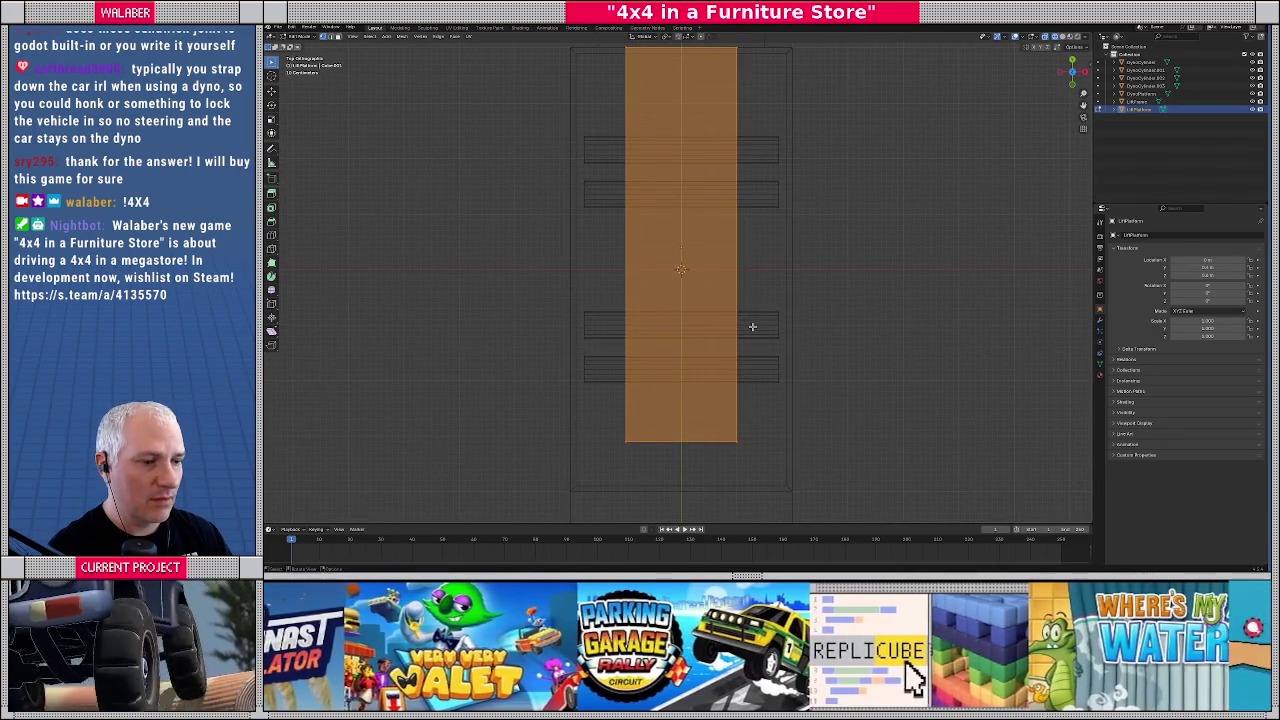
scroll(752, 326, "down", 1)
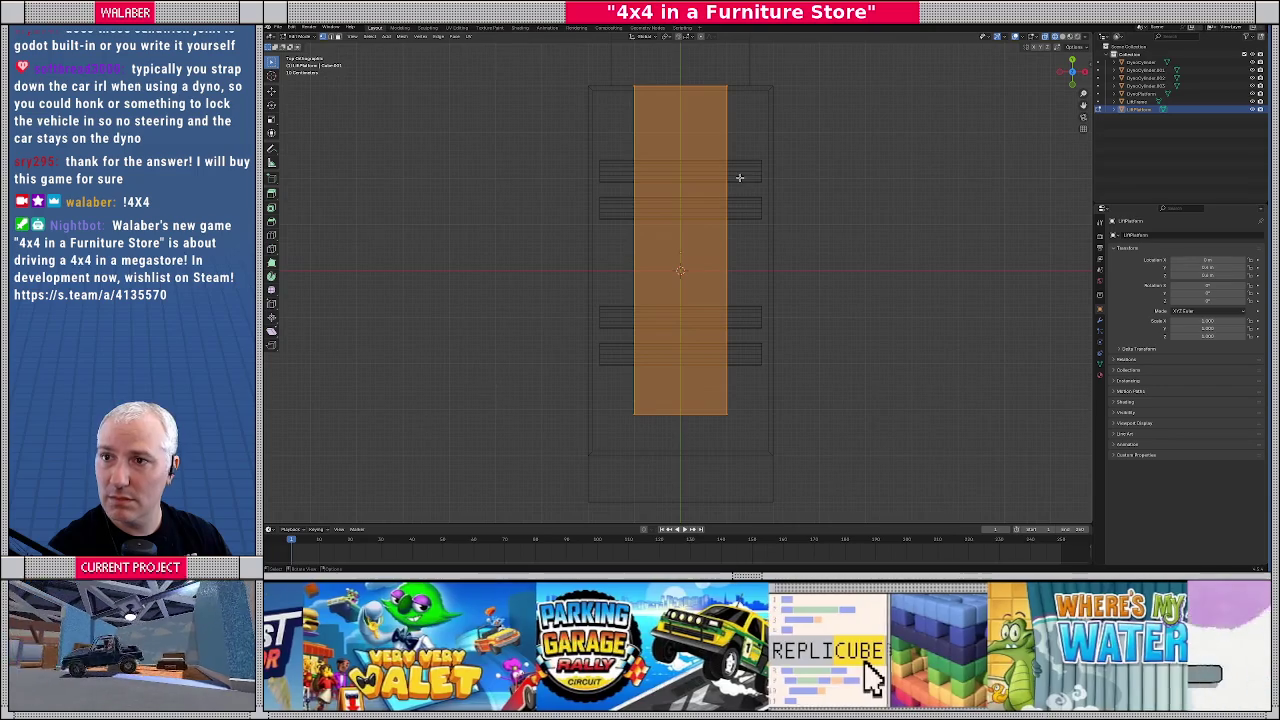
Move the plates' right edge -0.1 along X and the left edge inward
left_click_drag(756, 62, 706, 435)
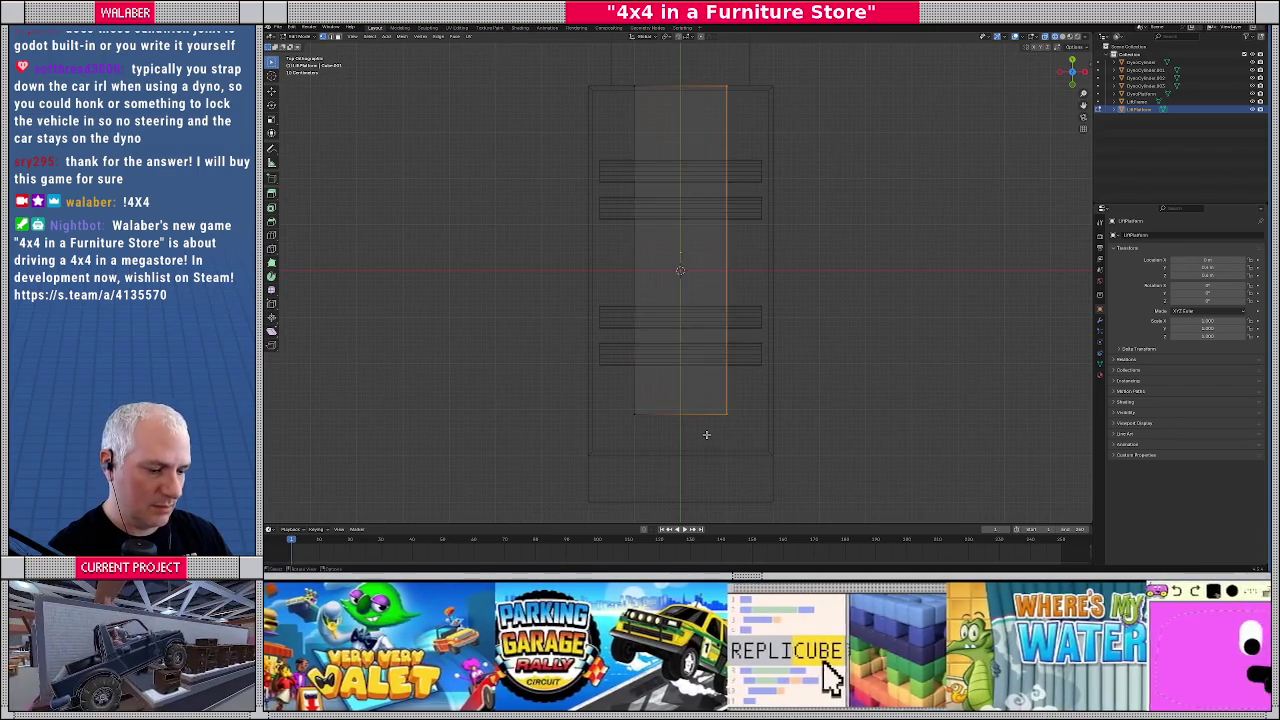
key("g")
key("x")
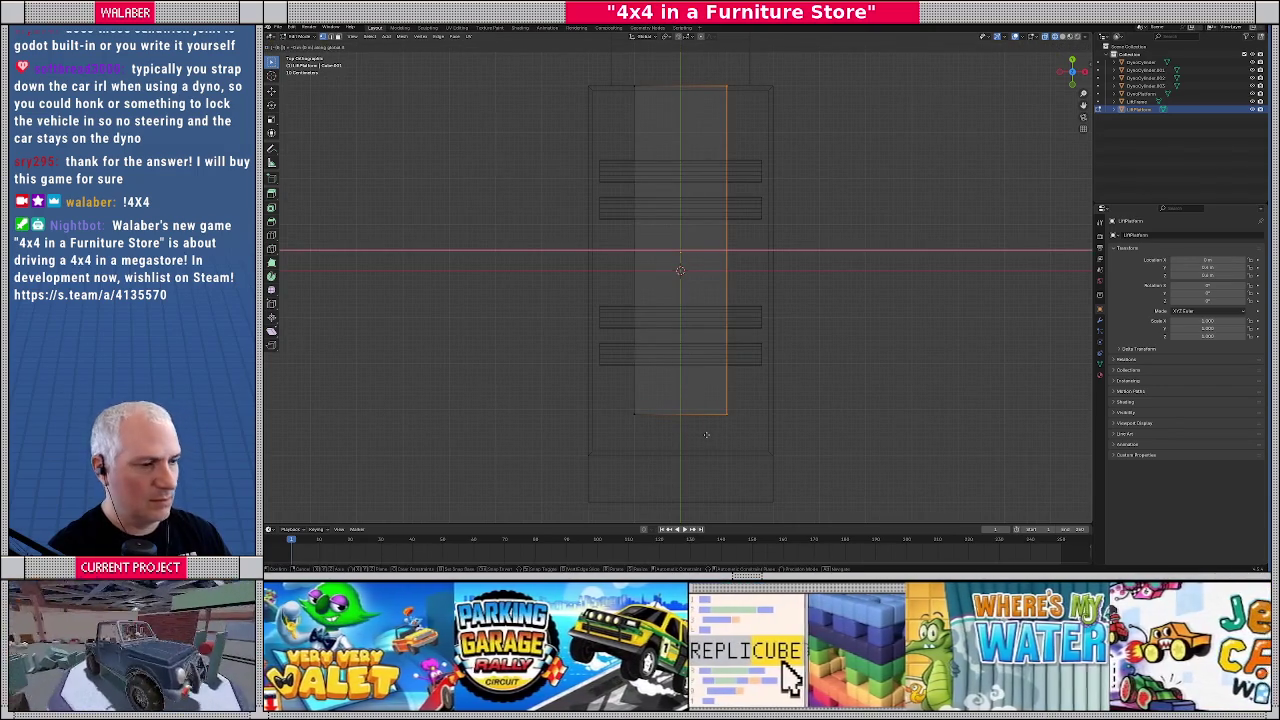
type("-0.1")
key("Return")
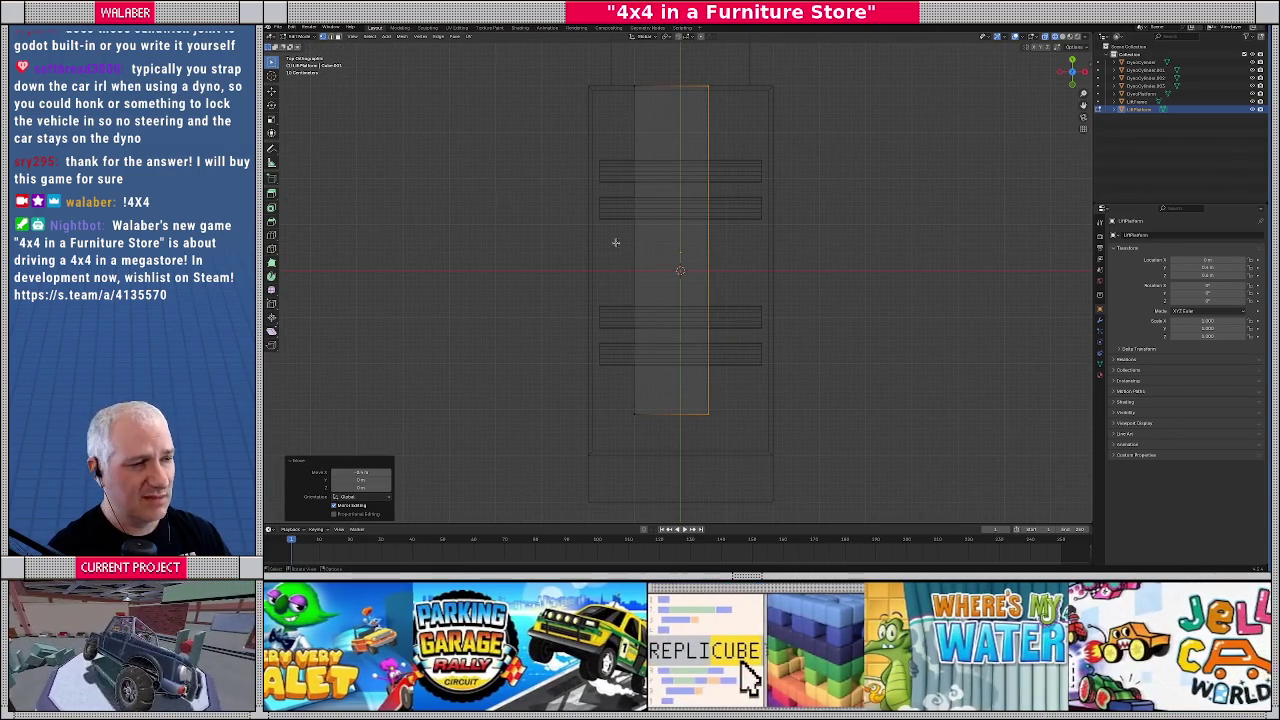
left_click_drag(600, 74, 657, 430)
key("g")
key("x")
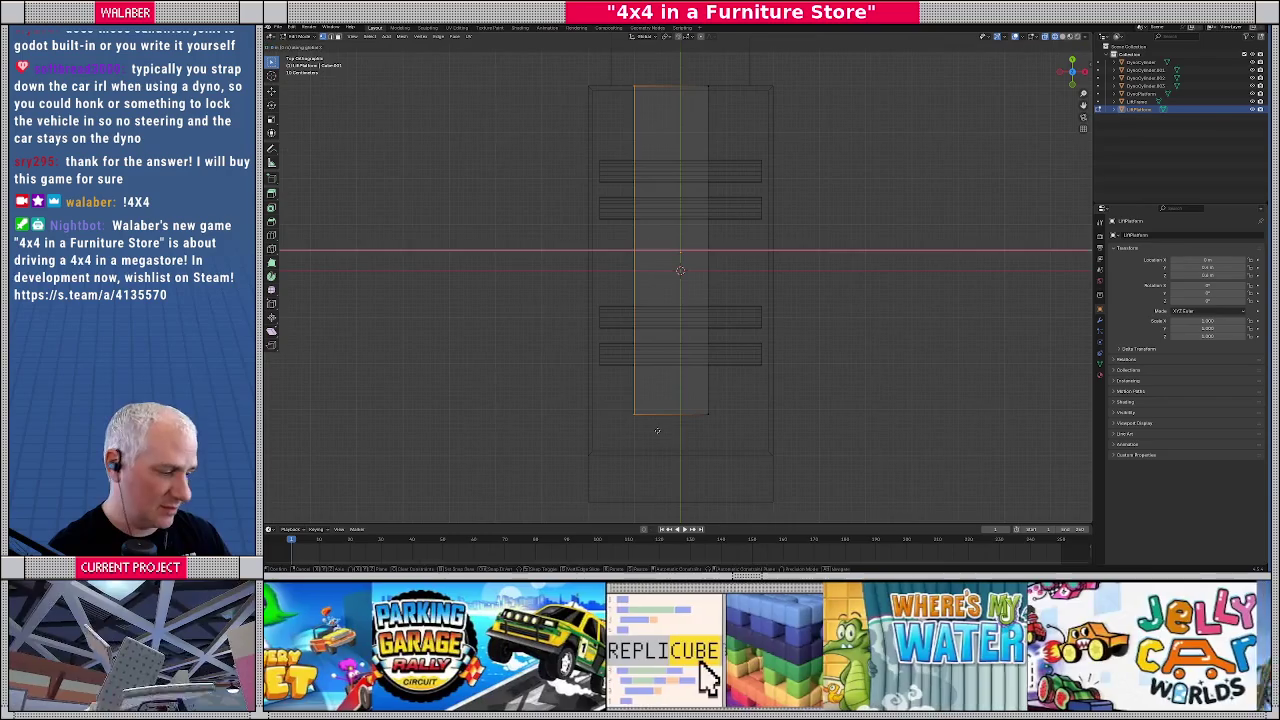
key("Return")
key("Tab")
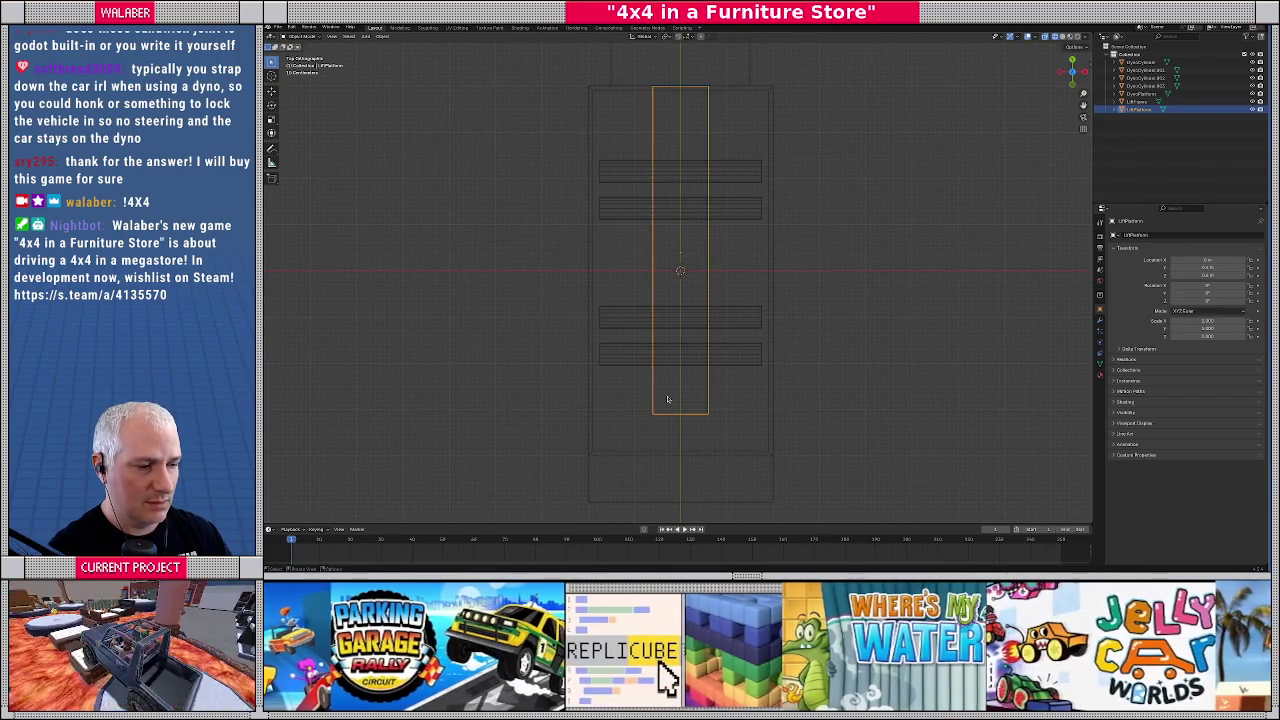
Shorten the plate by moving its bottom edge up along Y
key("Tab")
left_click_drag(630, 398, 754, 444)
key("g")
key("y")
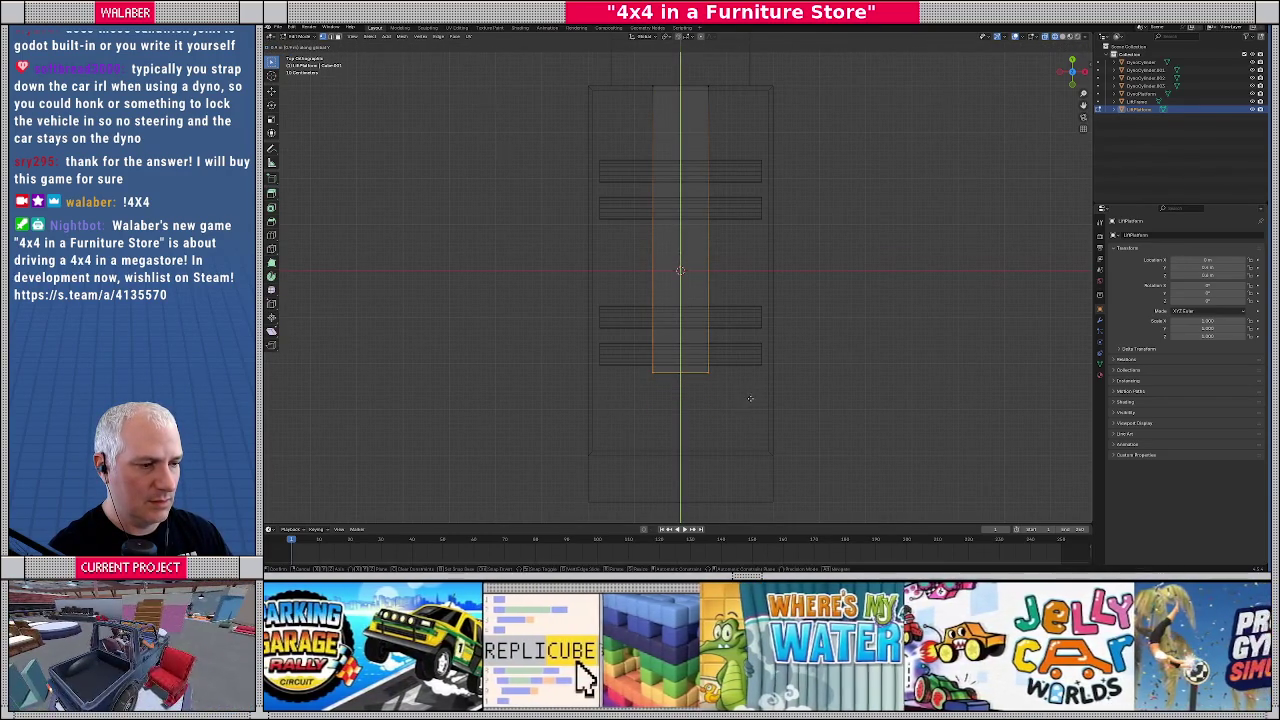
left_click(748, 393)
key("Tab")
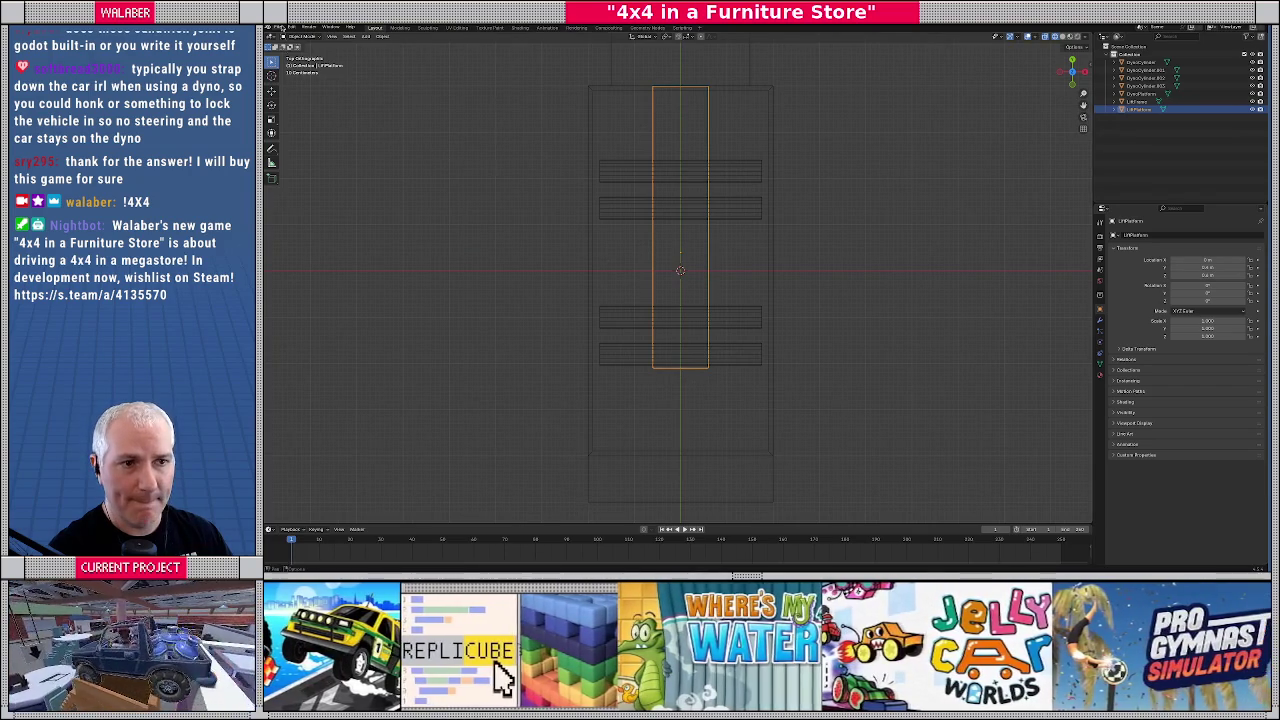
Export the dyno model as glTF 2.0 and return to Godot
left_click(284, 28)
mouse_move(310, 153)
left_click(393, 226)
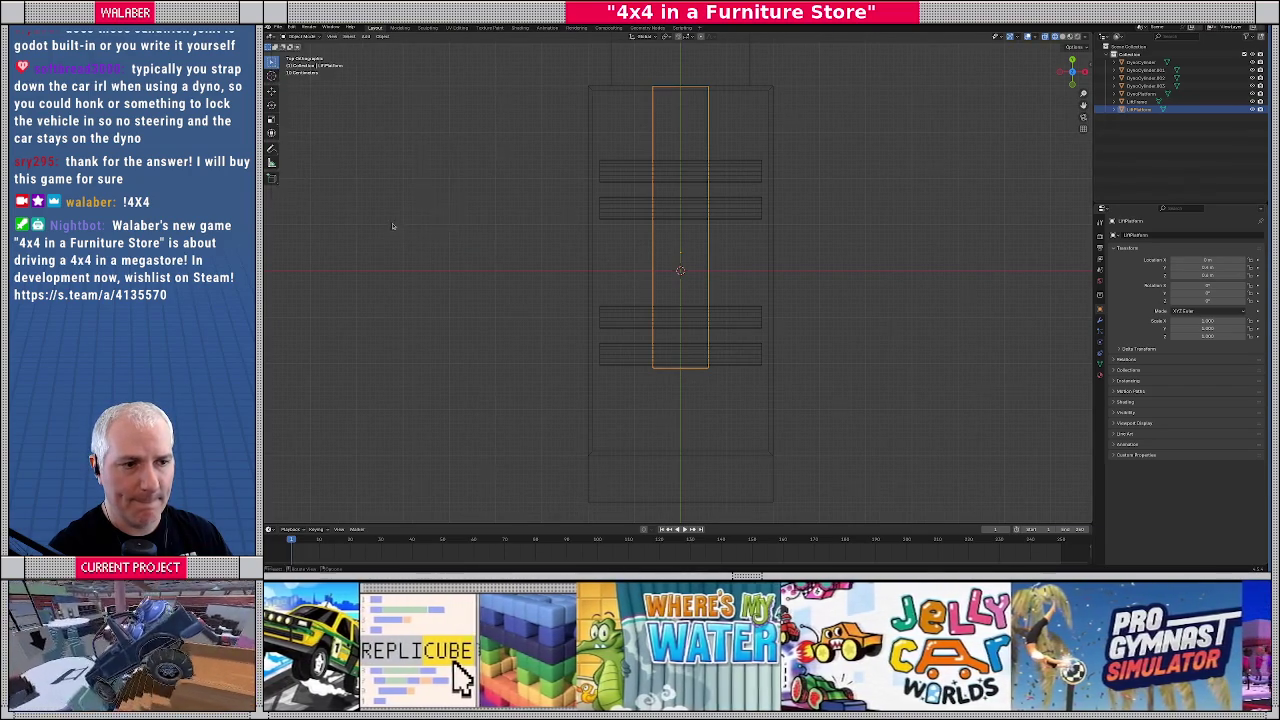
left_click(1077, 536)
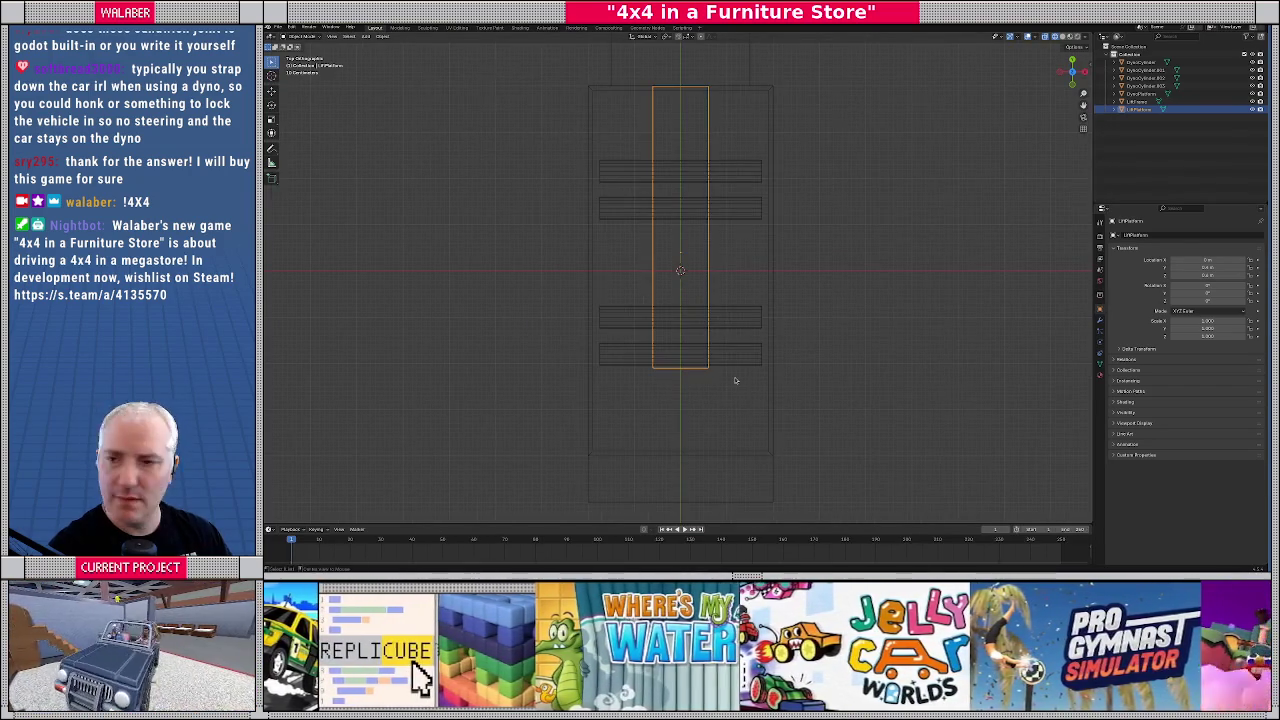
key("alt+Tab")
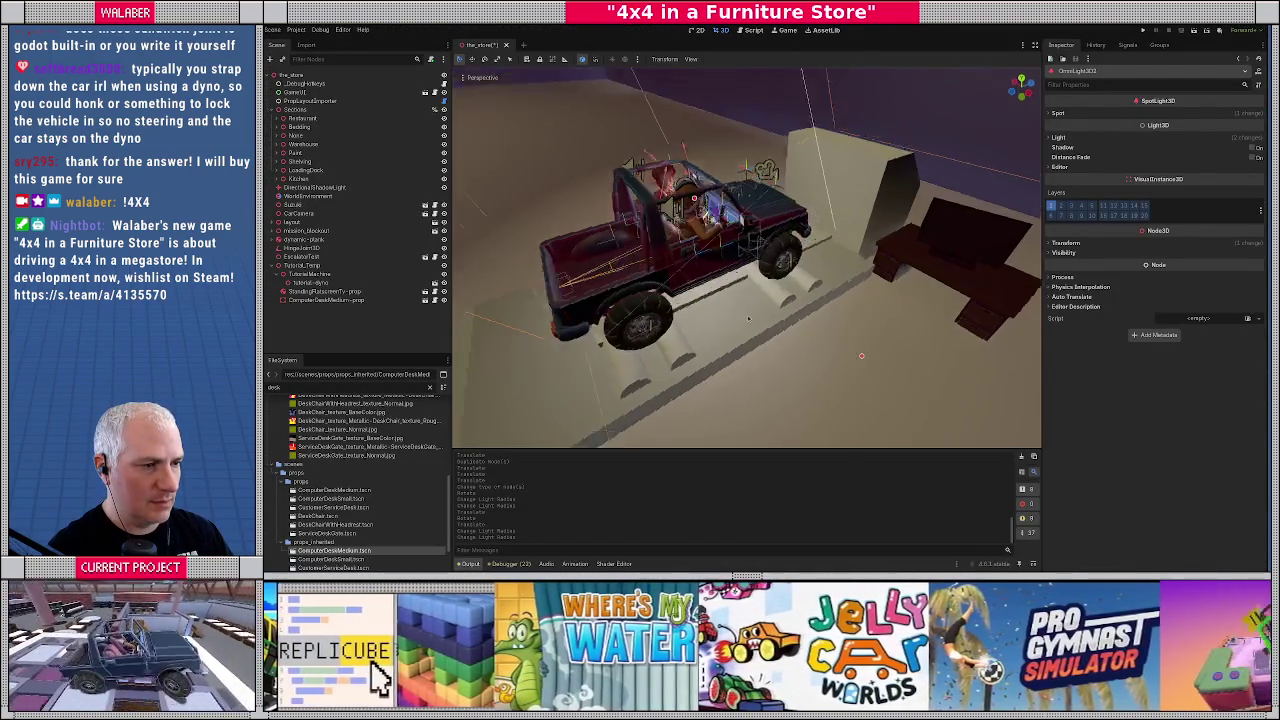
left_click_drag(748, 318, 769, 306)
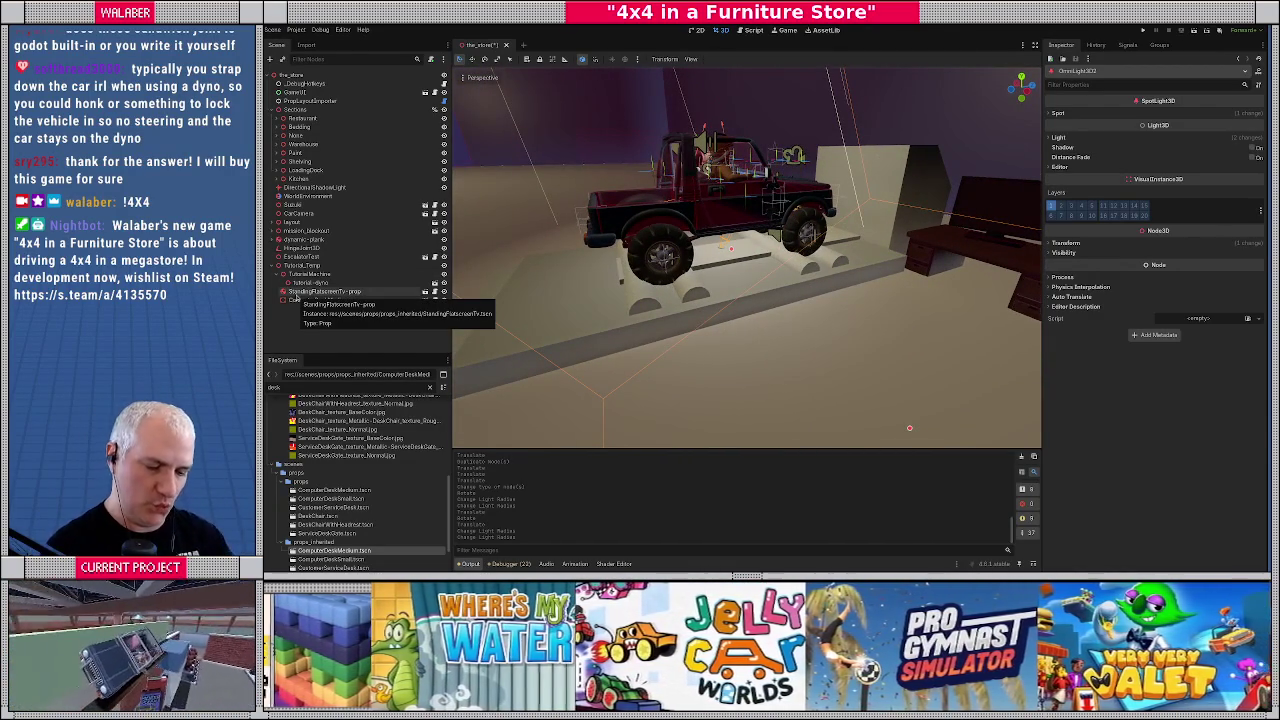
left_click_drag(293, 297, 463, 253)
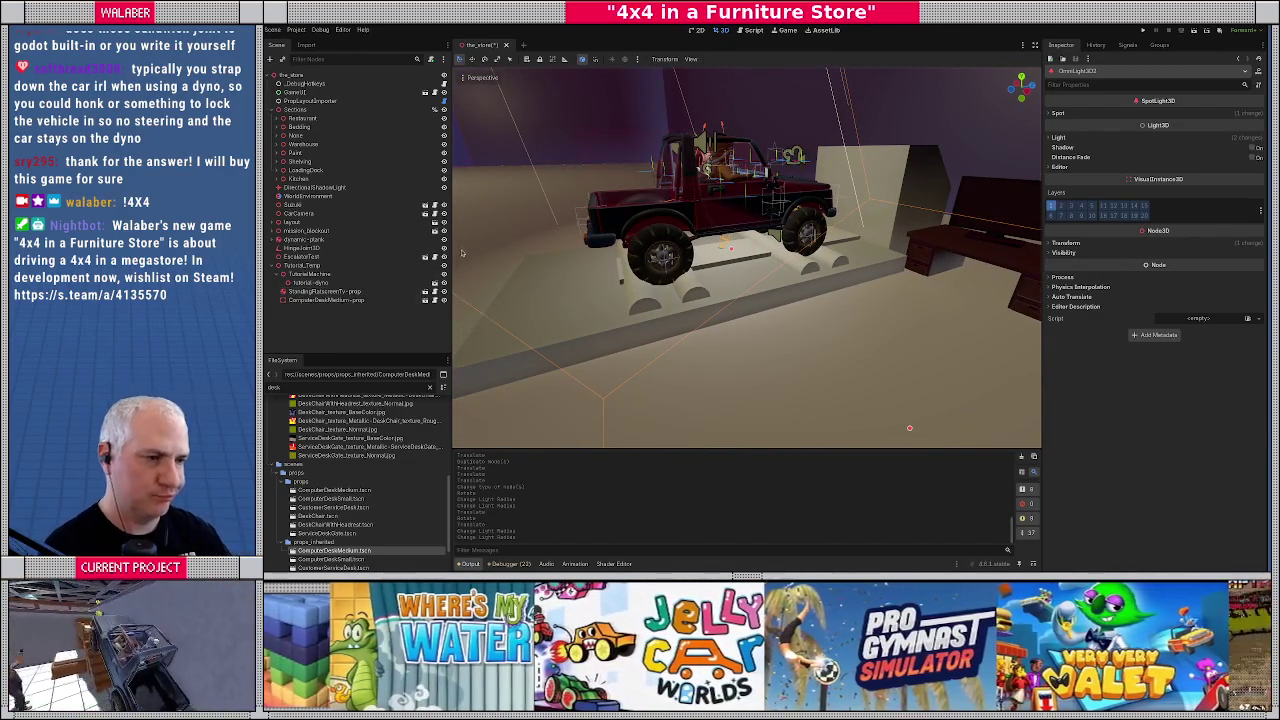
mouse_move(736, 269)
left_mouse_down()
mouse_move(880, 255)
mouse_move(682, 259)
mouse_move(721, 262)
mouse_move(718, 277)
mouse_move(828, 247)
left_mouse_up()
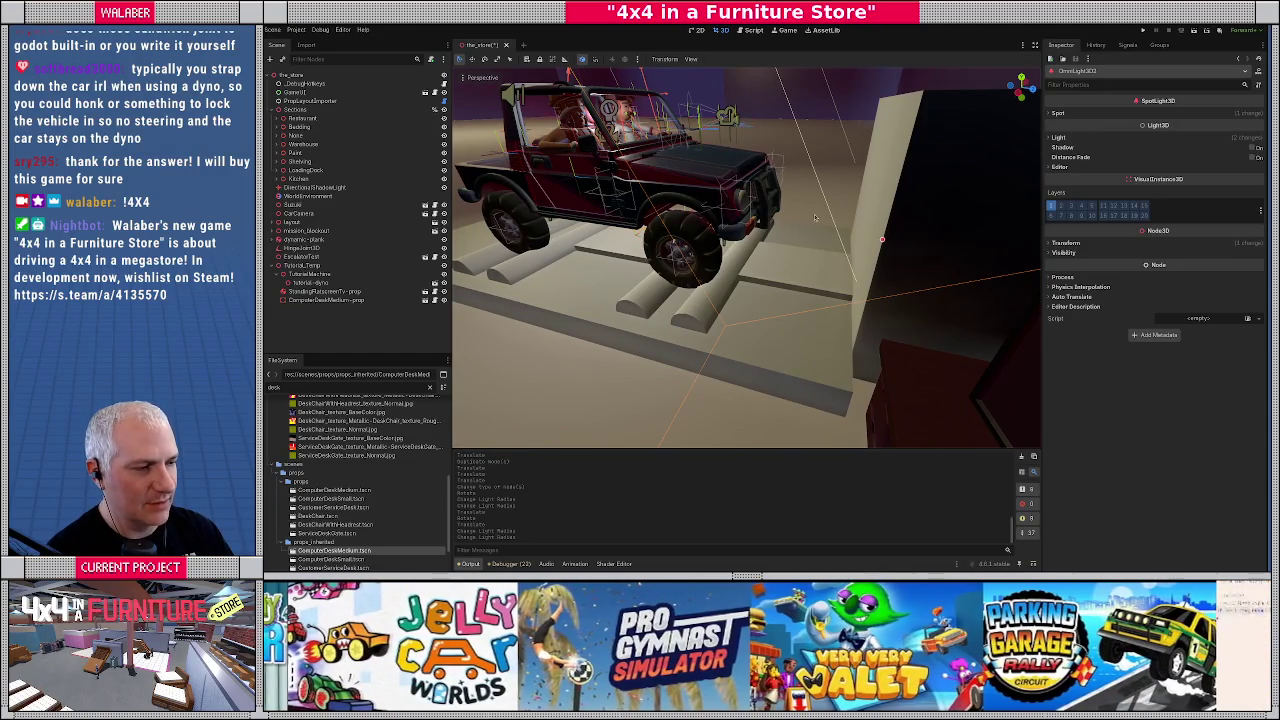
mouse_move(697, 248)
left_mouse_down()
mouse_move(868, 231)
mouse_move(744, 246)
mouse_move(760, 283)
mouse_move(747, 290)
left_mouse_up()
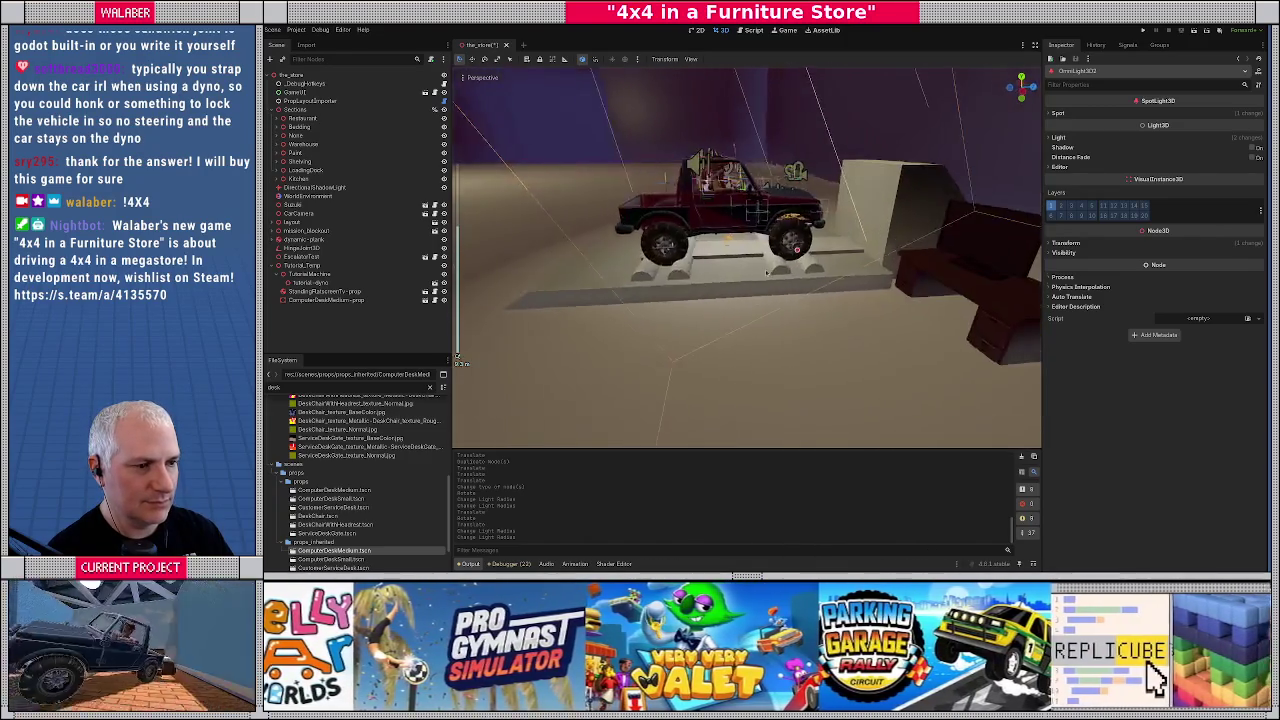
In Blender, raise the dyno platform's bottom base faces along Z
key("alt+Tab")
left_click(757, 451)
key("Tab")
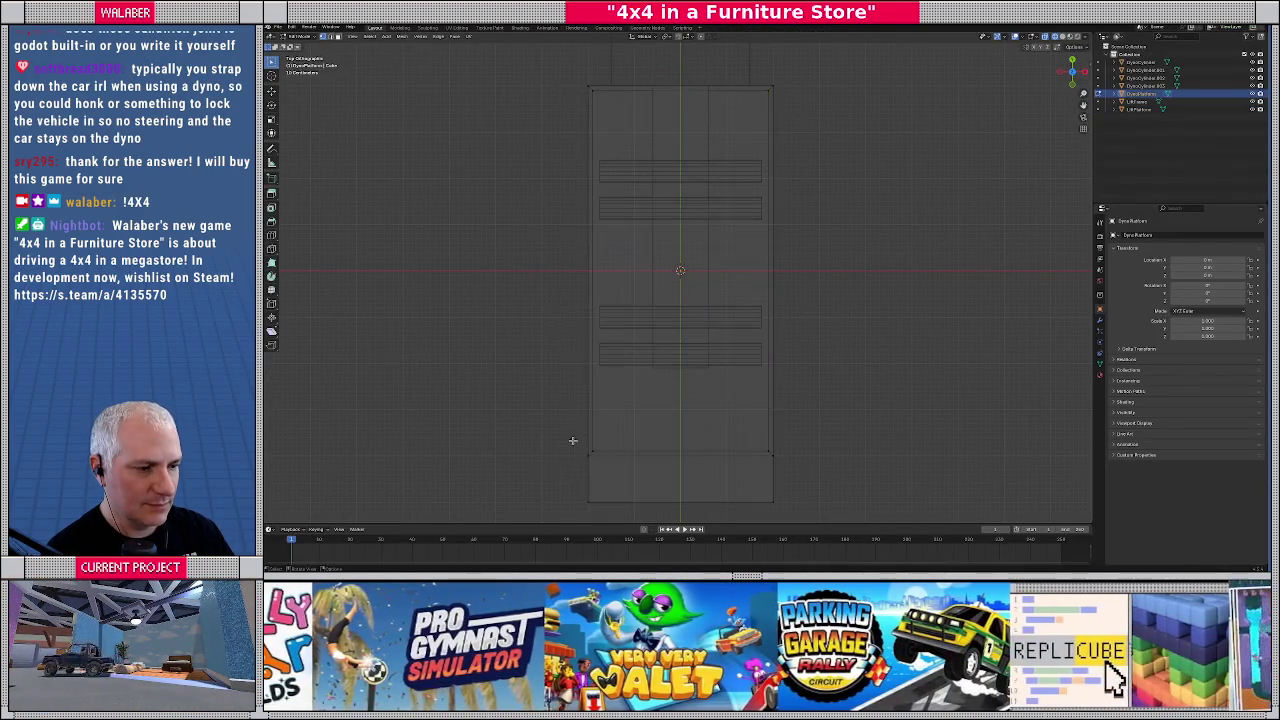
left_click_drag(563, 437, 809, 519)
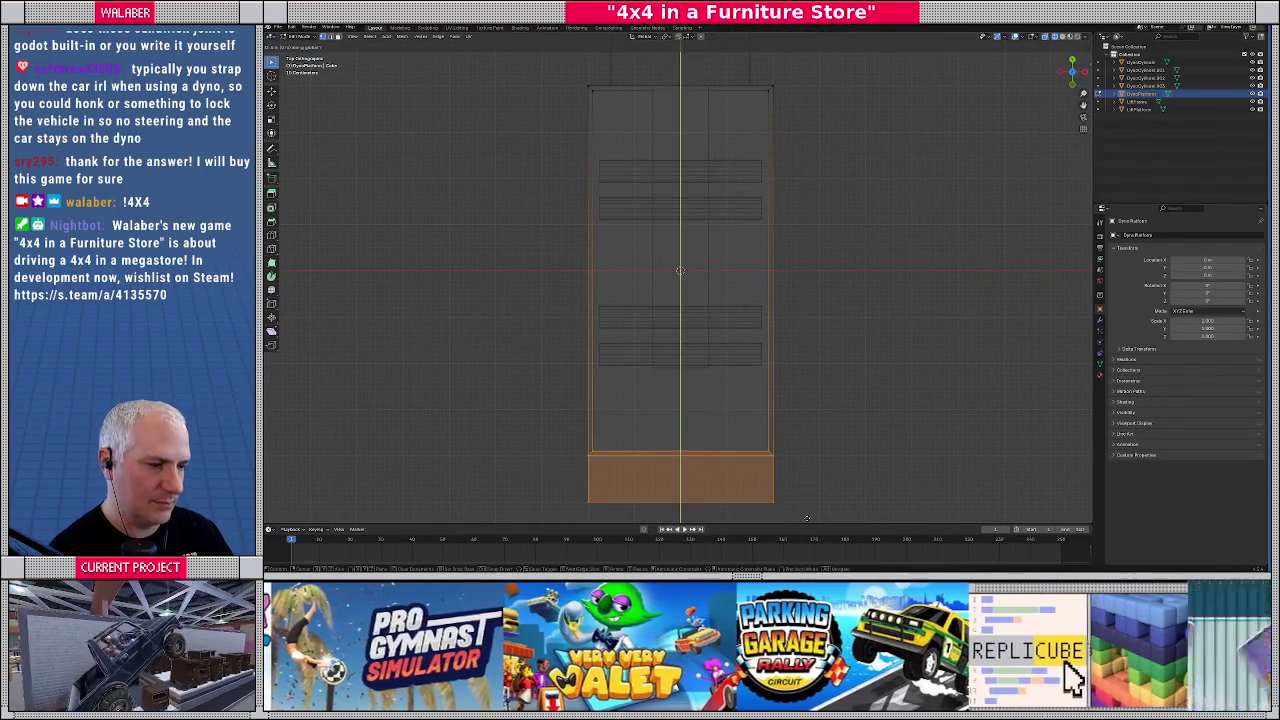
key("g")
key("z")
left_click(789, 493)
key("Tab")
left_click_drag(789, 493, 578, 121)
Export the dyno again as glTF 2.0 and return to Godot
left_click(279, 27)
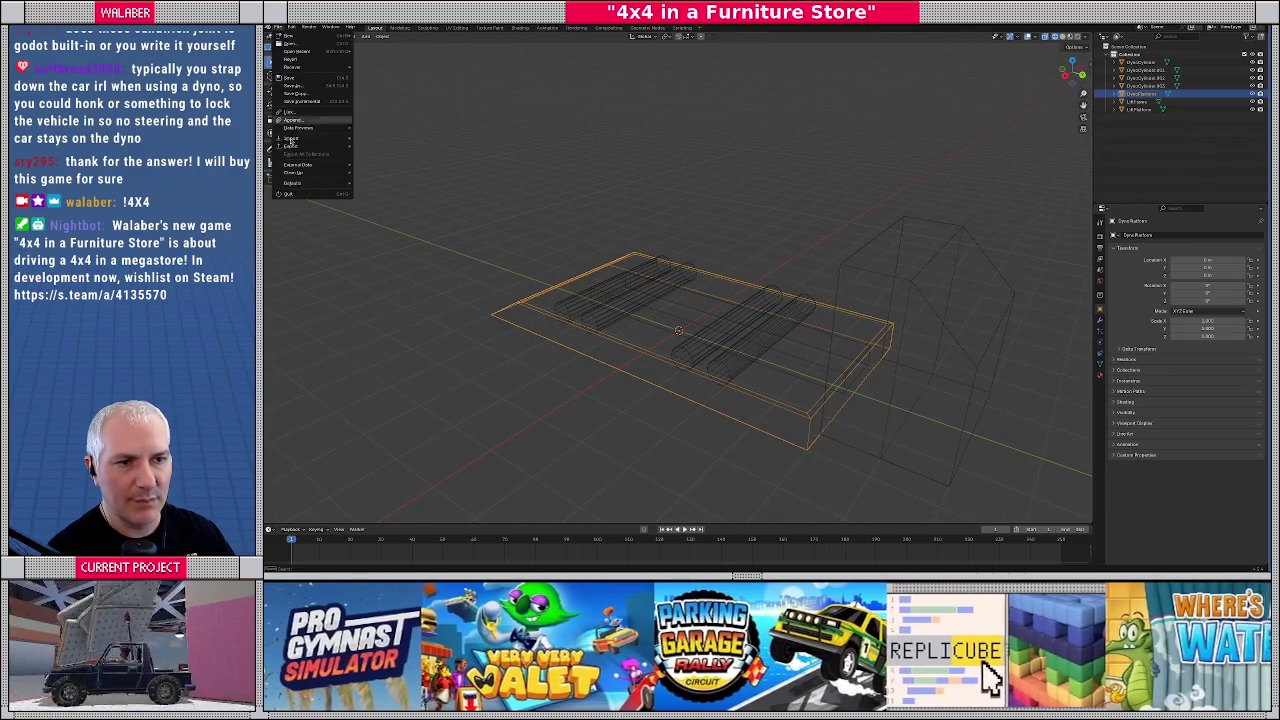
mouse_move(345, 147)
left_click(388, 224)
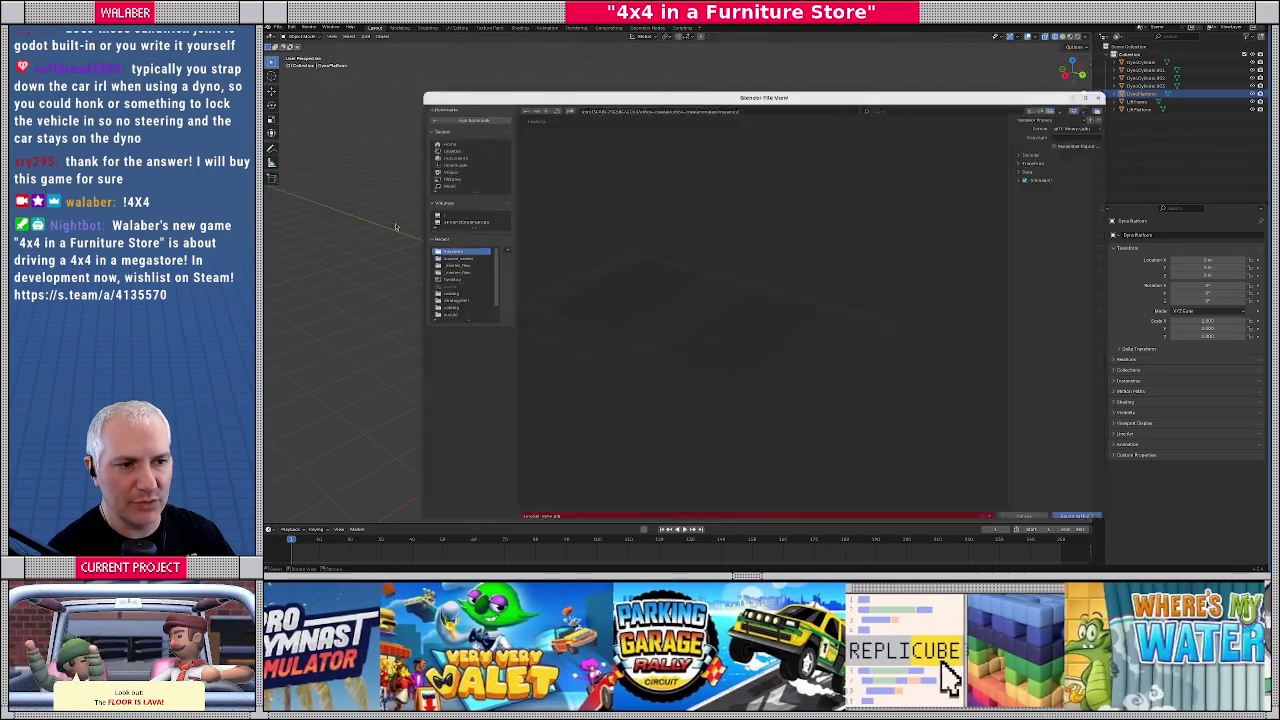
left_click(1070, 539)
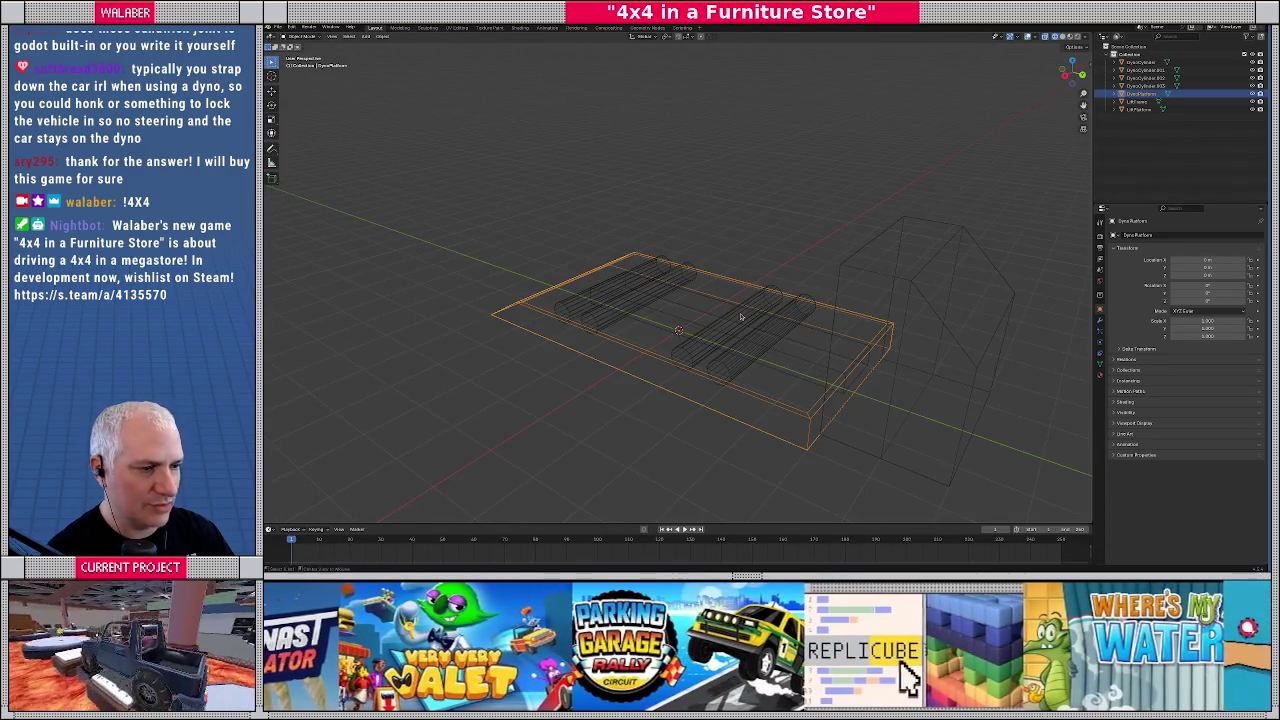
key("alt+Tab")
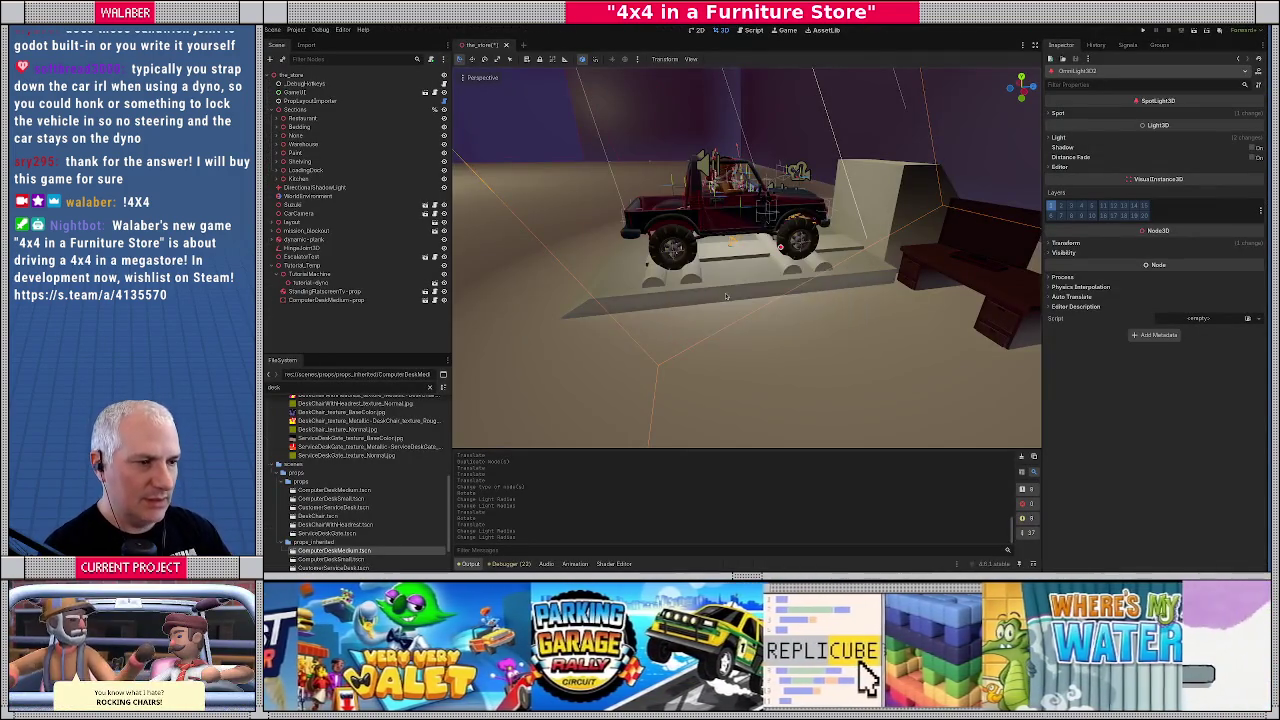
Orbit and fly around the jeep on the dyno from rear, side and right, then return to Blender
left_click_drag(728, 287, 560, 300)
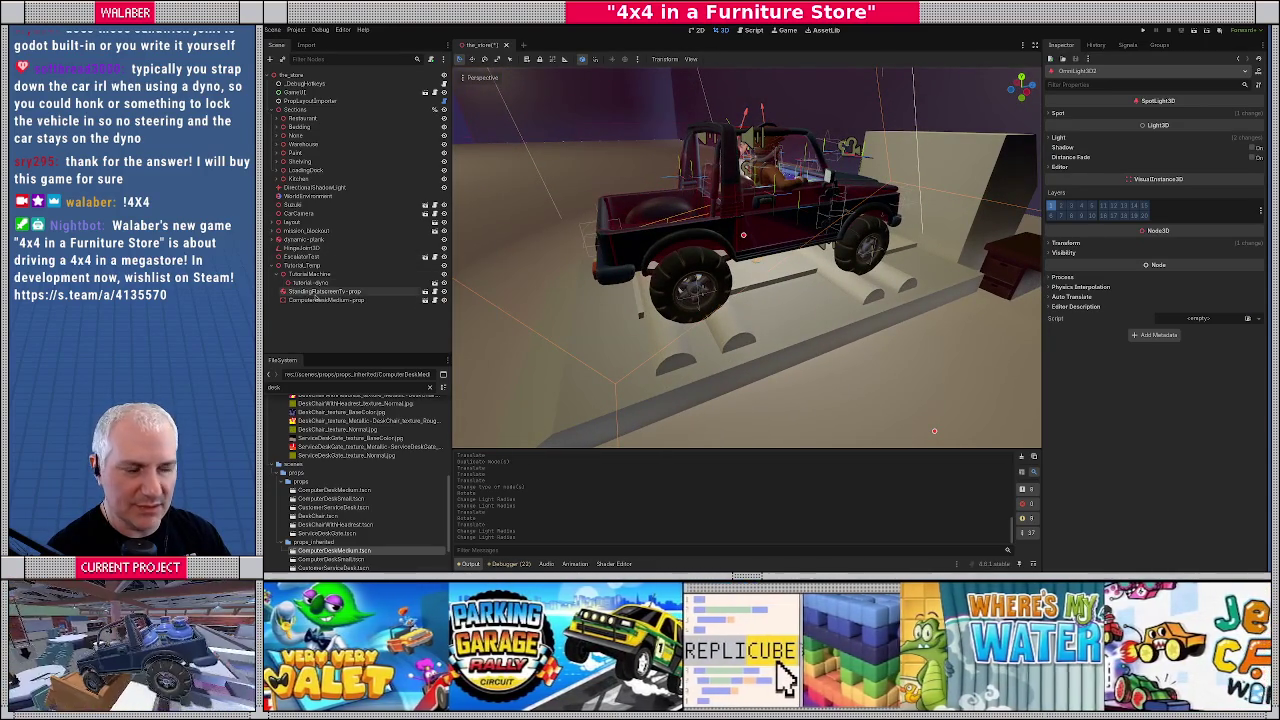
mouse_move(629, 299)
left_mouse_down()
mouse_move(722, 291)
mouse_move(634, 291)
mouse_move(695, 286)
left_mouse_up()
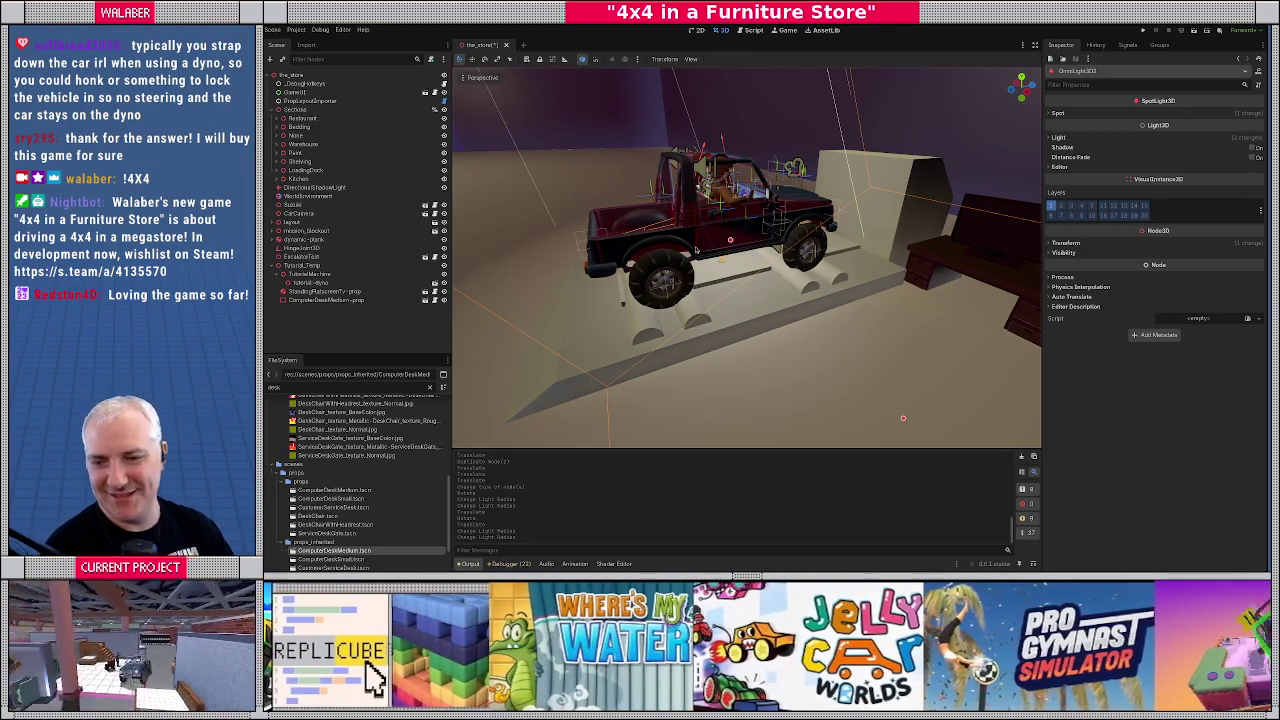
key("w")
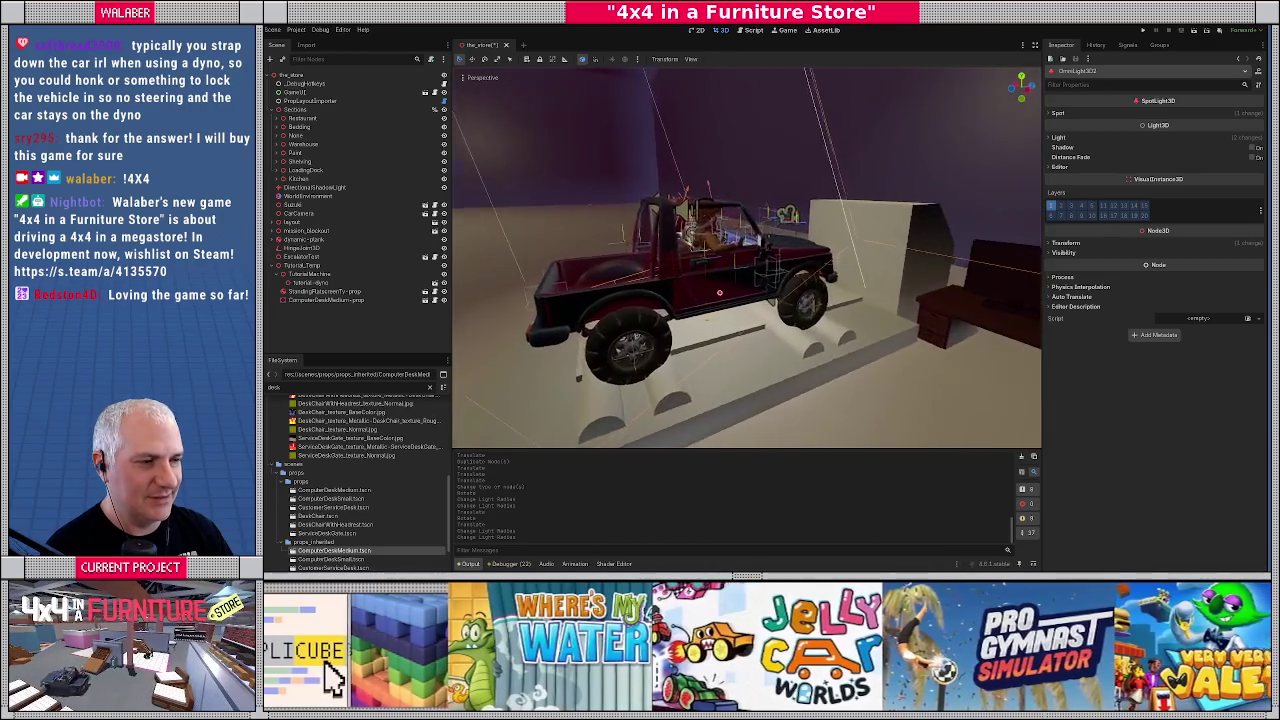
key("s")
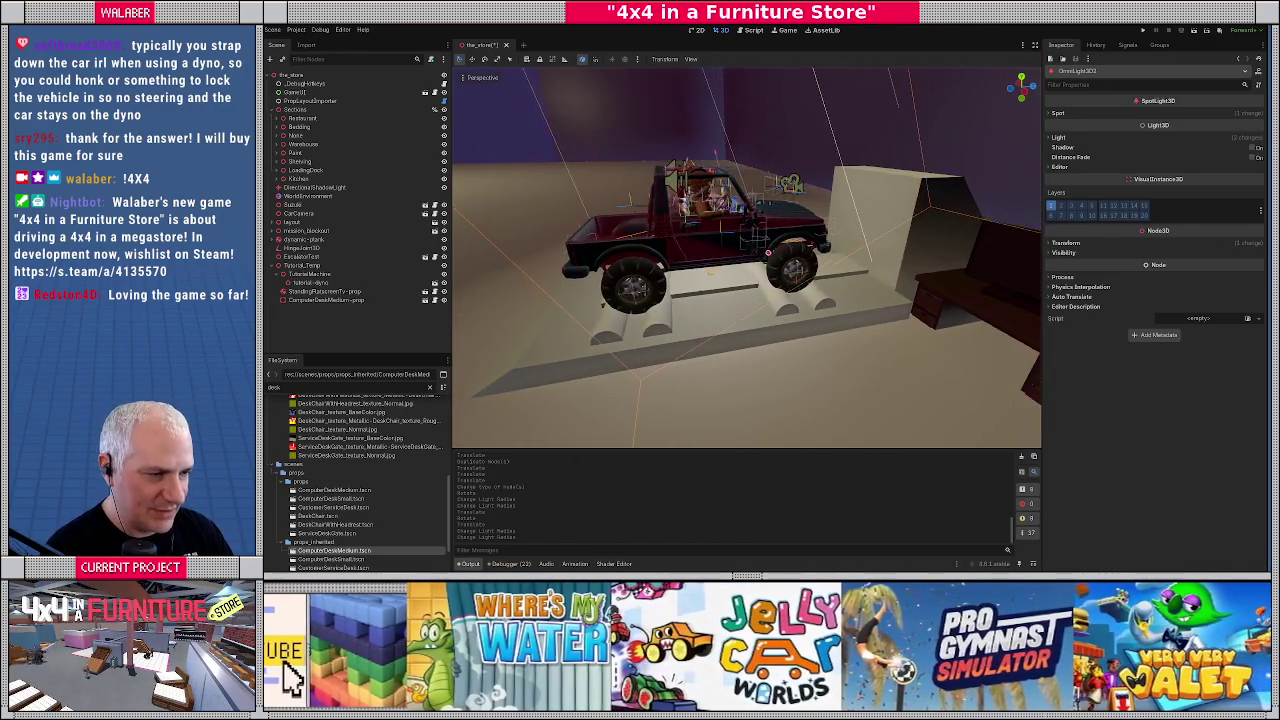
key("w")
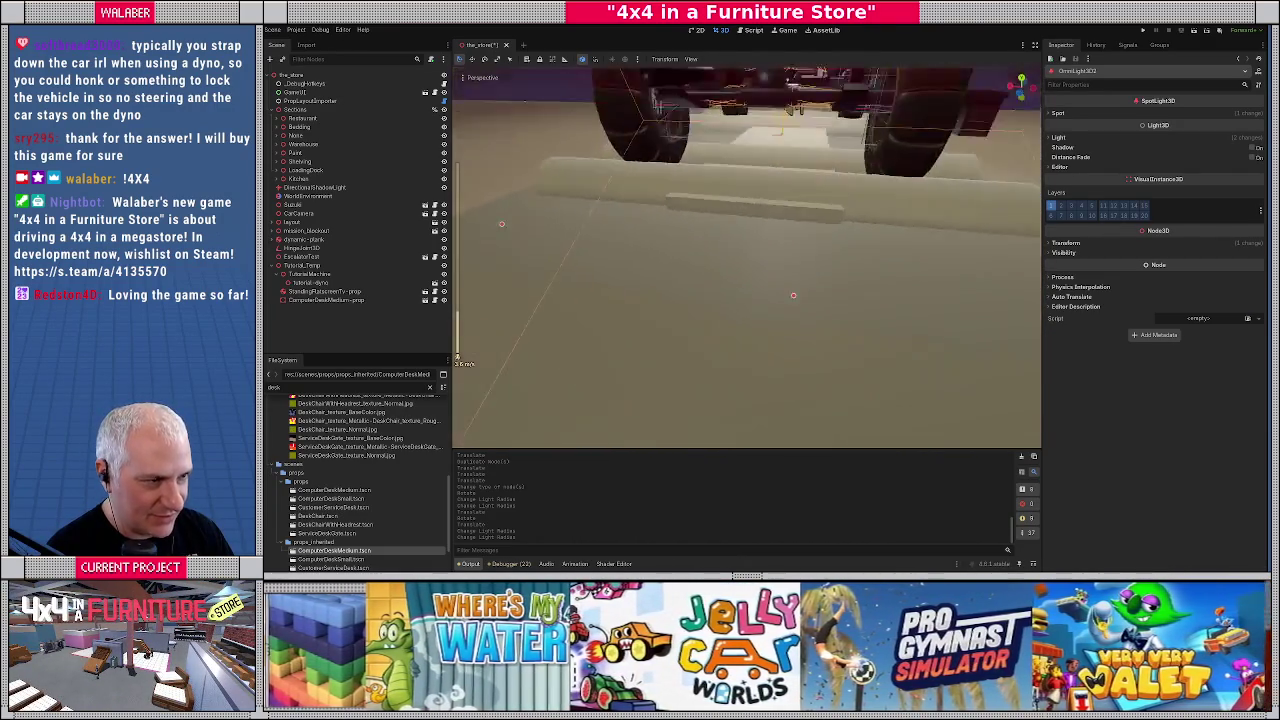
key("d")
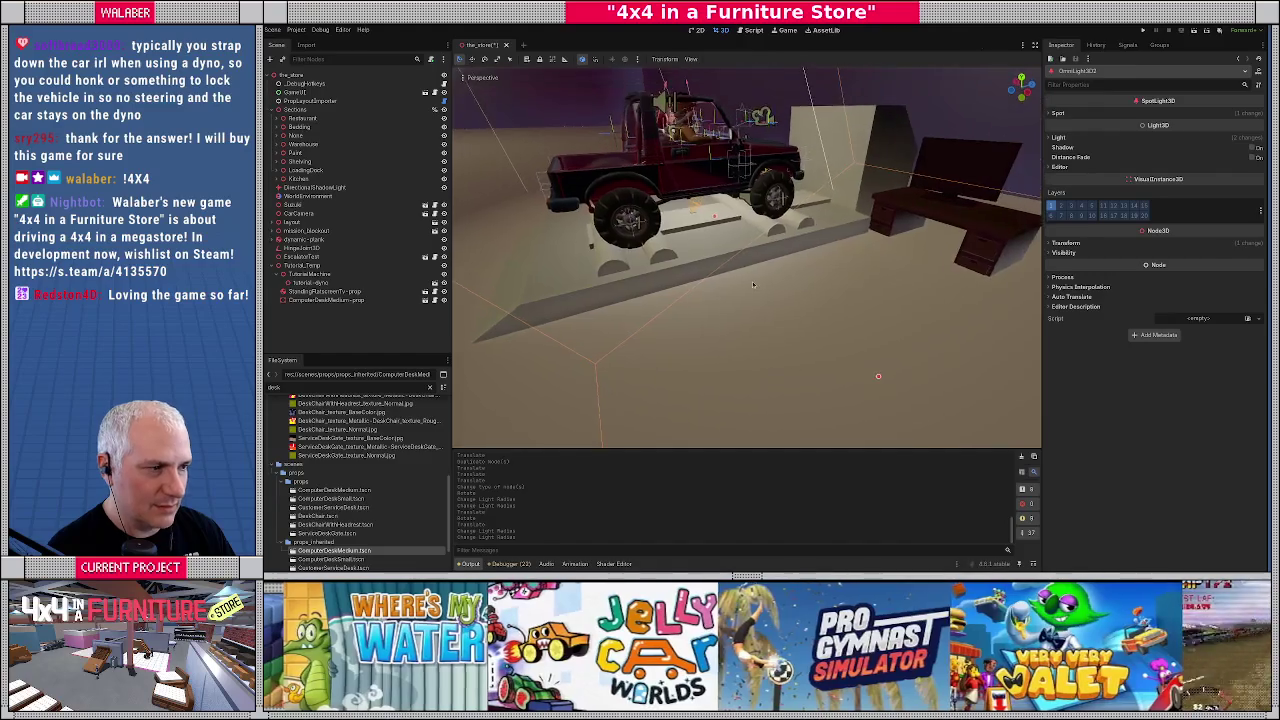
key("alt+Tab")
In top view, move the LiftFrame's left-side vertices inward along X
left_click(897, 302)
key("KP_7")
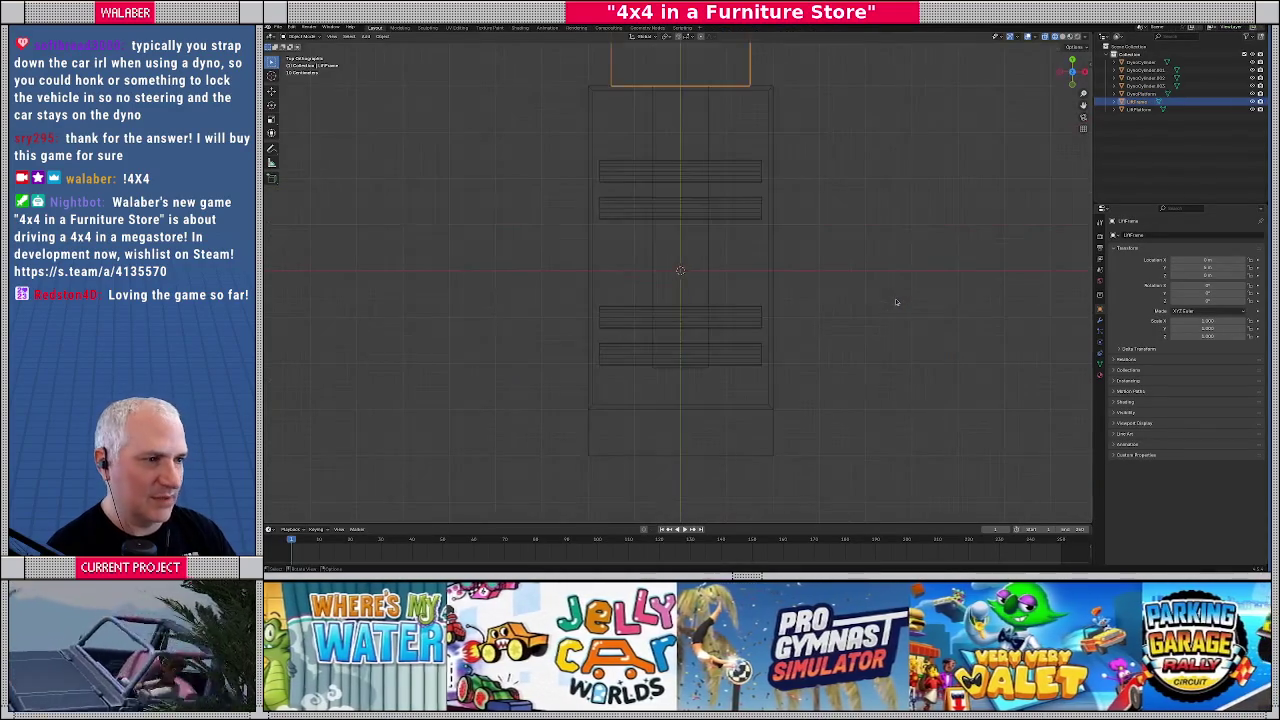
key("Tab")
left_click_drag(611, 140, 667, 292)
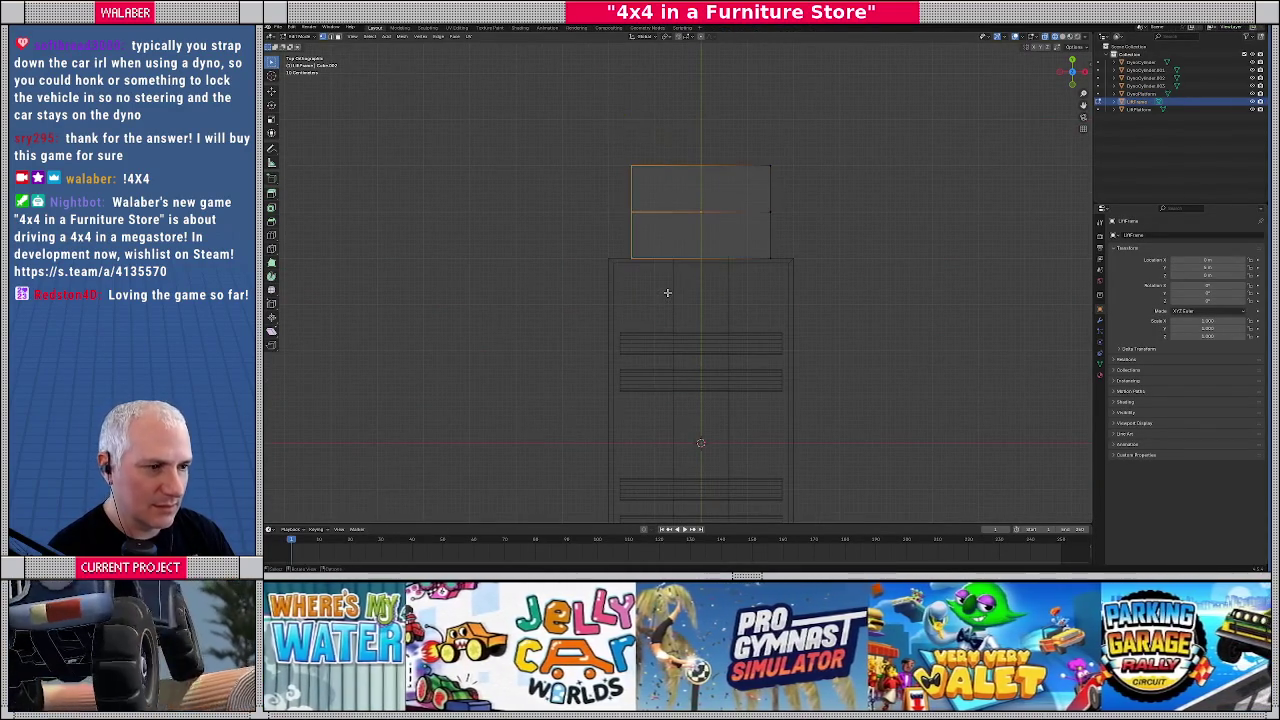
key("g")
key("x")
left_click(667, 292)
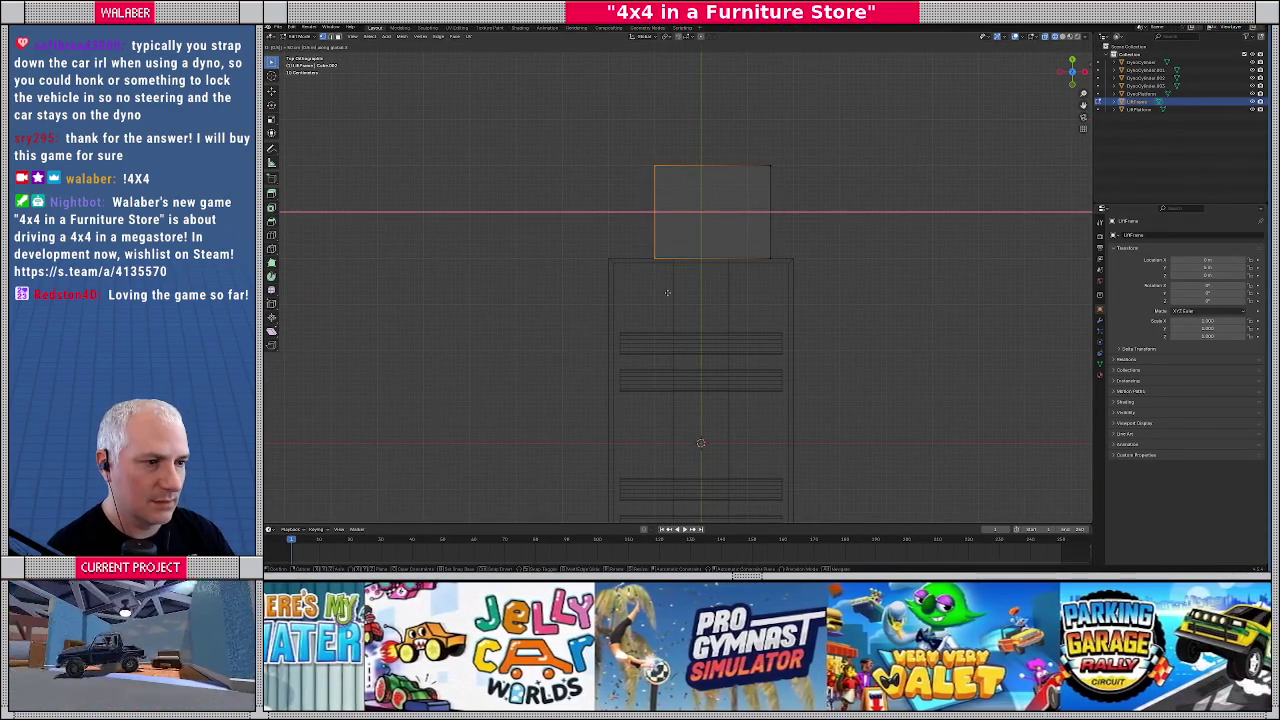
Move the LiftFrame's right-side vertices inward along X and show solid shading
left_click_drag(740, 102, 796, 284)
key("g")
key("x")
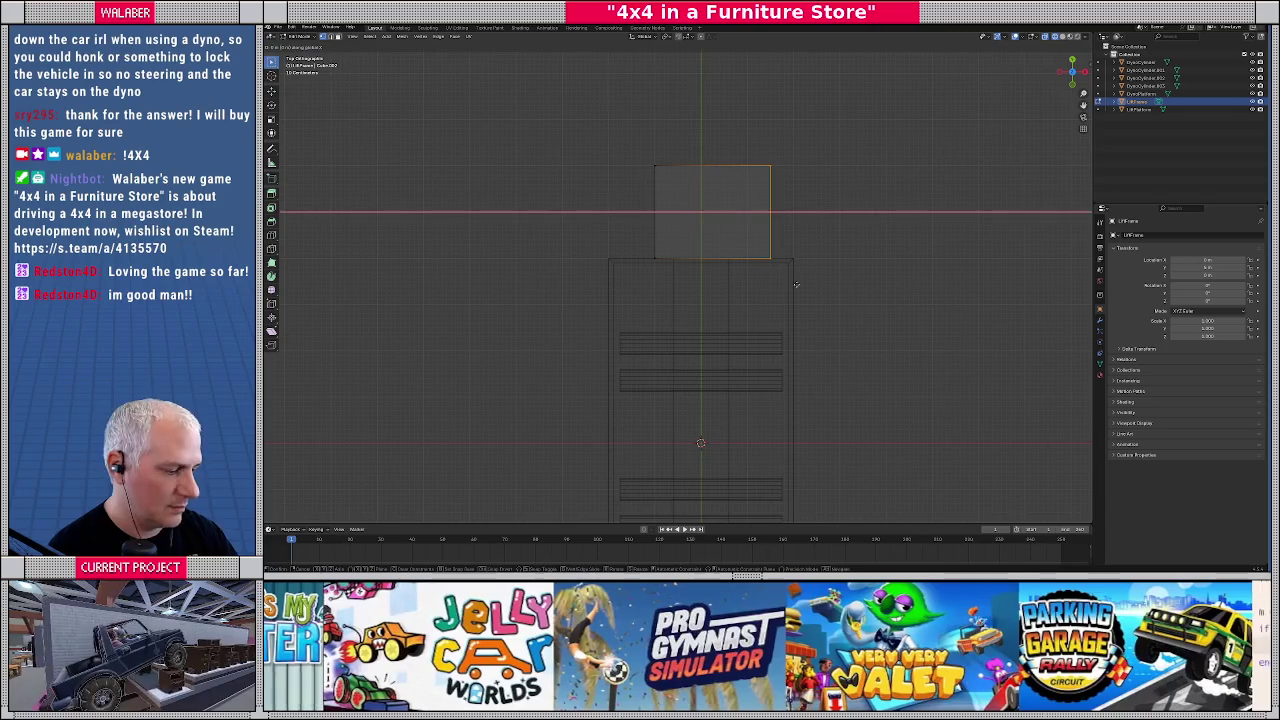
left_click(794, 281)
key("Tab")
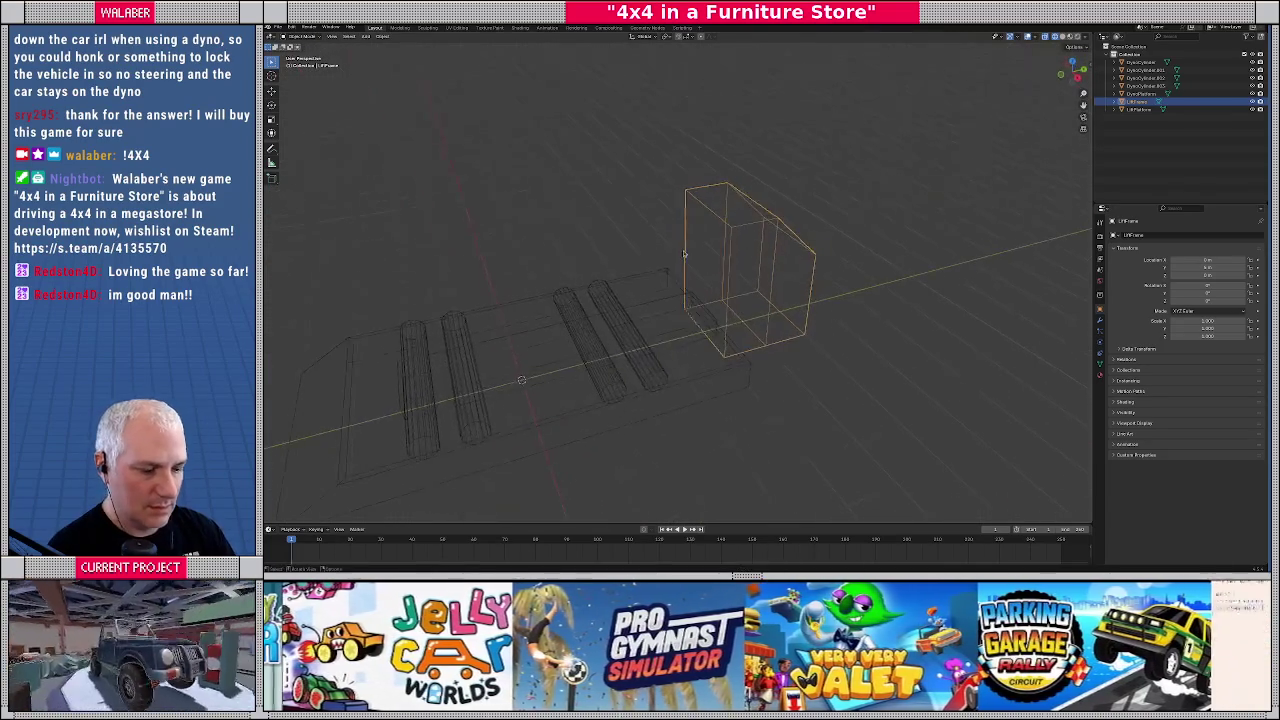
key("shift+z")
scroll(709, 223, "left", 2)
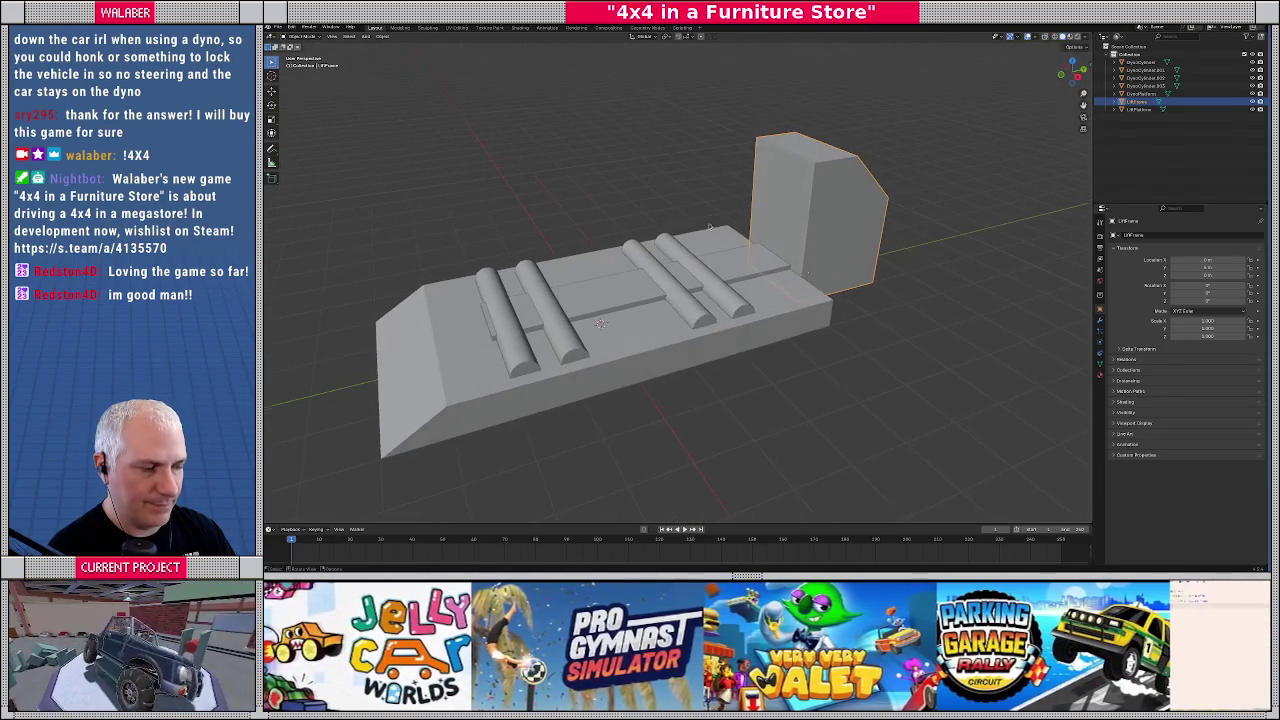
Select only the upright block's front face and pick the Inset tool
key("Tab")
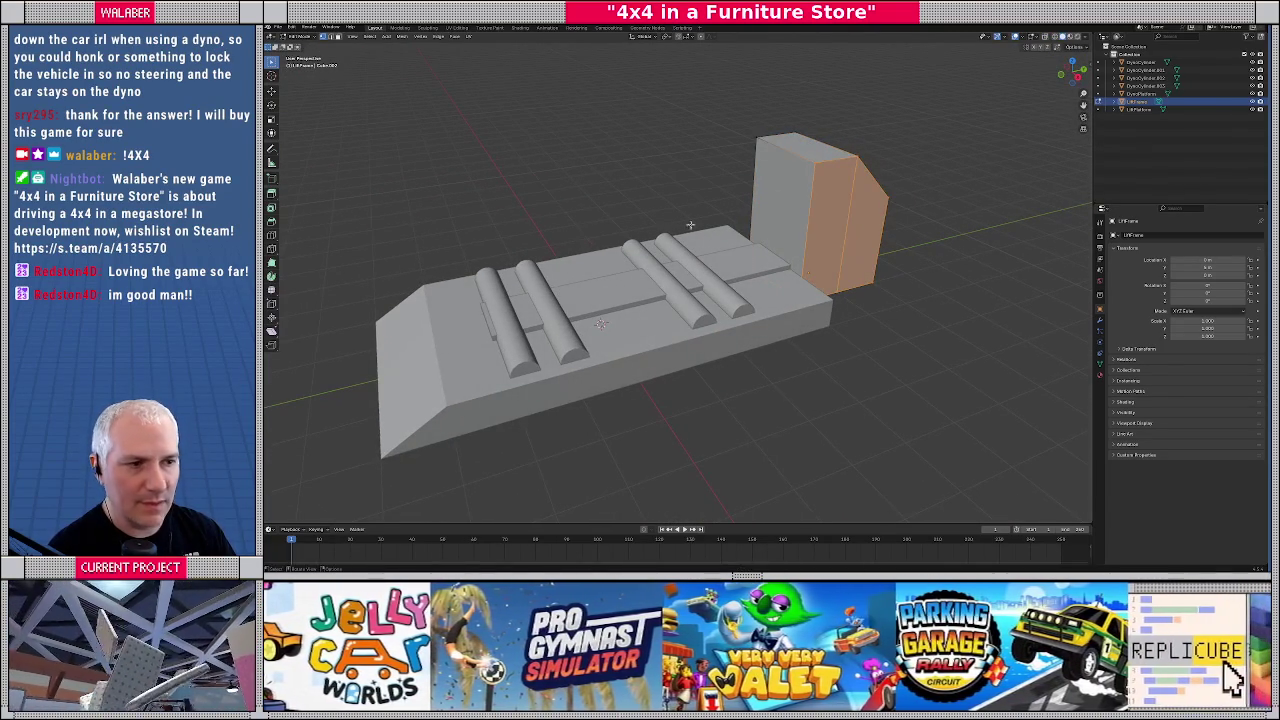
left_click(760, 221)
left_click(766, 214)
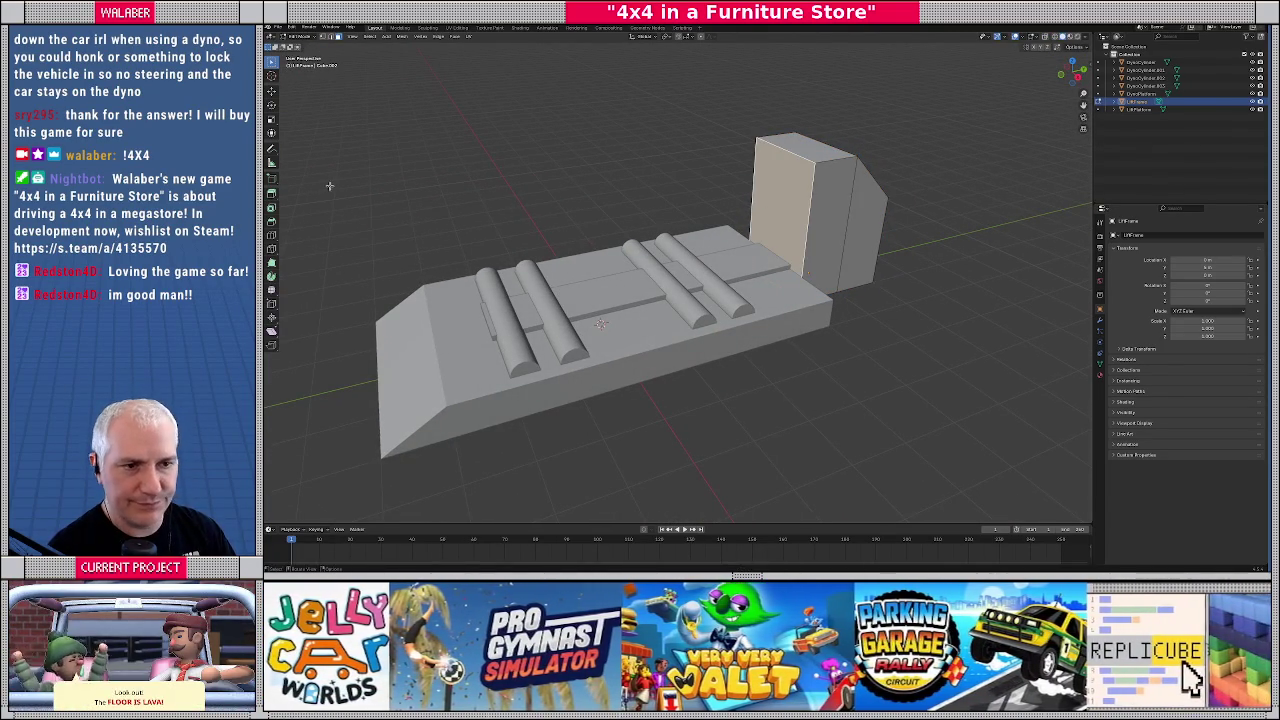
left_click(271, 207)
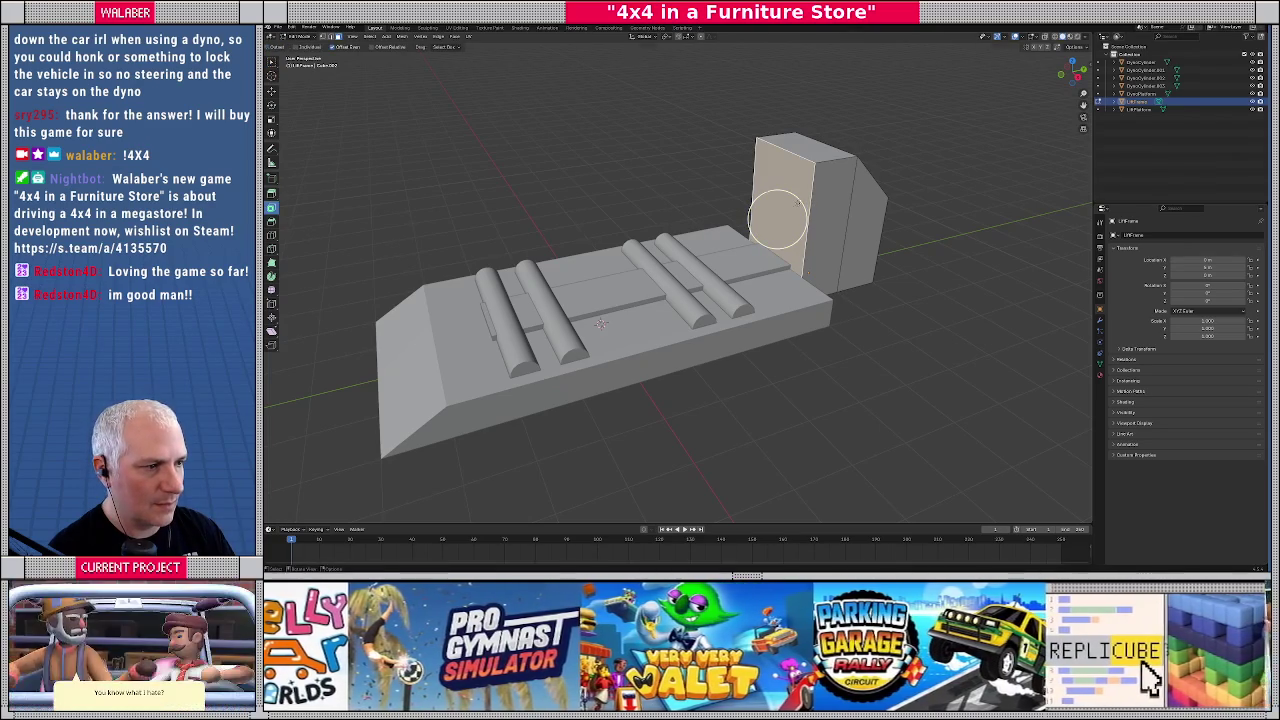
Inset the LiftFrame's front face and view it from the front in X-ray
left_click_drag(798, 203, 783, 213)
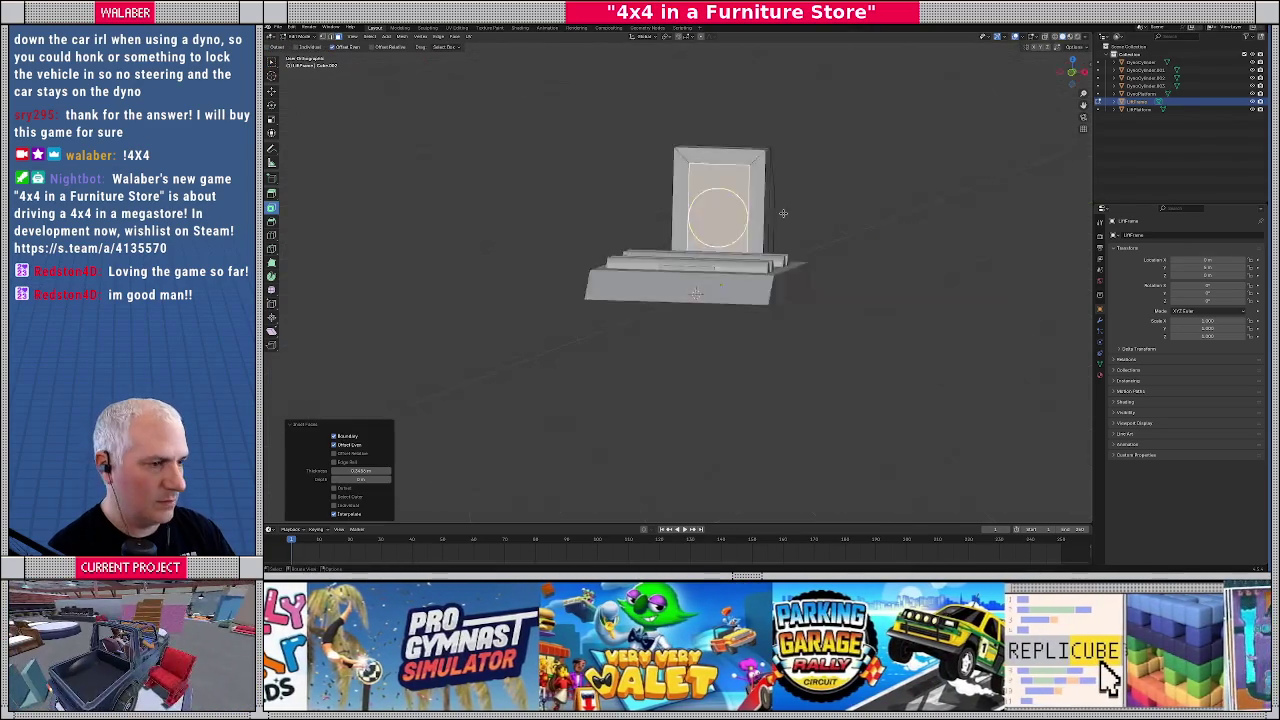
key("KP_1")
key("alt+z")
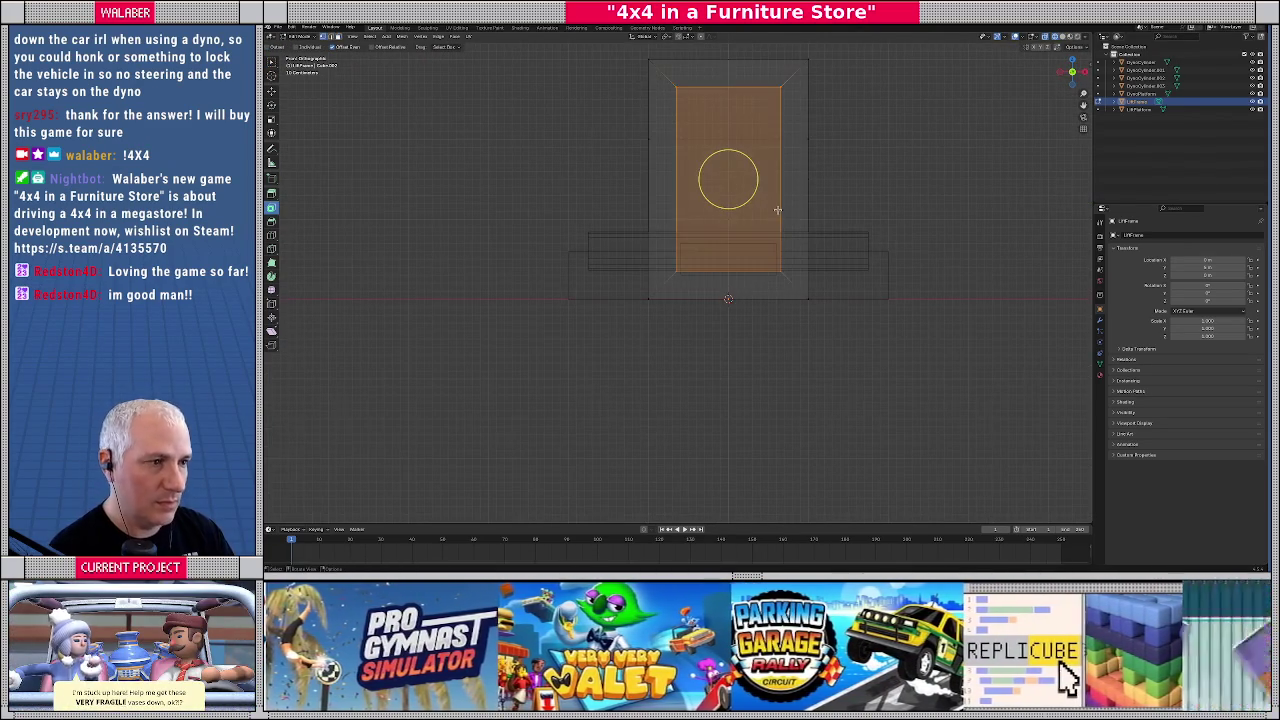
key("alt+z")
key("alt+z")
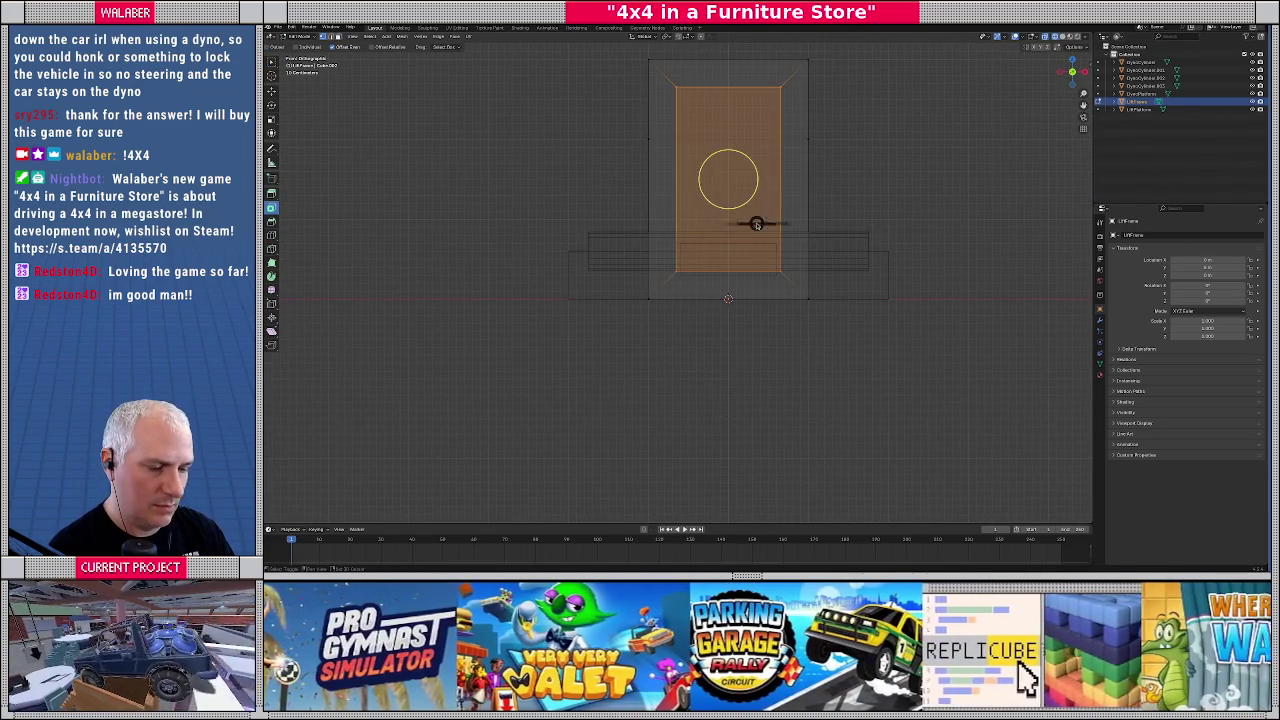
key("z")
left_click(818, 230)
scroll(620, 240, "up", 3)
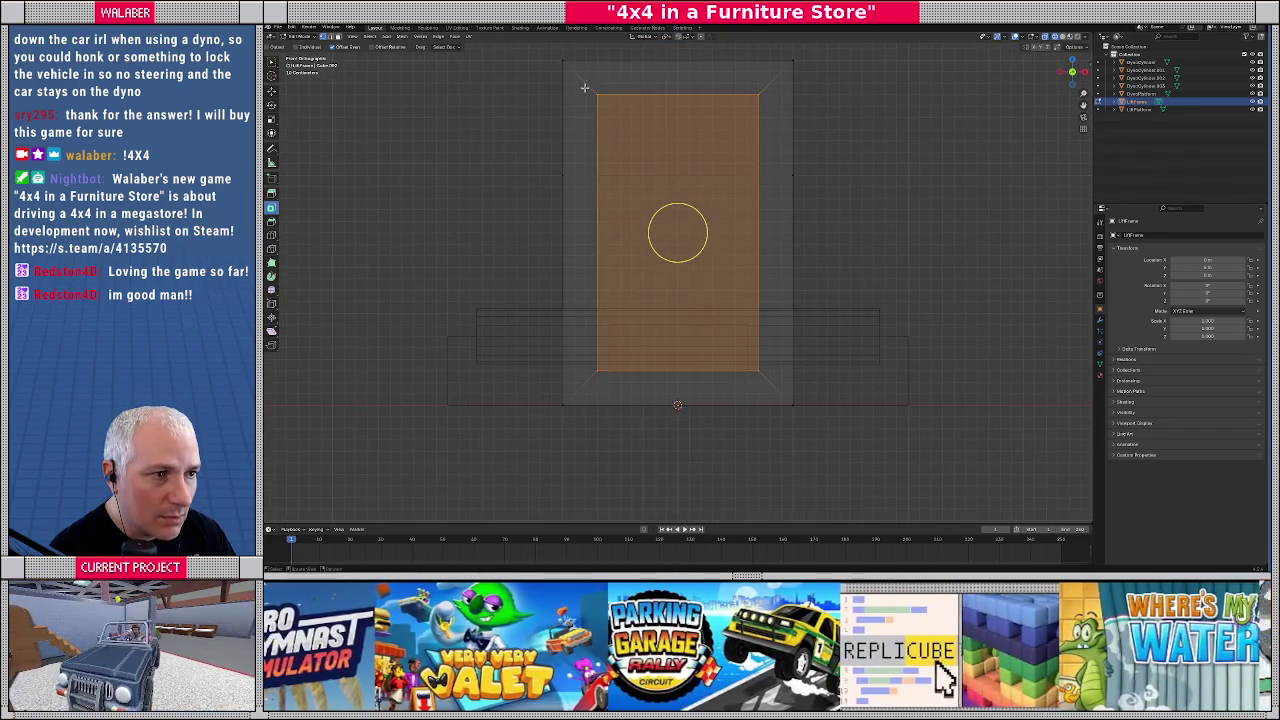
Narrow the door opening by moving its left and right edges inward along X
left_click_drag(585, 88, 612, 381)
key("g")
key("x")
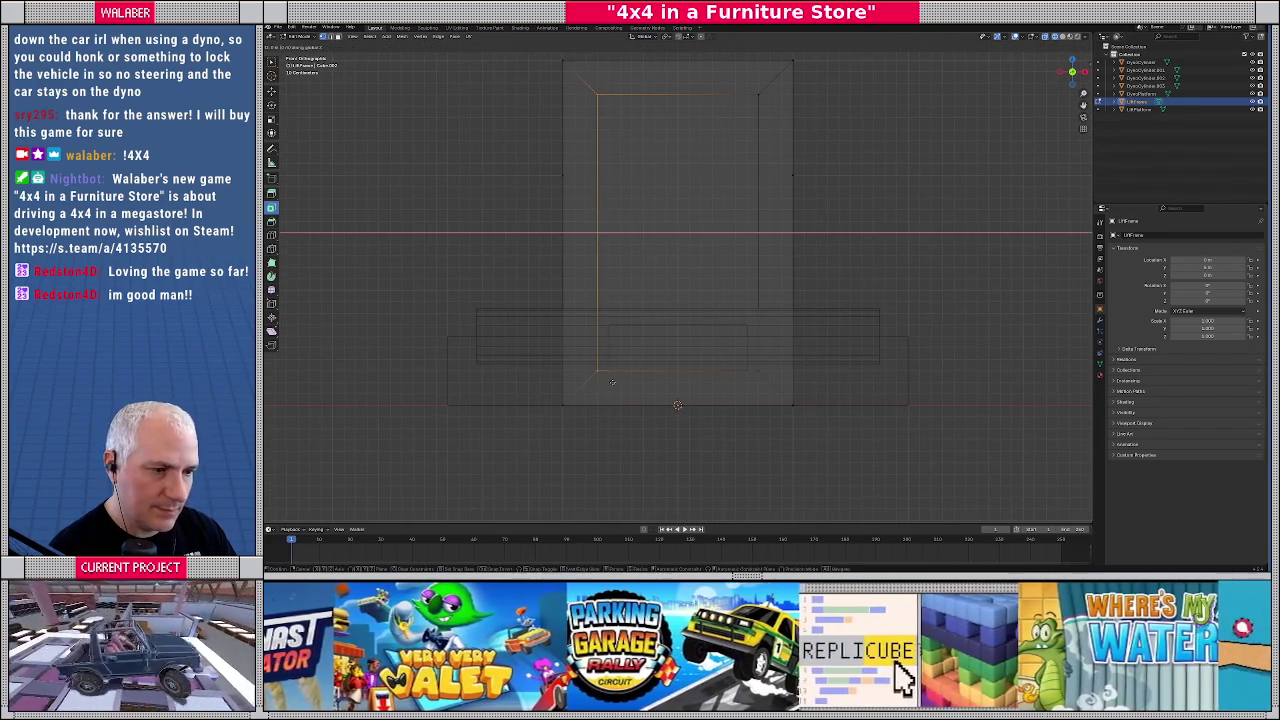
left_click(619, 383)
left_click_drag(780, 384, 735, 79)
key("g")
key("x")
left_click(746, 233)
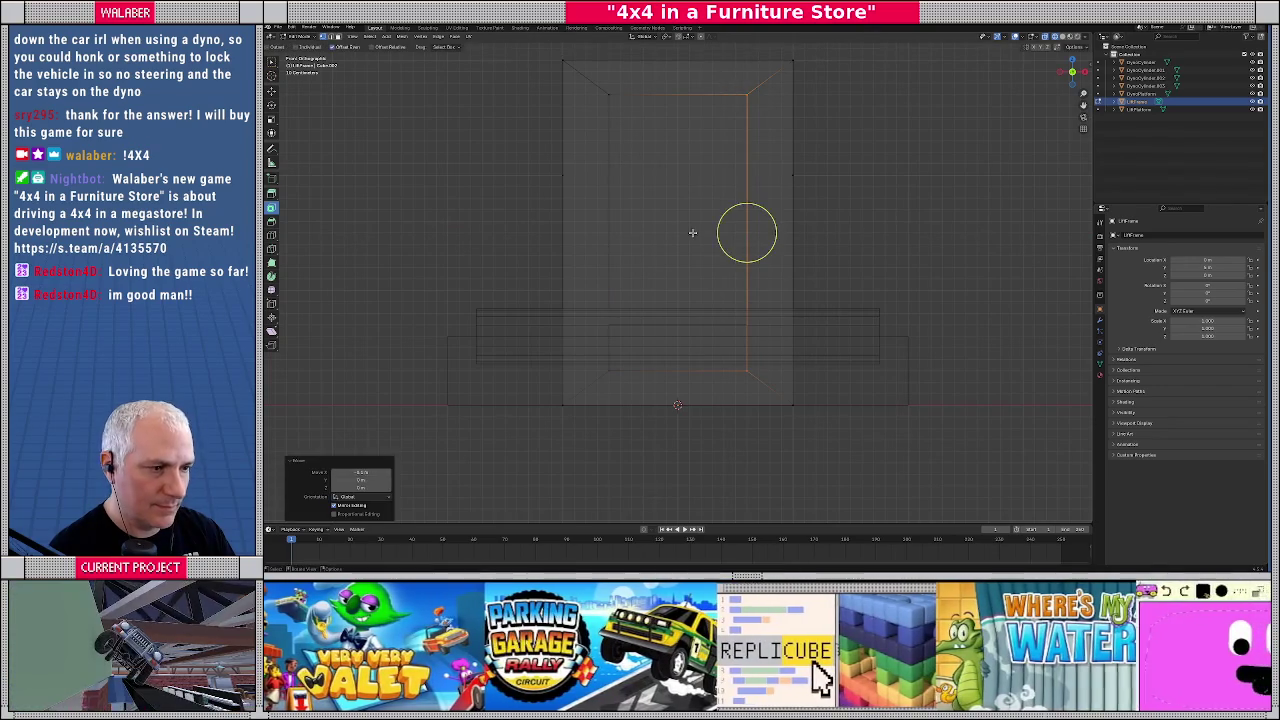
Extrude the door face inward to recess the slot
mouse_move(657, 249)
left_mouse_down()
mouse_move(666, 286)
mouse_move(706, 277)
left_mouse_up()
key("alt+z")
left_click(705, 254)
key("e")
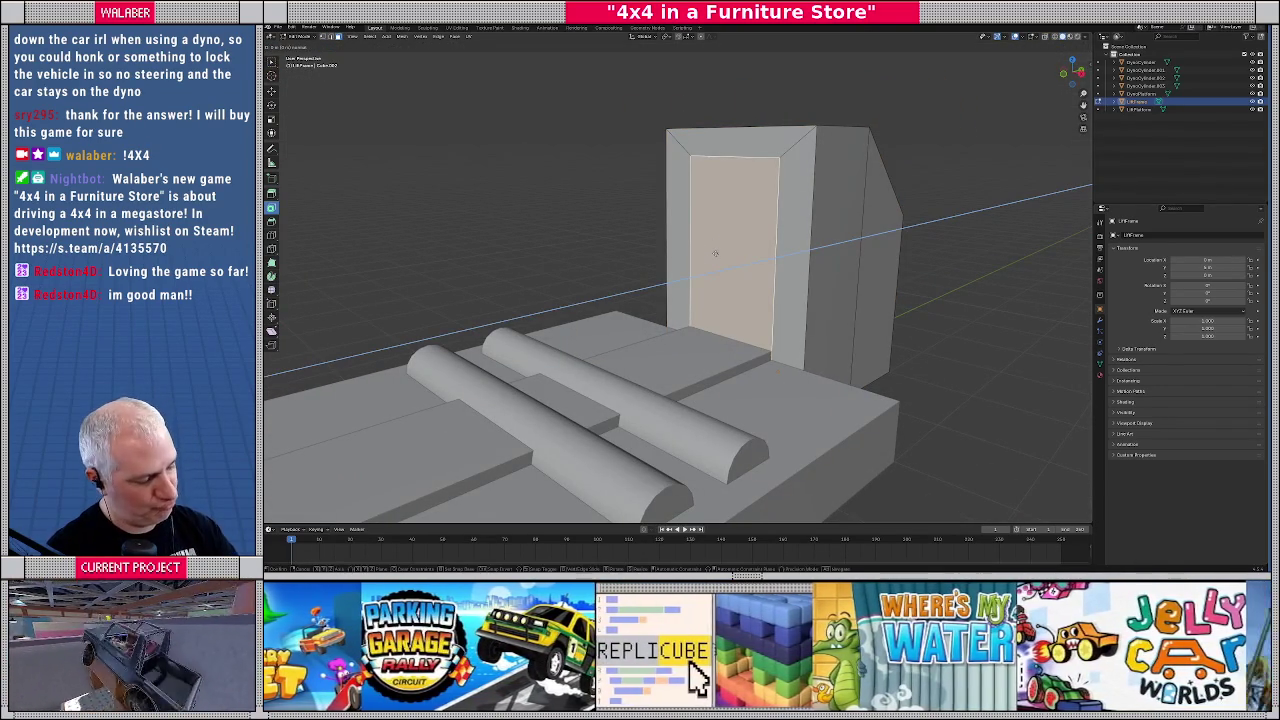
left_click(757, 261)
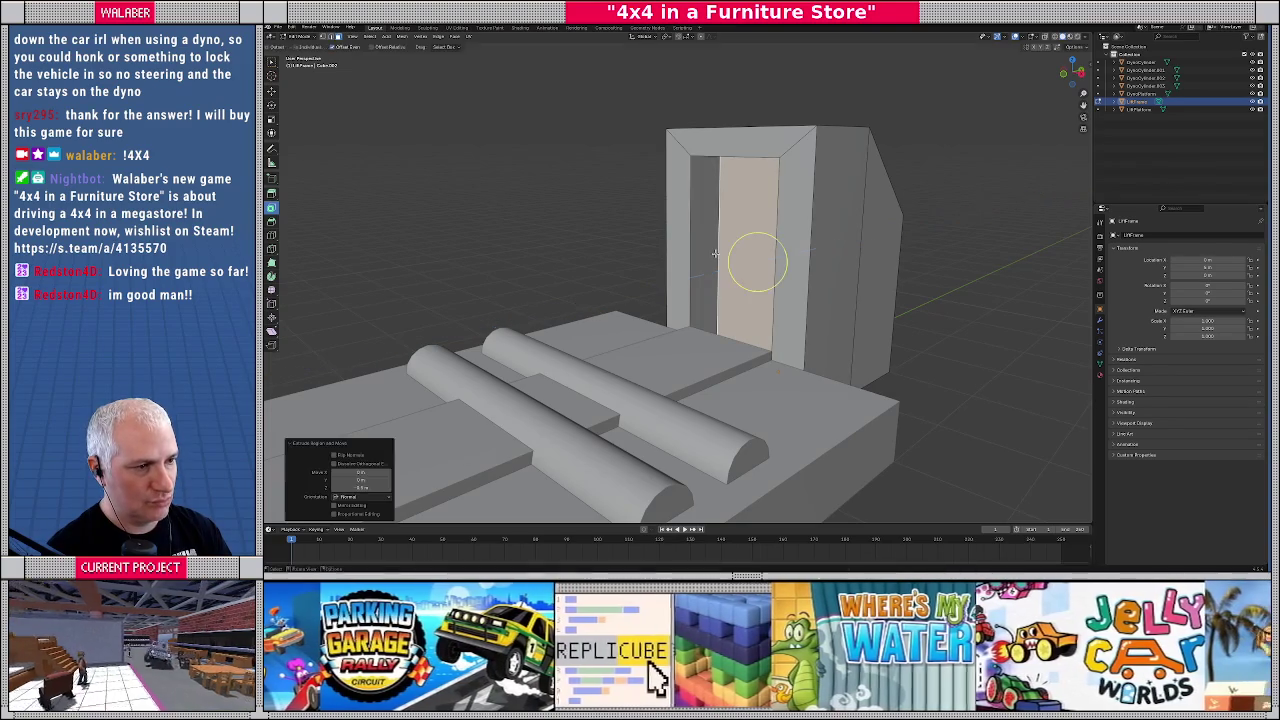
key("Tab")
Lengthen the lift platform by moving its end face right toward the frame
left_click(677, 370)
key("Tab")
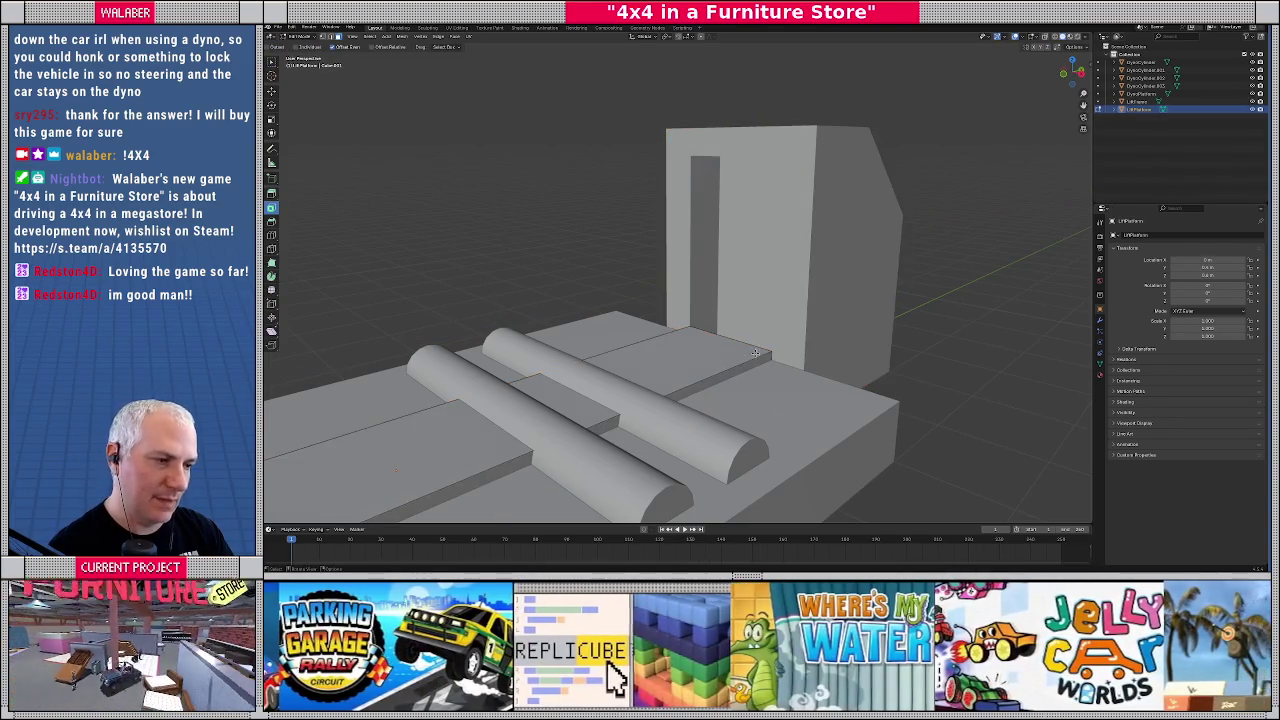
key("KP_Decimal")
key("shift+z")
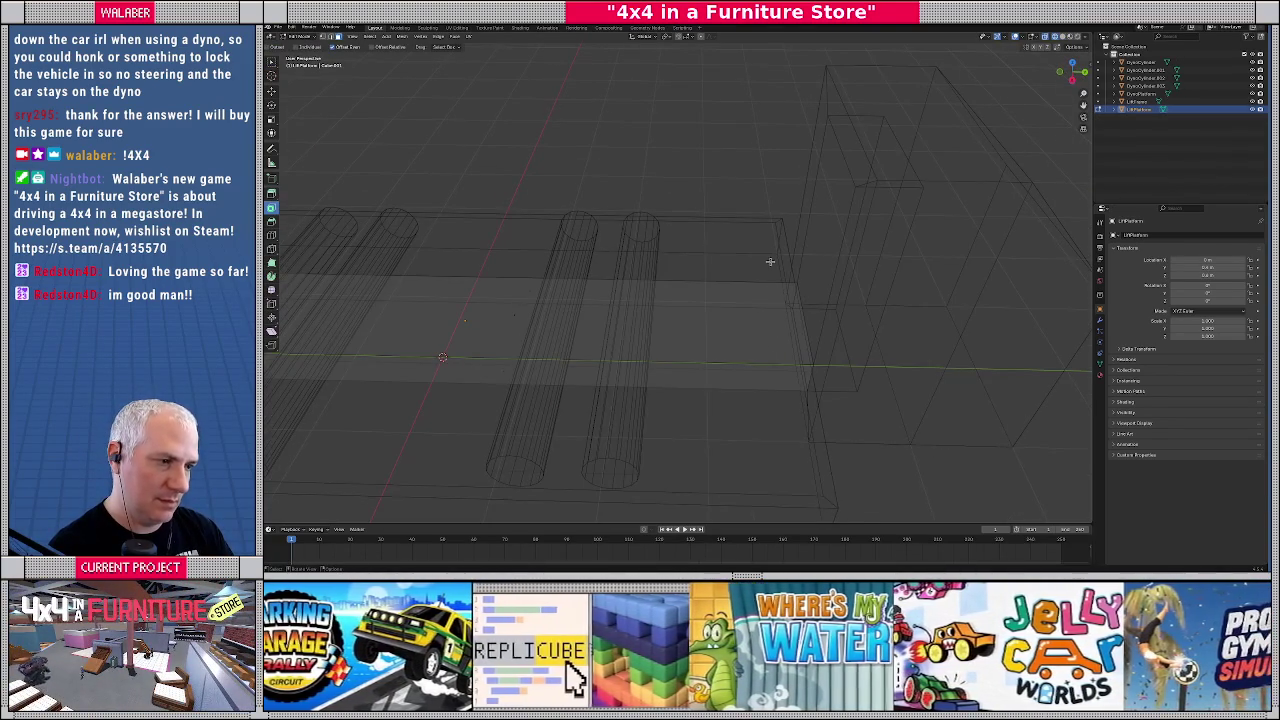
left_click(804, 335)
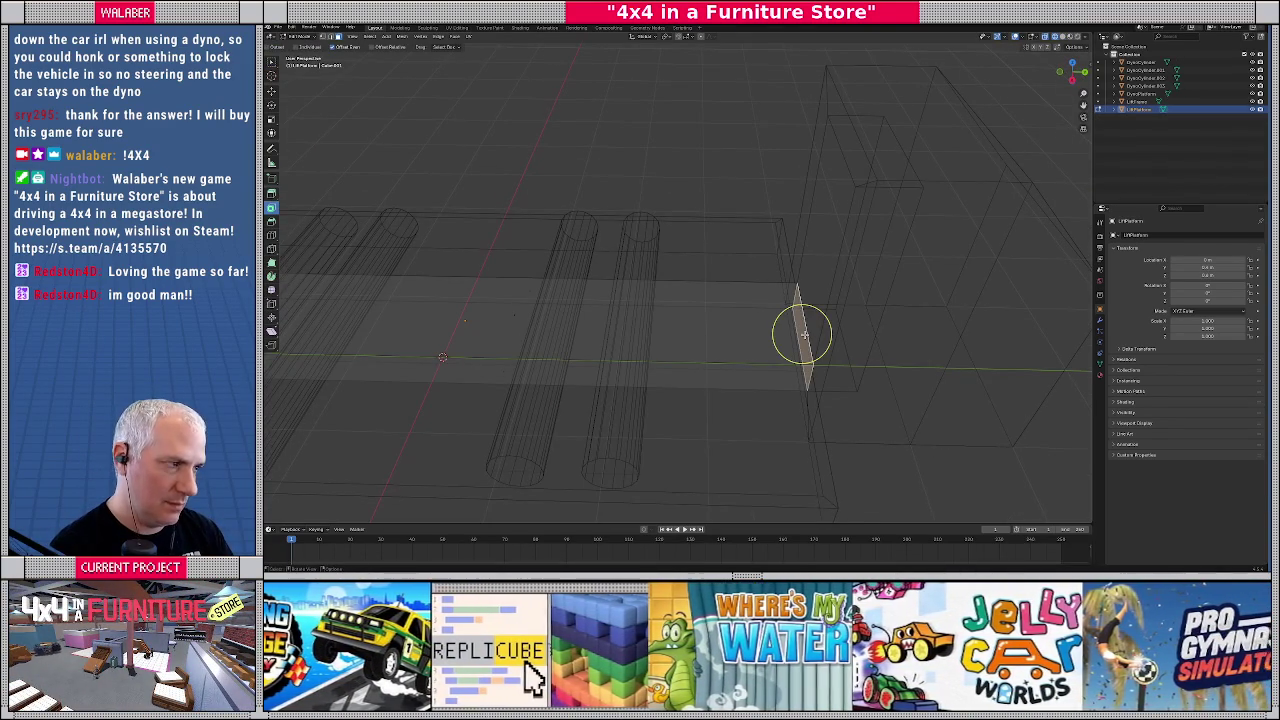
key("g")
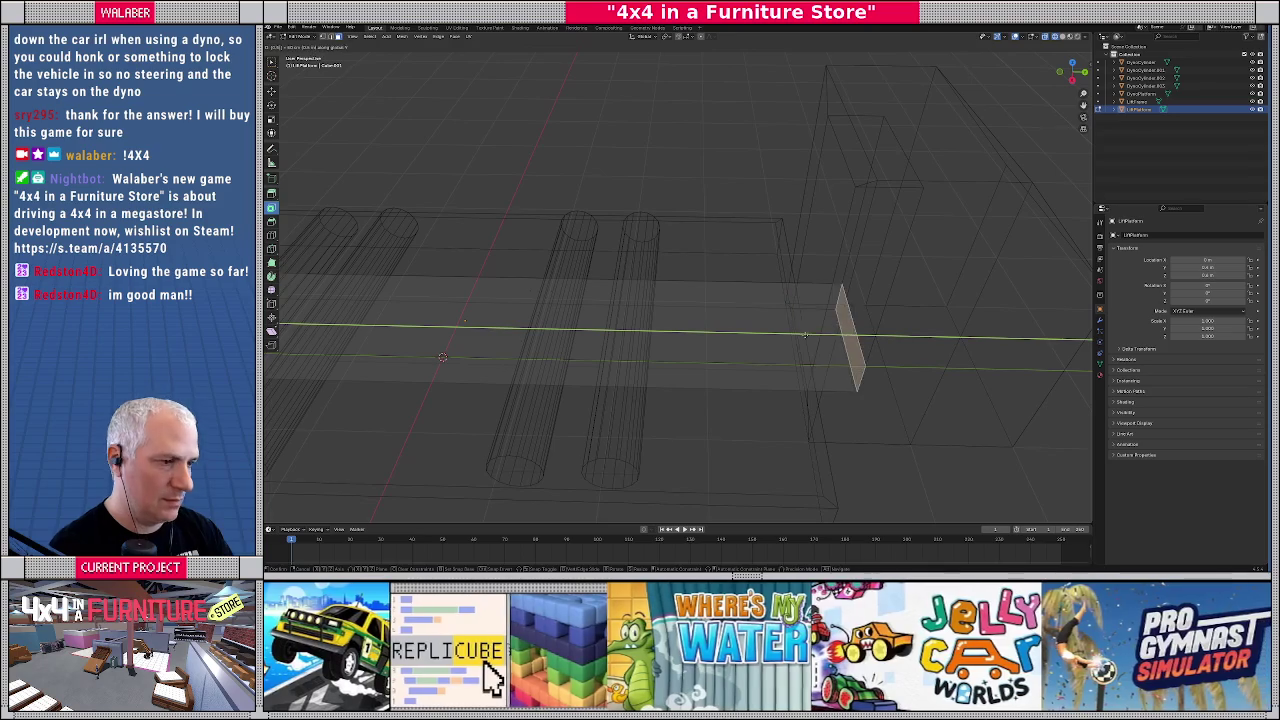
left_click(843, 334)
key("Tab")
key("shift+z")
mouse_move(619, 314)
left_mouse_down()
mouse_move(719, 247)
mouse_move(637, 284)
left_mouse_up()
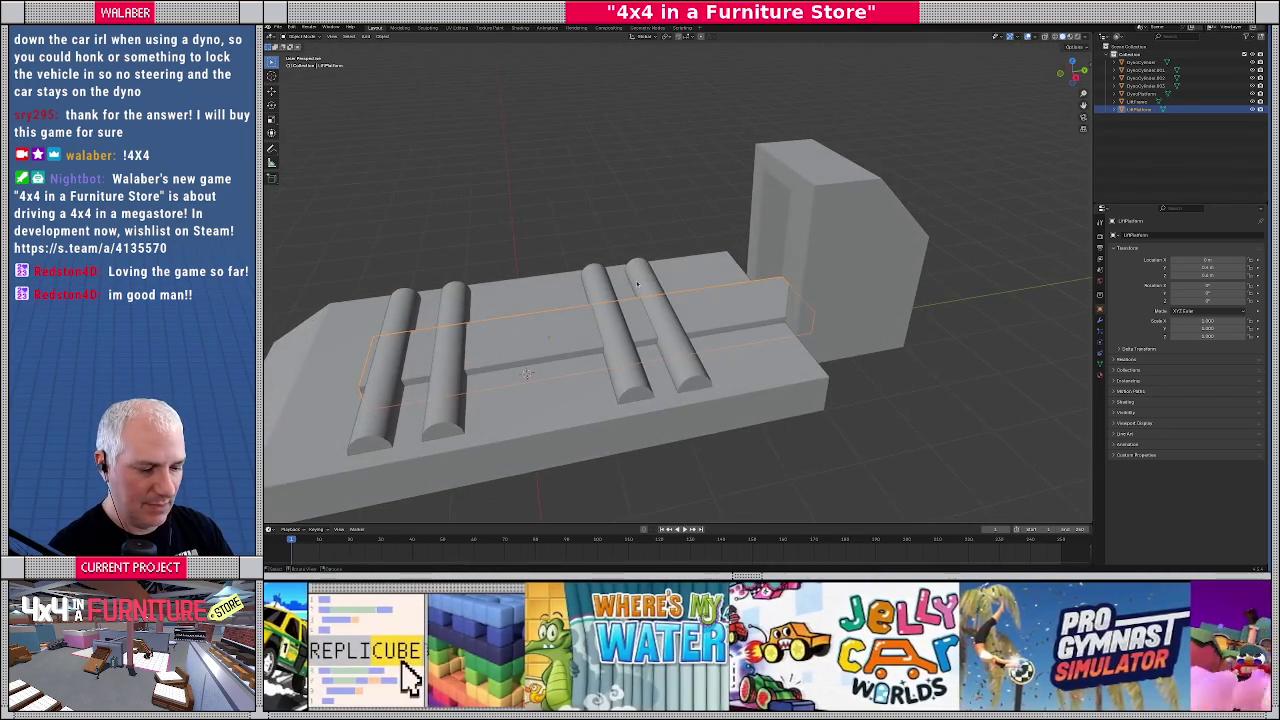
Overwrite the dyno's glTF 2.0 export and switch back to the Godot editor
left_click(277, 27)
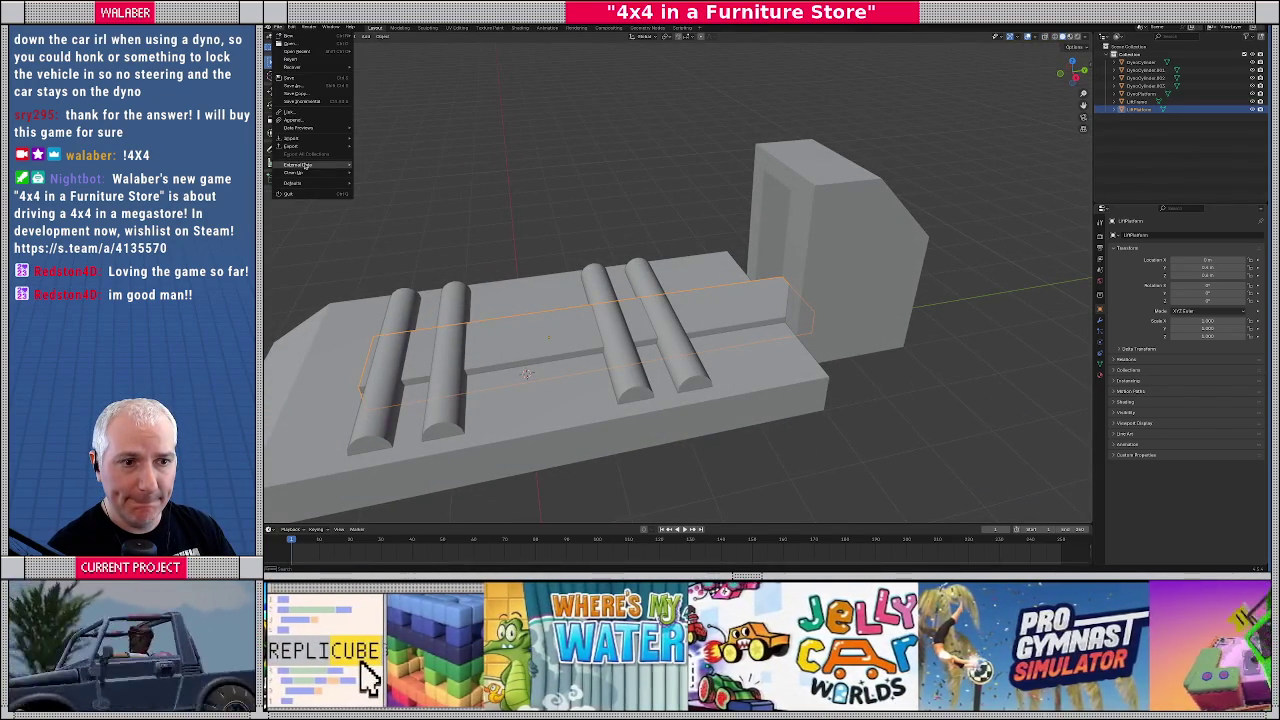
mouse_move(310, 148)
left_click(386, 224)
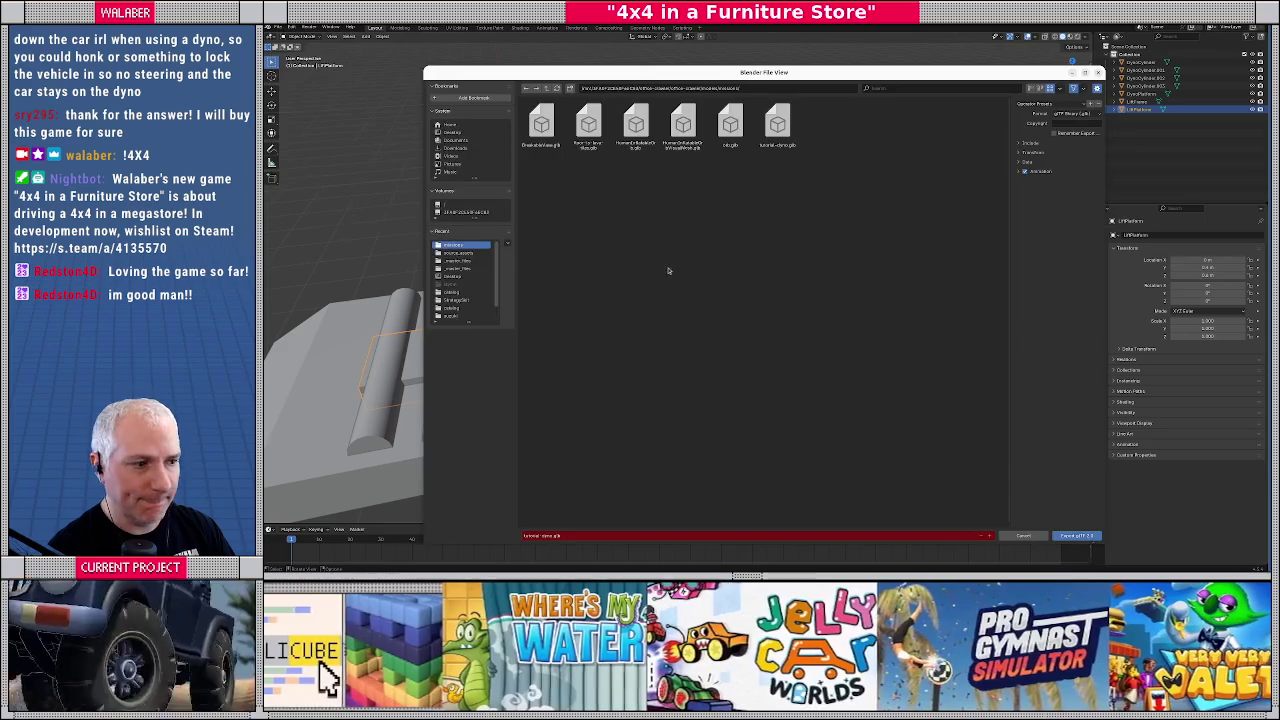
left_click(1075, 536)
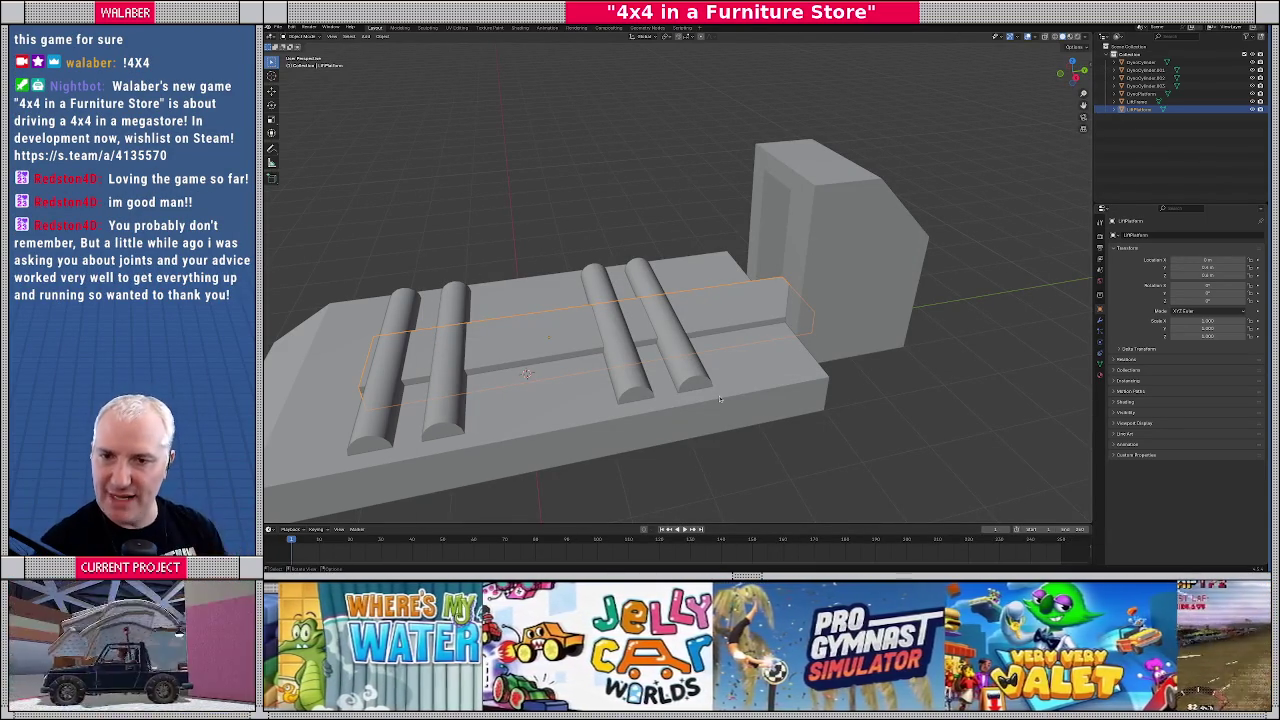
scroll(670, 373, "up", 2)
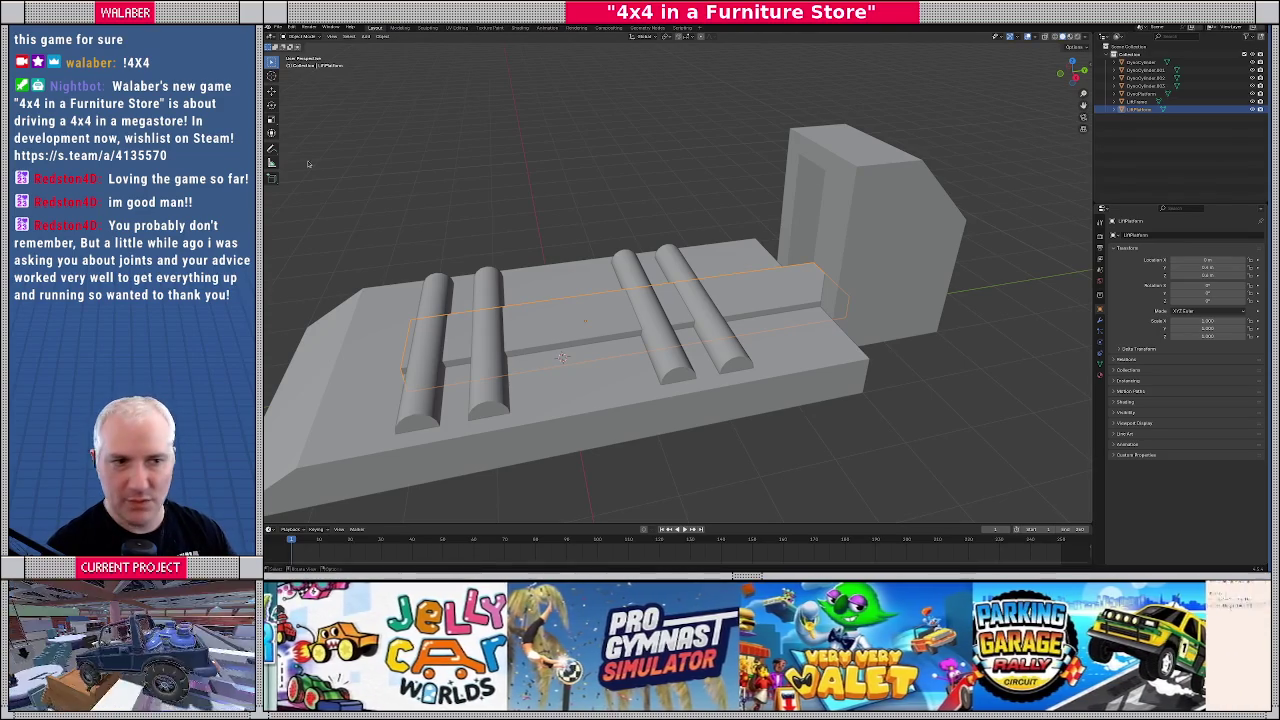
mouse_move(570, 166)
left_mouse_down()
mouse_move(639, 195)
mouse_move(654, 252)
left_mouse_up()
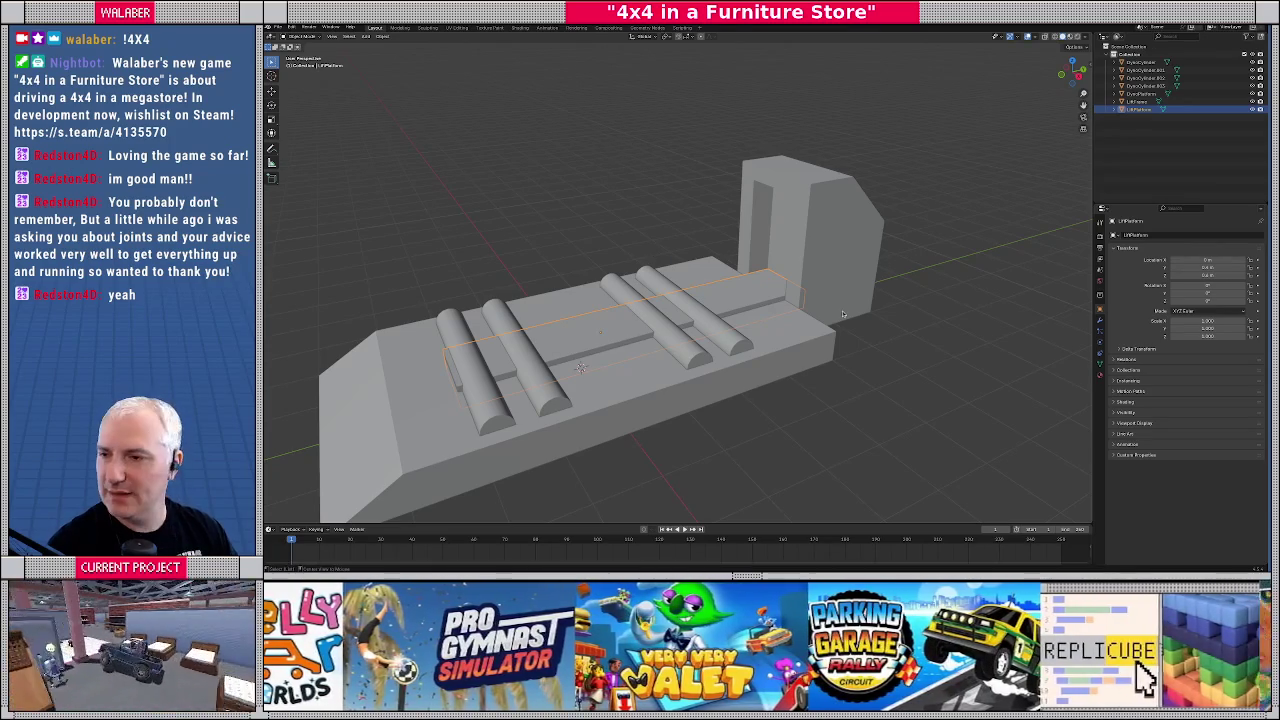
key("alt+Tab")
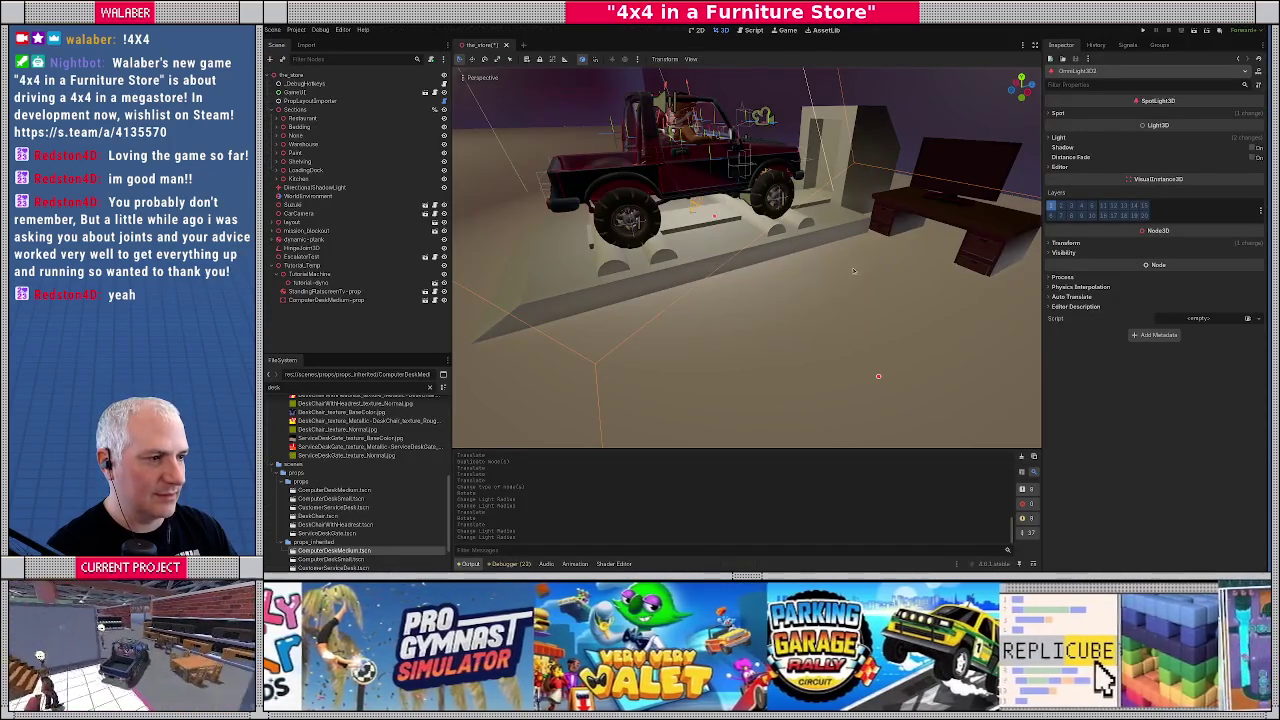
Make the tutorial_dyno children editable and frame the DynoPlatform mesh in the viewport
left_click_drag(853, 270, 833, 297)
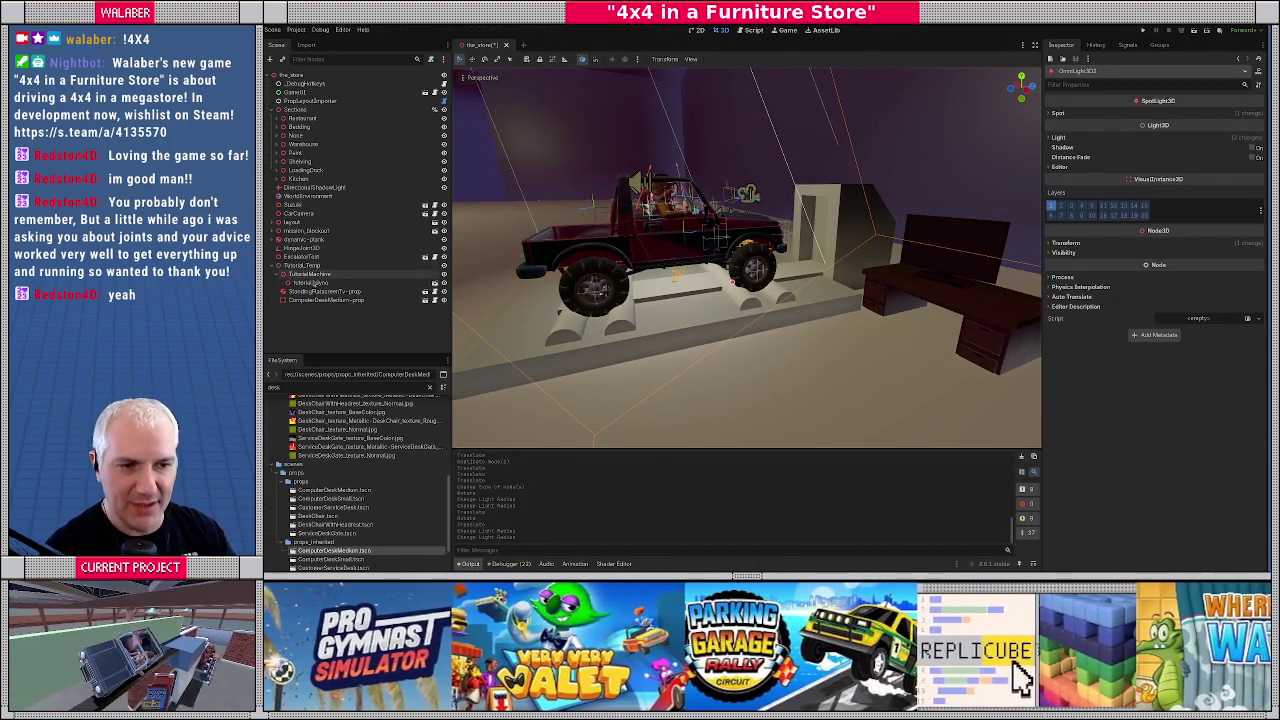
left_click(311, 284)
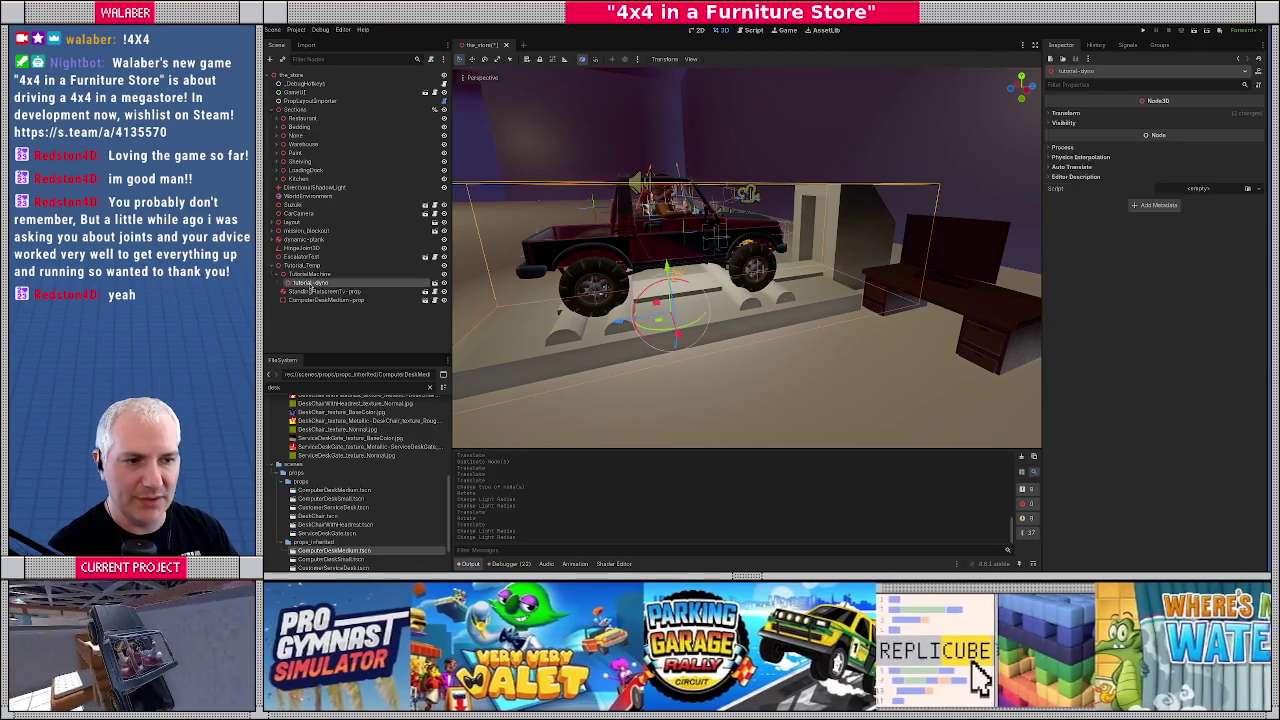
right_click(312, 285)
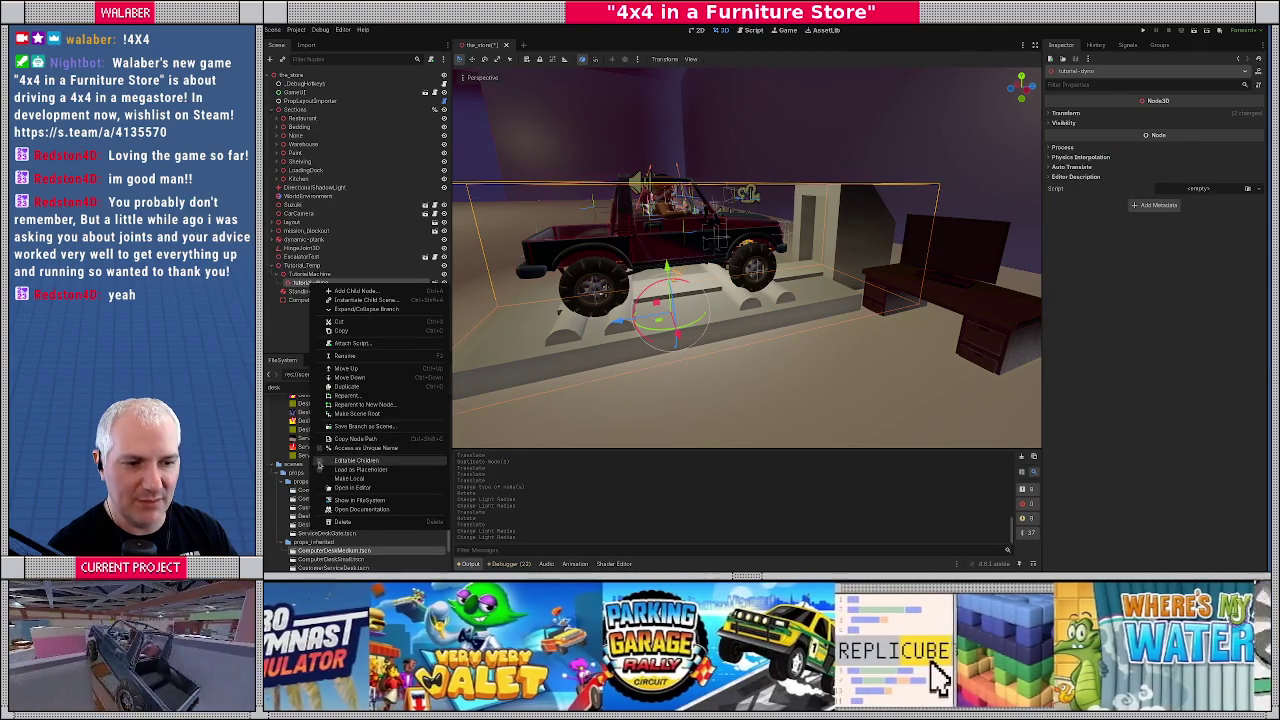
left_click(330, 460)
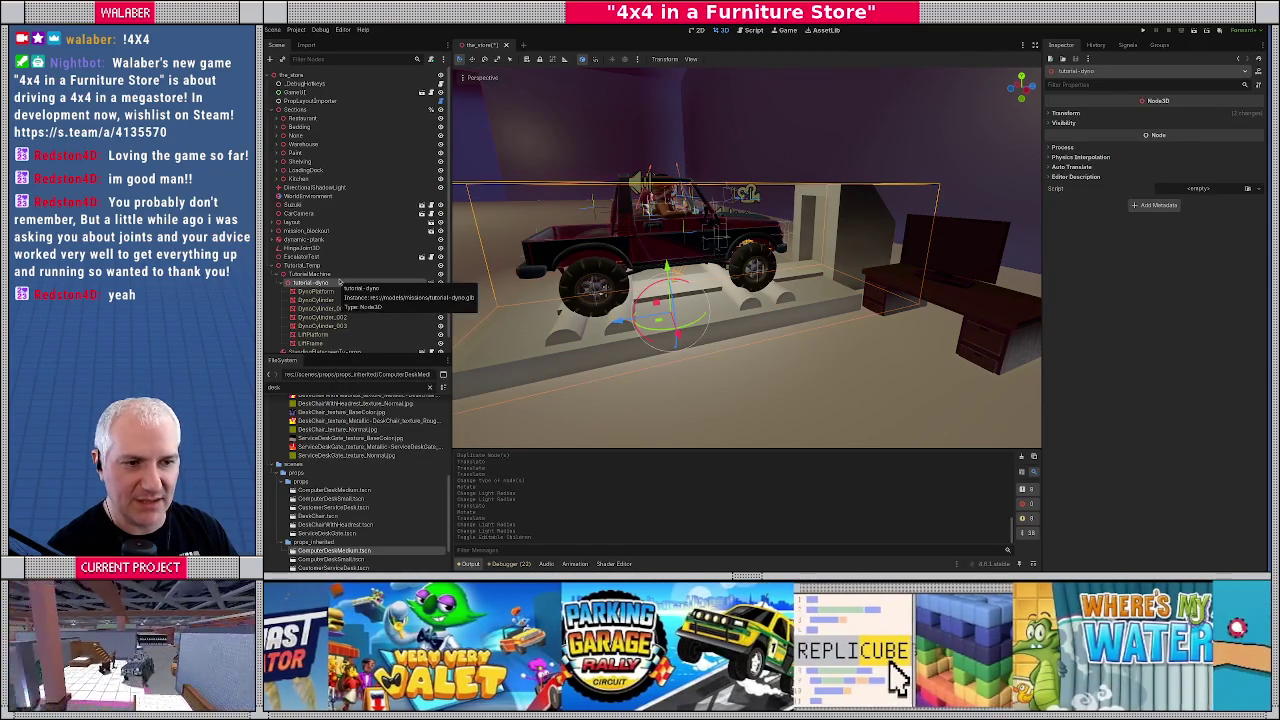
scroll(340, 283, "down", 1)
left_click(322, 276)
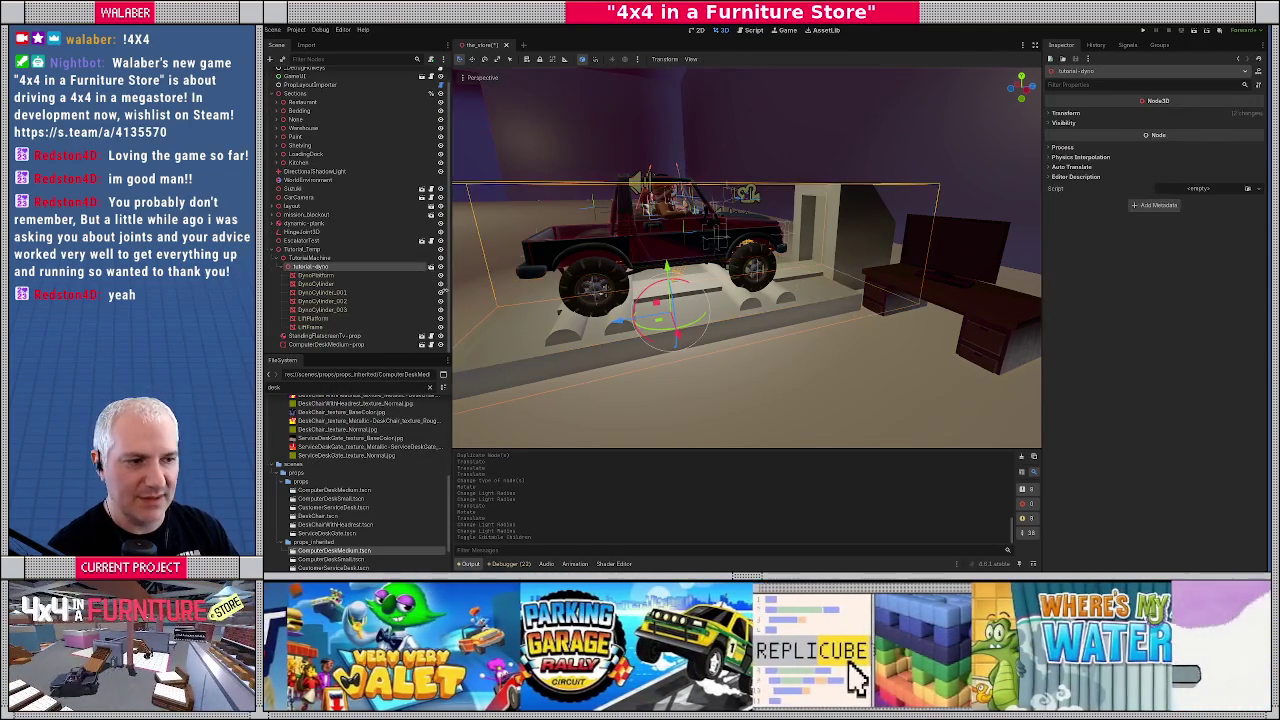
key("f")
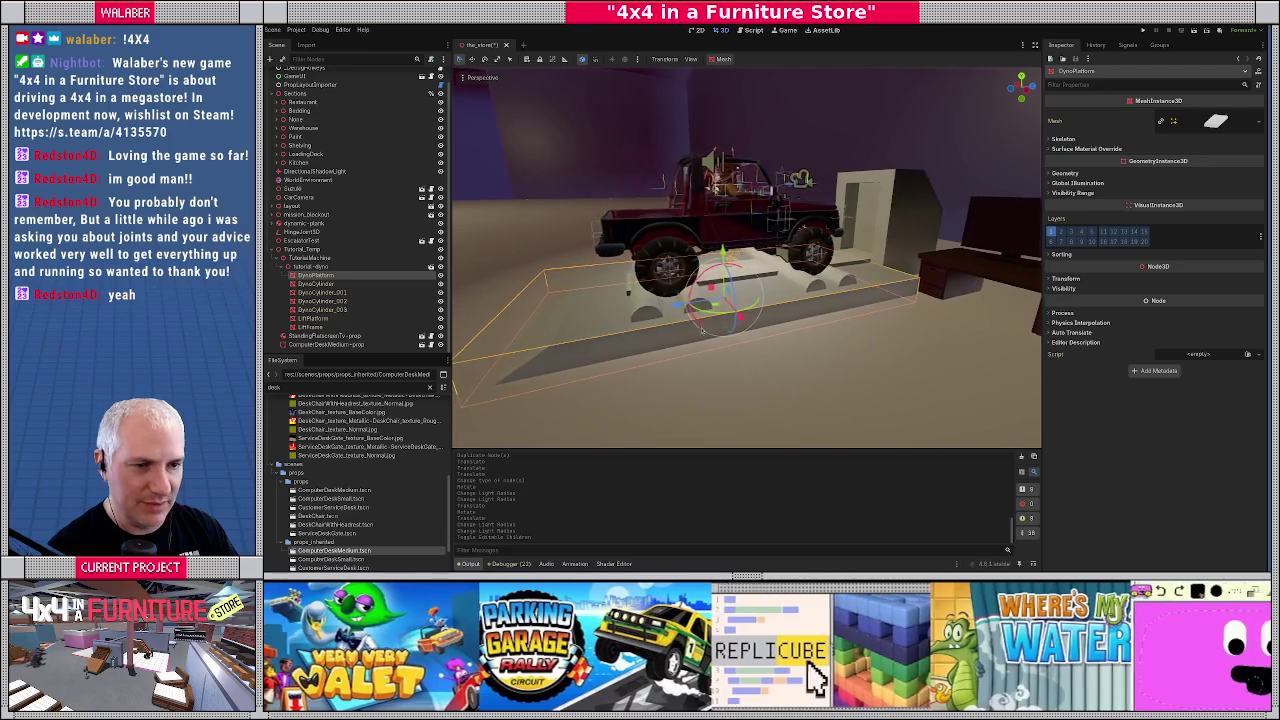
Give DynoPlatform a trimesh collision shape under a static body
left_click(721, 59)
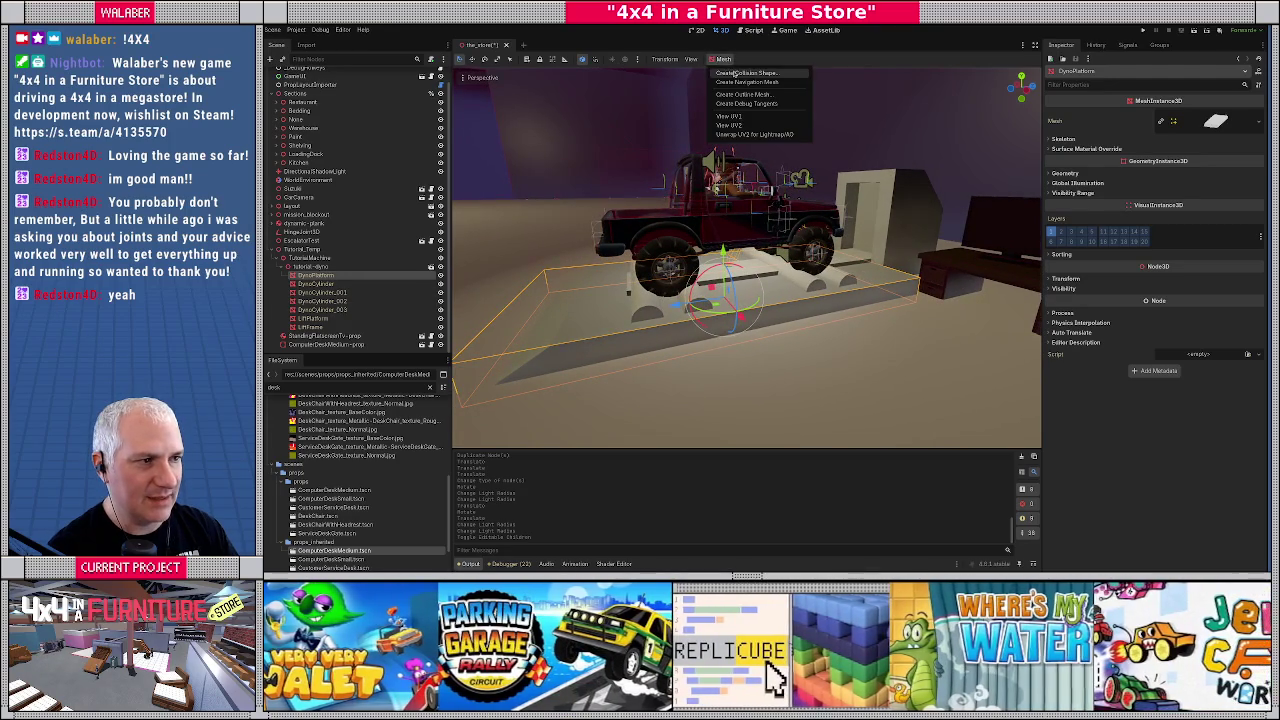
left_click(736, 75)
left_click(765, 268)
left_click(760, 292)
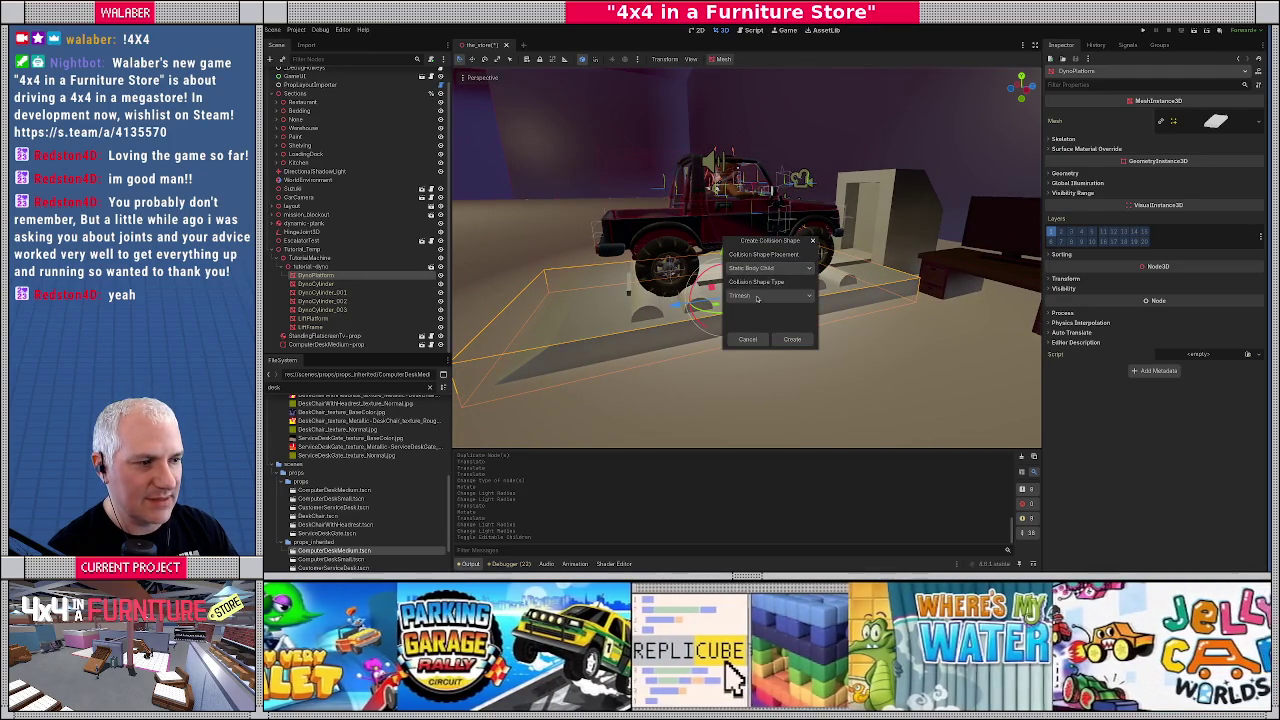
left_click(792, 339)
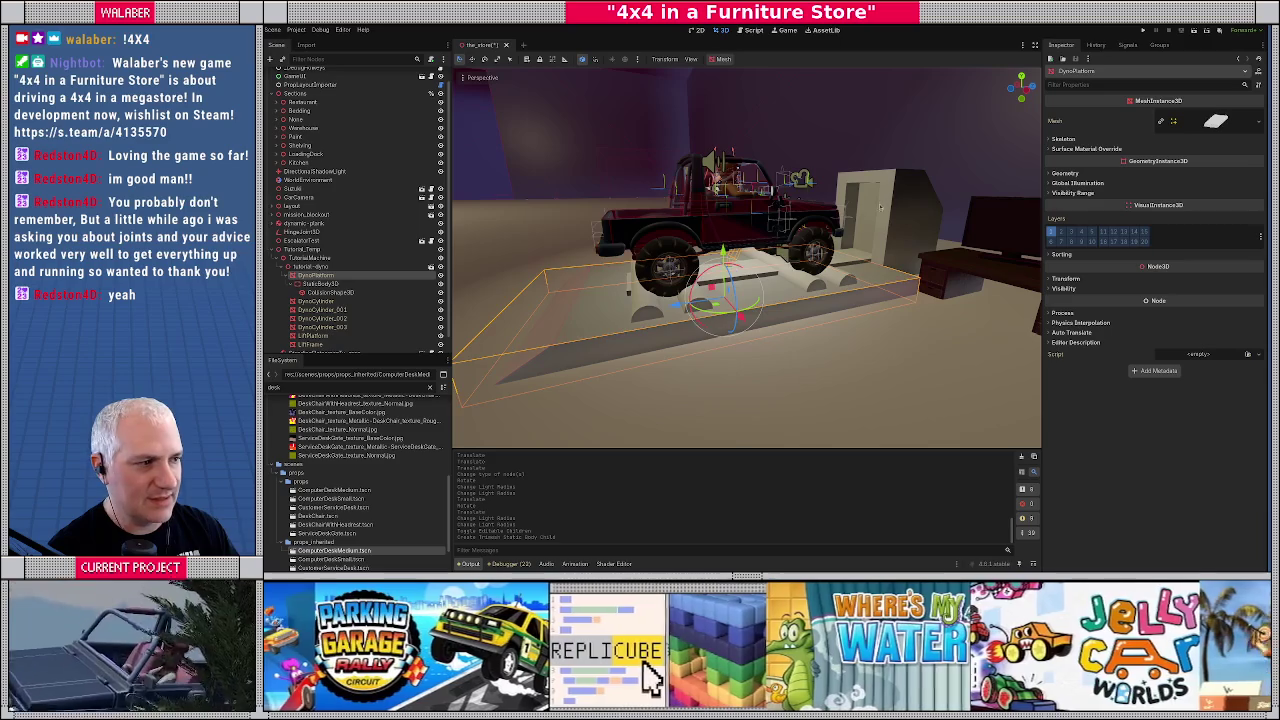
Create a static-body collision shape for the LiftFrame mesh
left_click(884, 204)
left_click(722, 59)
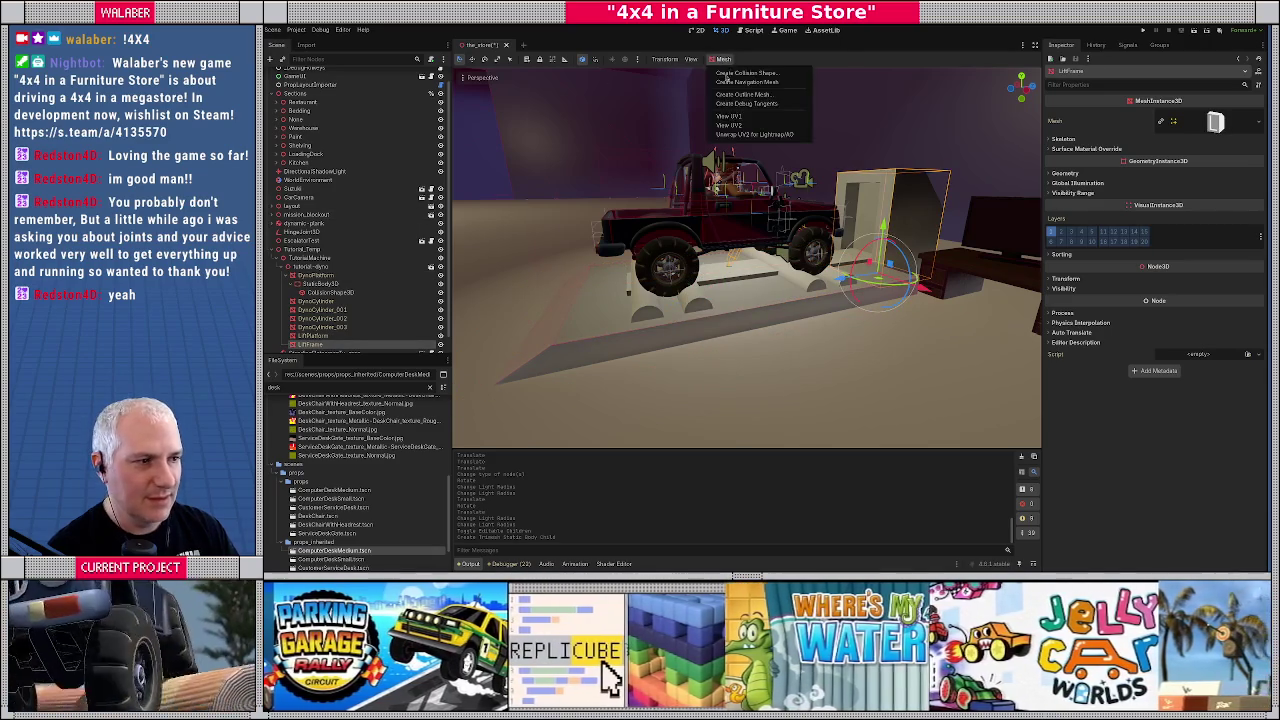
left_click(746, 73)
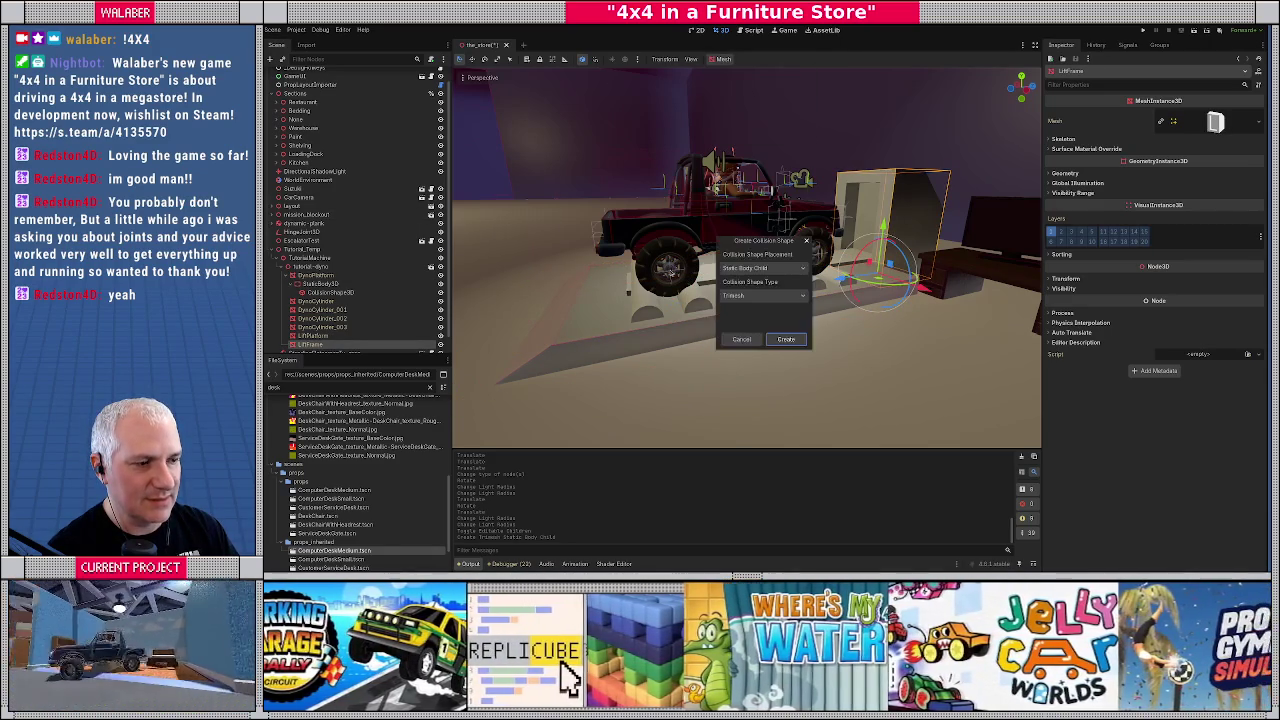
left_click(785, 340)
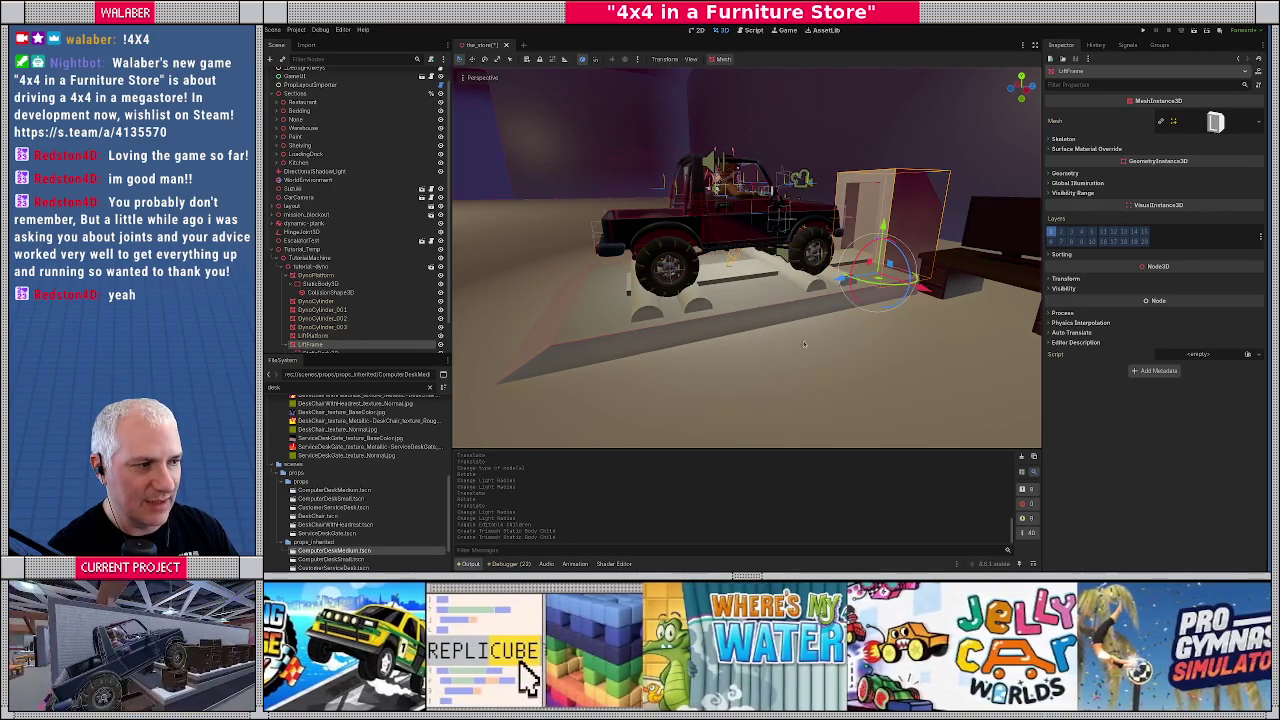
Select LiftPlatform, reframe the jeep, and collapse the tutorial-dyno branch
left_click_drag(730, 360, 631, 302)
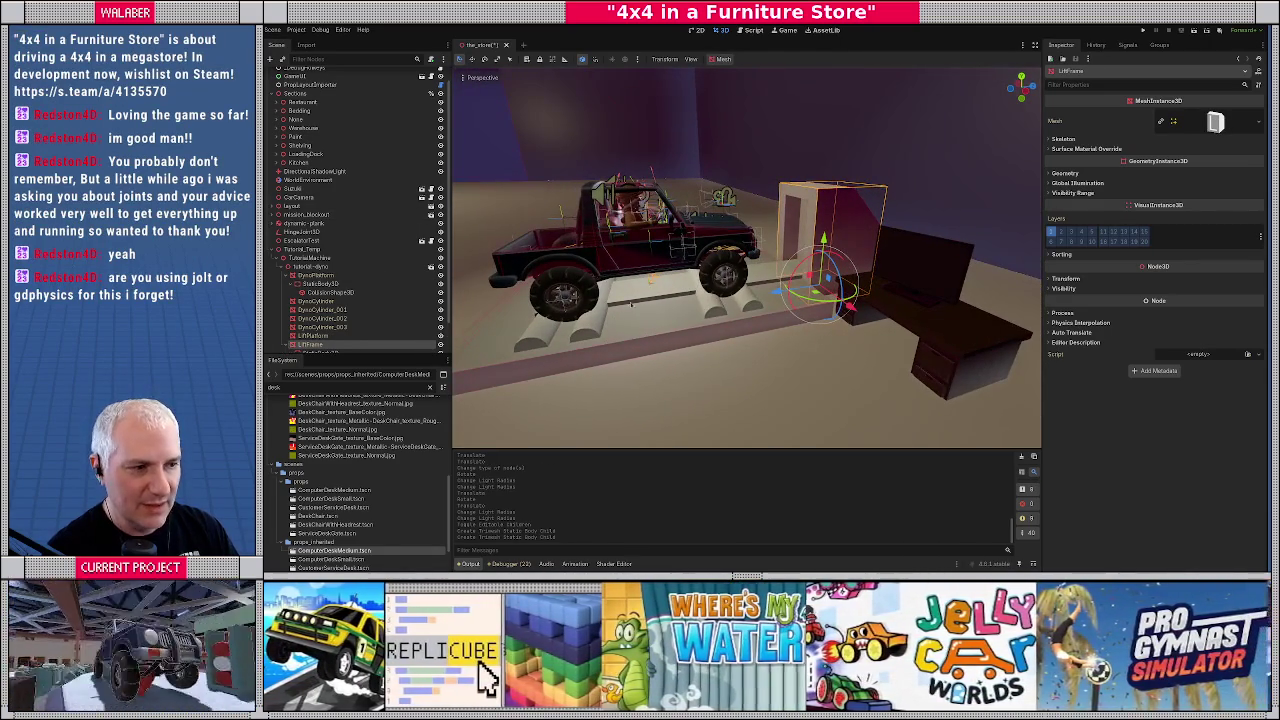
left_click(643, 298)
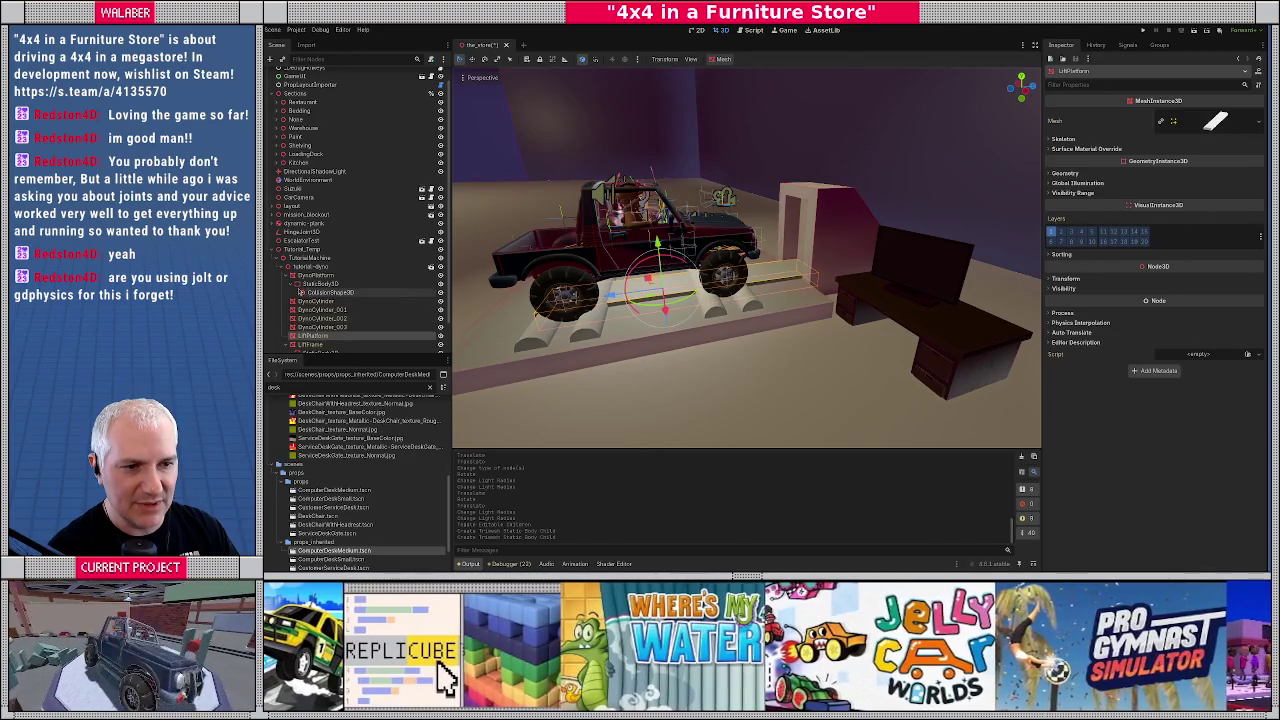
left_click_drag(474, 307, 577, 320)
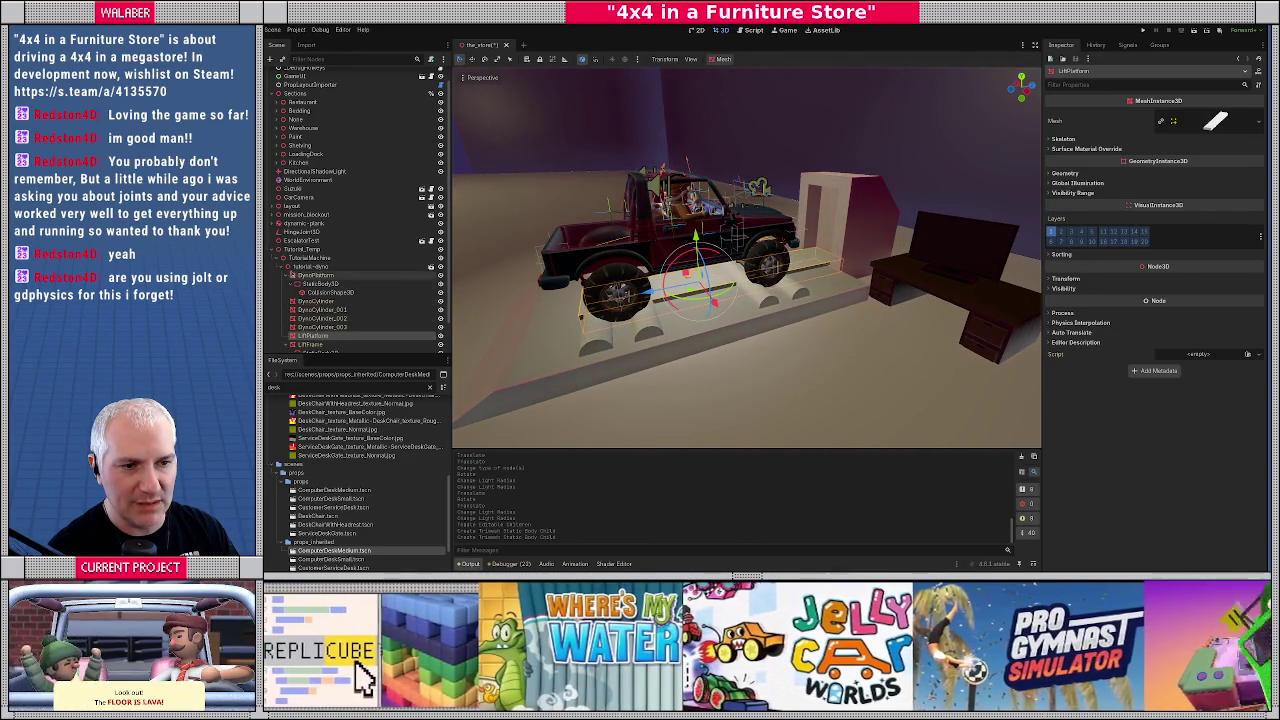
left_click(282, 268)
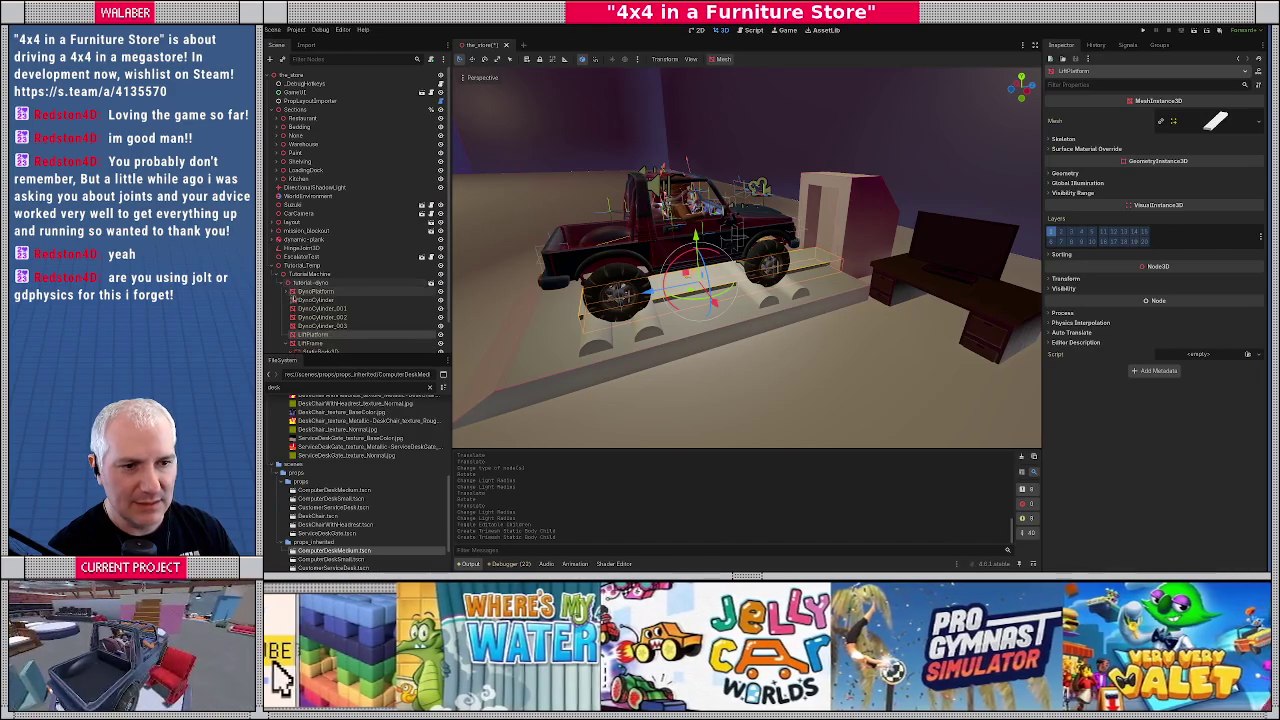
Add an AnimatableBody3D under tutorial-dyno and rename it DynoLift
right_click(318, 286)
left_click(343, 291)
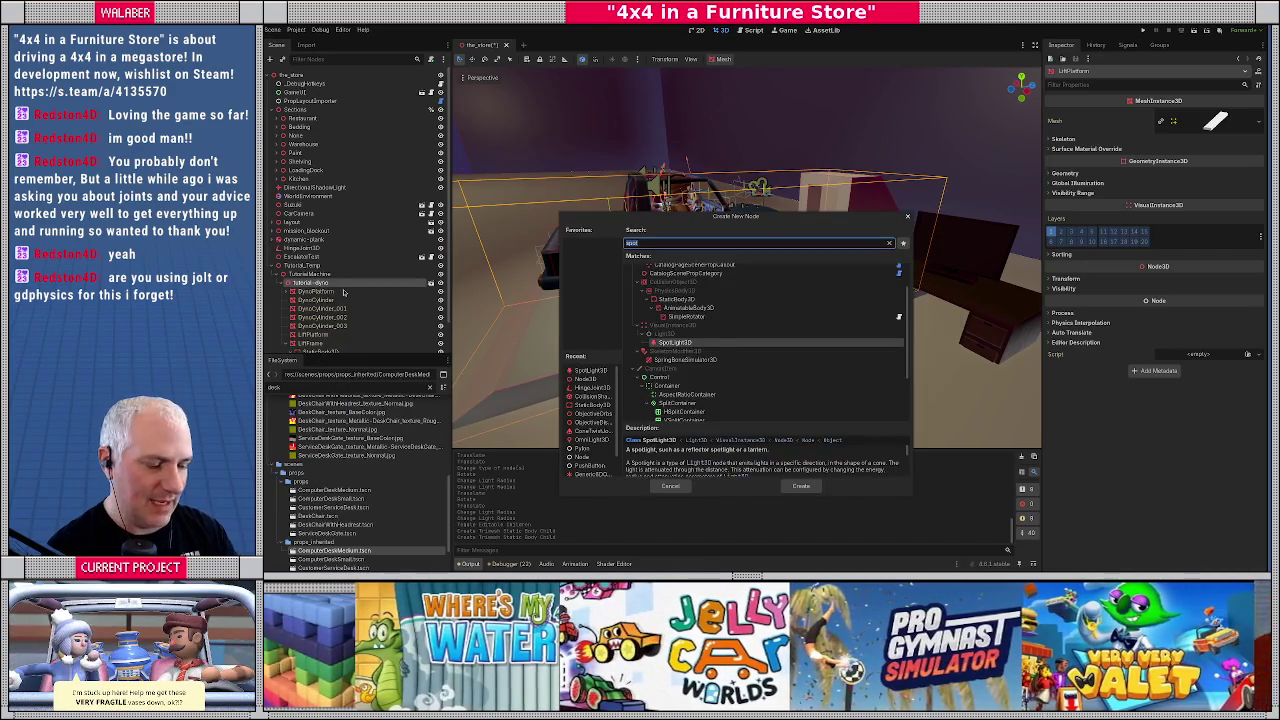
type("anima")
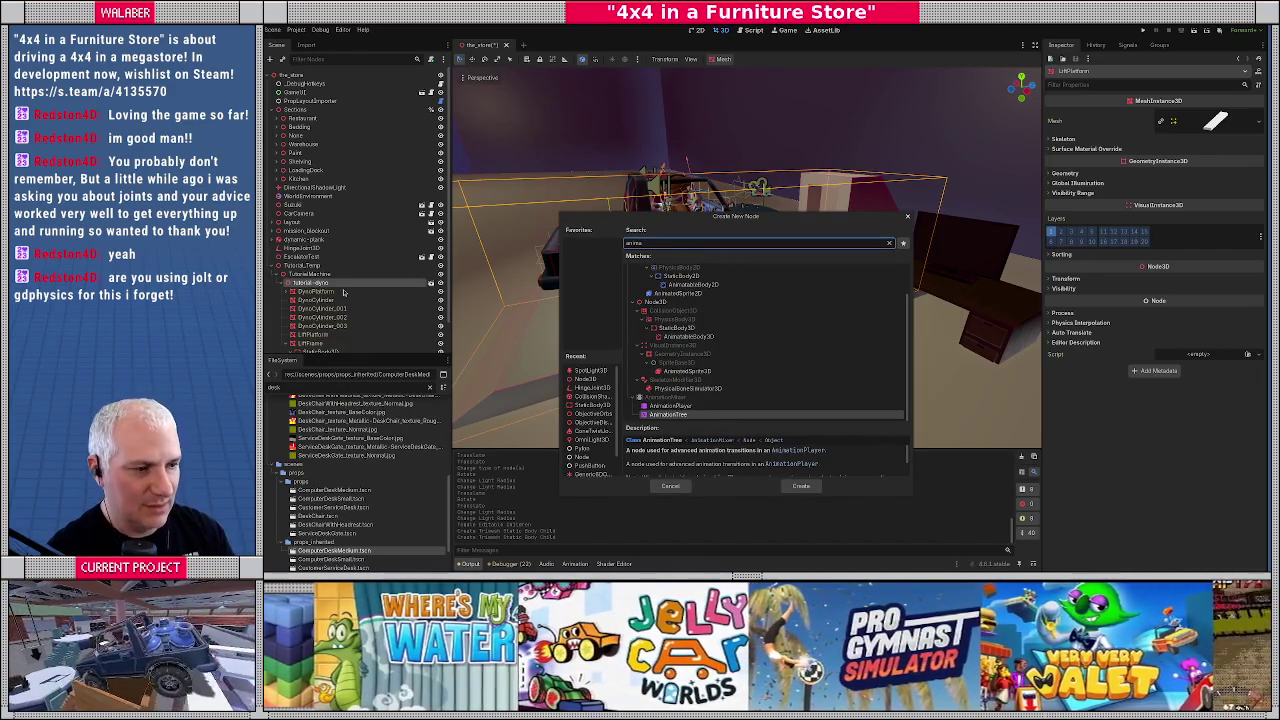
left_click(685, 336)
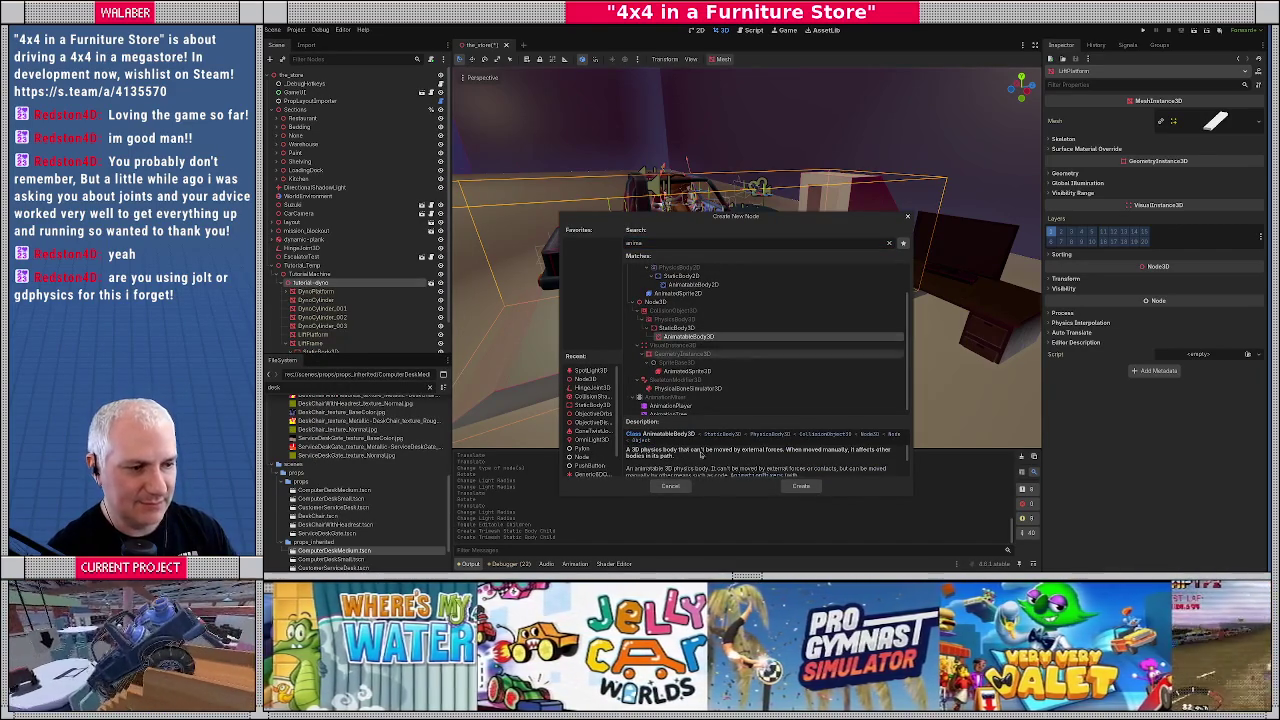
left_click(783, 485)
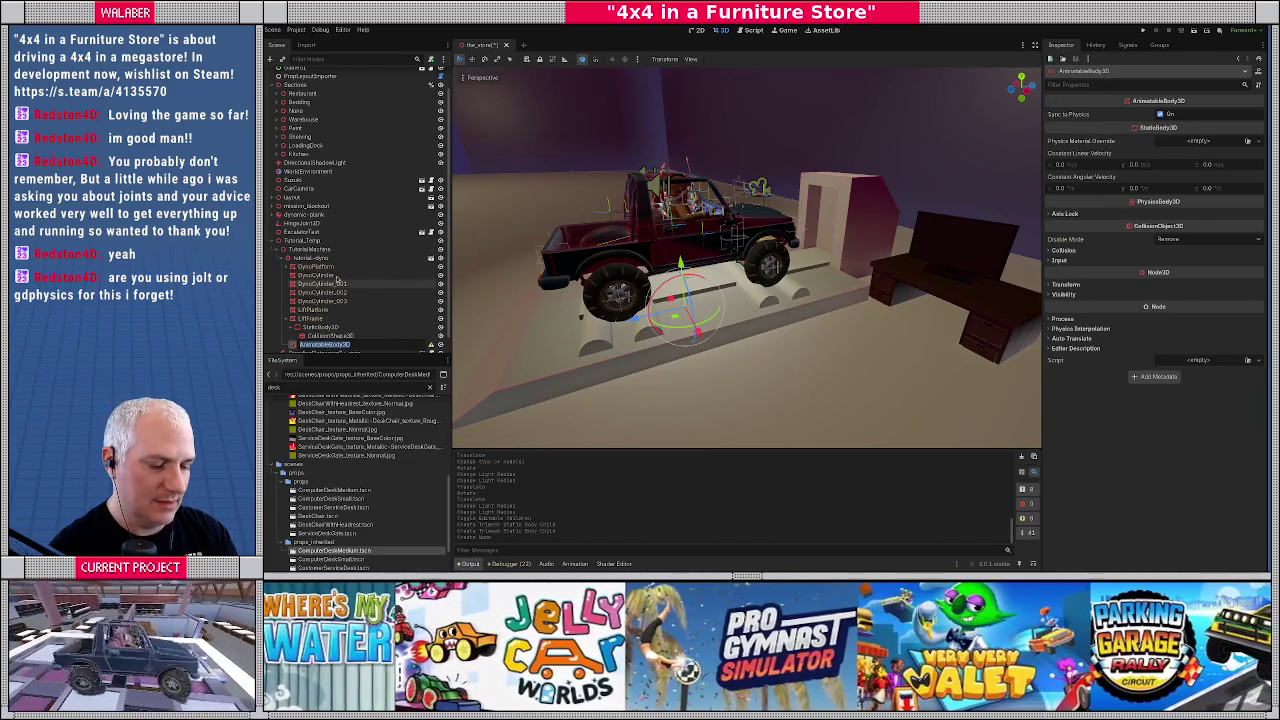
key("F2")
type("DynoCyl")
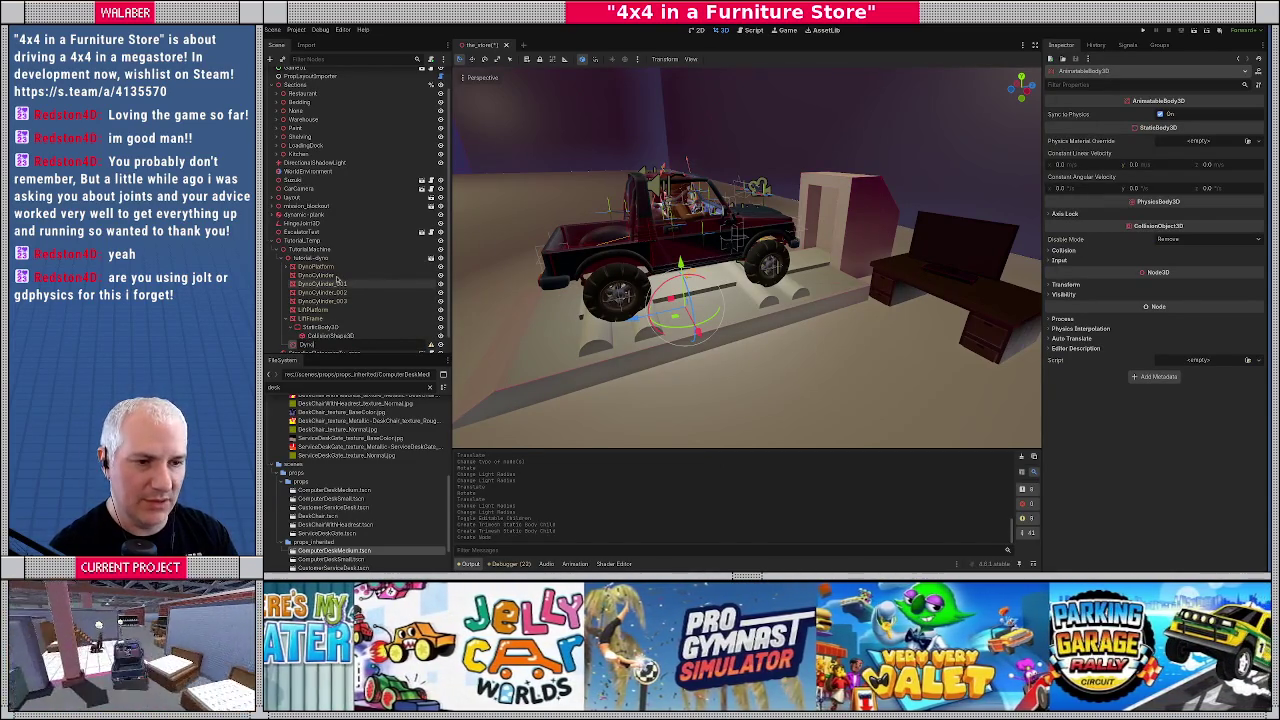
key("Return")
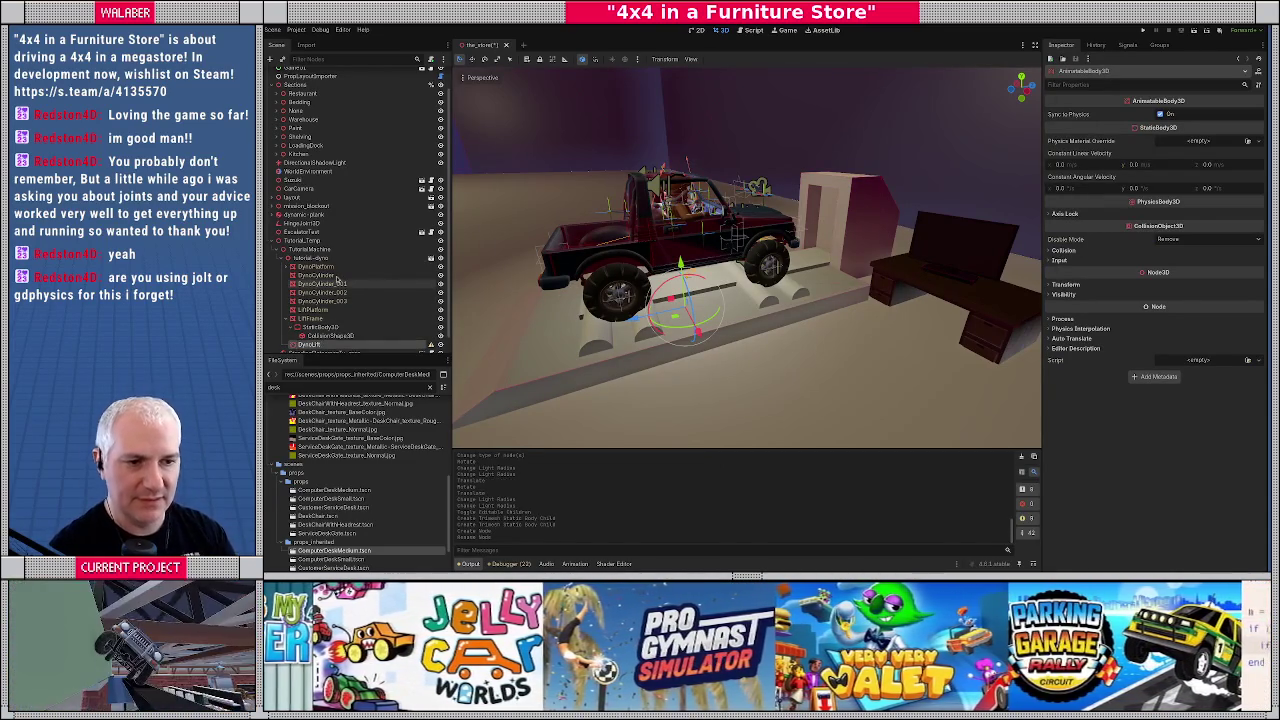
Place DynoLift just above LiftFrame in the tree and reset its position to the origin
scroll(337, 280, "down", 1)
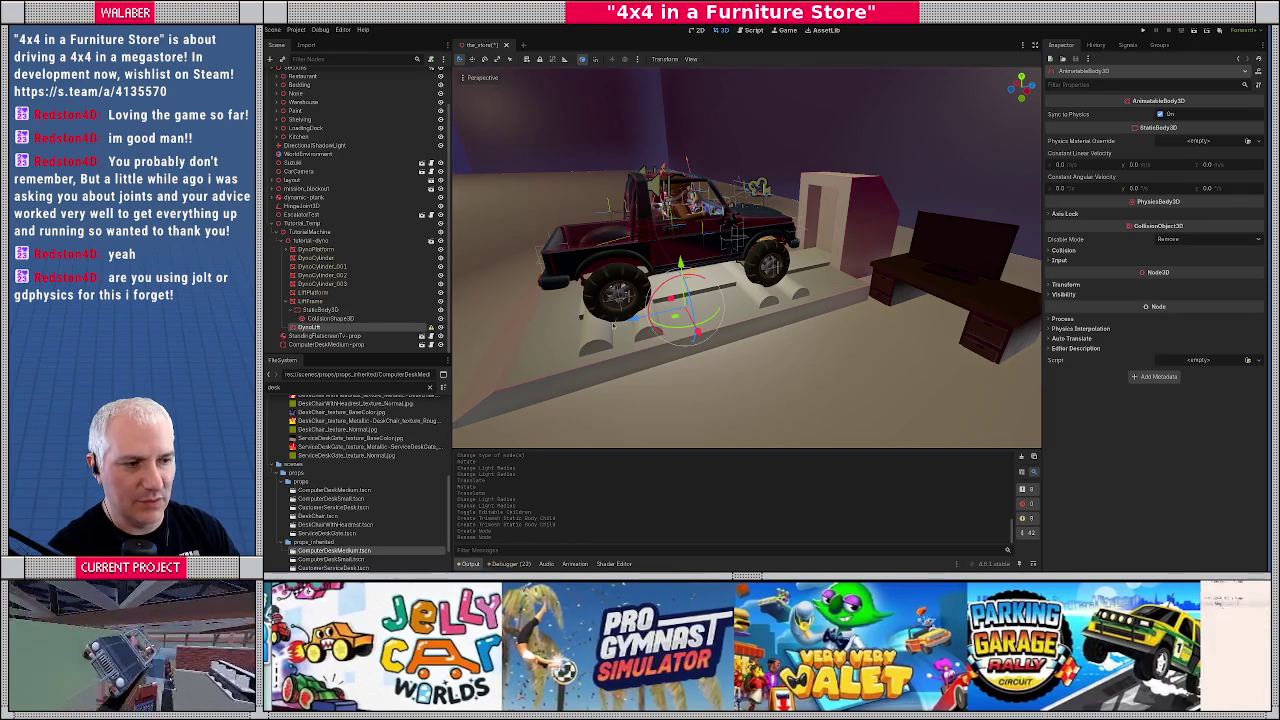
left_click(318, 292)
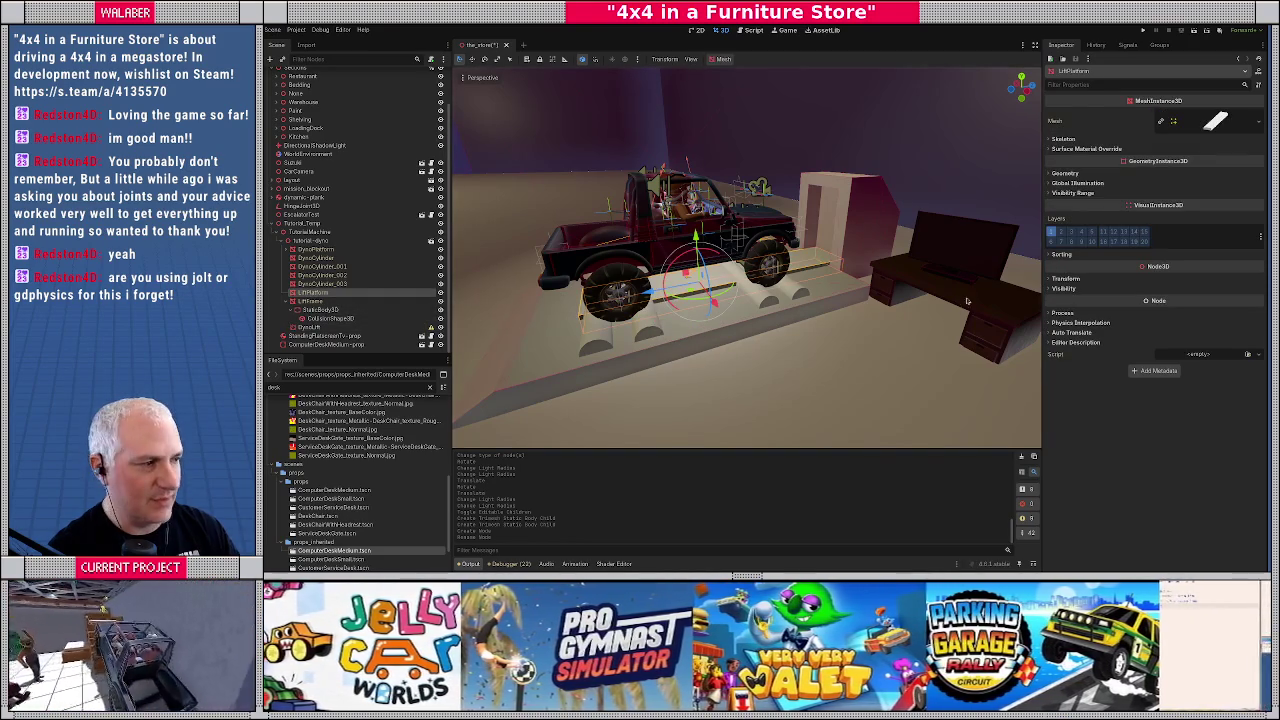
left_click_drag(305, 328, 312, 298)
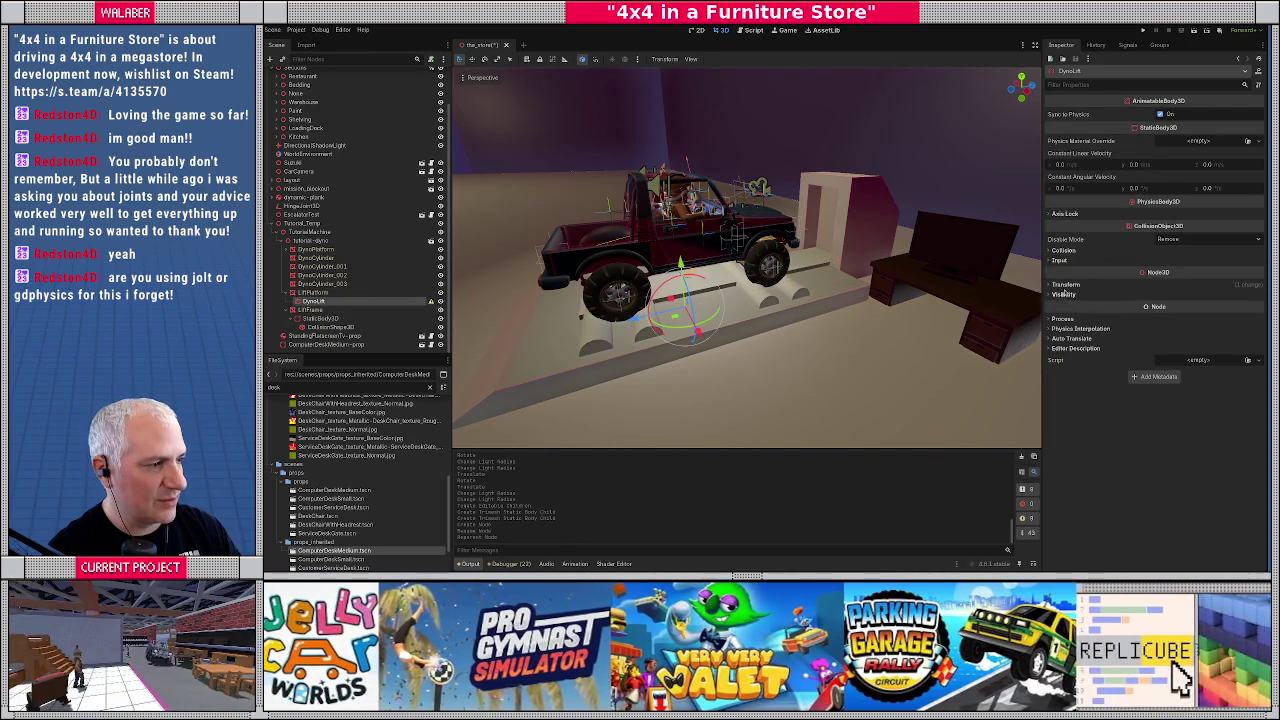
left_click(1068, 285)
left_click(1258, 296)
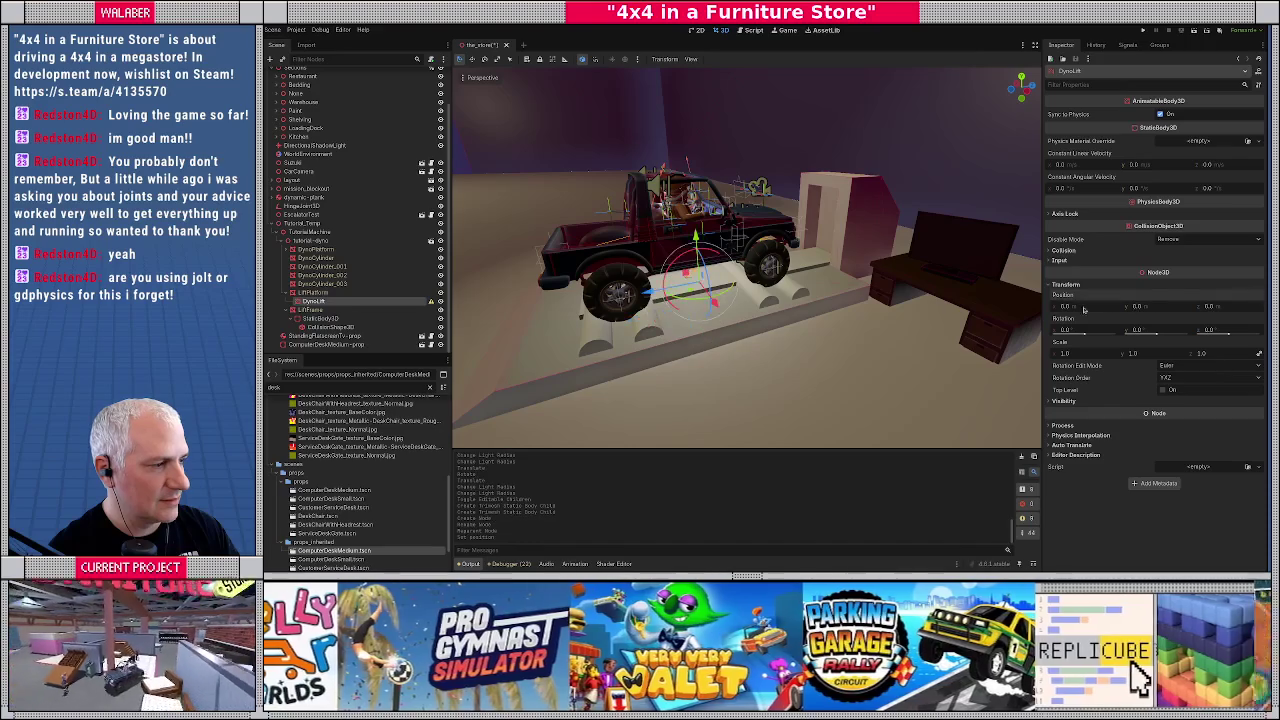
mouse_move(308, 300)
left_mouse_down()
mouse_move(310, 246)
mouse_move(312, 335)
left_mouse_up()
Duplicate LiftPlatform under DynoLift as LiftPlatformMesh and hide the original LiftPlatform
key("ctrl+d")
left_click(341, 296)
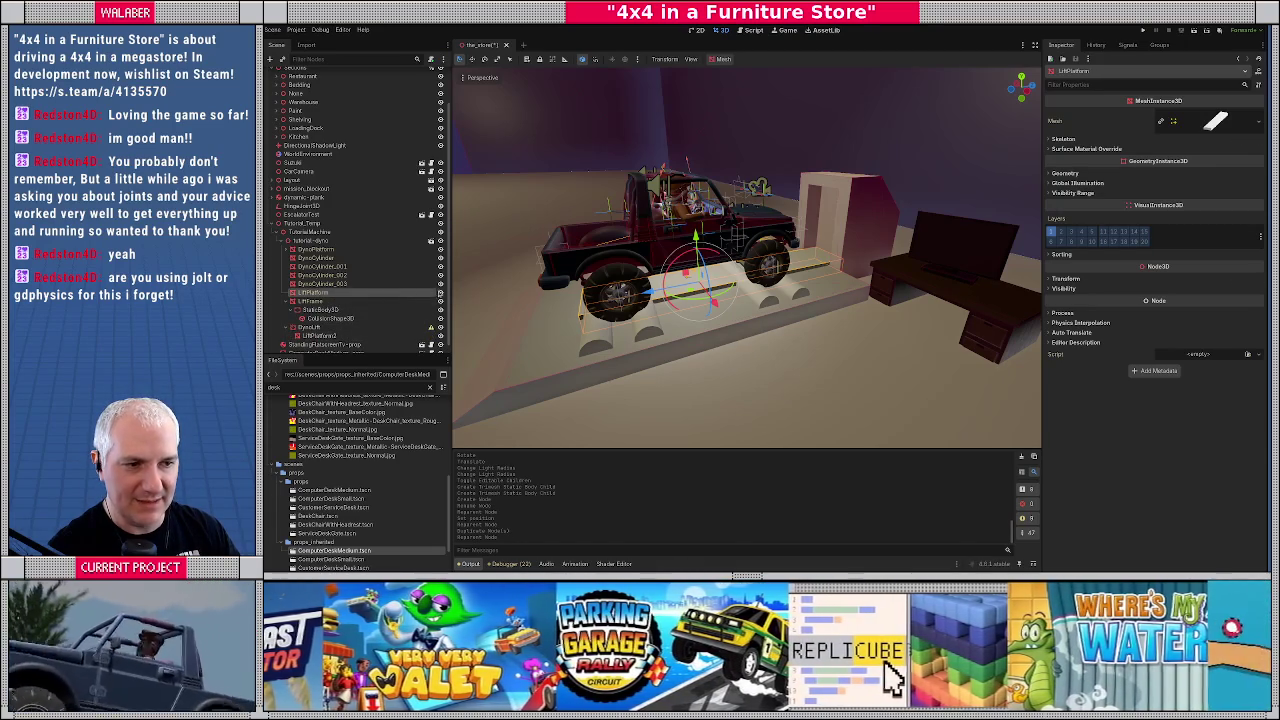
left_click(440, 293)
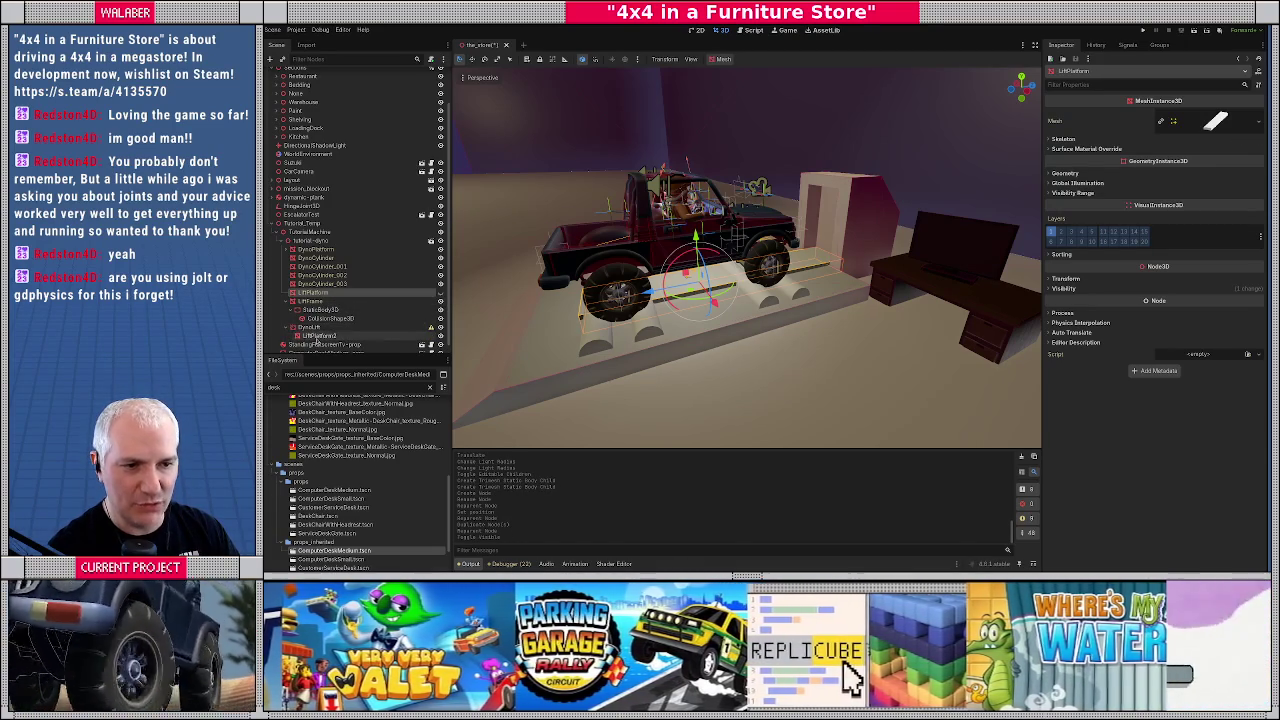
left_click(318, 336)
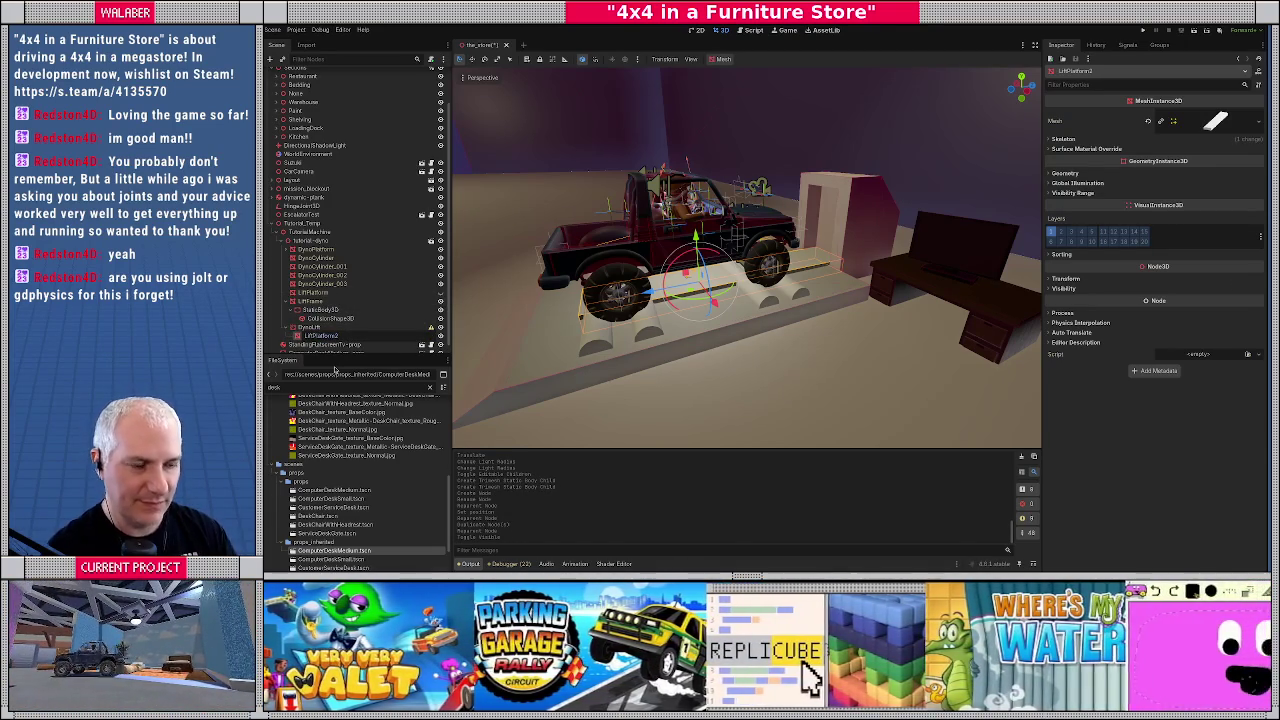
key("Return")
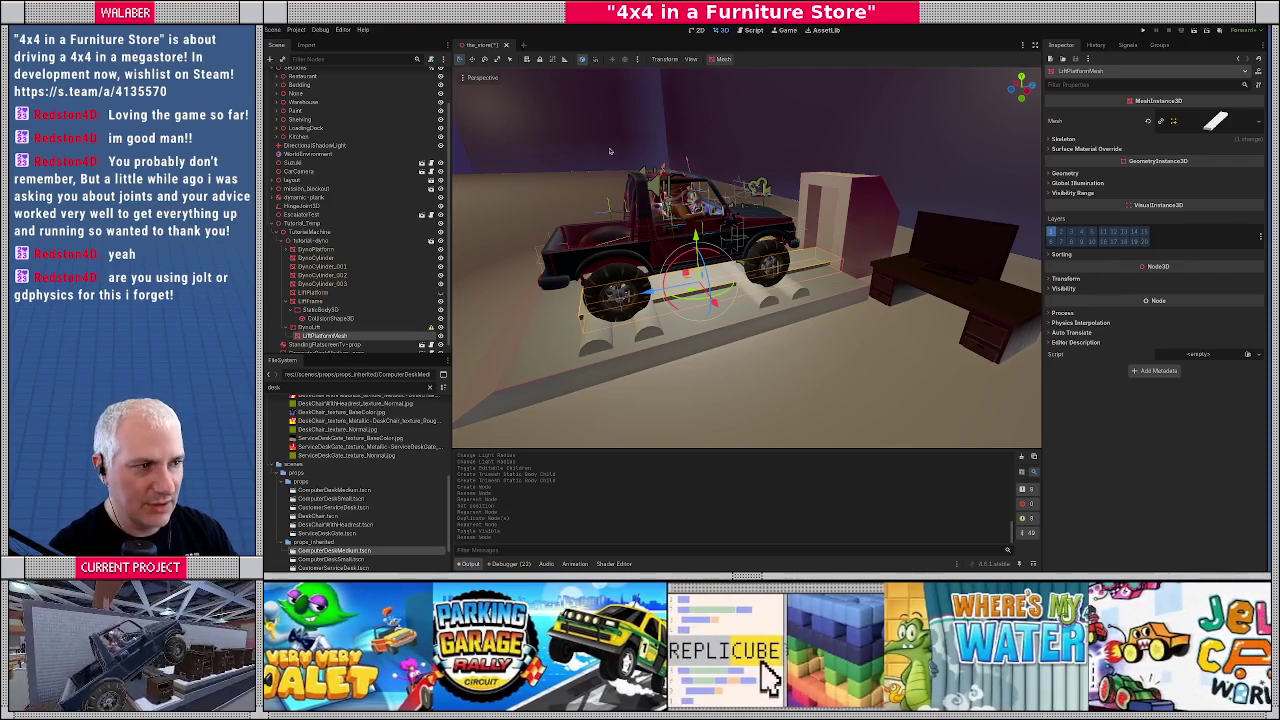
left_click(720, 60)
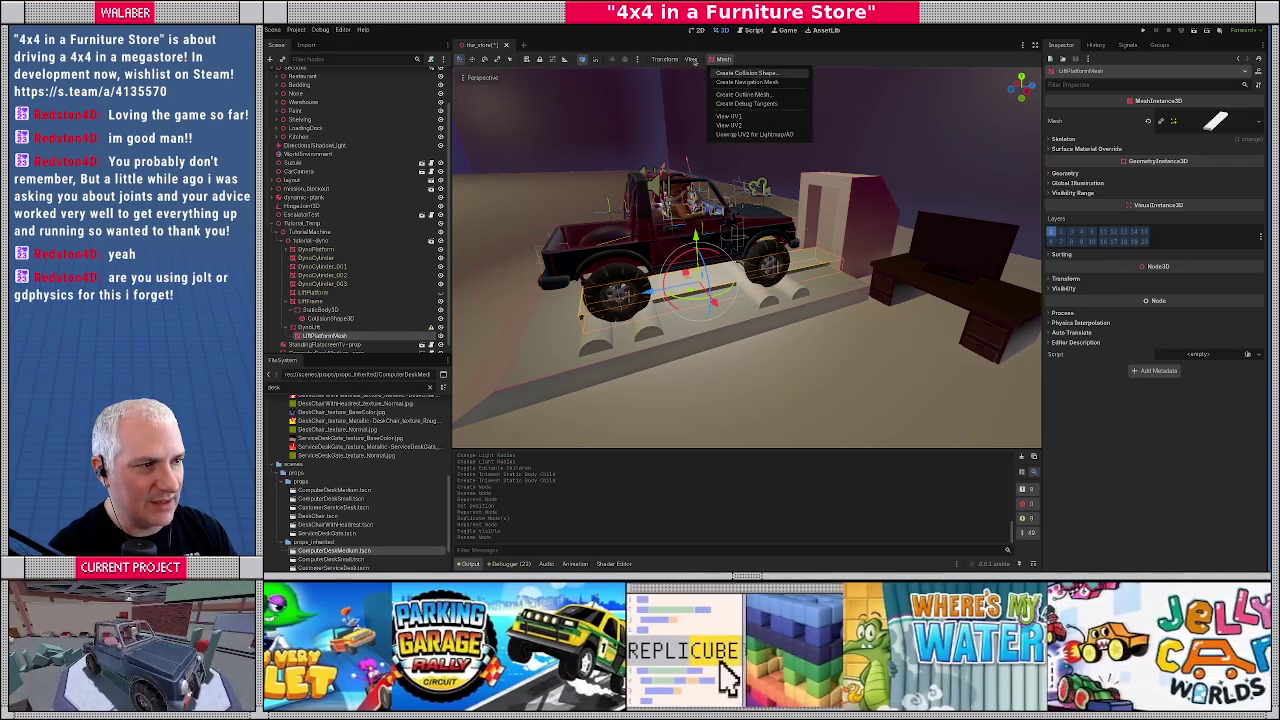
left_click(310, 327)
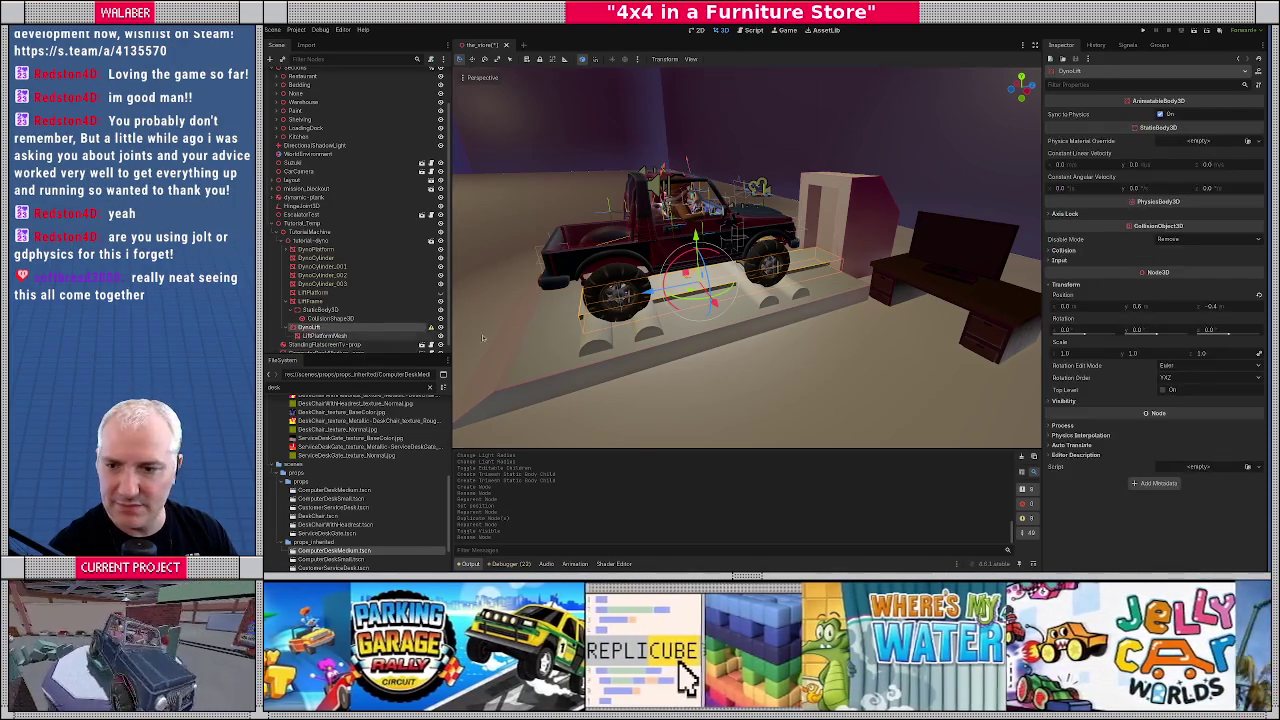
scroll(752, 320, "up", 2)
left_click_drag(752, 320, 660, 310)
Add a CollisionShape3D with a BoxShape3D under DynoLift
right_click(330, 334)
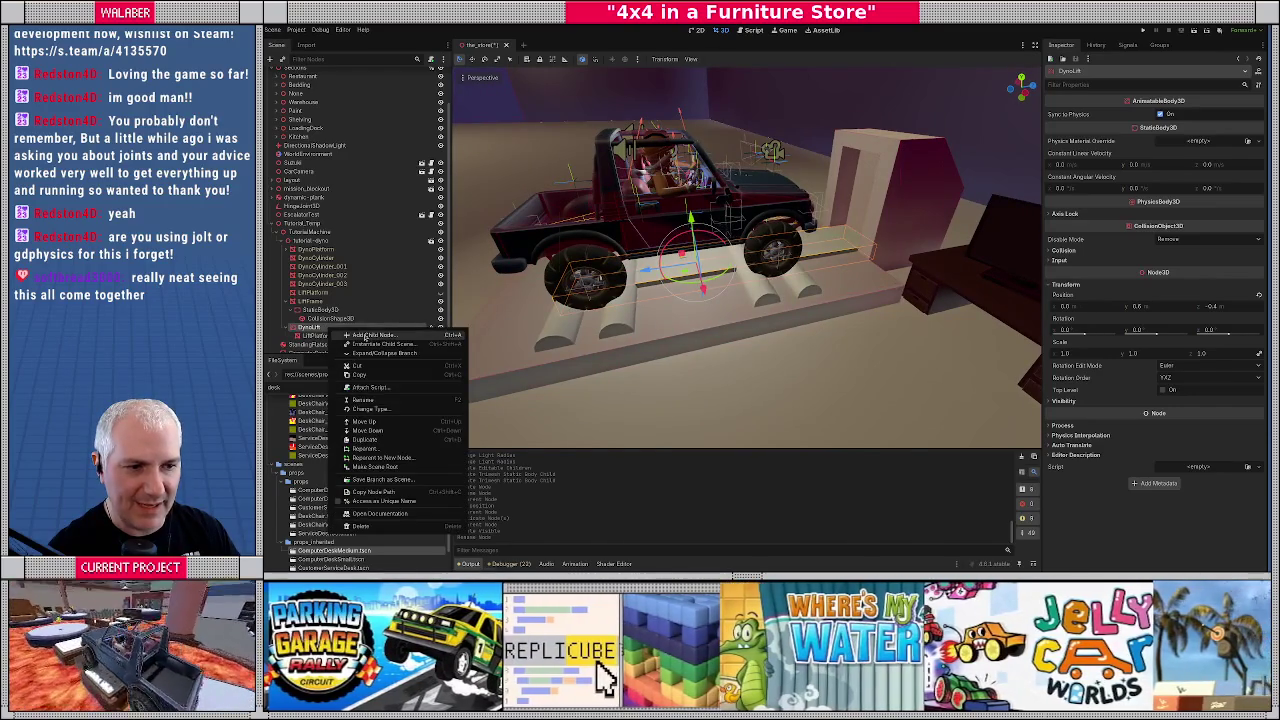
left_click(381, 340)
type("collisionshape3d")
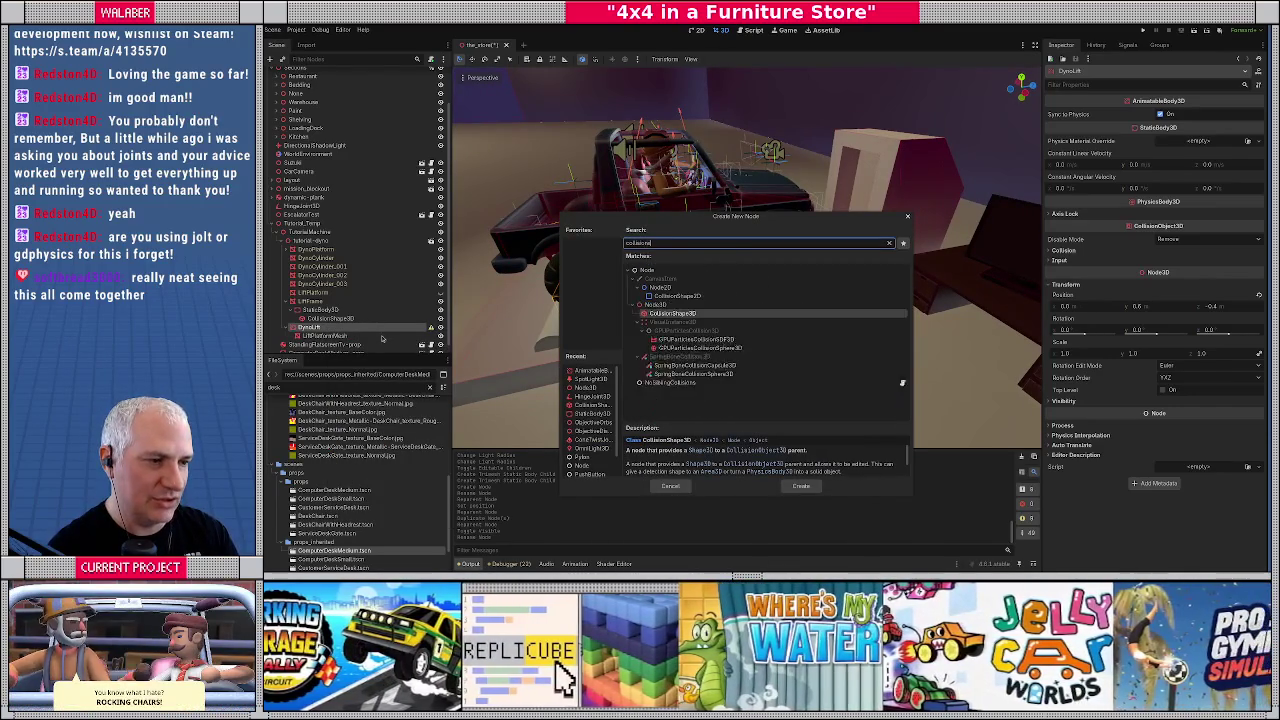
key("Return")
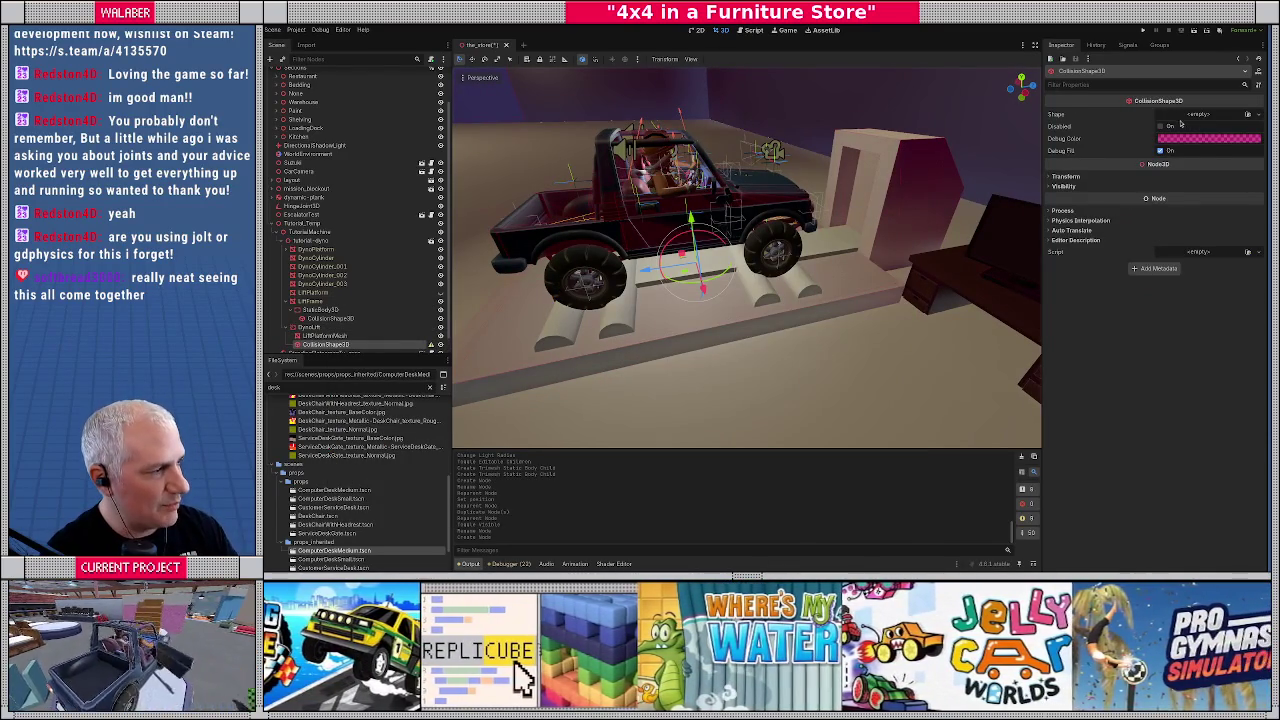
left_click(1190, 115)
left_click(1205, 157)
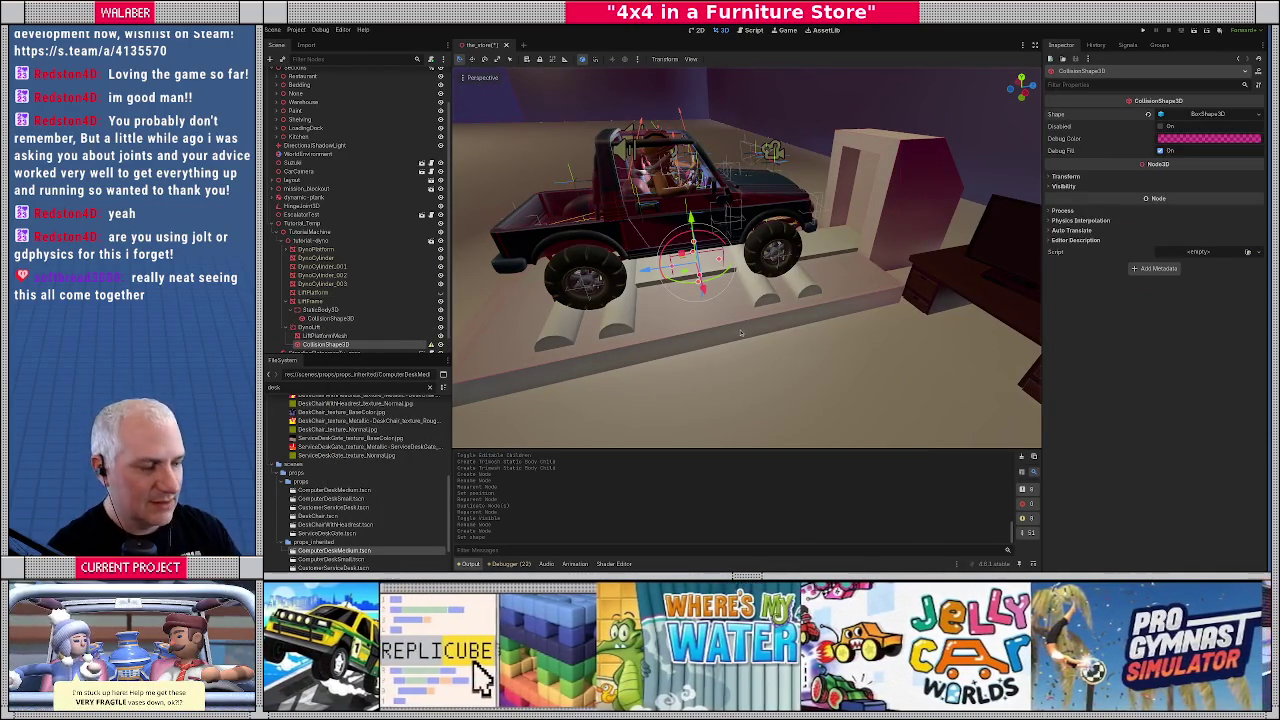
Set the collision box size to 1.0 × 0.4 × 0.5
key("KP_7")
scroll(740, 333, "up", 2)
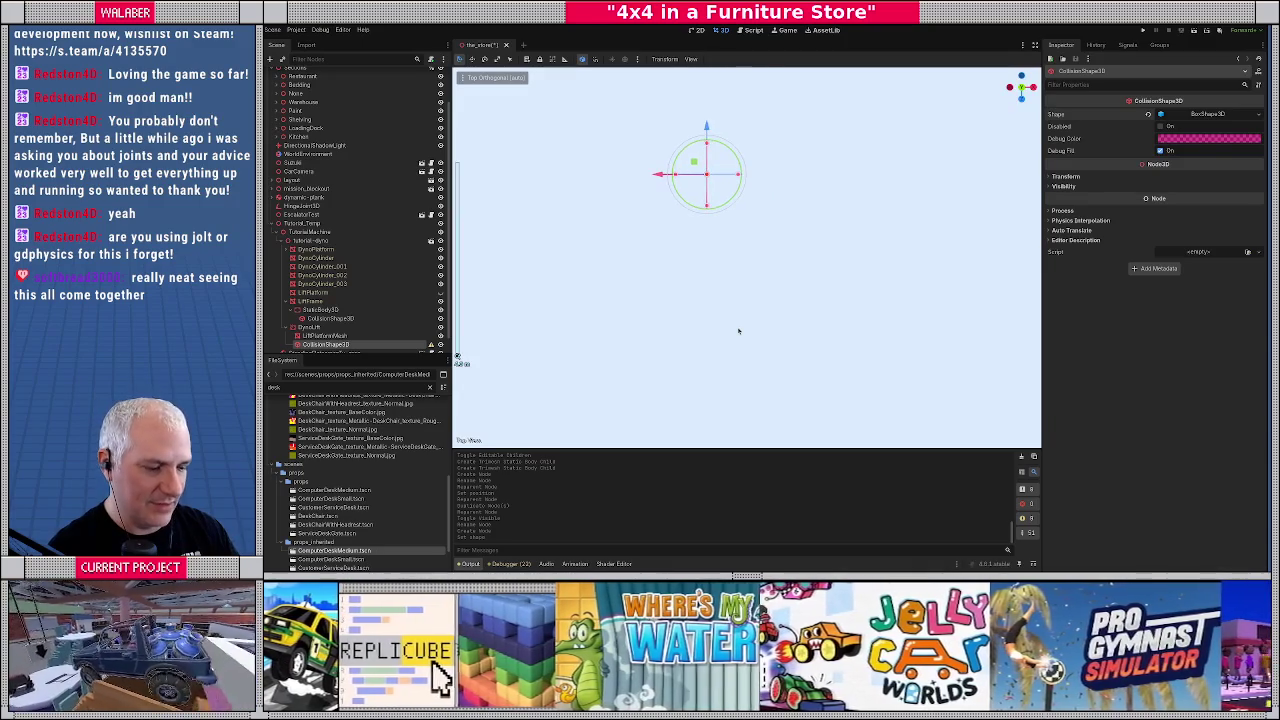
key("f")
mouse_move(752, 315)
left_mouse_down()
mouse_move(773, 180)
mouse_move(755, 225)
mouse_move(768, 212)
left_mouse_up()
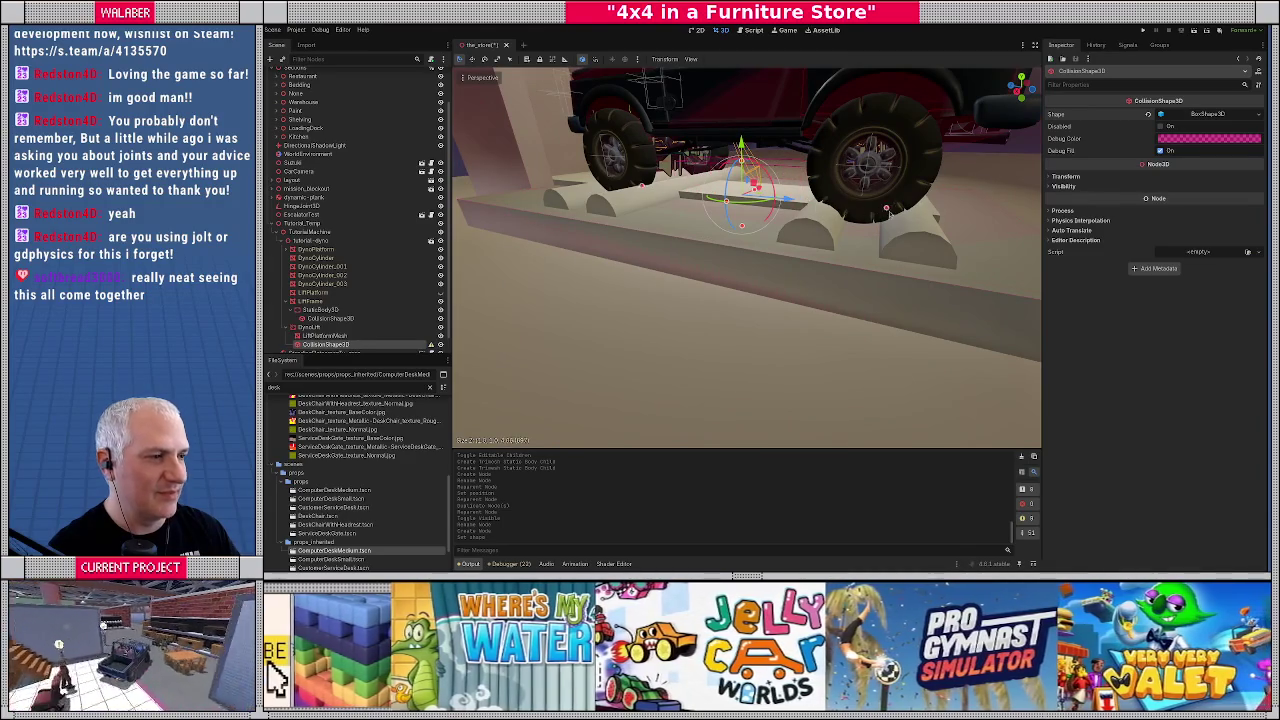
mouse_move(800, 250)
left_mouse_down()
mouse_move(710, 279)
mouse_move(705, 249)
mouse_move(685, 263)
mouse_move(718, 290)
mouse_move(714, 240)
mouse_move(713, 252)
left_mouse_up()
left_click(1208, 115)
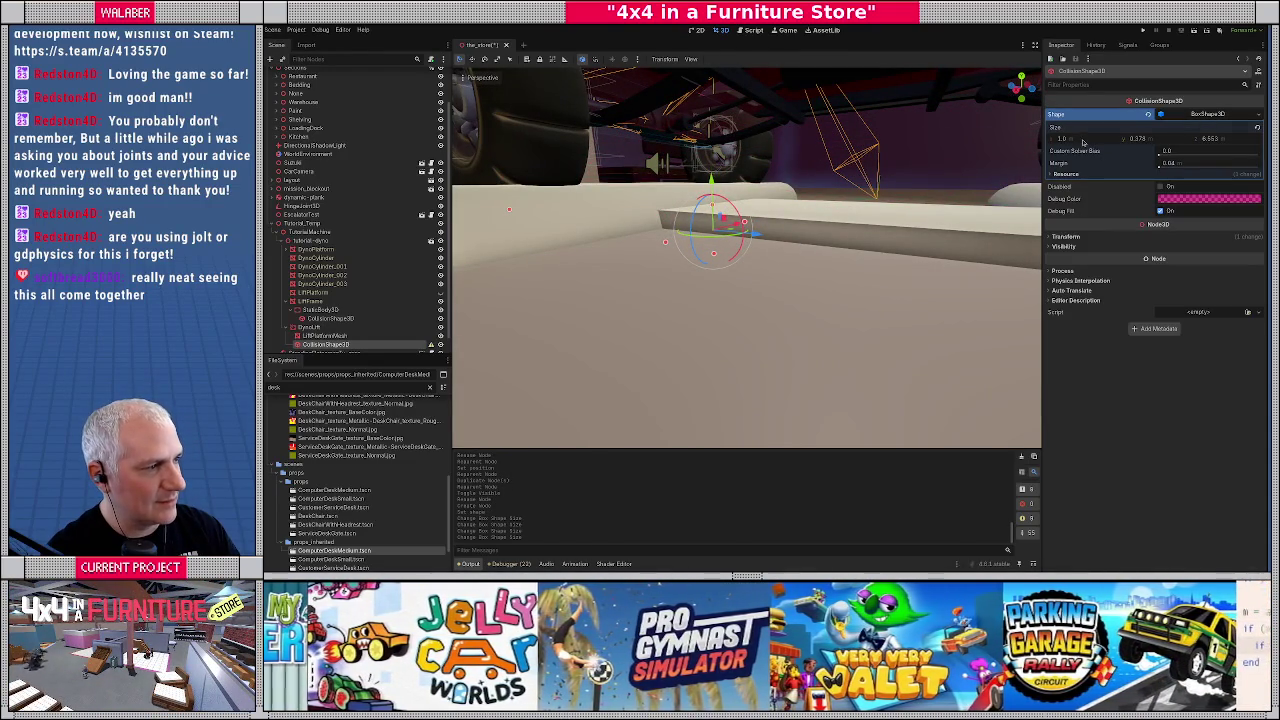
key("Tab")
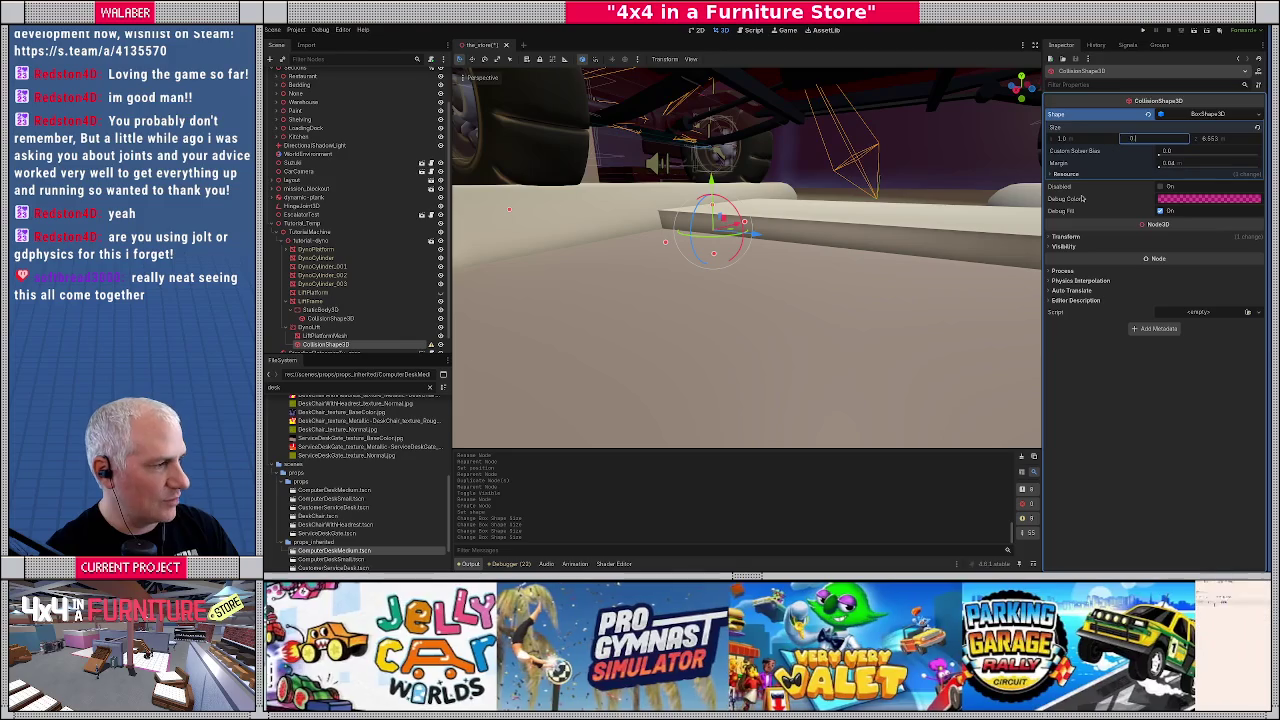
key("Tab")
key("Return")
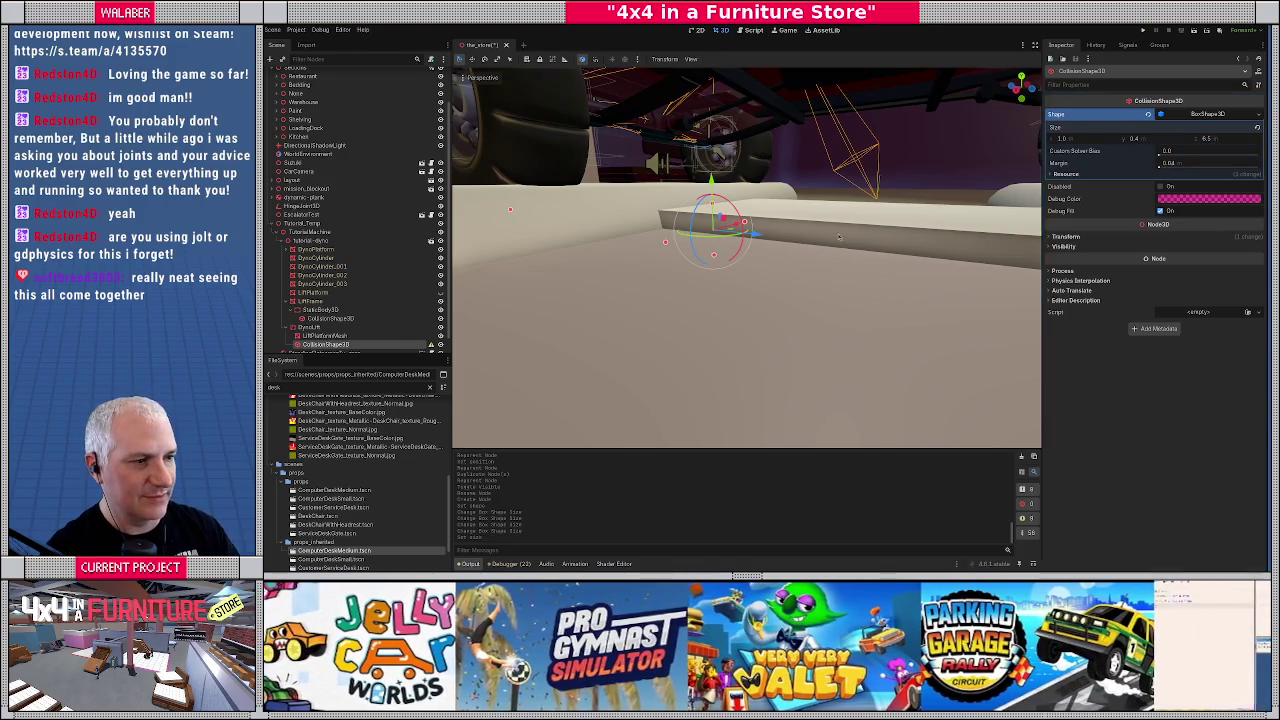
scroll(790, 262, "down", 5)
Raise DynoLift to test its movement under the truck, then undo the move
mouse_move(790, 262)
left_mouse_down()
mouse_move(906, 249)
mouse_move(647, 277)
mouse_move(700, 300)
mouse_move(730, 290)
left_mouse_up()
left_click(310, 327)
left_click_drag(768, 188, 767, 156)
key("ctrl+z")
mouse_move(716, 302)
left_mouse_down()
mouse_move(760, 318)
mouse_move(637, 342)
left_mouse_up()
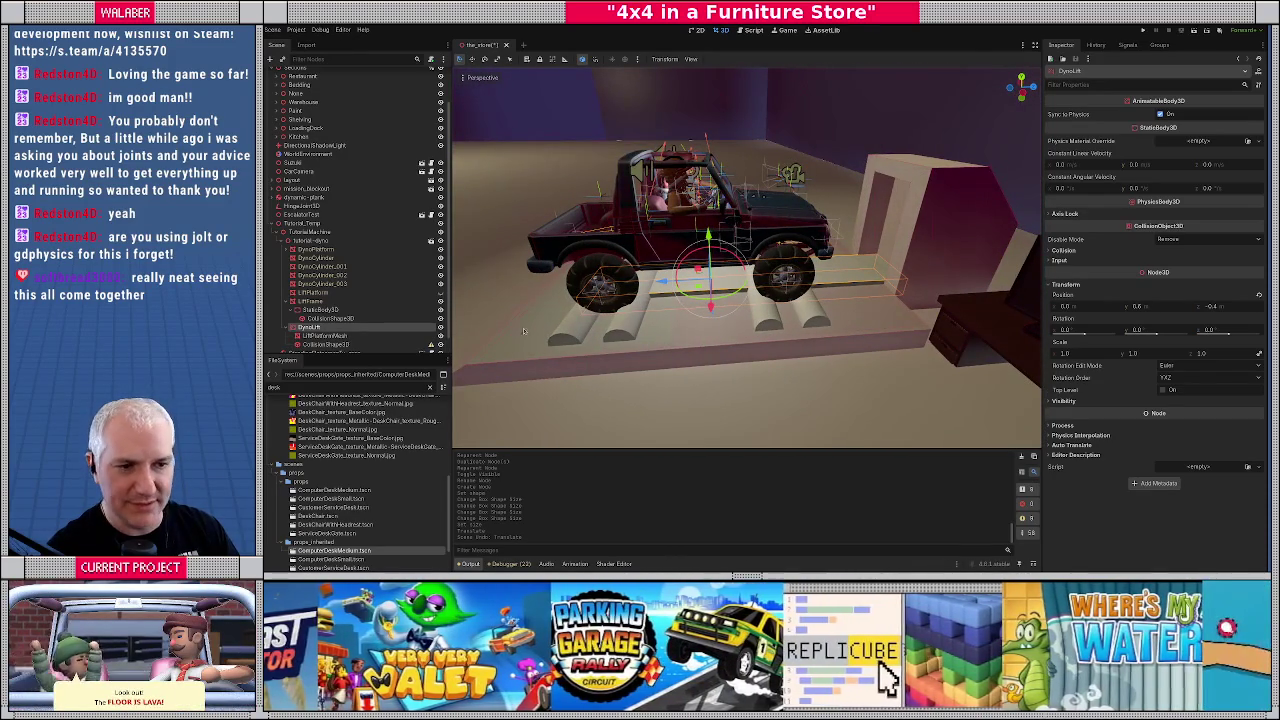
Collapse the LiftFrame branch and check the lift CollisionShape3D's warning
left_click(426, 259)
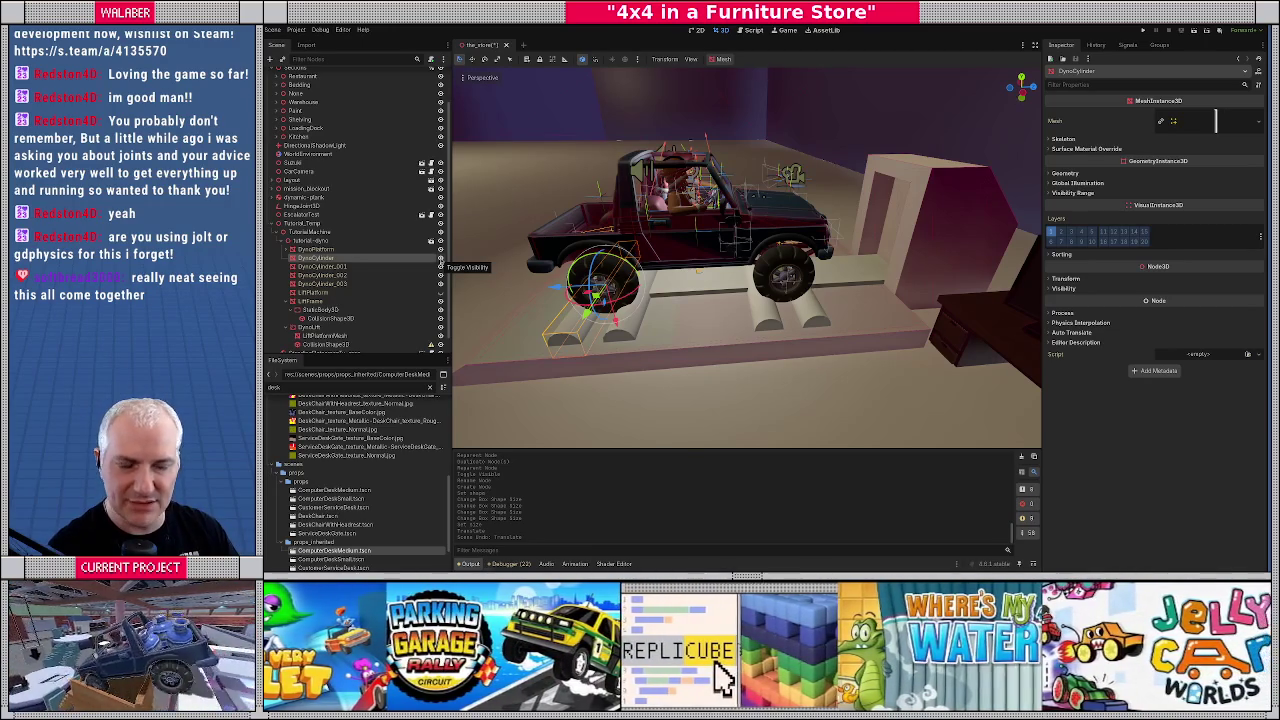
left_click(287, 300)
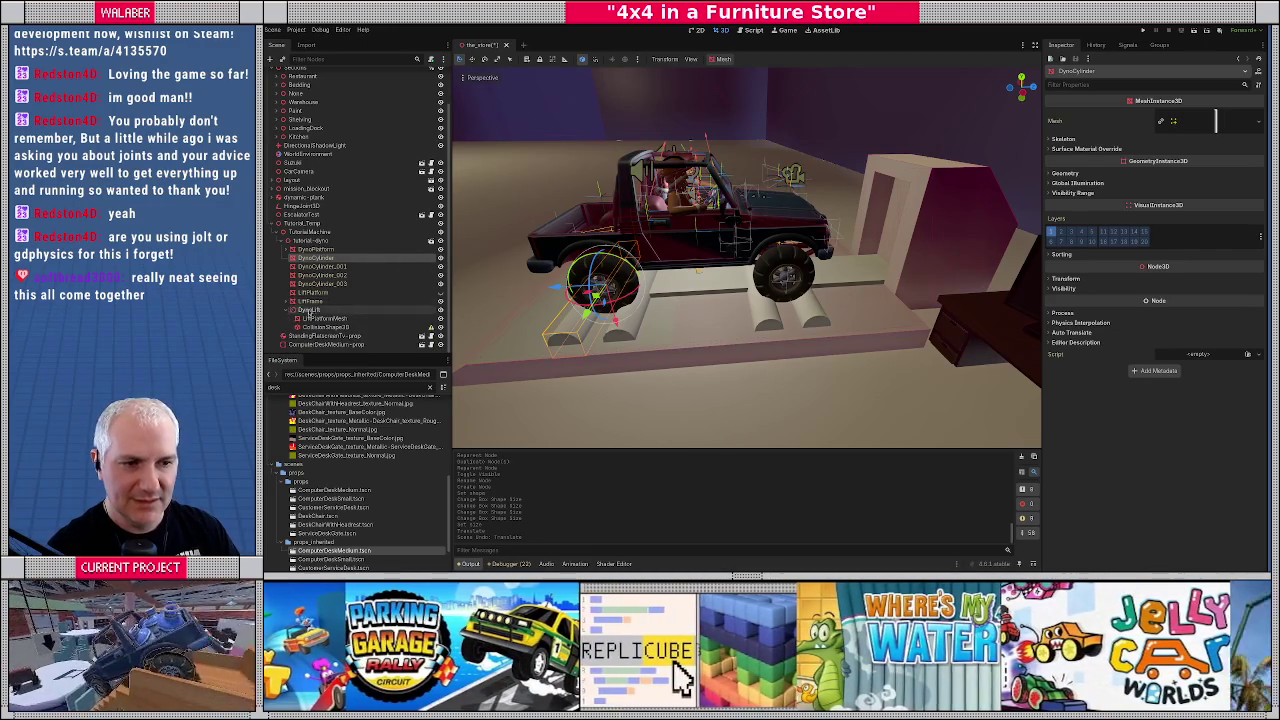
left_click(309, 310)
left_click(318, 327)
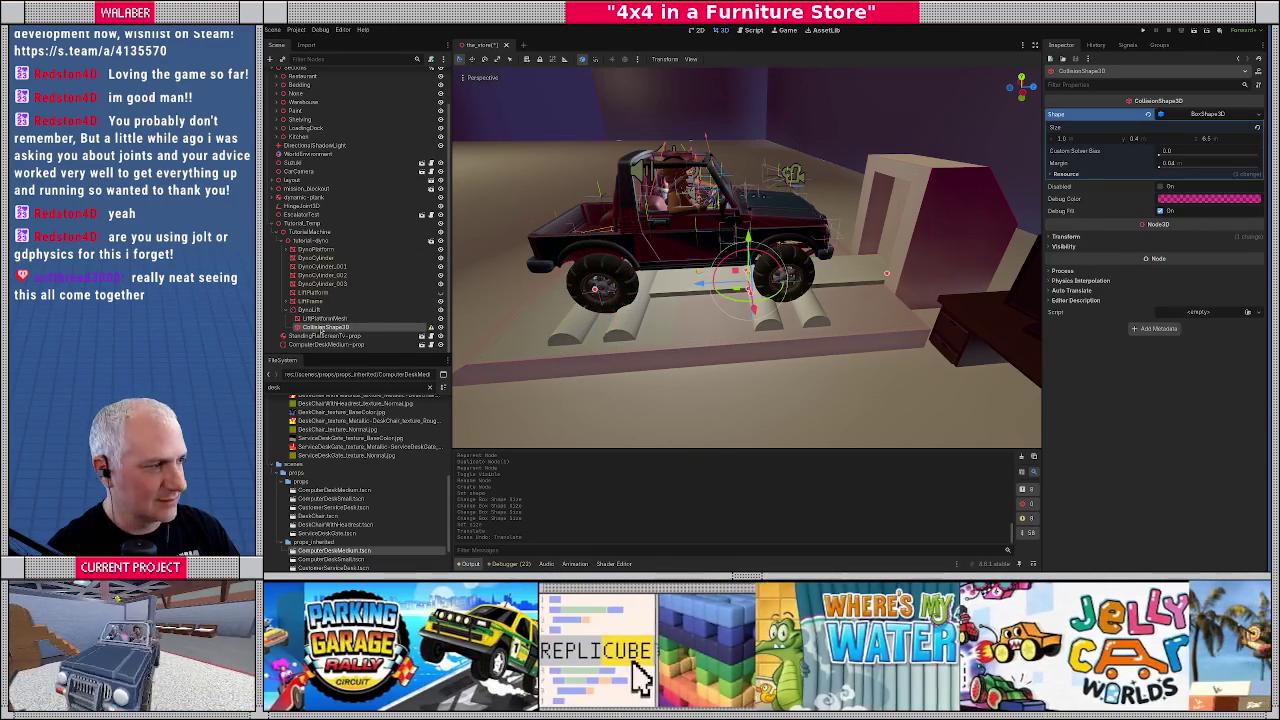
mouse_move(431, 331)
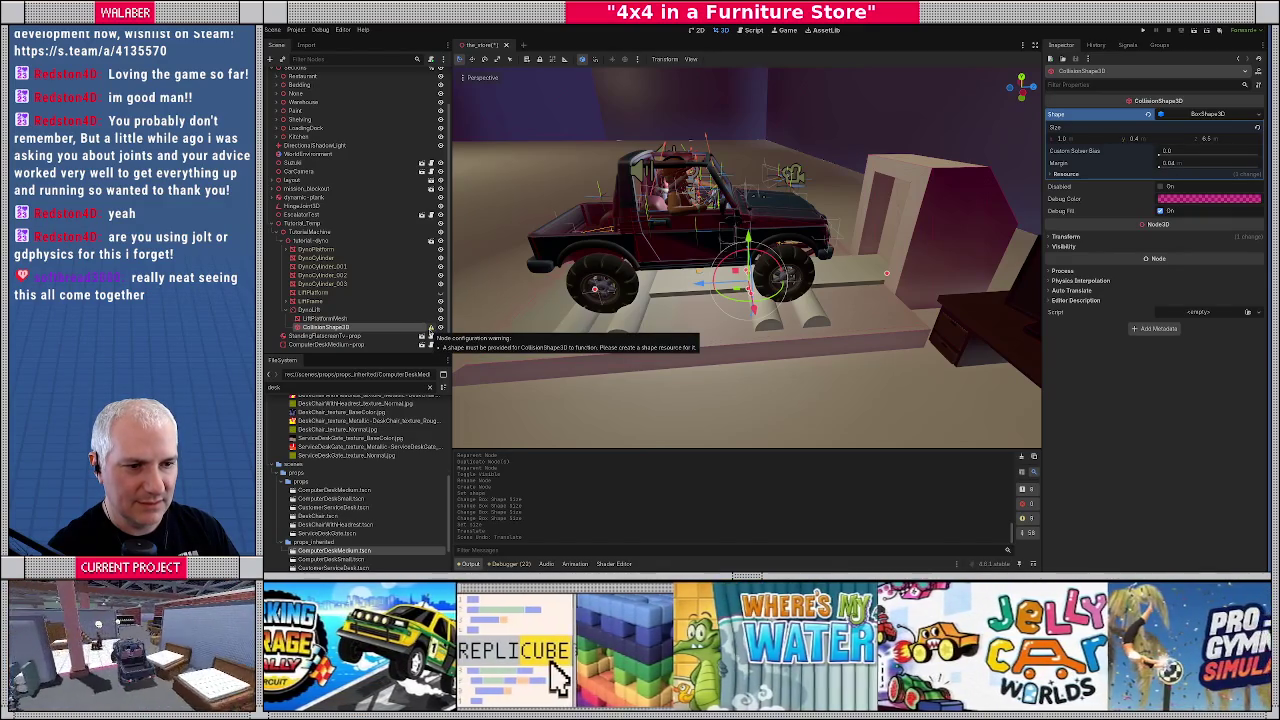
left_click(430, 318)
left_click(430, 327)
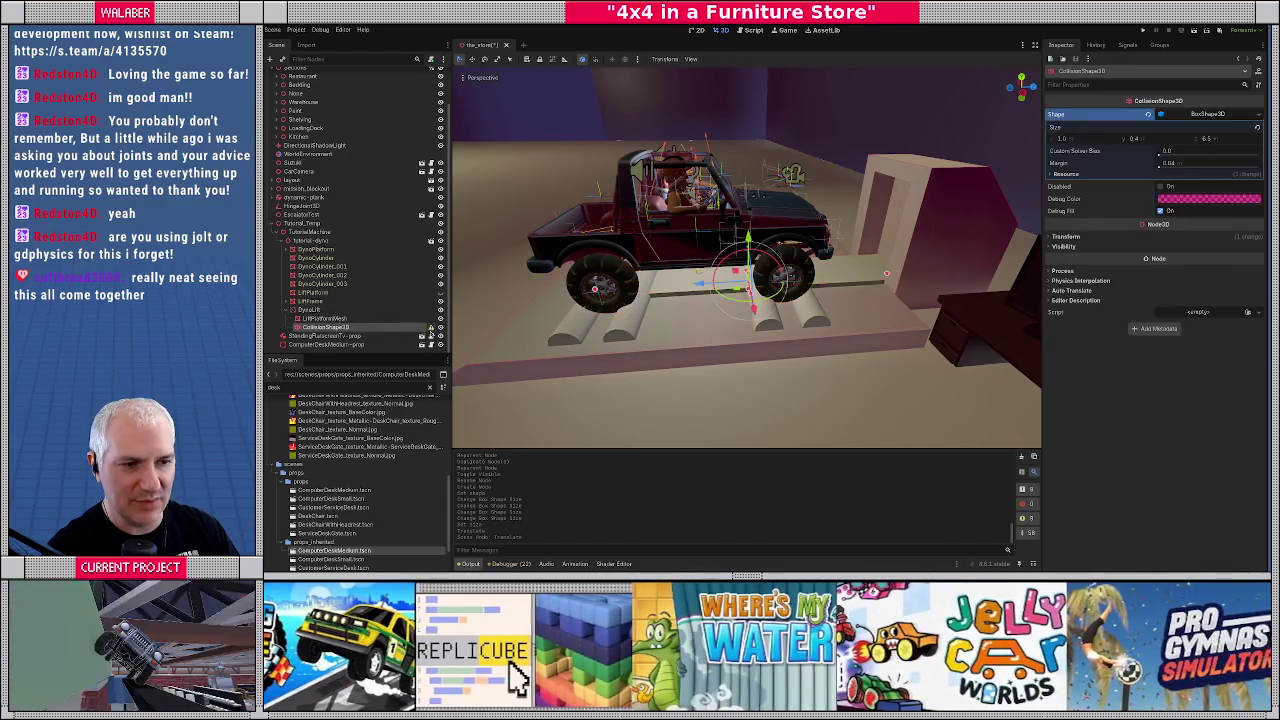
mouse_move(431, 328)
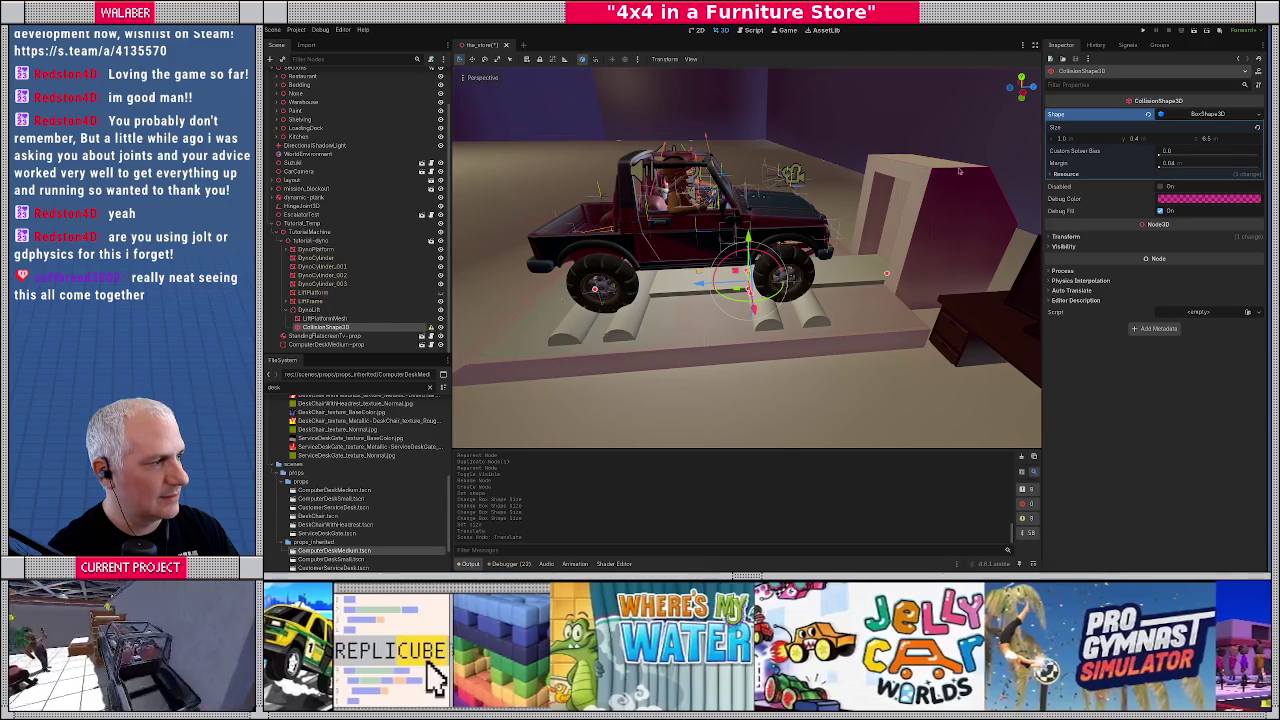
Toggle the lift platform mesh's visibility off and back on, then reselect the CollisionShape3D
left_click(1215, 117)
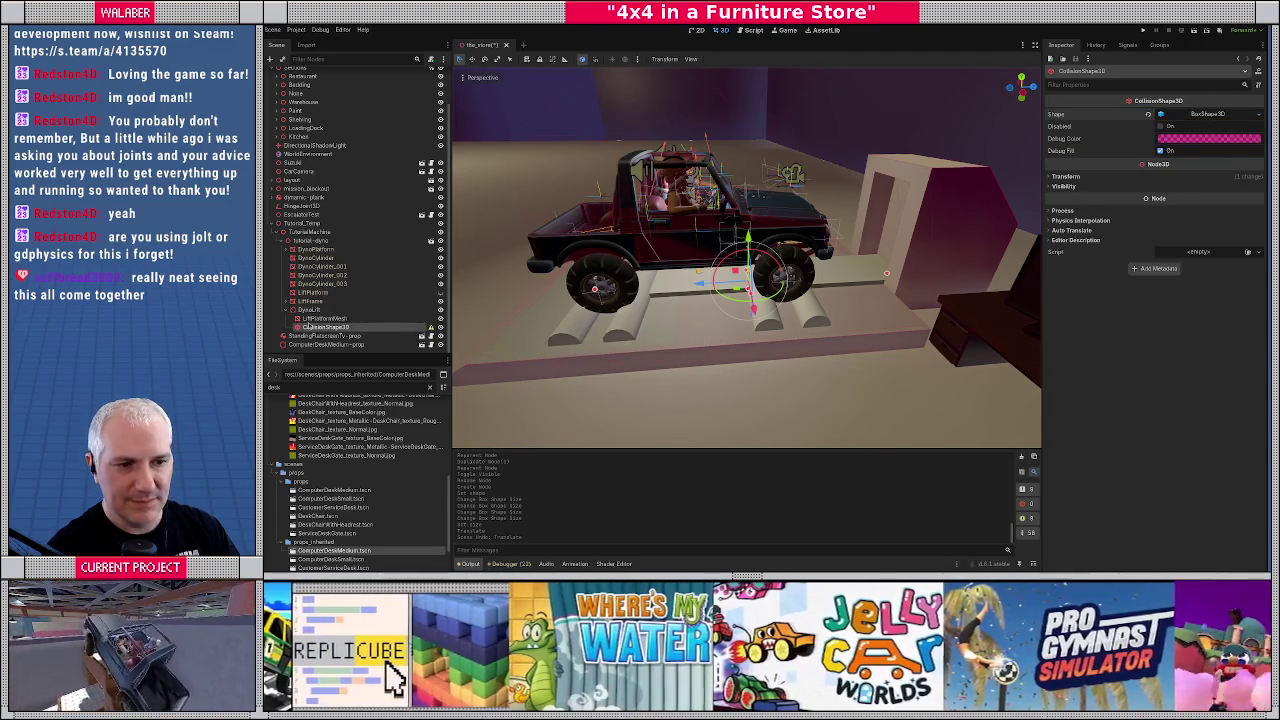
left_click(326, 318)
left_click(323, 310)
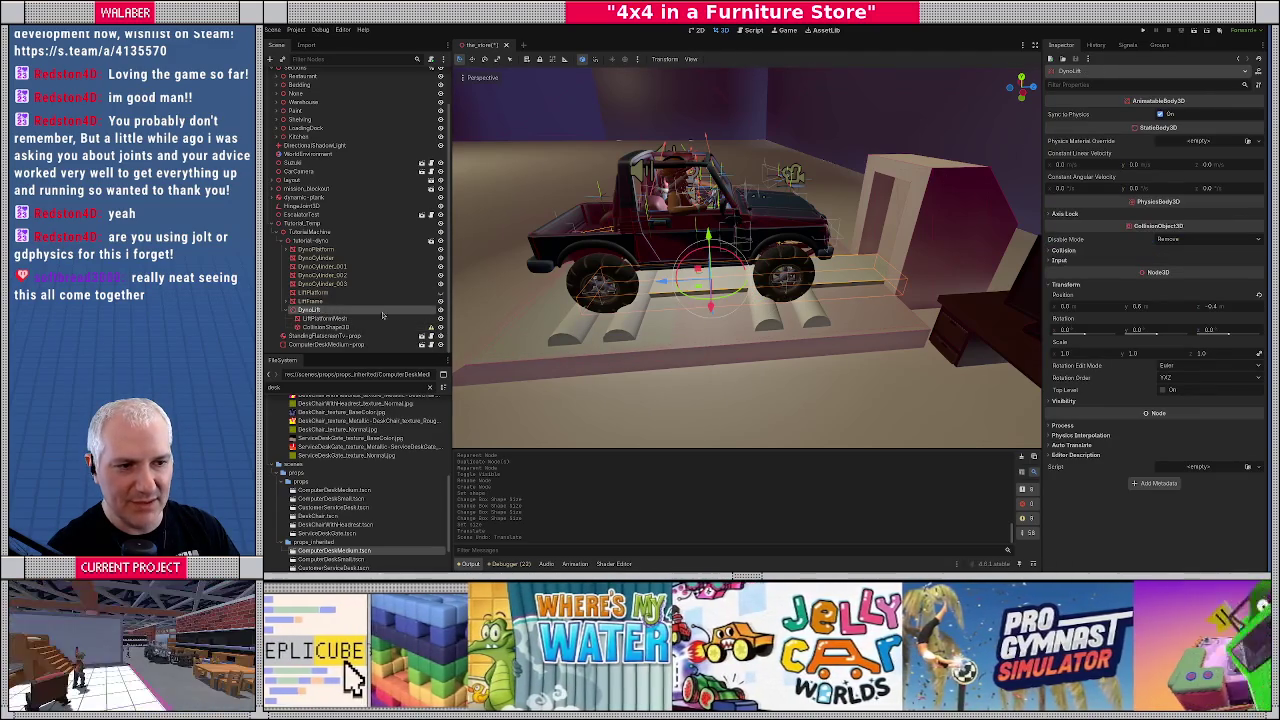
left_click(440, 318)
left_click(440, 318)
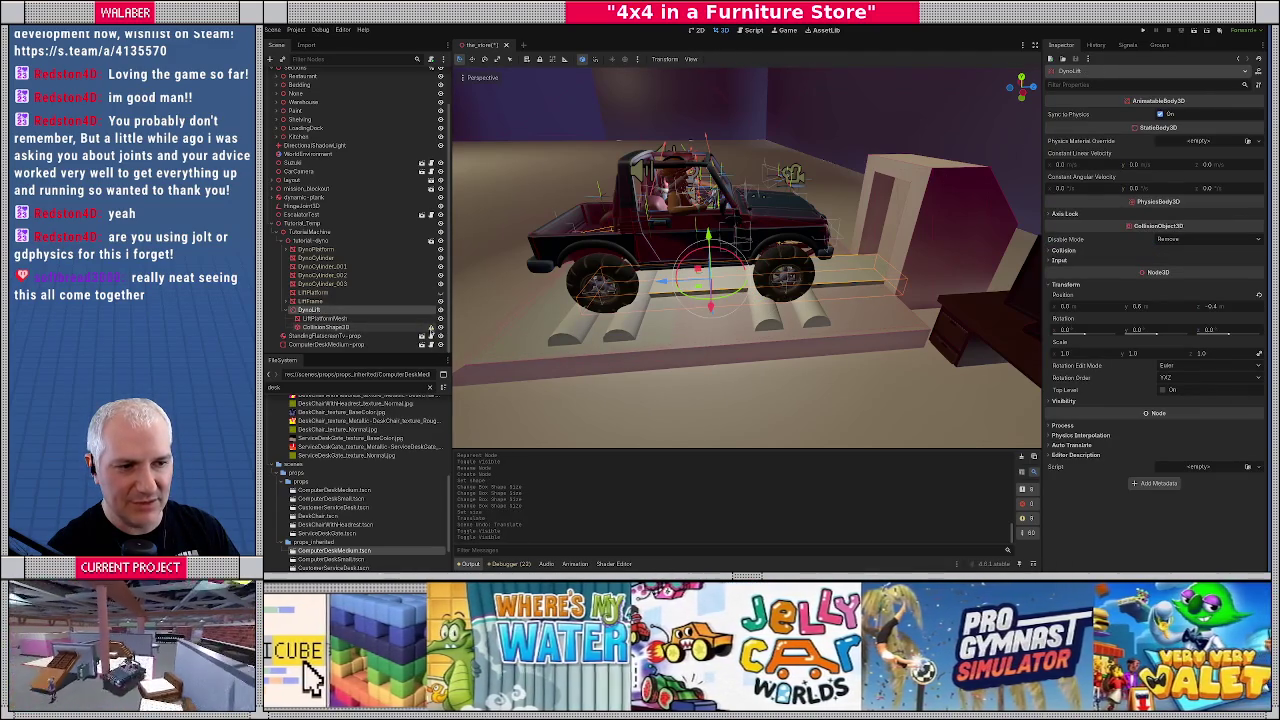
mouse_move(431, 328)
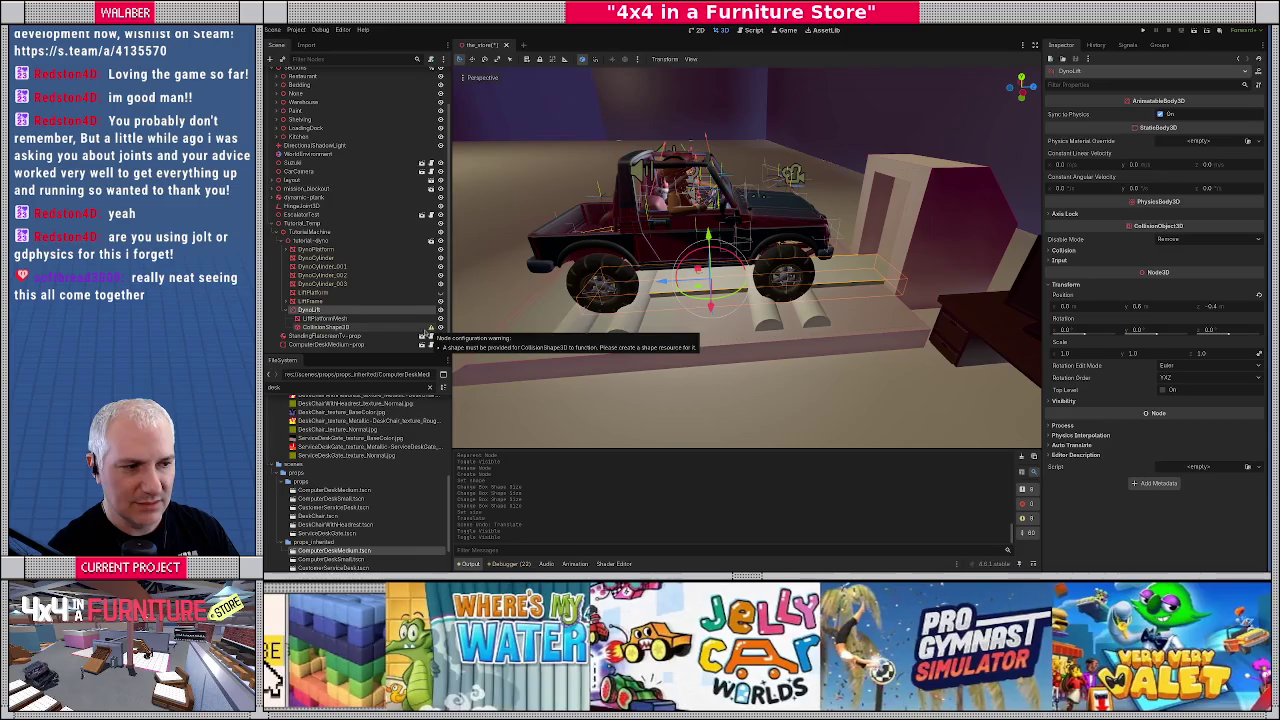
left_click(366, 328)
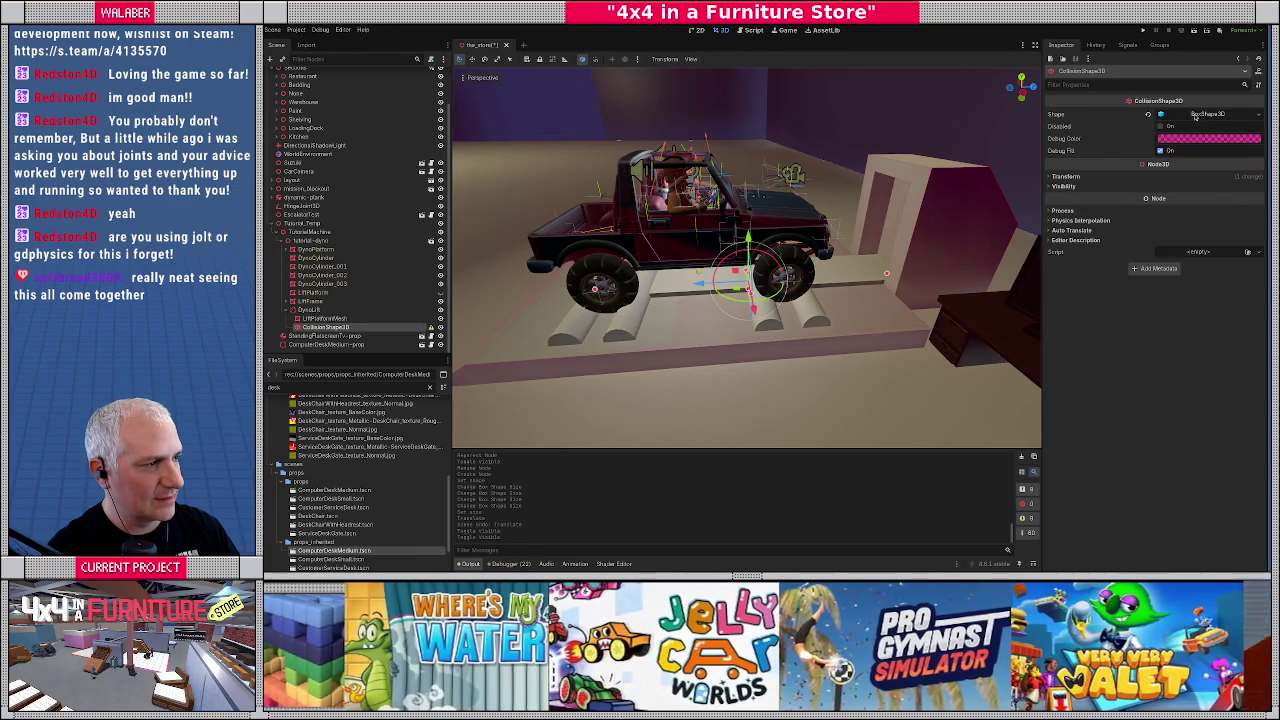
Save the store scene
left_click_drag(620, 330, 678, 328)
key("ctrl+s")
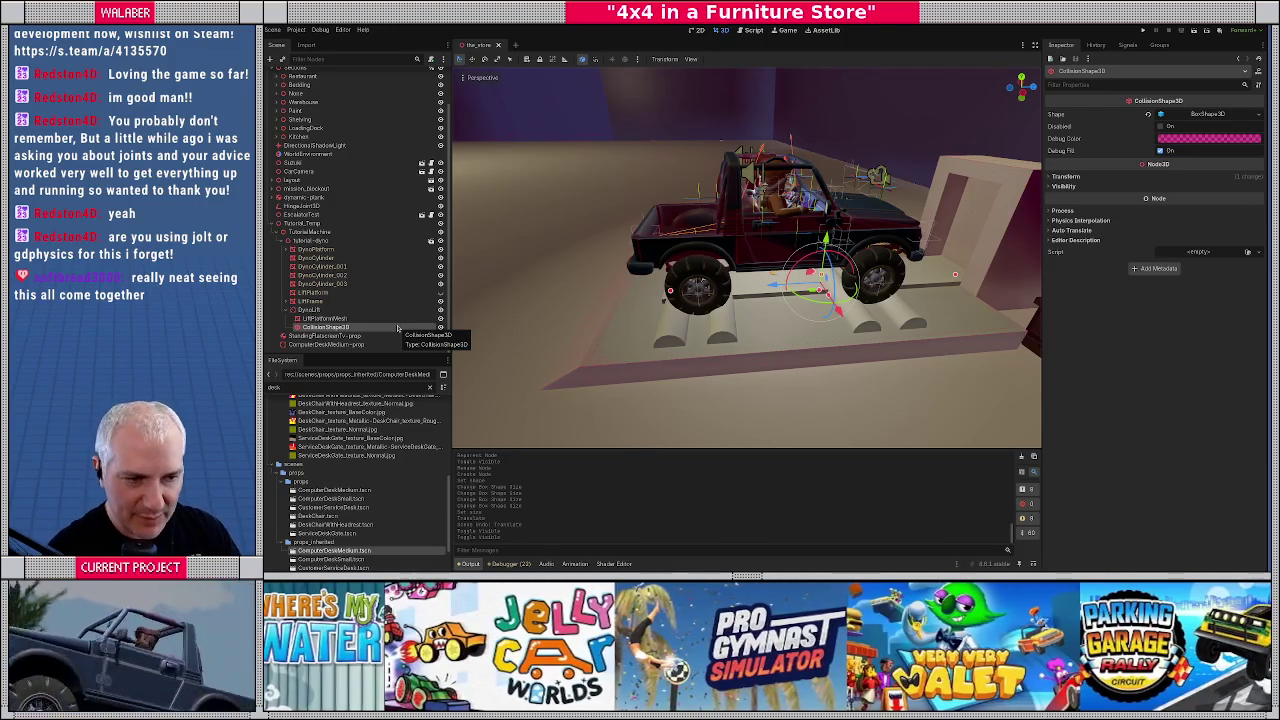
left_click(347, 259)
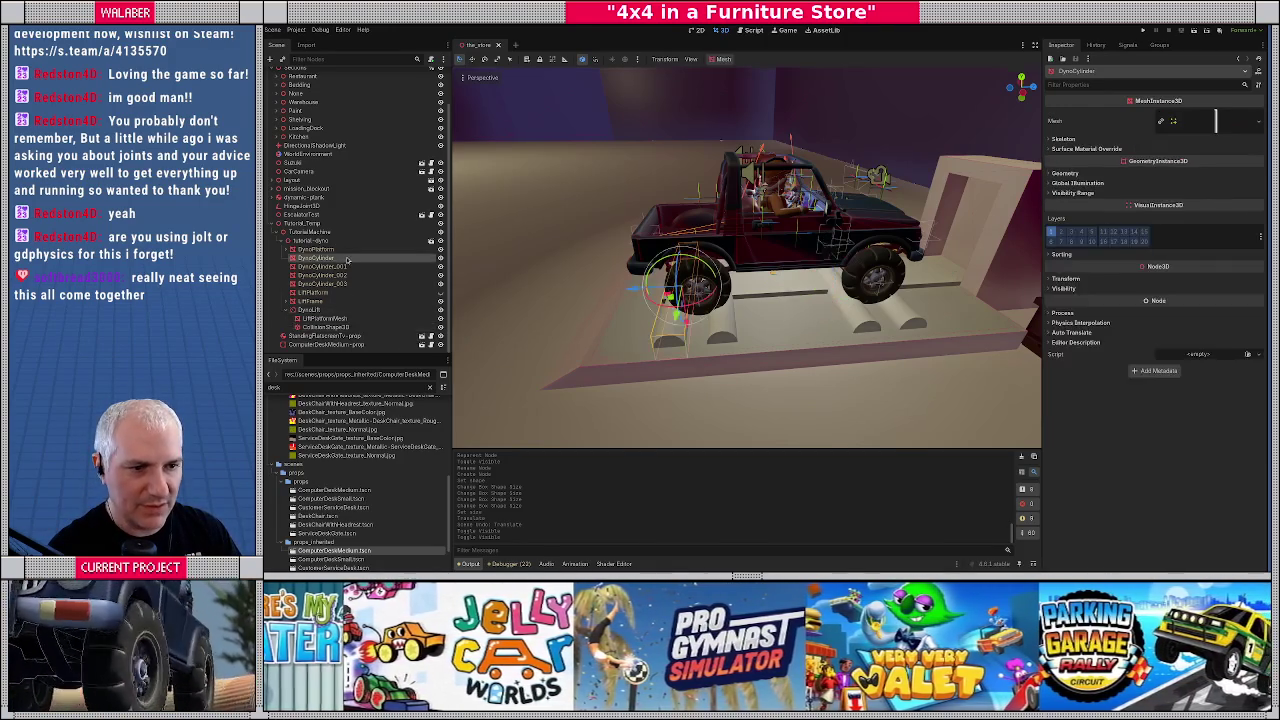
Add a RigidBody3D named DynoWheel-01 holding DynoCylinder2, and hide DynoPlatform
right_click(347, 259)
left_click(387, 278)
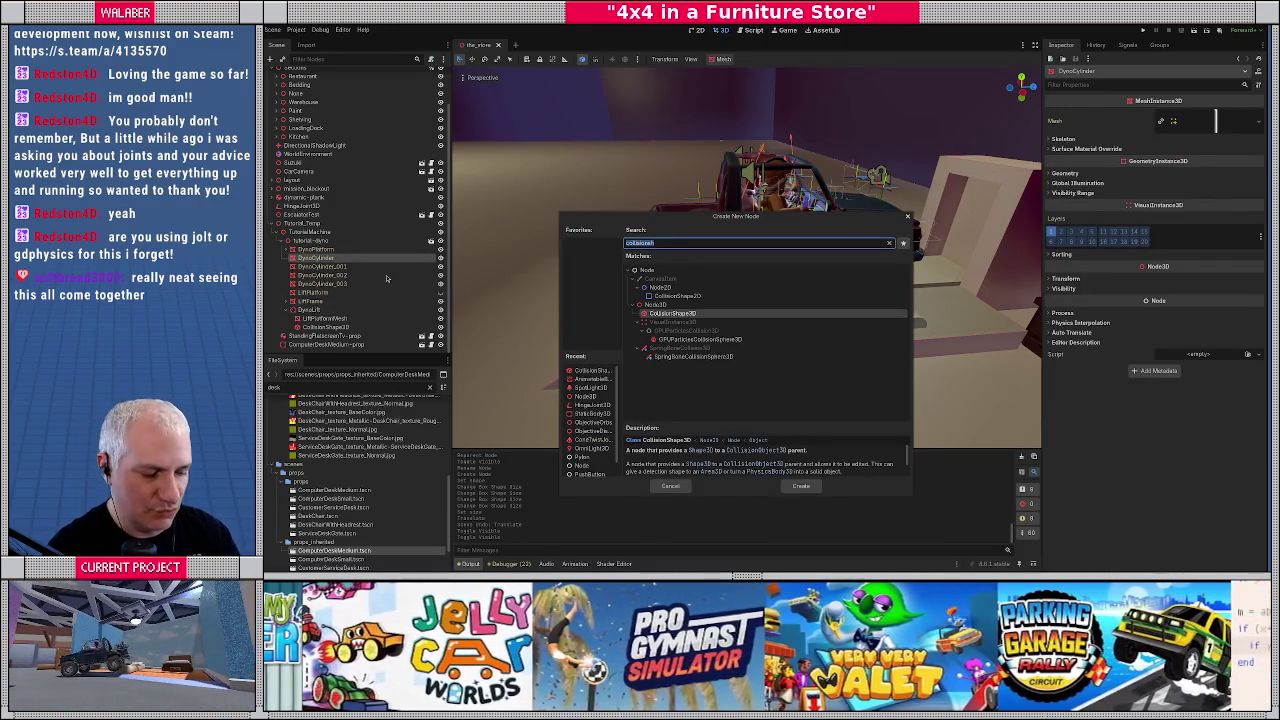
type("rigid")
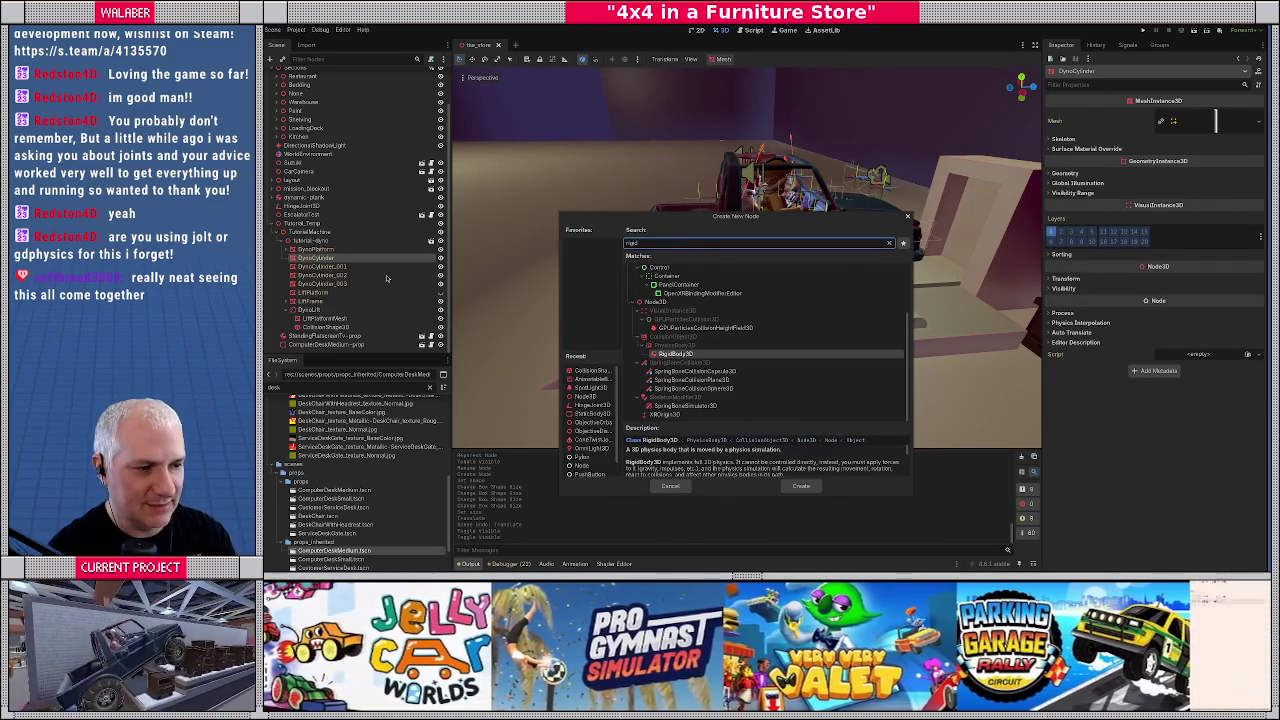
key("Return")
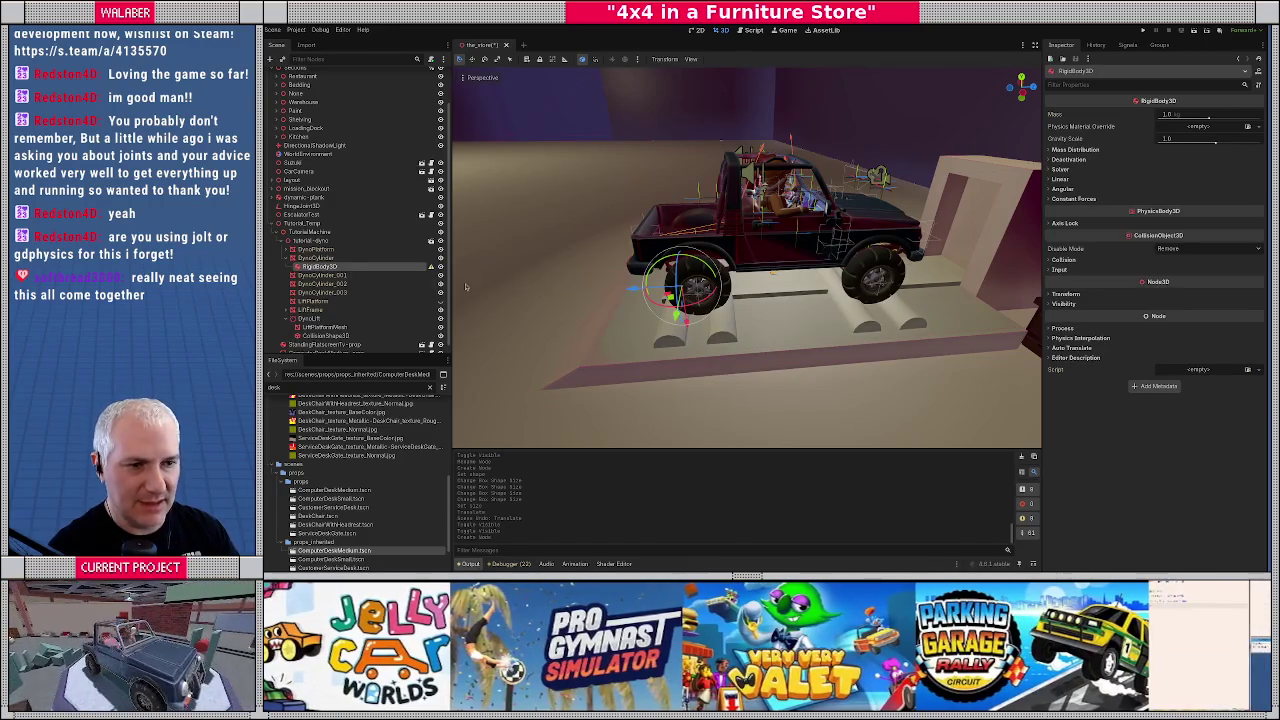
mouse_move(320, 266)
left_mouse_down()
mouse_move(326, 284)
mouse_move(311, 242)
left_mouse_up()
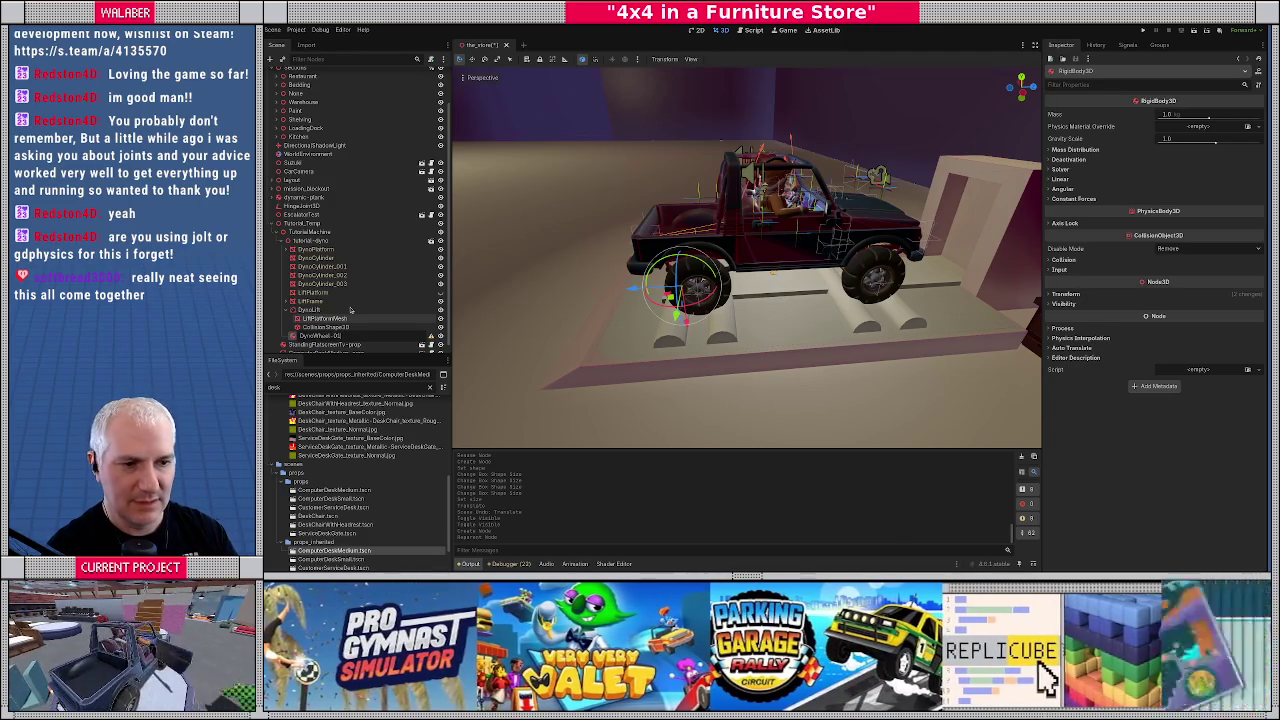
left_click(340, 335)
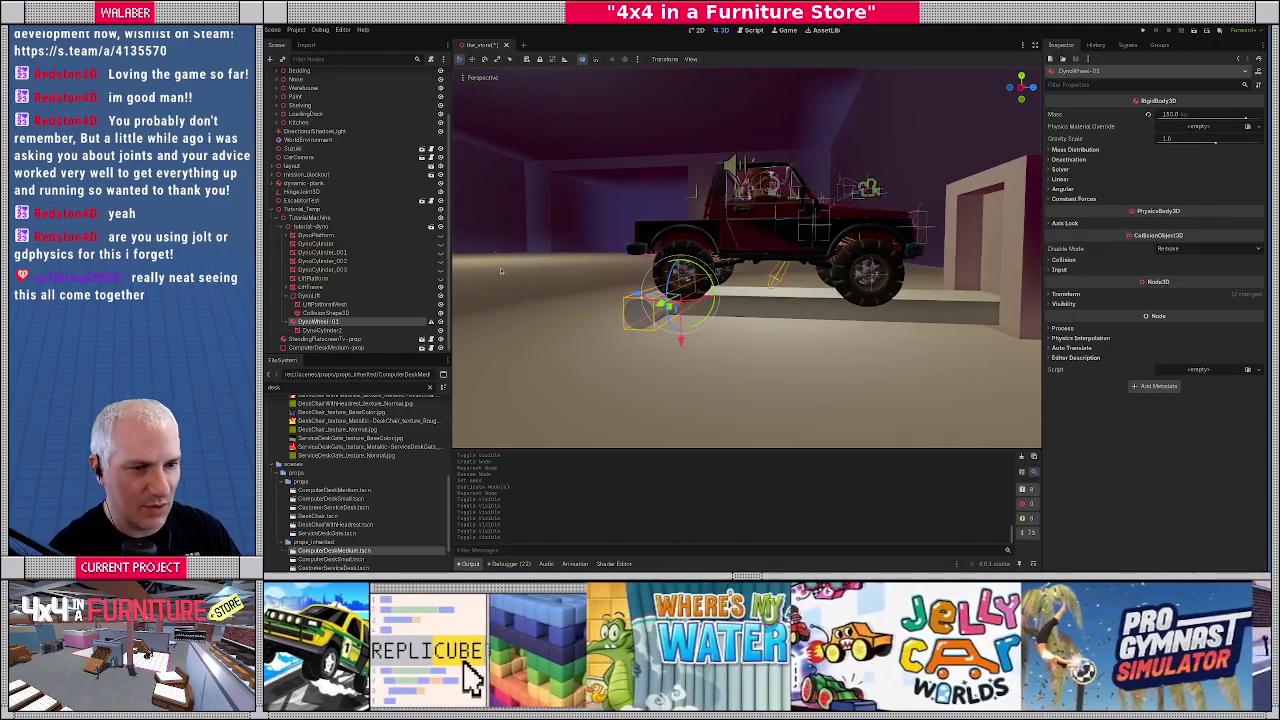
left_click(441, 236)
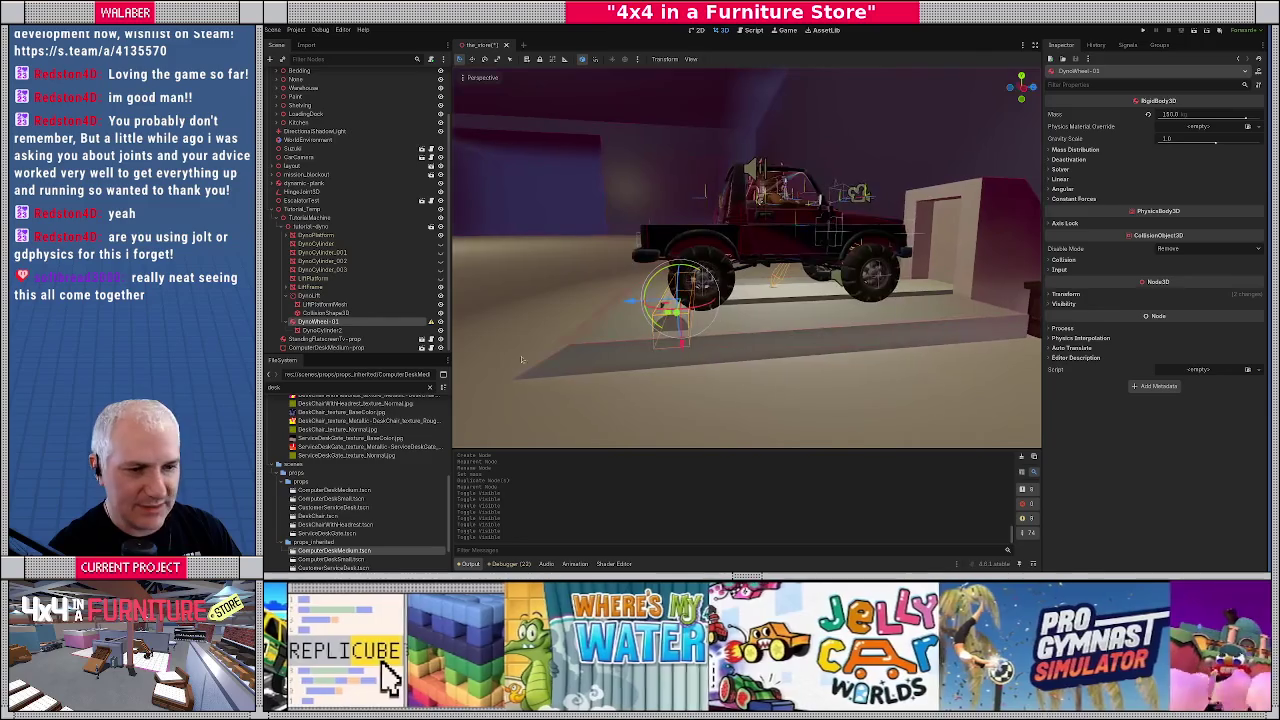
key("Down")
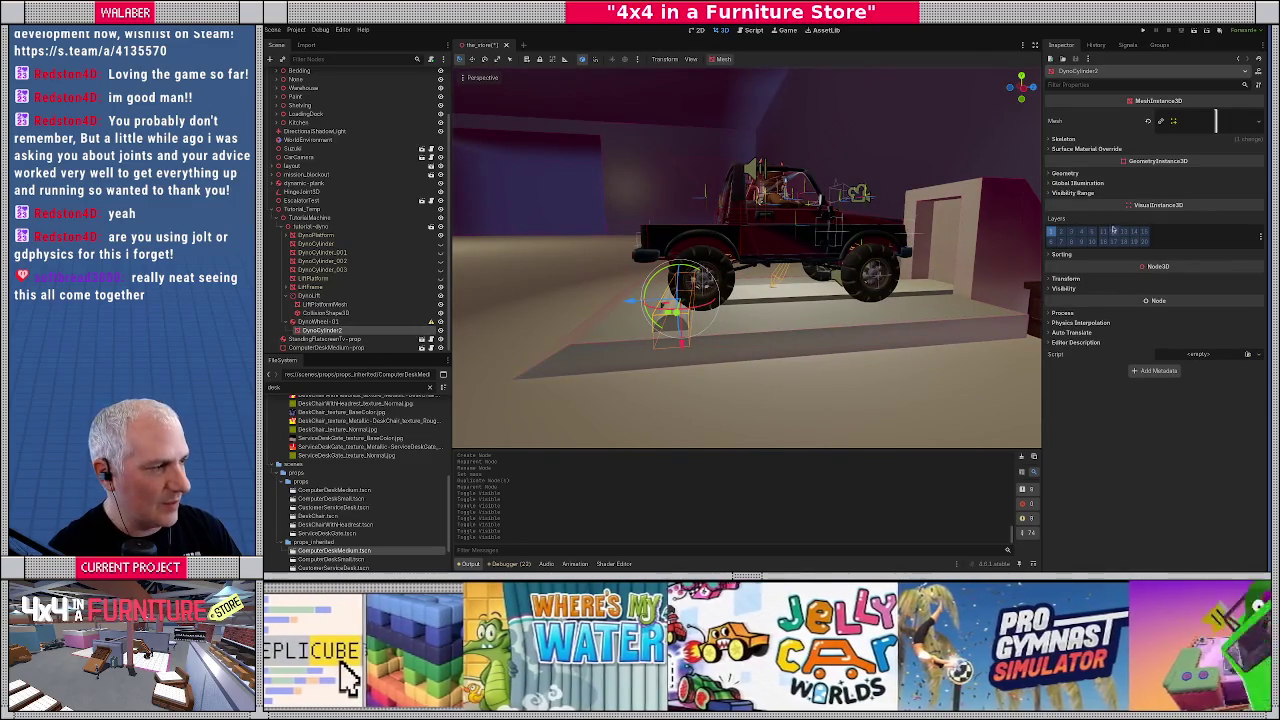
Quick-load the blue prototype material into DynoCylinder2's surface material override slot
left_click(1101, 148)
left_click(1246, 160)
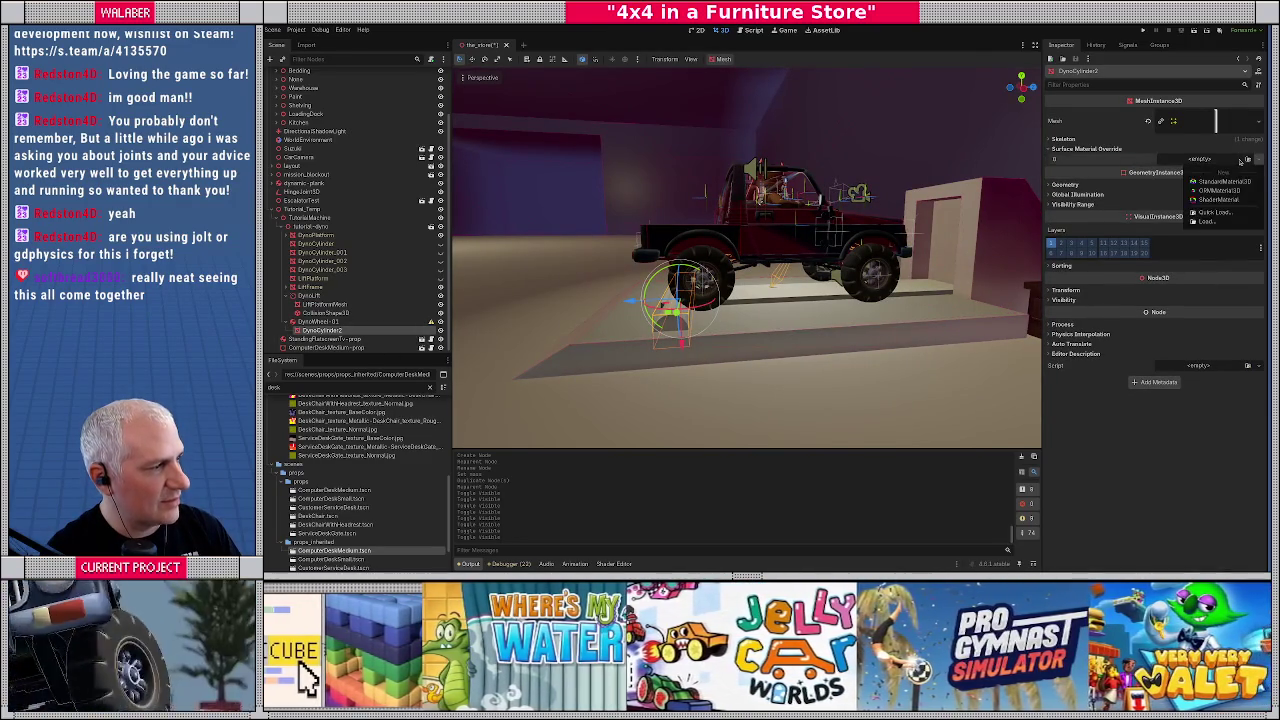
left_click(1215, 212)
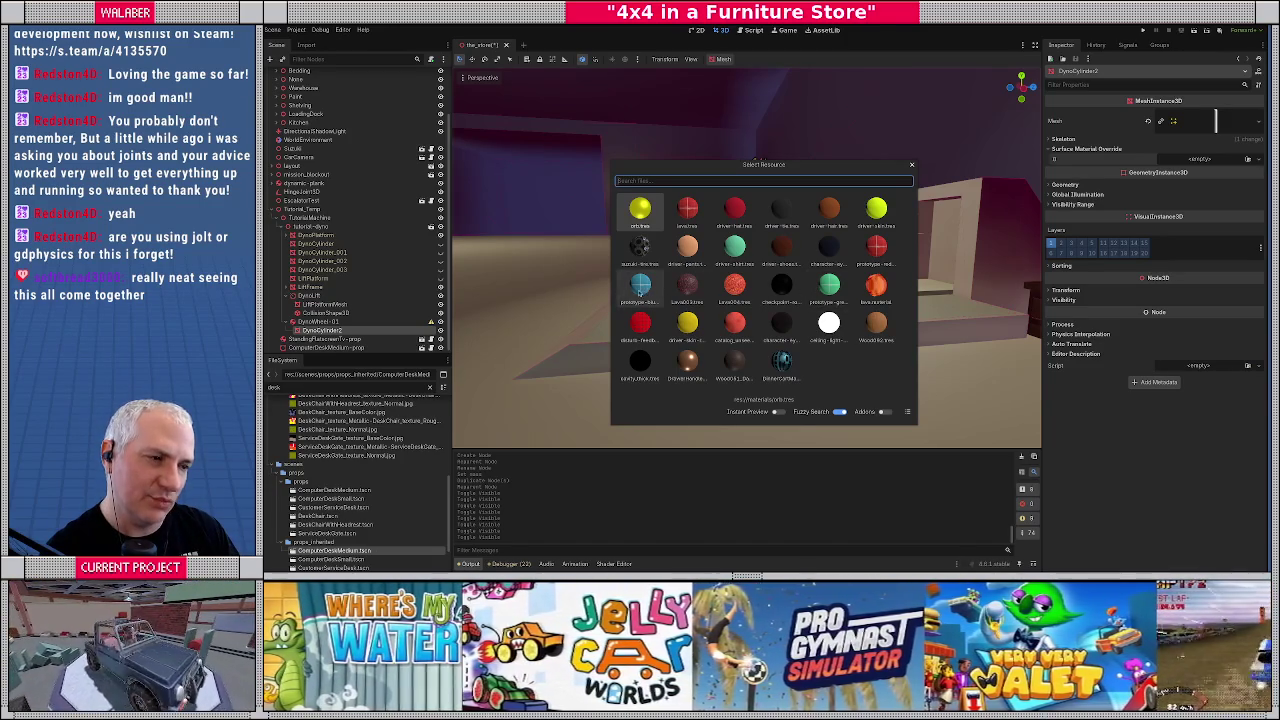
double_click(639, 290)
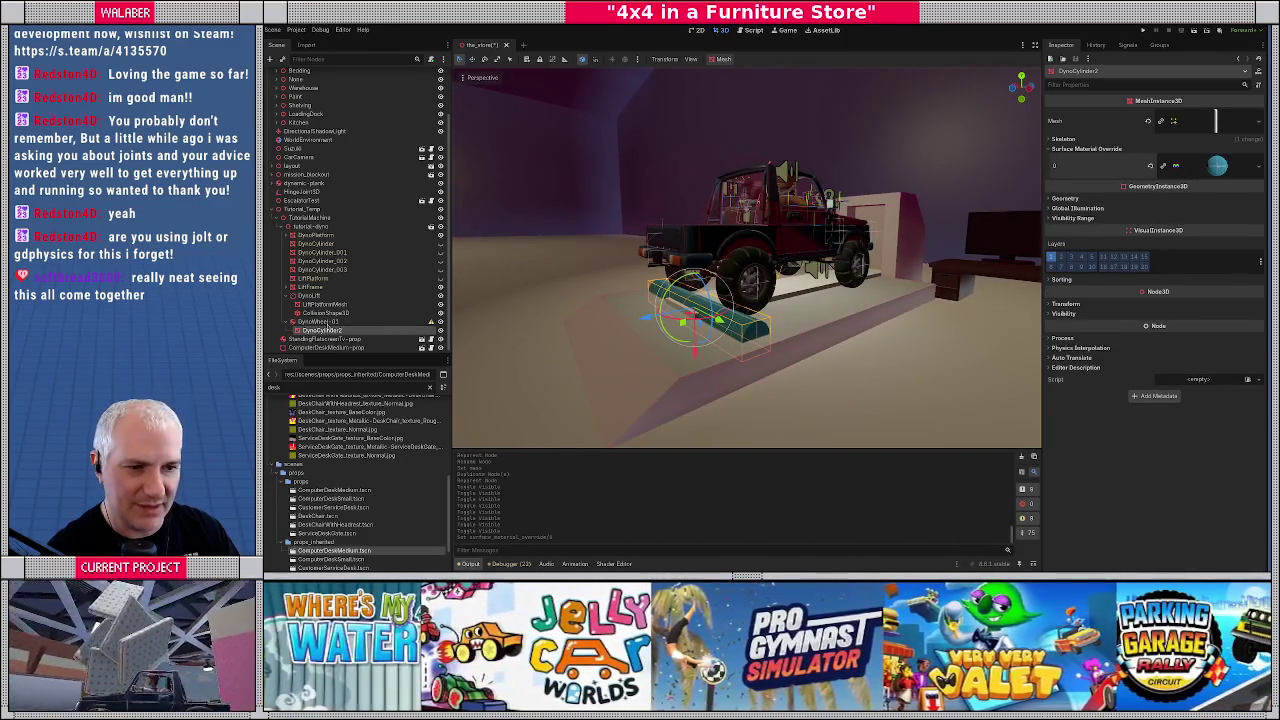
Try rotating DynoWheel-01, then cancel and undo the rotation
left_click(371, 322)
key("r")
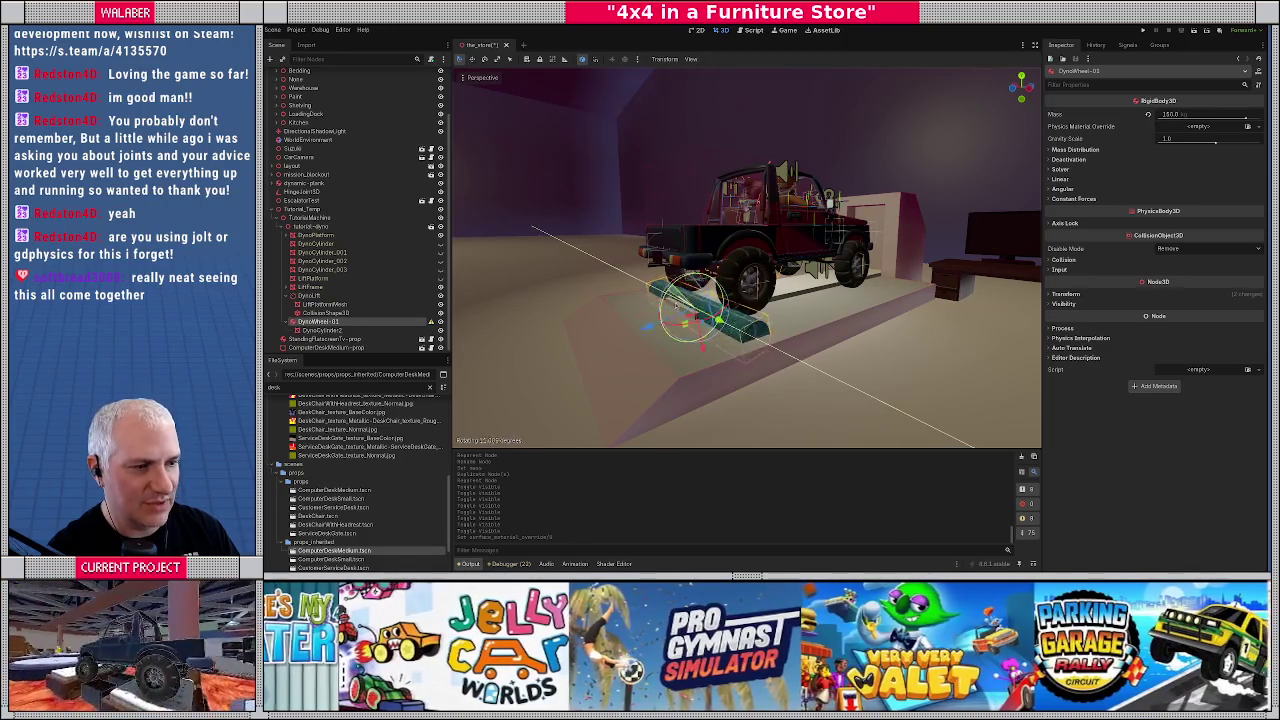
left_click(673, 314)
key("ctrl+z")
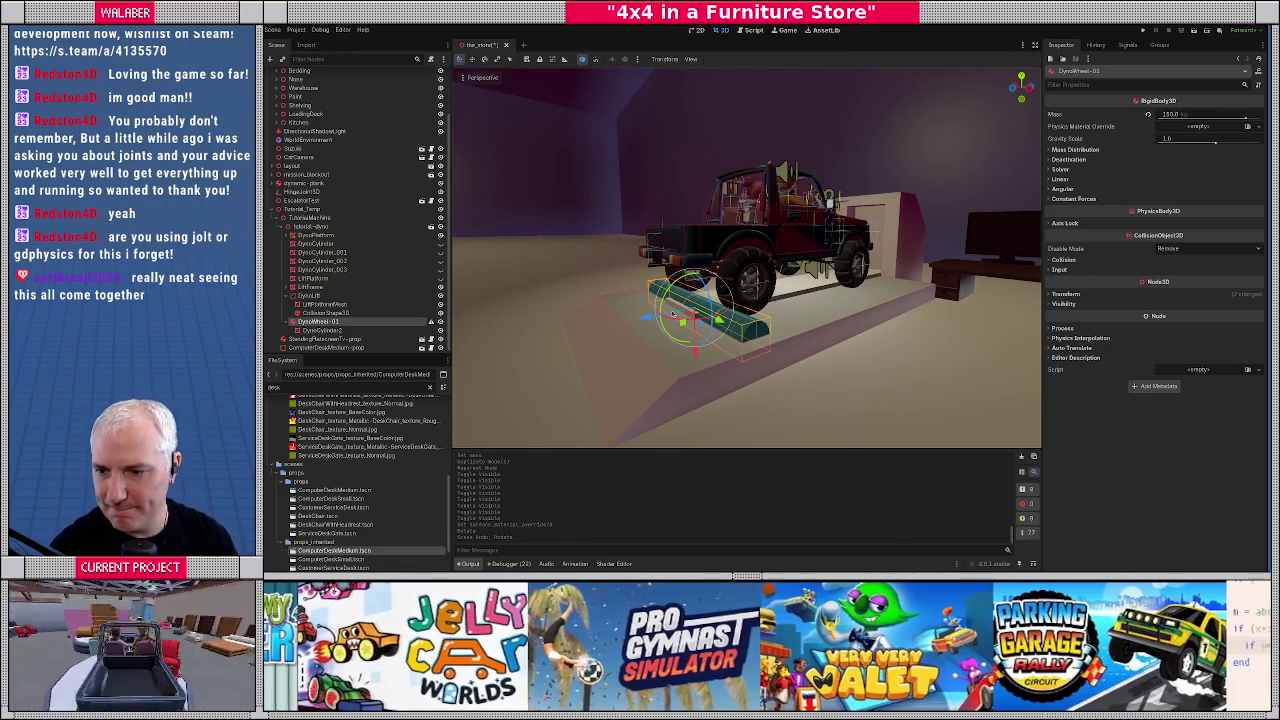
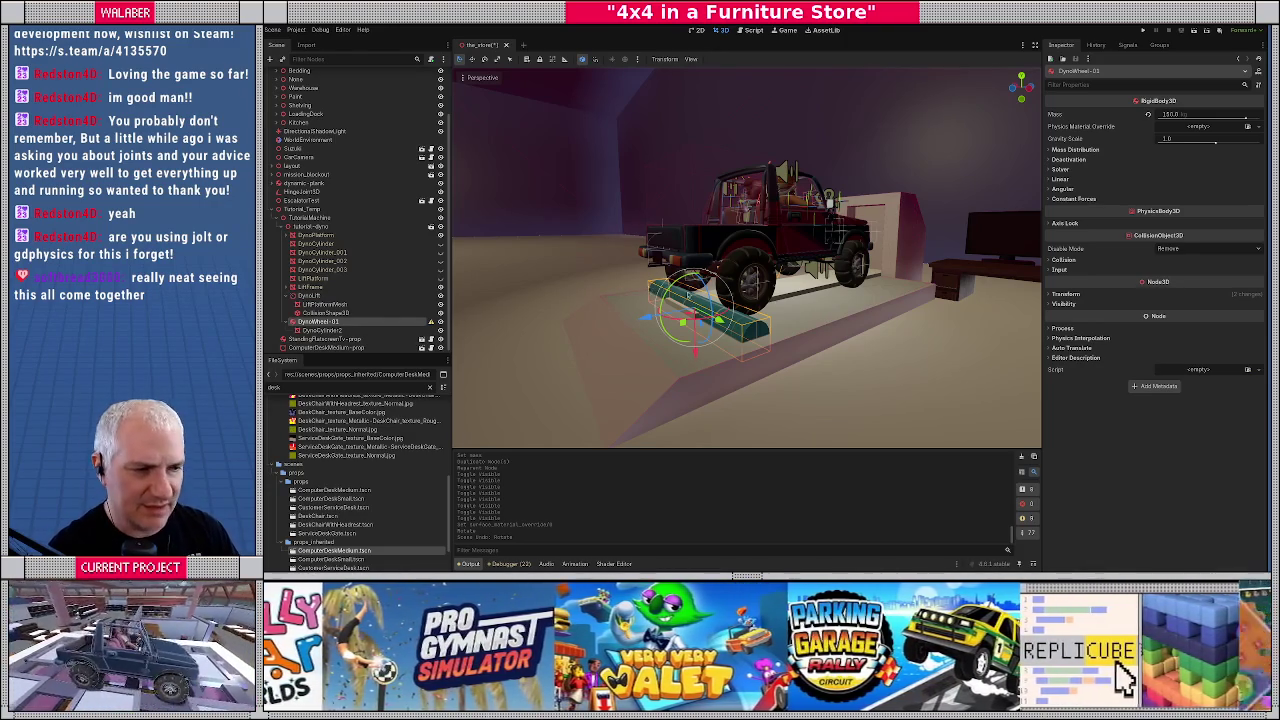
Add a CollisionShape3D child to DynoWheel-01 and give it a new CylinderShape3D
mouse_move(700, 285)
left_mouse_down()
mouse_move(636, 285)
mouse_move(612, 312)
left_mouse_up()
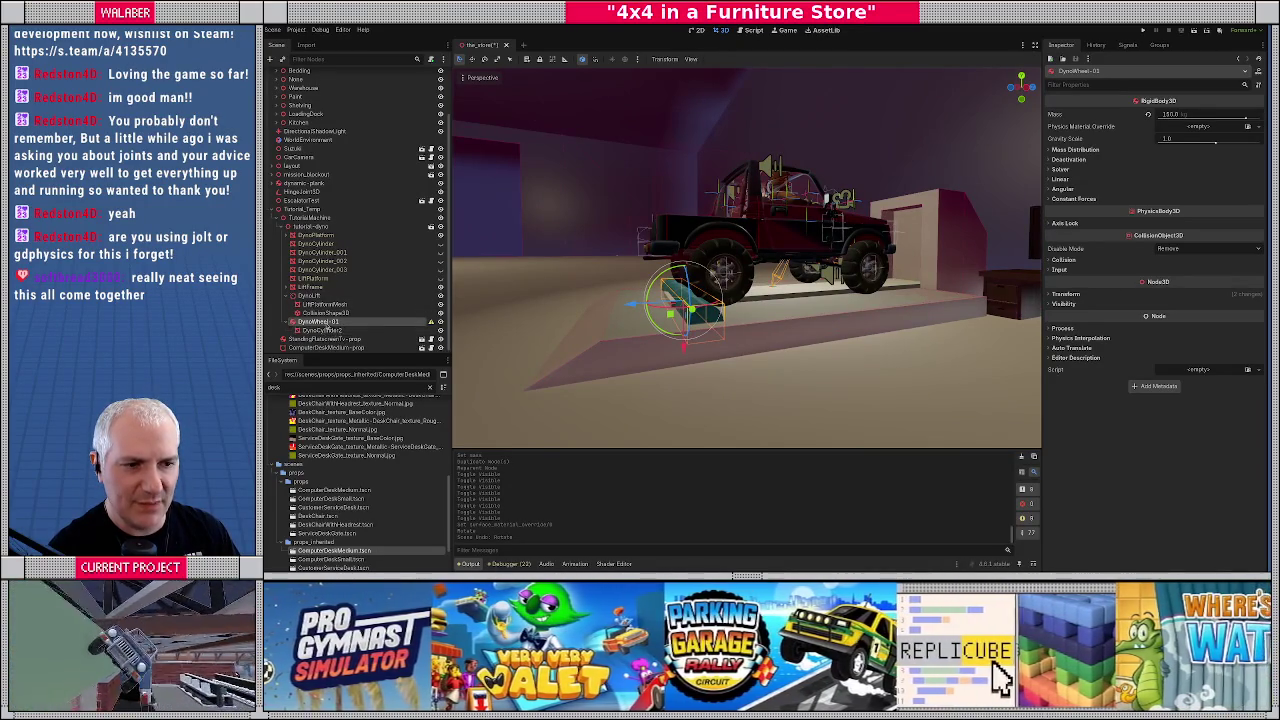
right_click(338, 325)
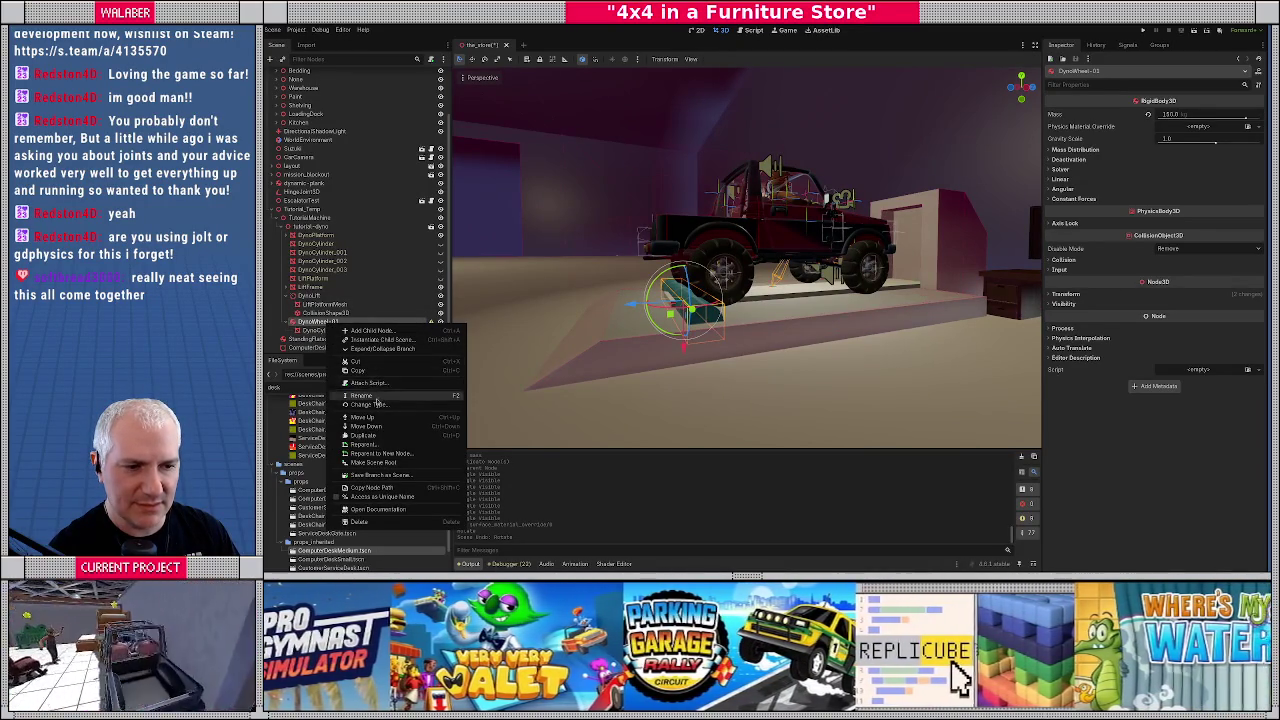
left_click(380, 331)
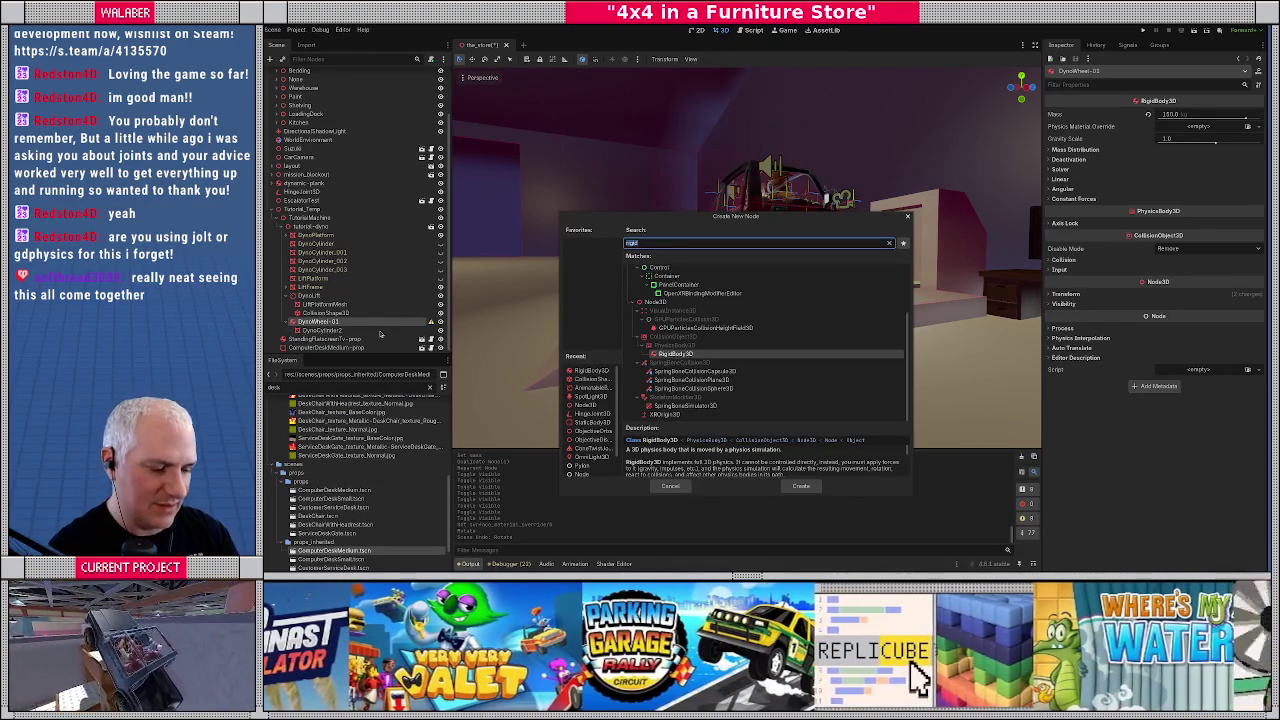
type("collisionsh")
key("Return")
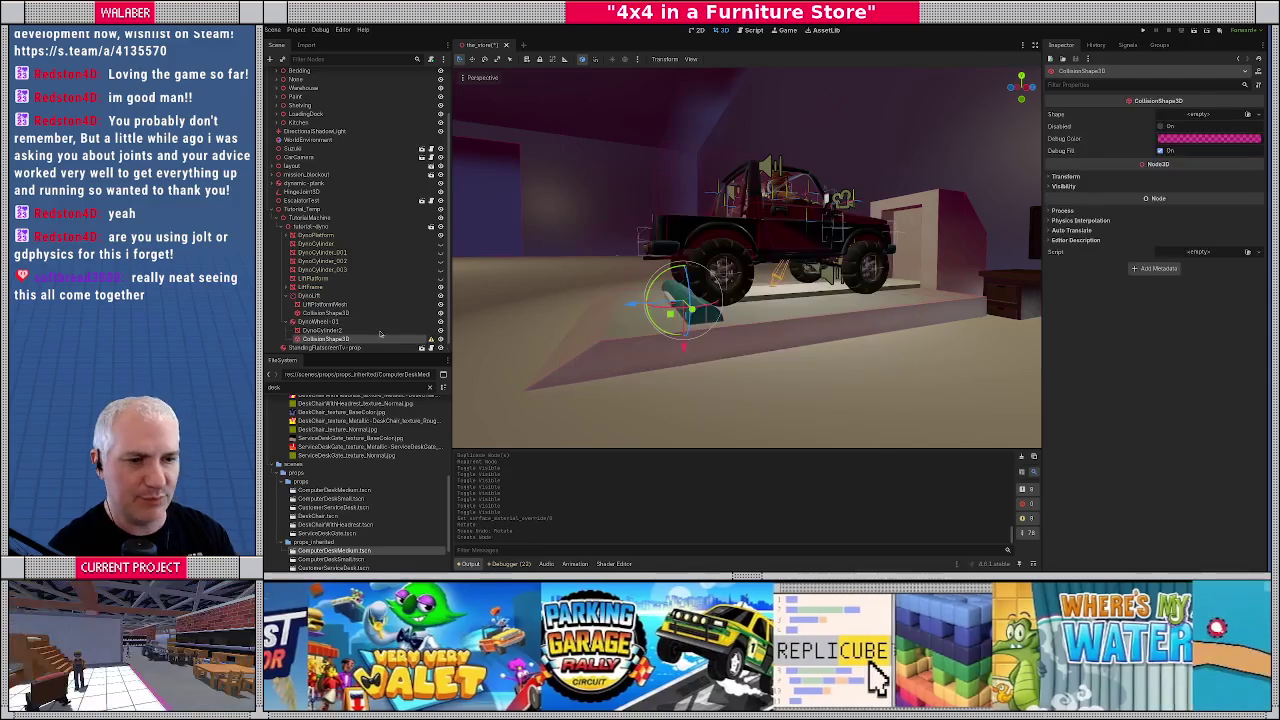
left_click(1212, 116)
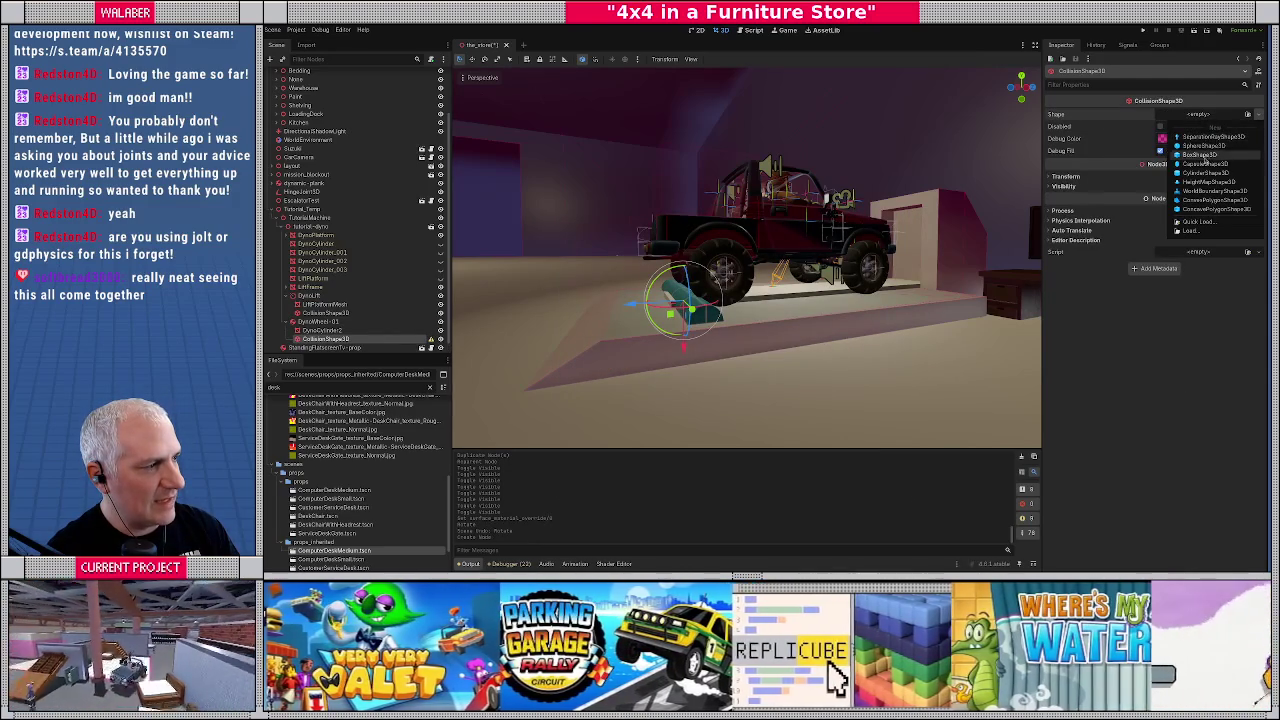
left_click(1205, 172)
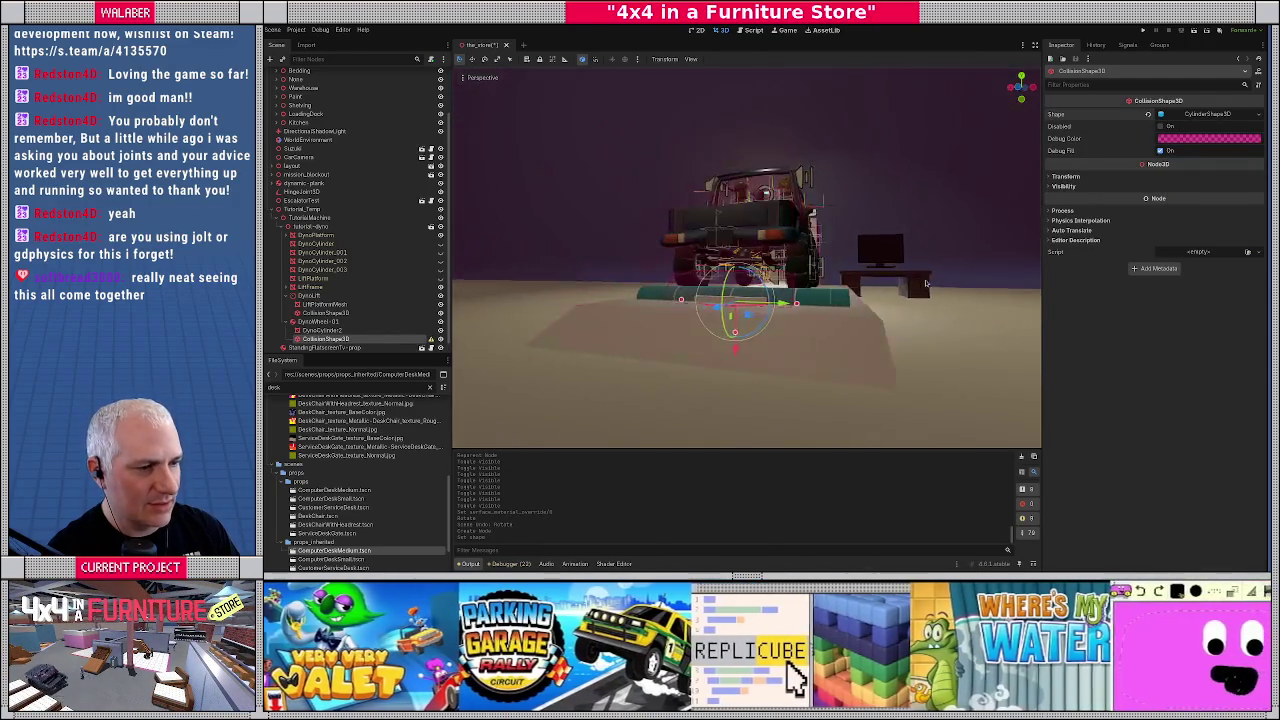
Set the cylinder's height to 1.5 and try radius values 0.25, 0.24 and 0.26
mouse_move(841, 330)
left_mouse_down()
mouse_move(950, 334)
mouse_move(760, 320)
mouse_move(700, 300)
mouse_move(693, 312)
mouse_move(739, 346)
mouse_move(738, 332)
left_mouse_up()
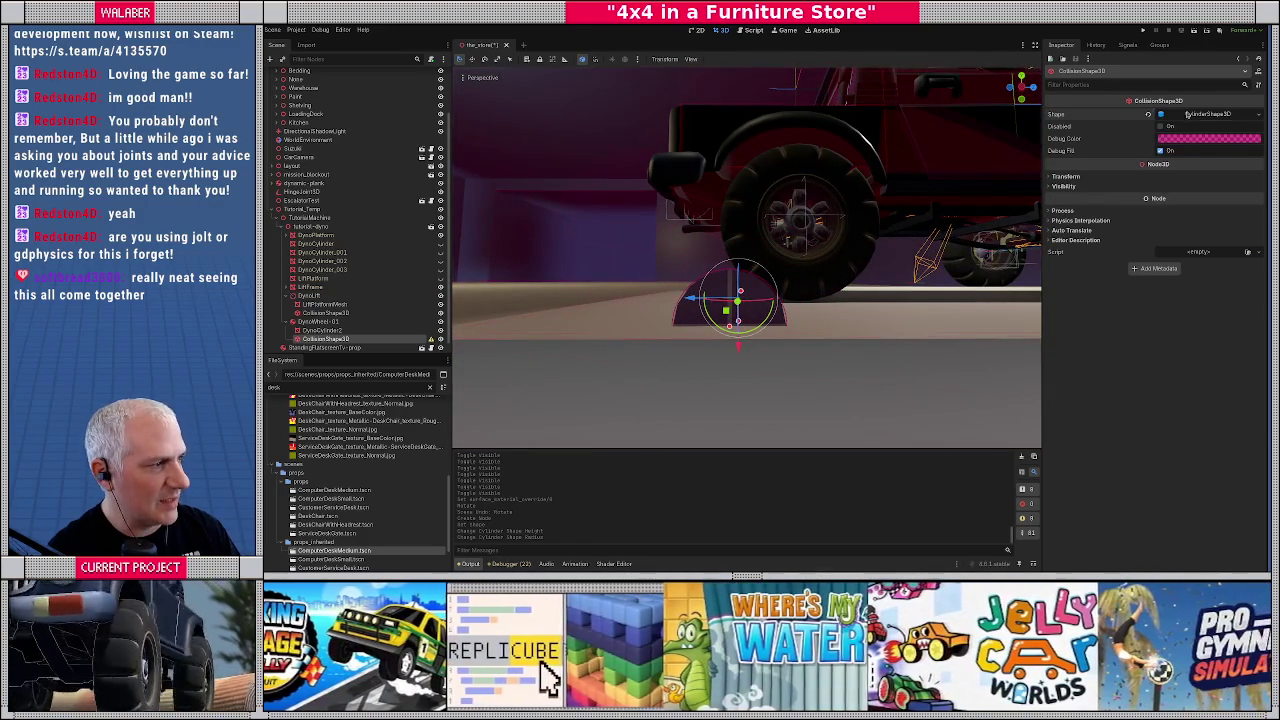
left_click(1187, 114)
left_click(1201, 127)
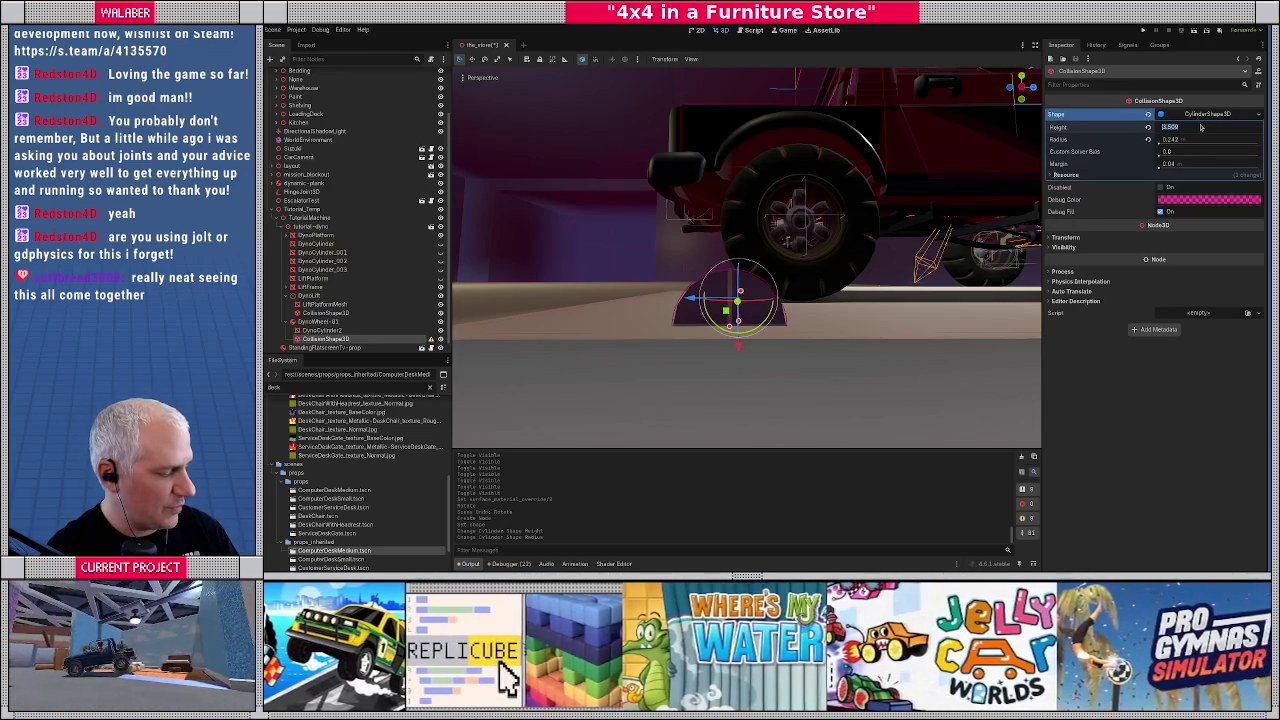
key("Tab")
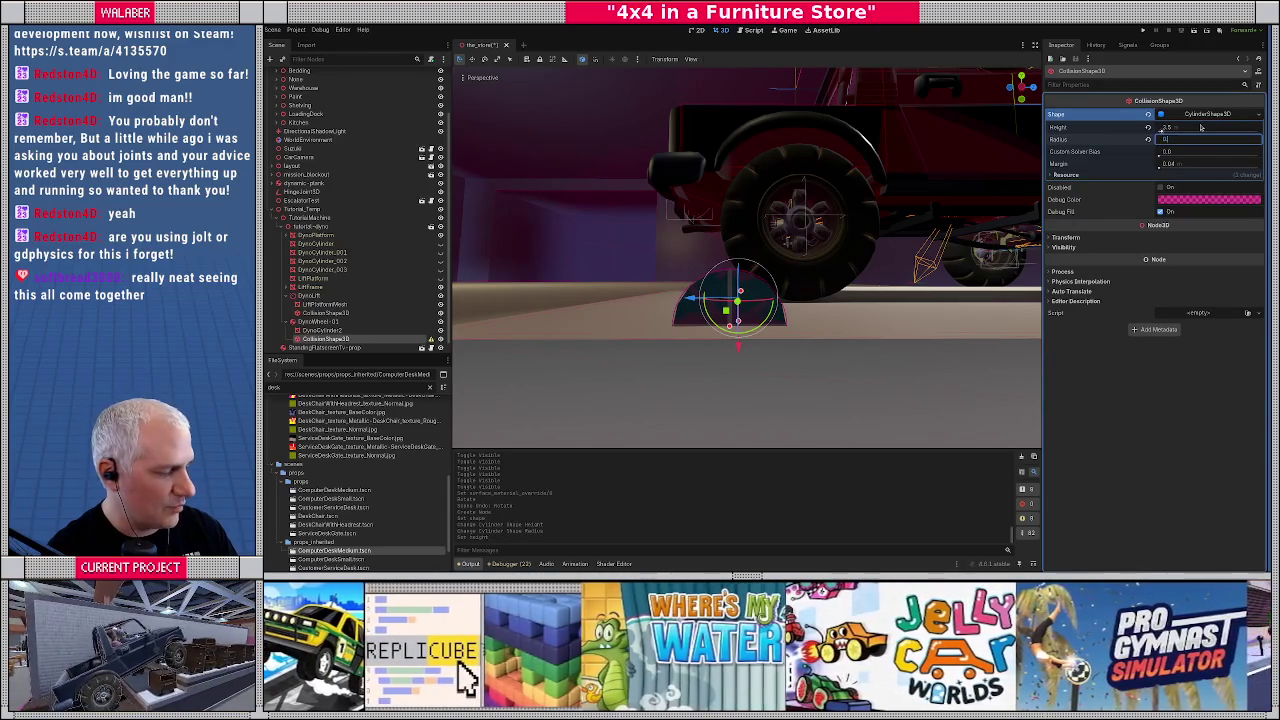
type("0.25")
key("Return")
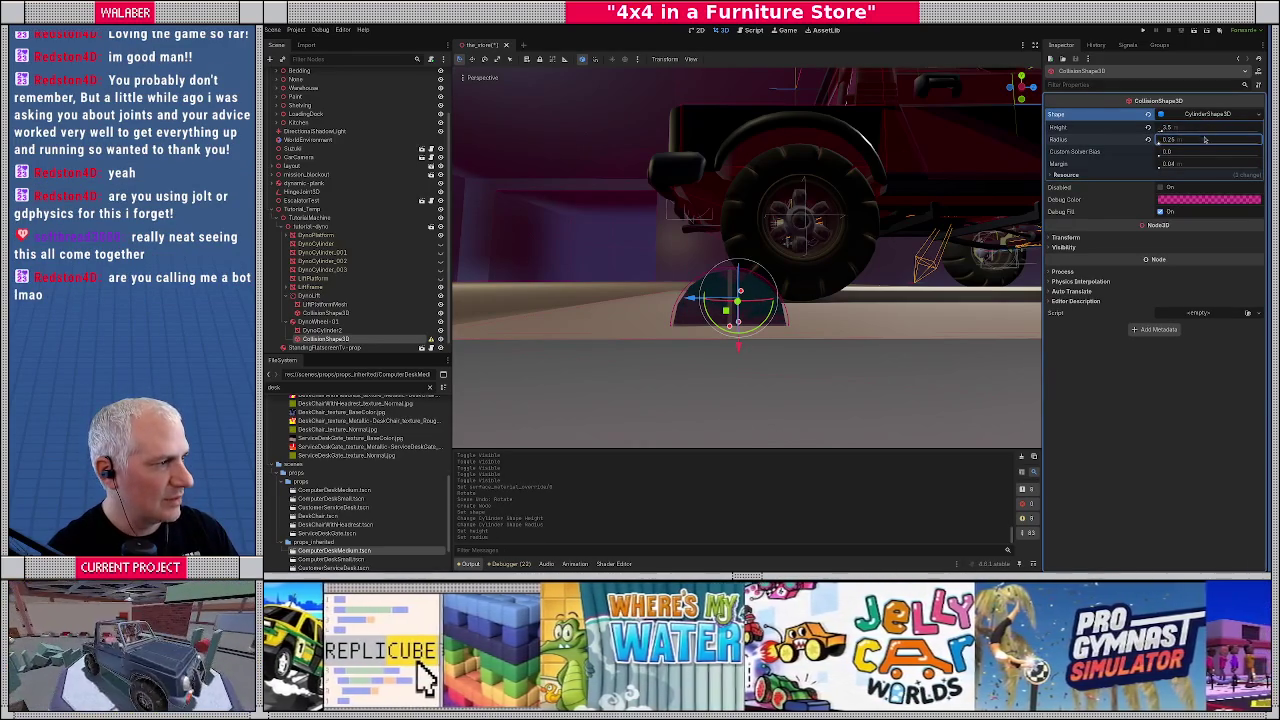
type("0.24")
key("Return")
left_click(1204, 139)
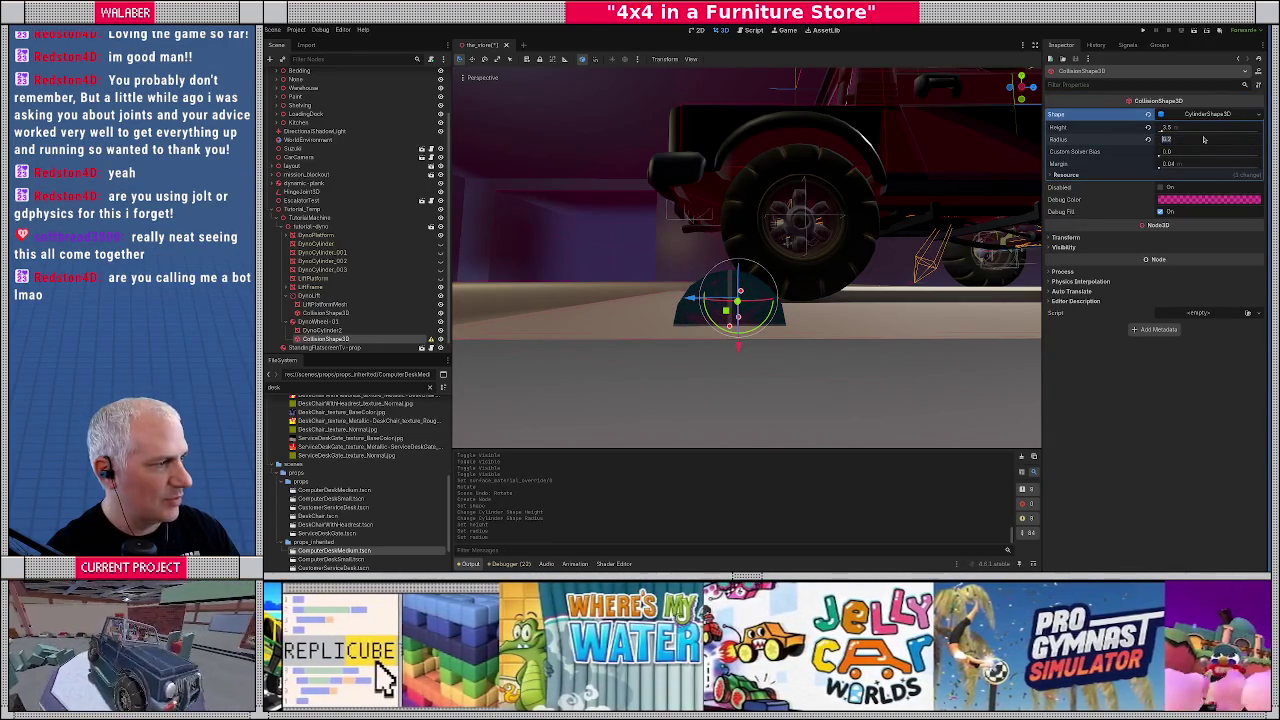
type("0.26")
key("Return")
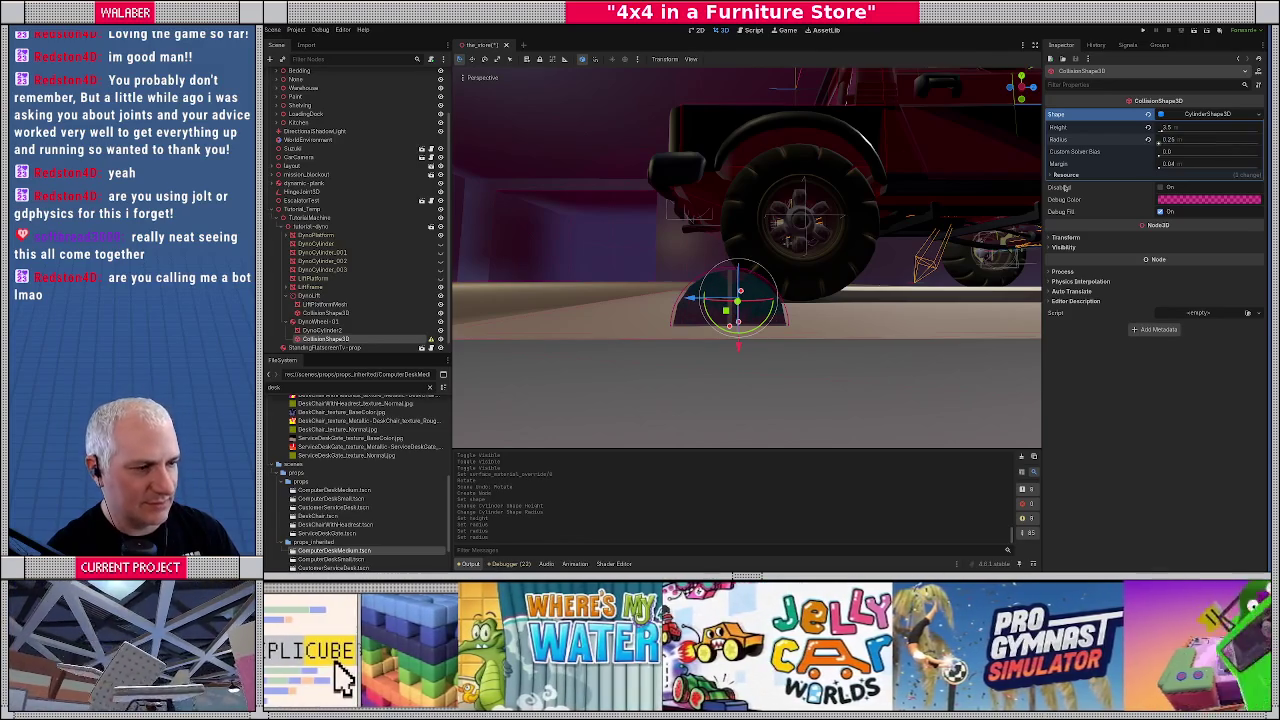
Check the cylinder from the front view and settle its radius at 0.24
key("KP_1")
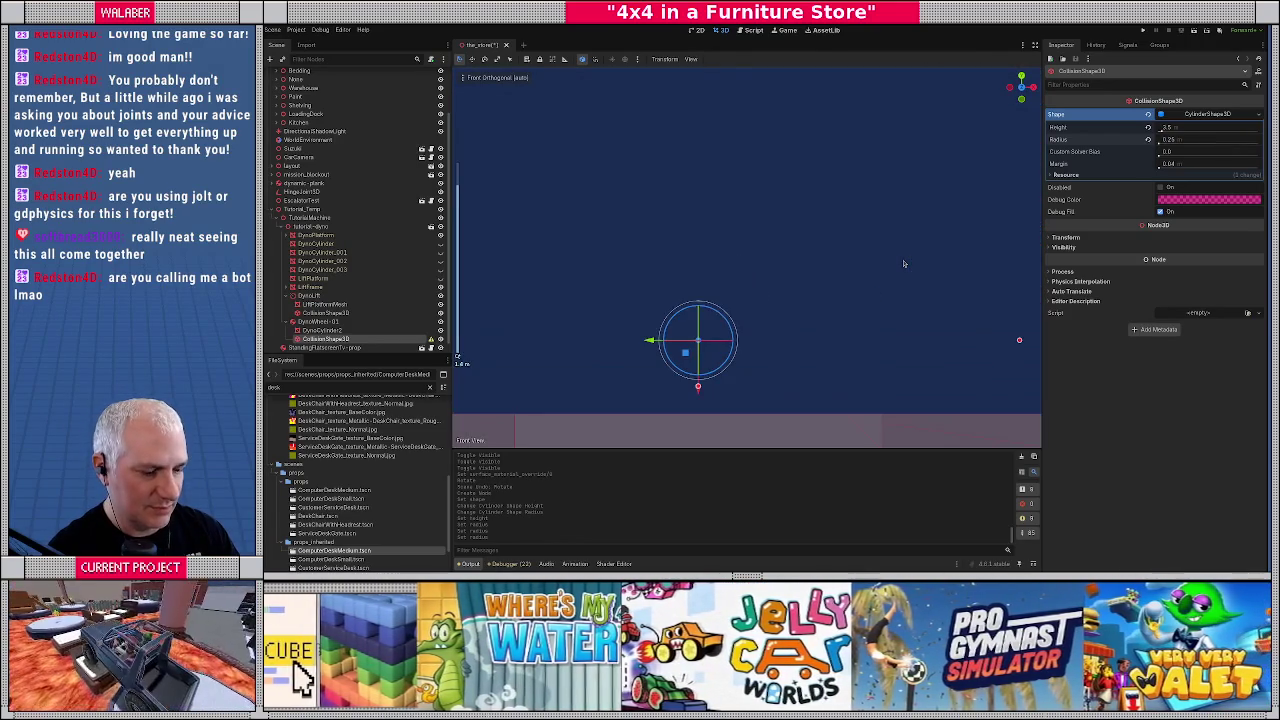
mouse_move(837, 203)
left_mouse_down()
mouse_move(854, 211)
mouse_move(731, 243)
mouse_move(713, 206)
left_mouse_up()
scroll(713, 206, "down", 5)
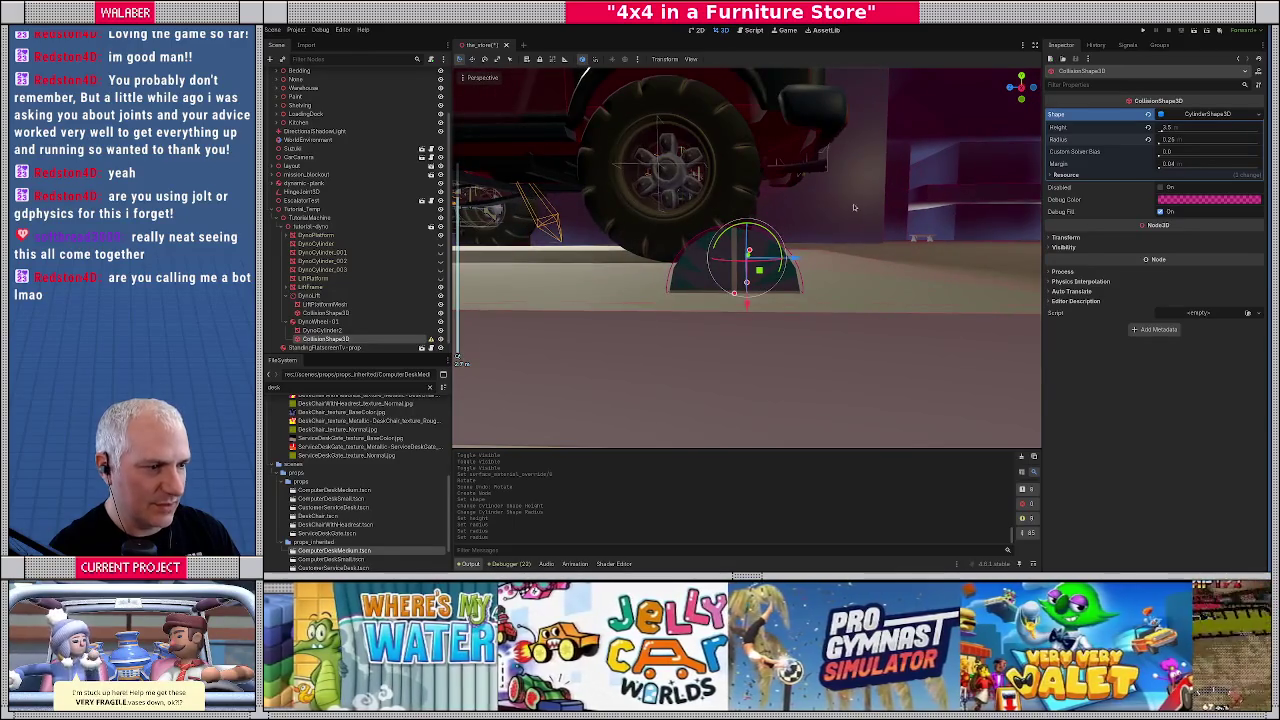
scroll(856, 209, "up", 2)
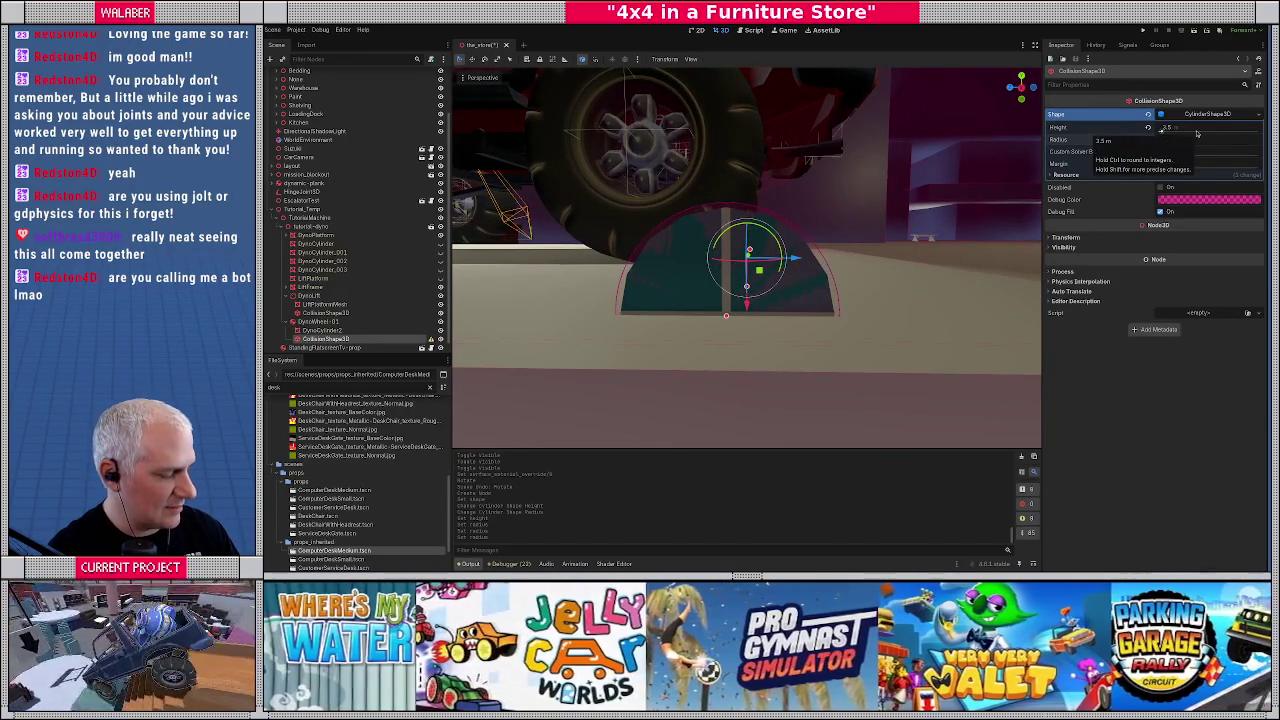
scroll(1197, 133, "down", 1)
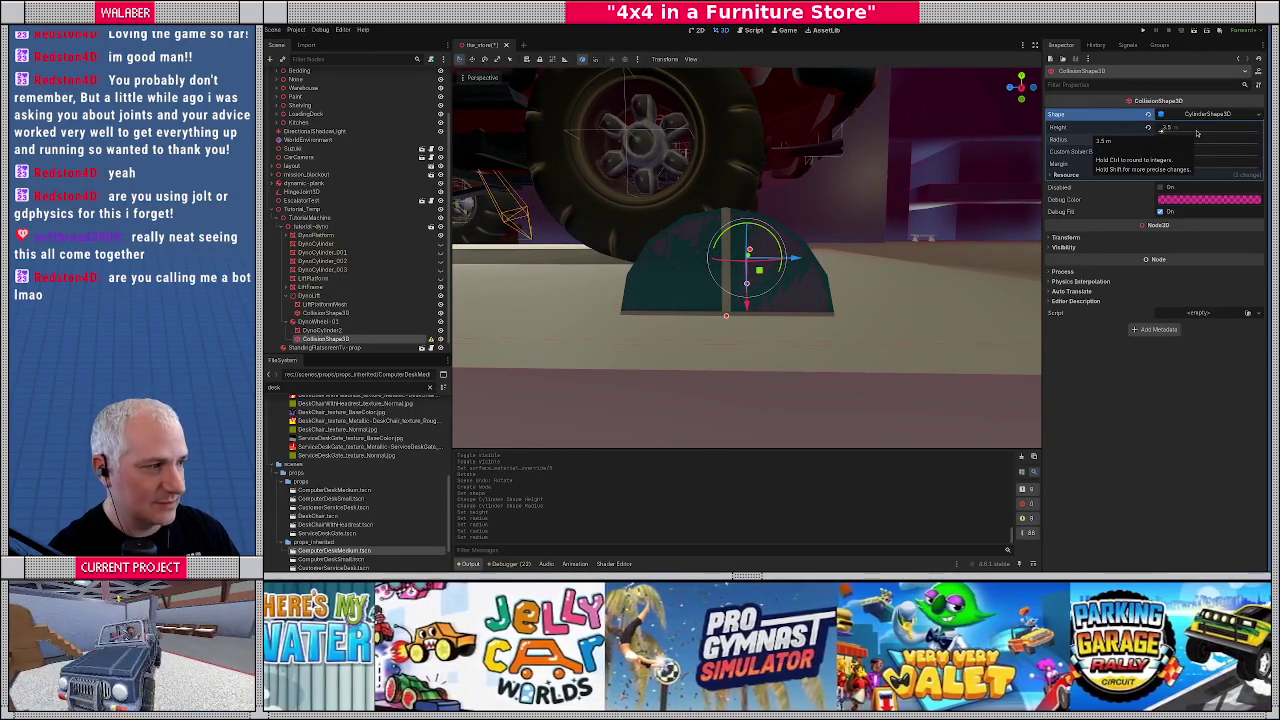
scroll(1199, 141, "up", 1)
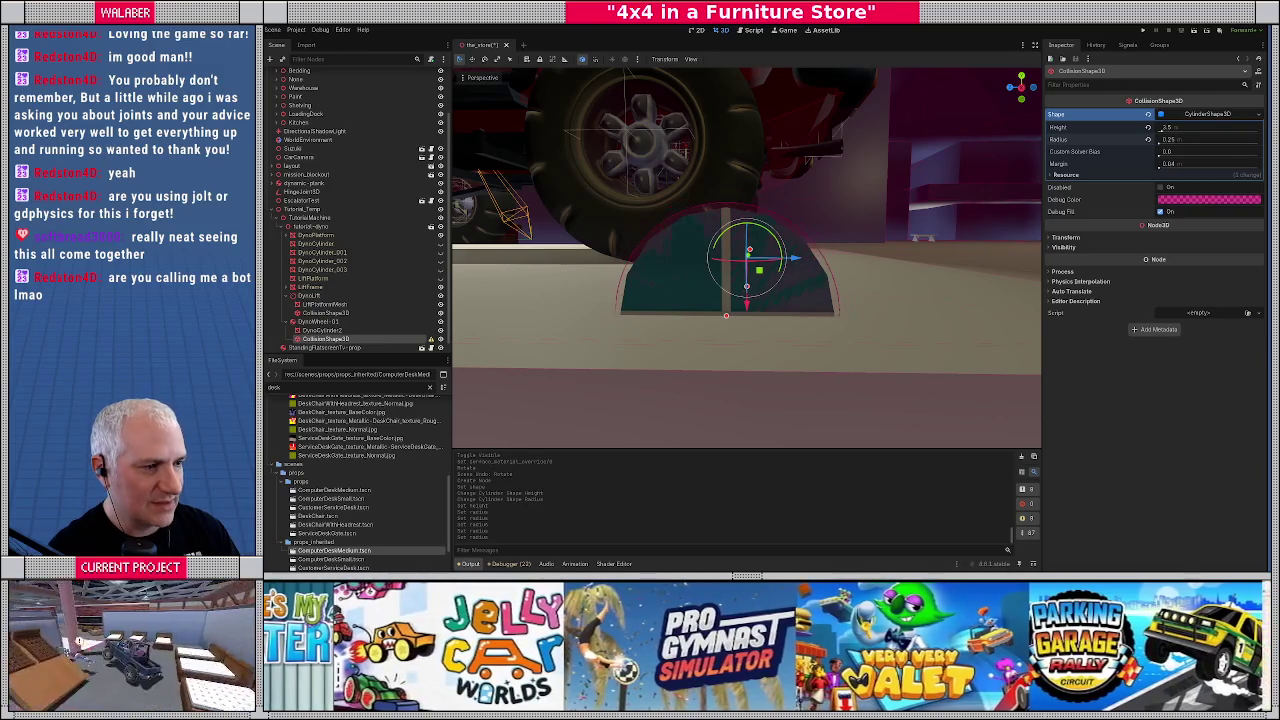
left_click(1196, 138)
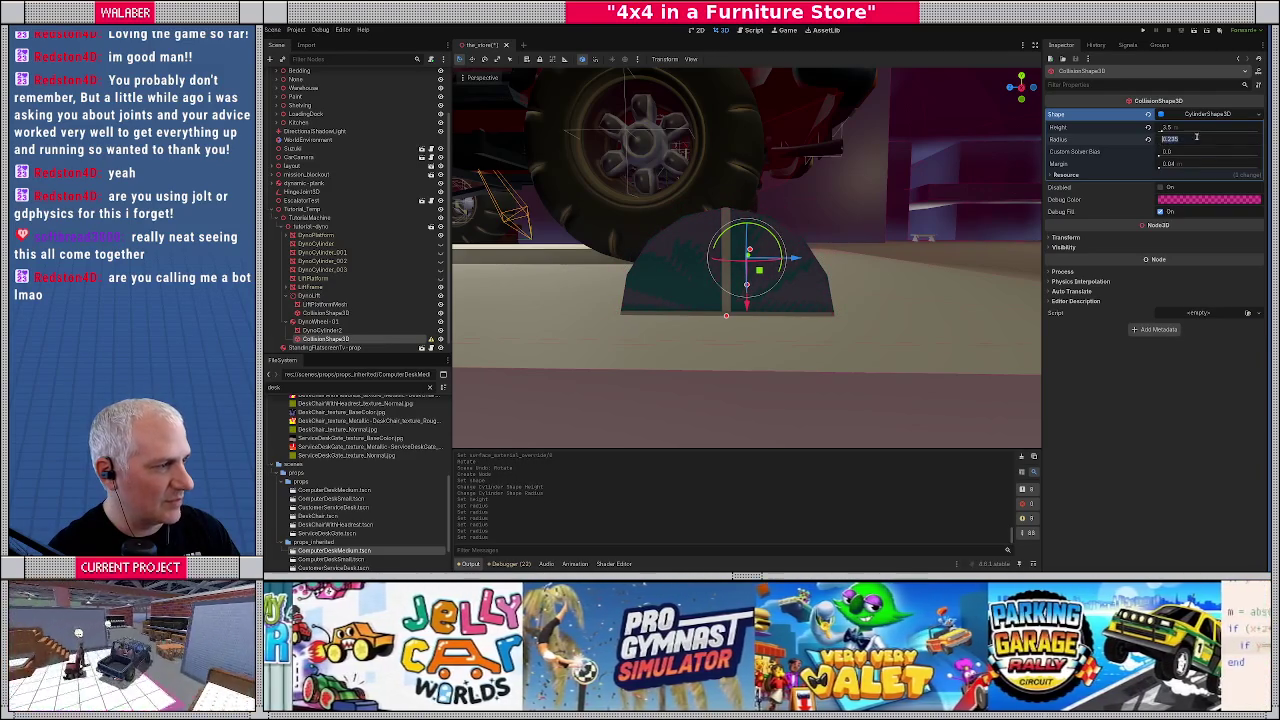
key("Return")
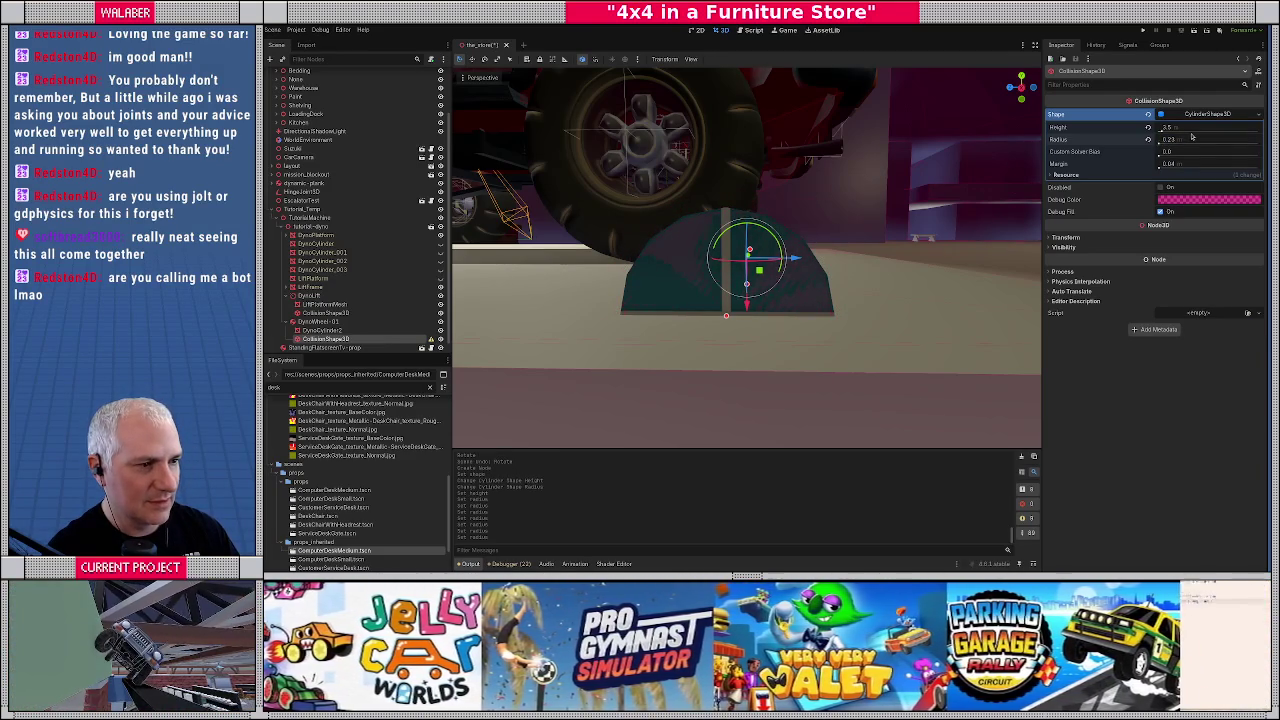
left_click(1197, 141)
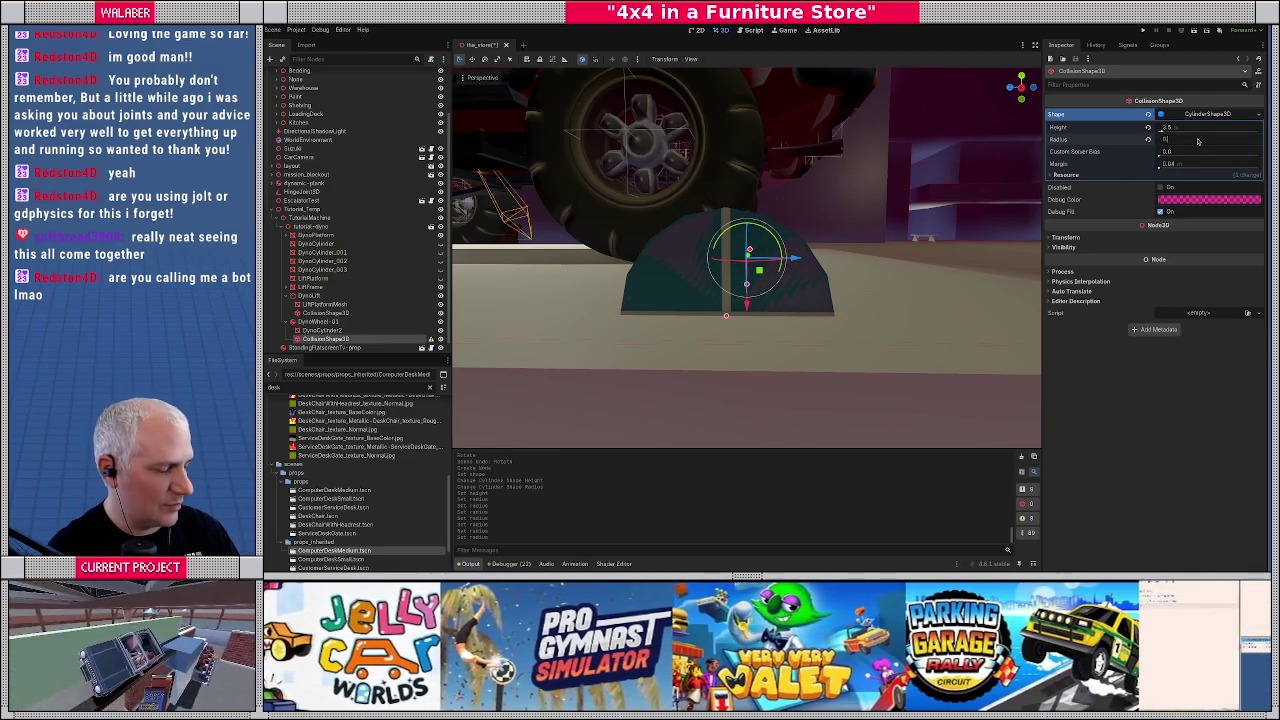
type("0.24")
key("Return")
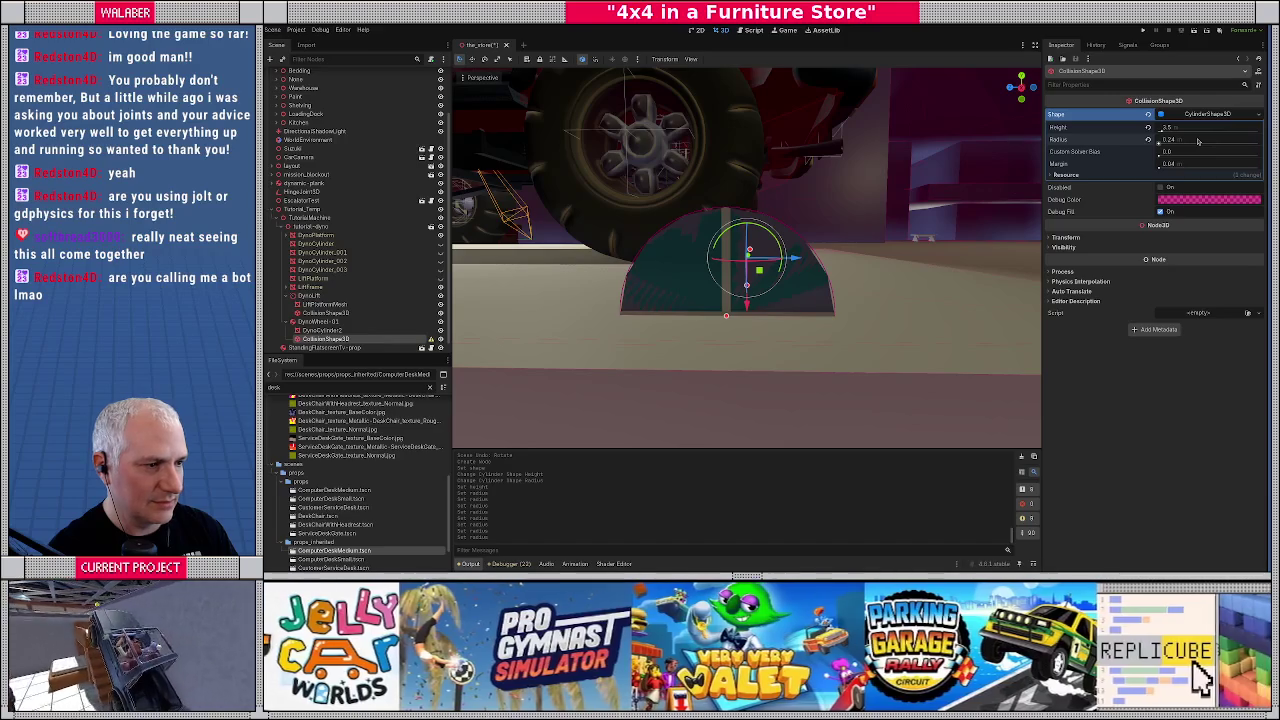
Collapse the DynoWheel-01 and DynoLift branches in the Scene tree
left_click_drag(832, 200, 769, 257)
scroll(769, 257, "up", 3)
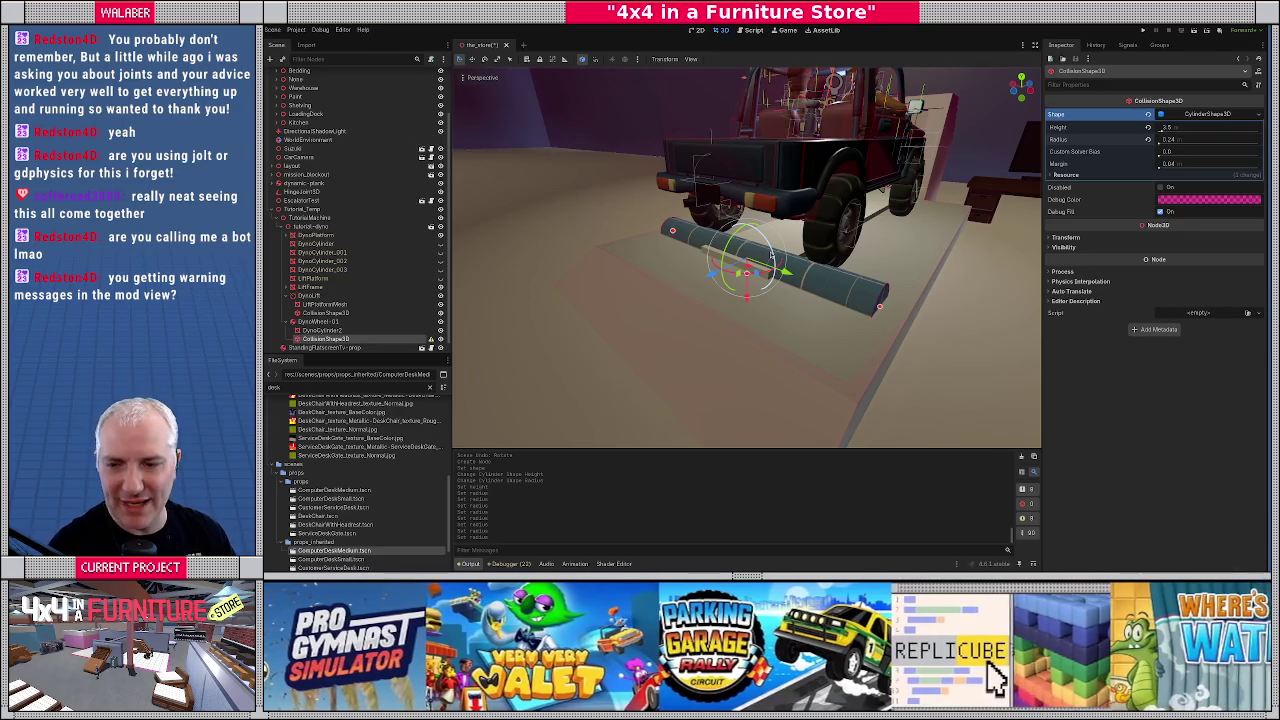
left_click_drag(745, 270, 457, 357)
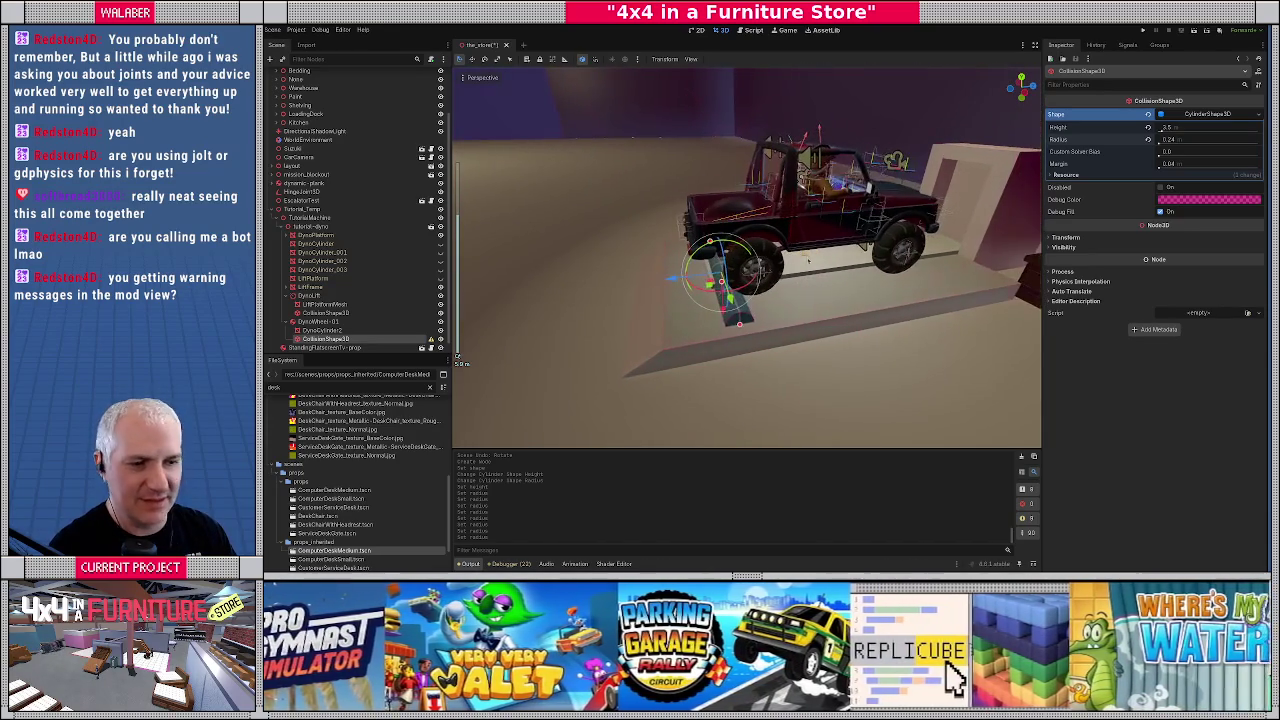
left_click(288, 321)
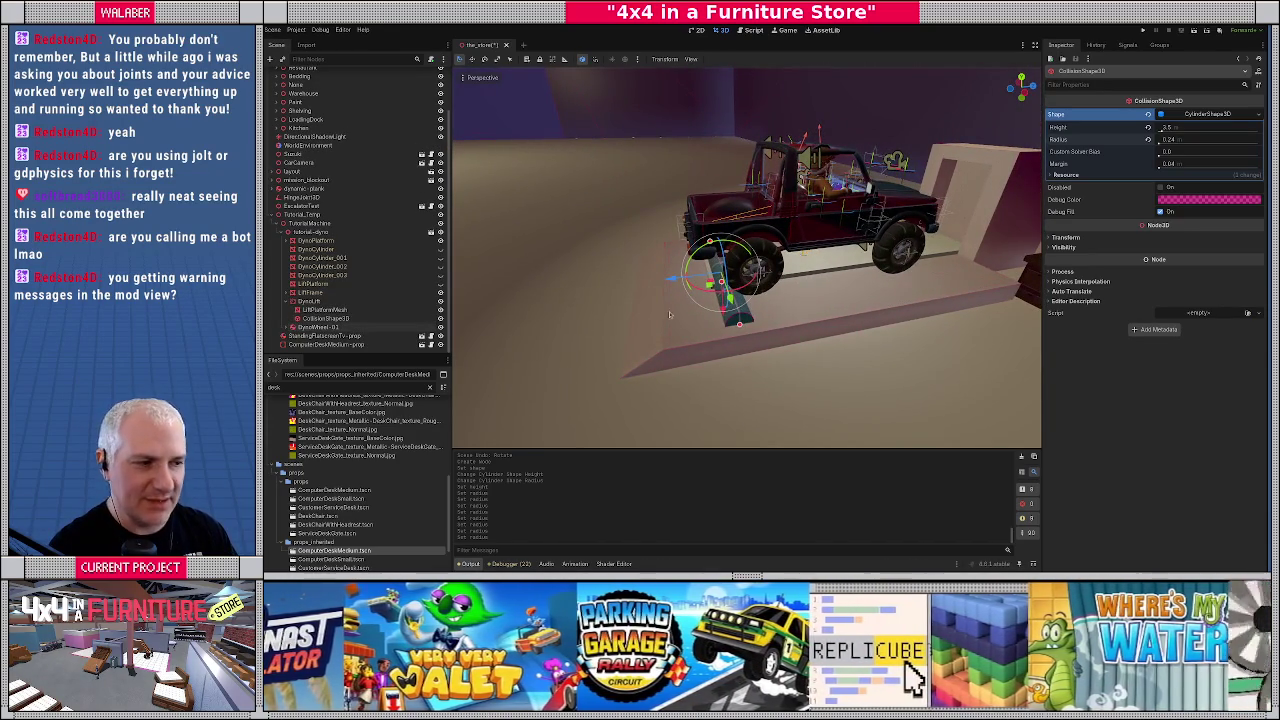
left_click_drag(670, 315, 460, 285)
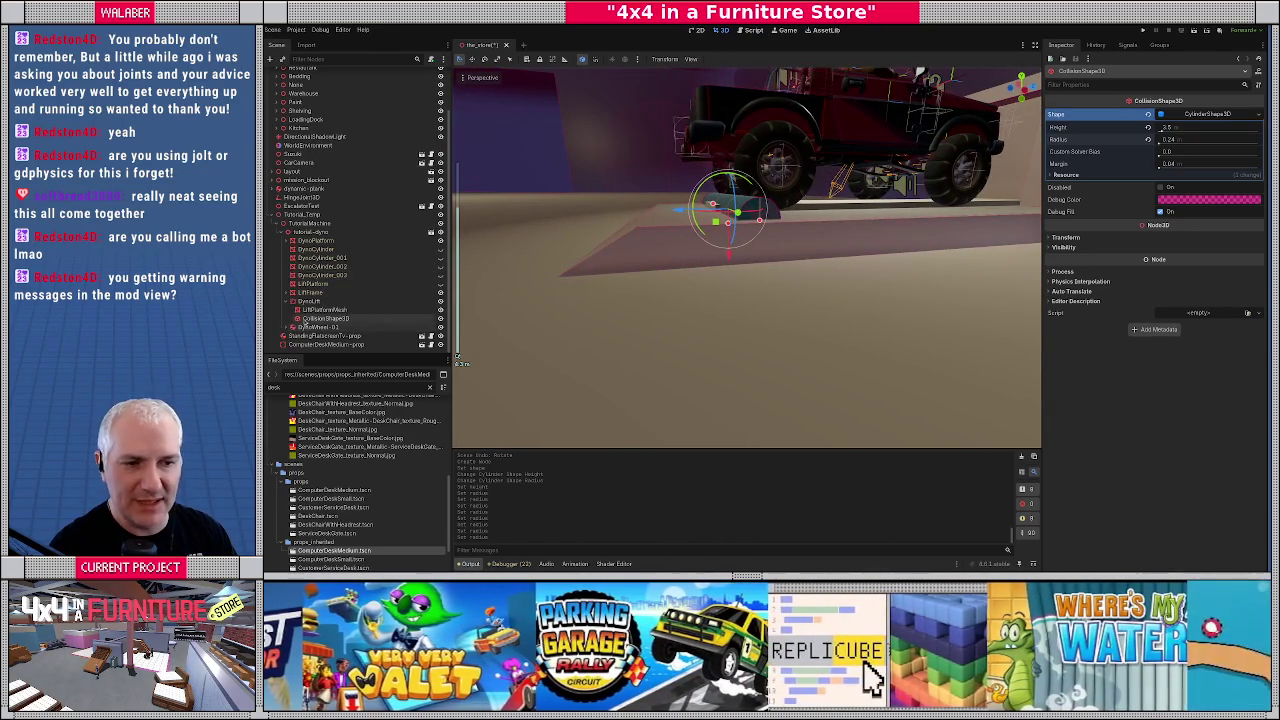
left_click(289, 301)
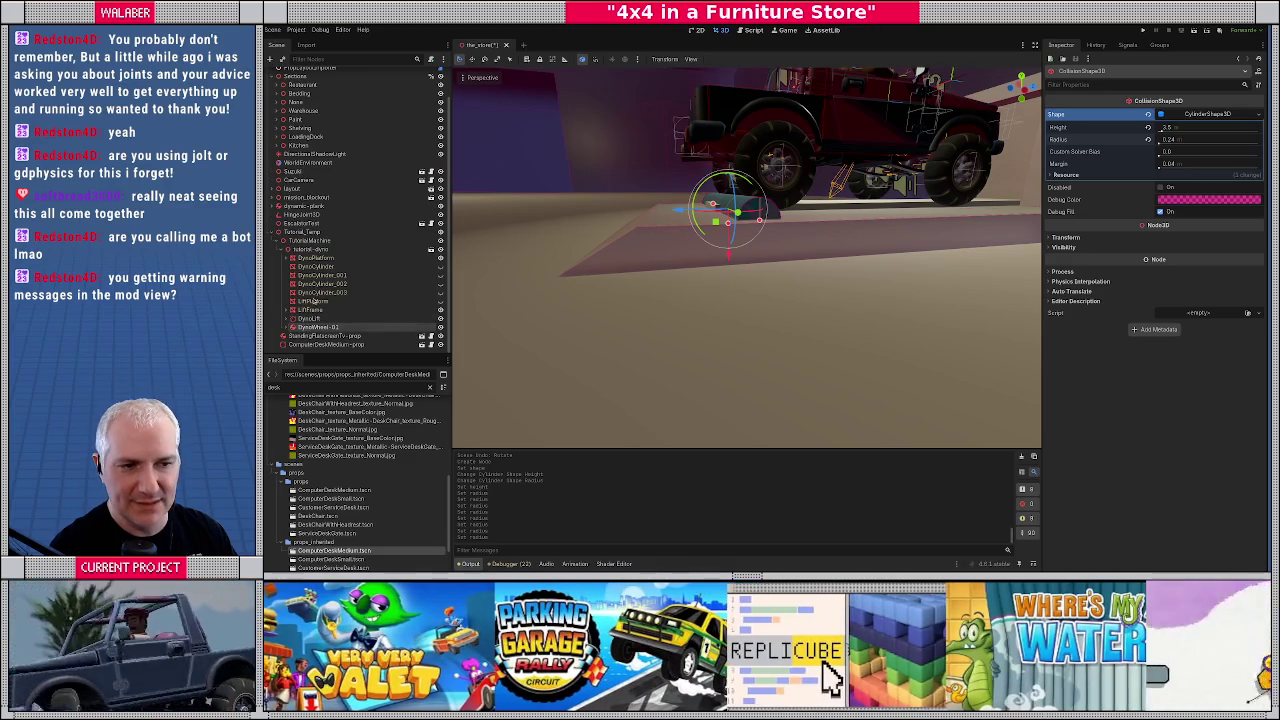
Add a HingeJoint3D child node under tutorial-dyno
right_click(333, 250)
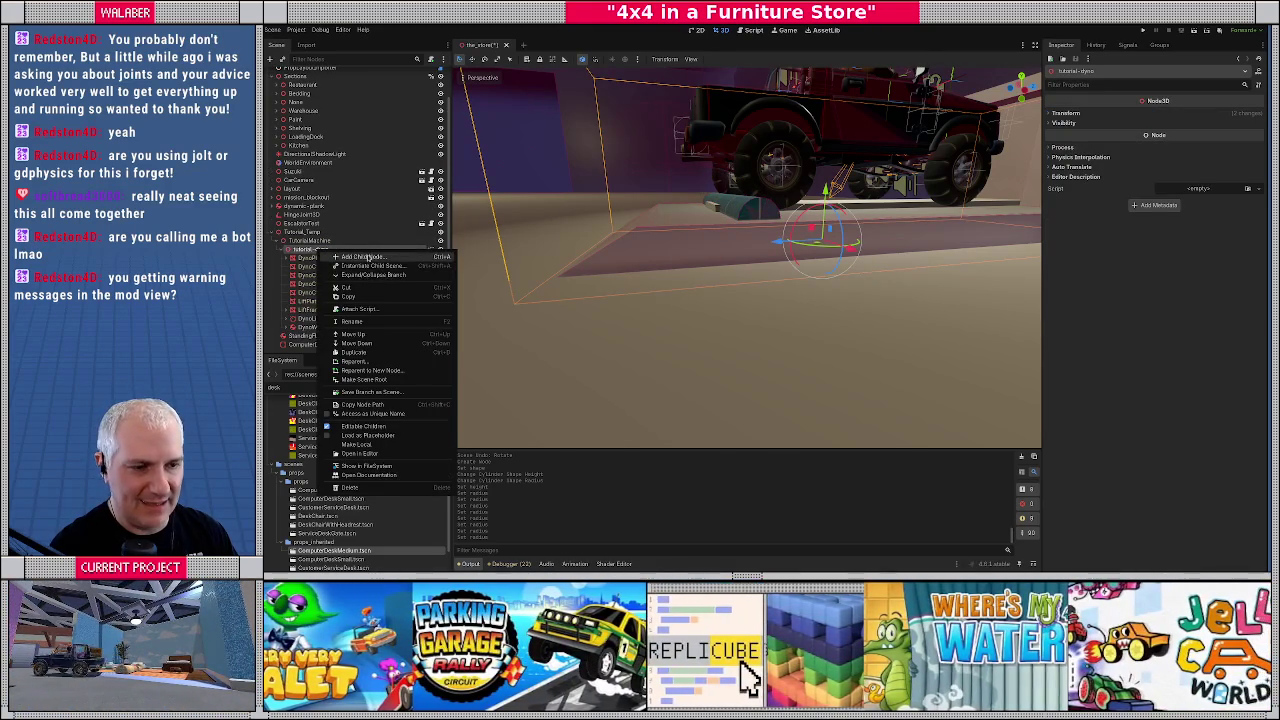
left_click(367, 257)
type("hing")
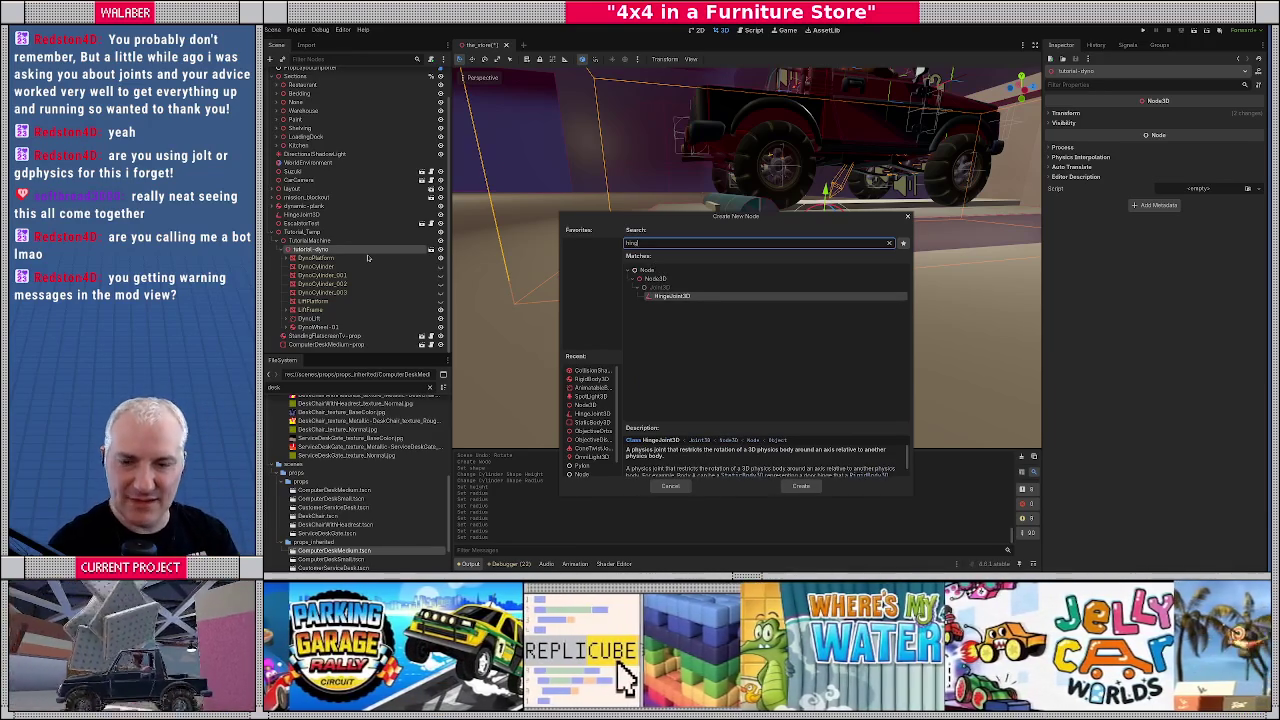
key("Return")
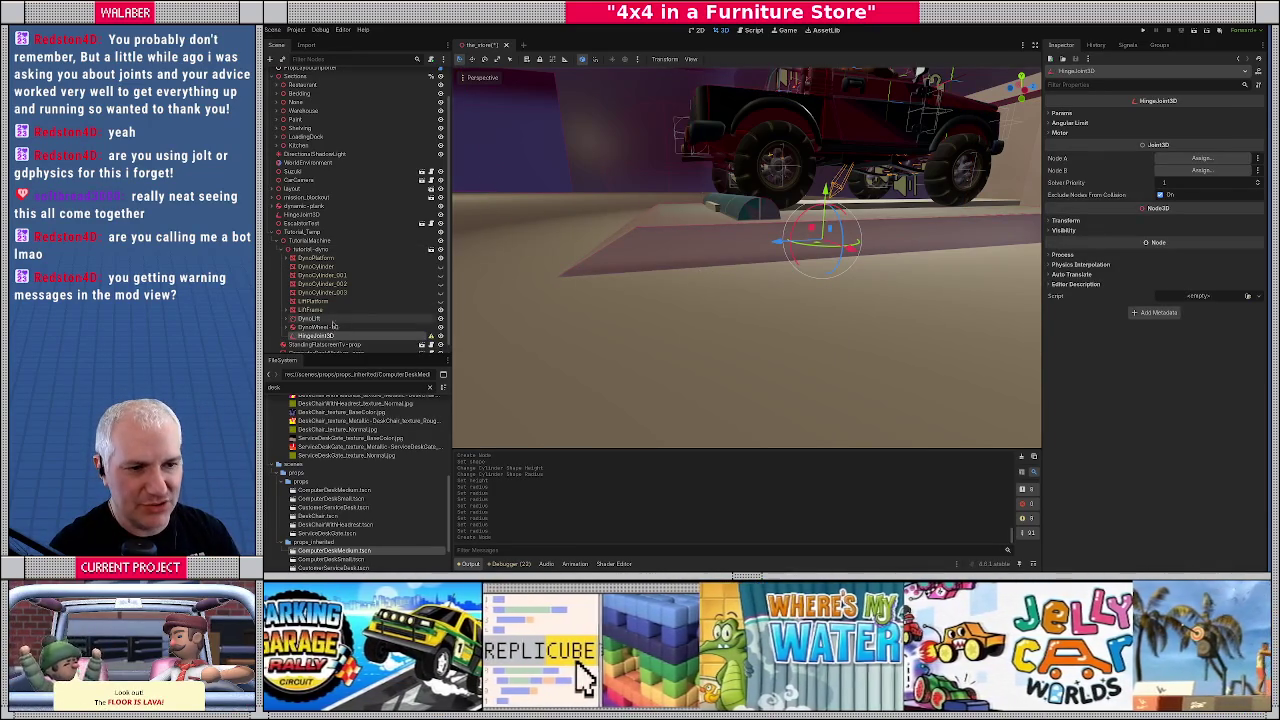
Check DynoWheel-01's transform, then set the hinge joint's Position Z to 1.8
left_click(334, 327)
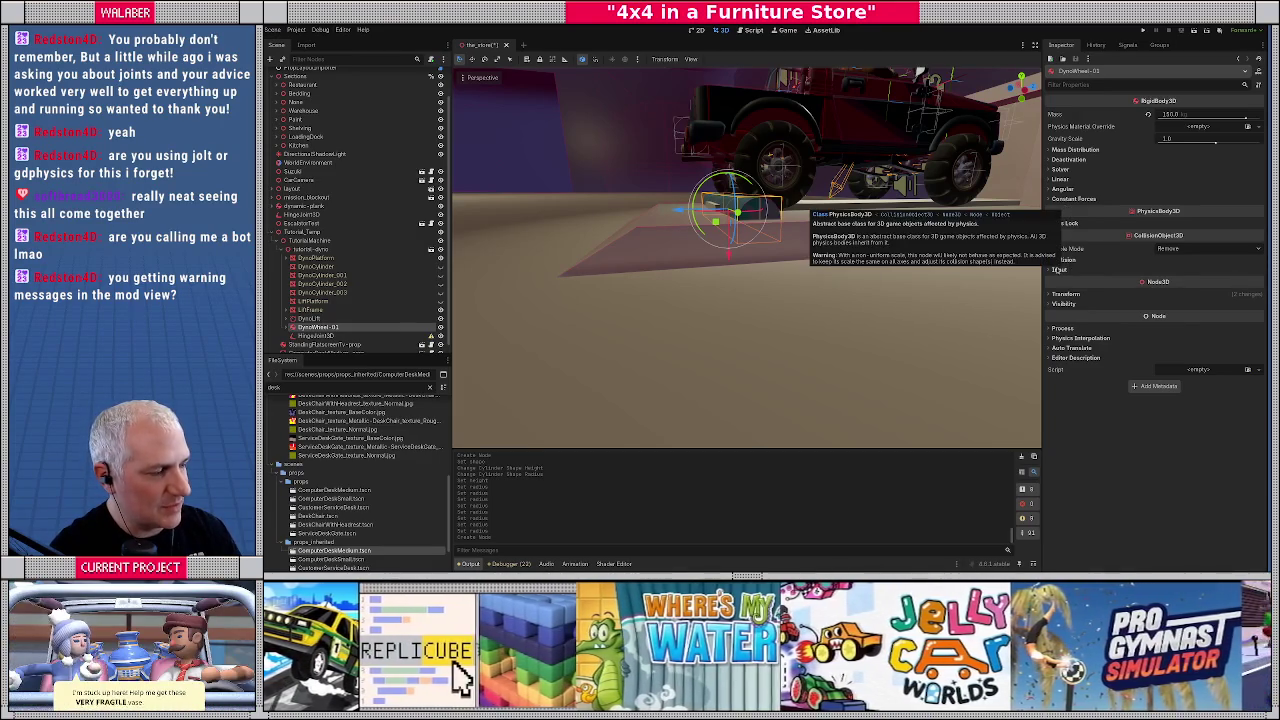
left_click(1066, 295)
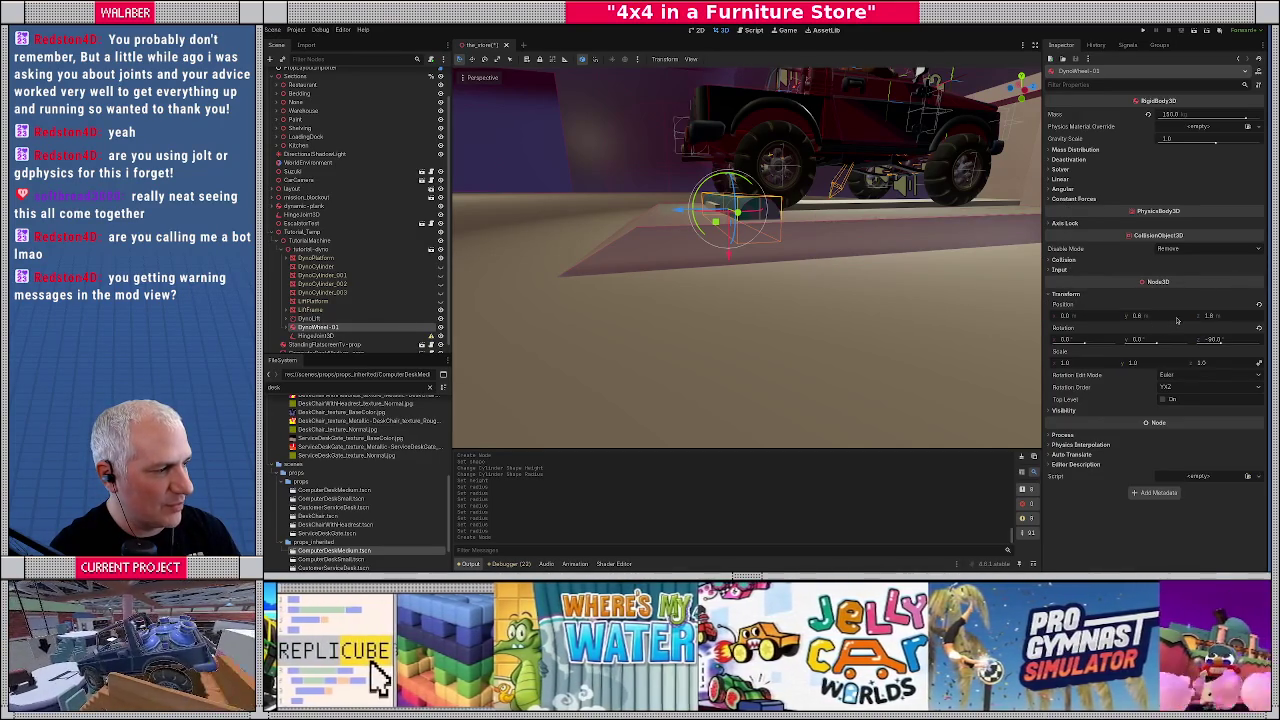
left_click(318, 335)
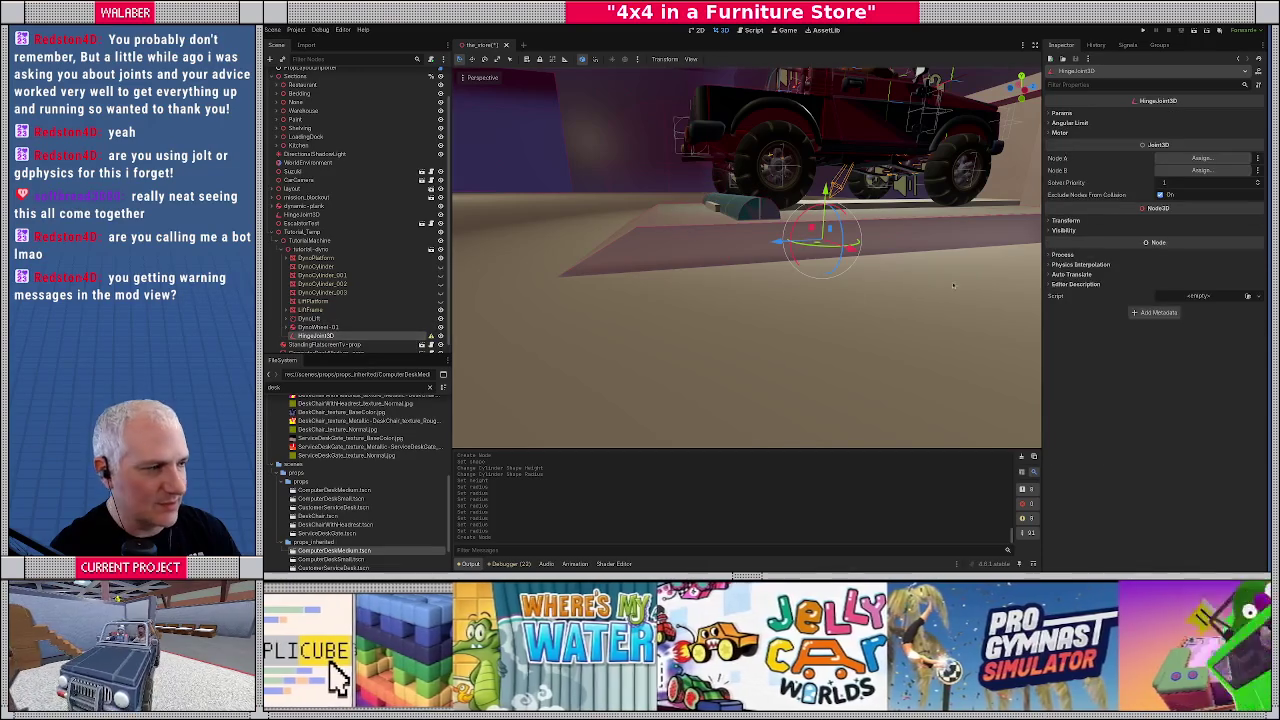
left_click(1068, 230)
left_click(1065, 220)
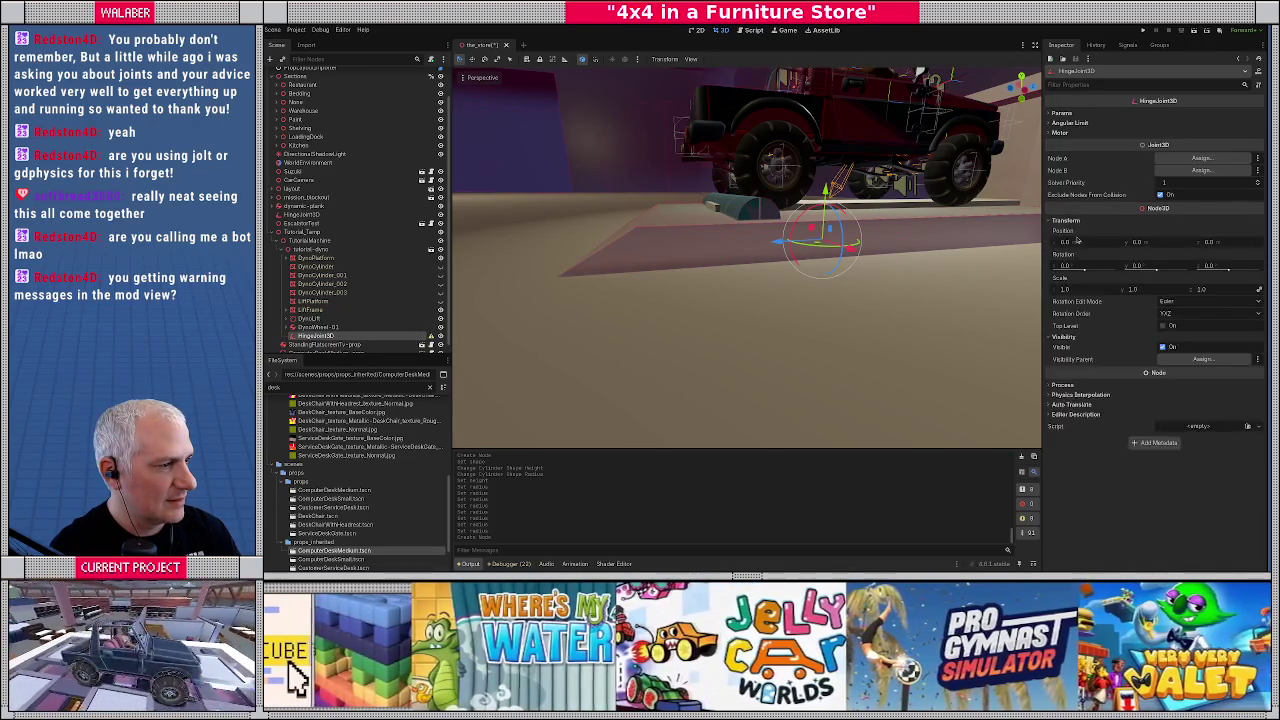
left_click(1083, 241)
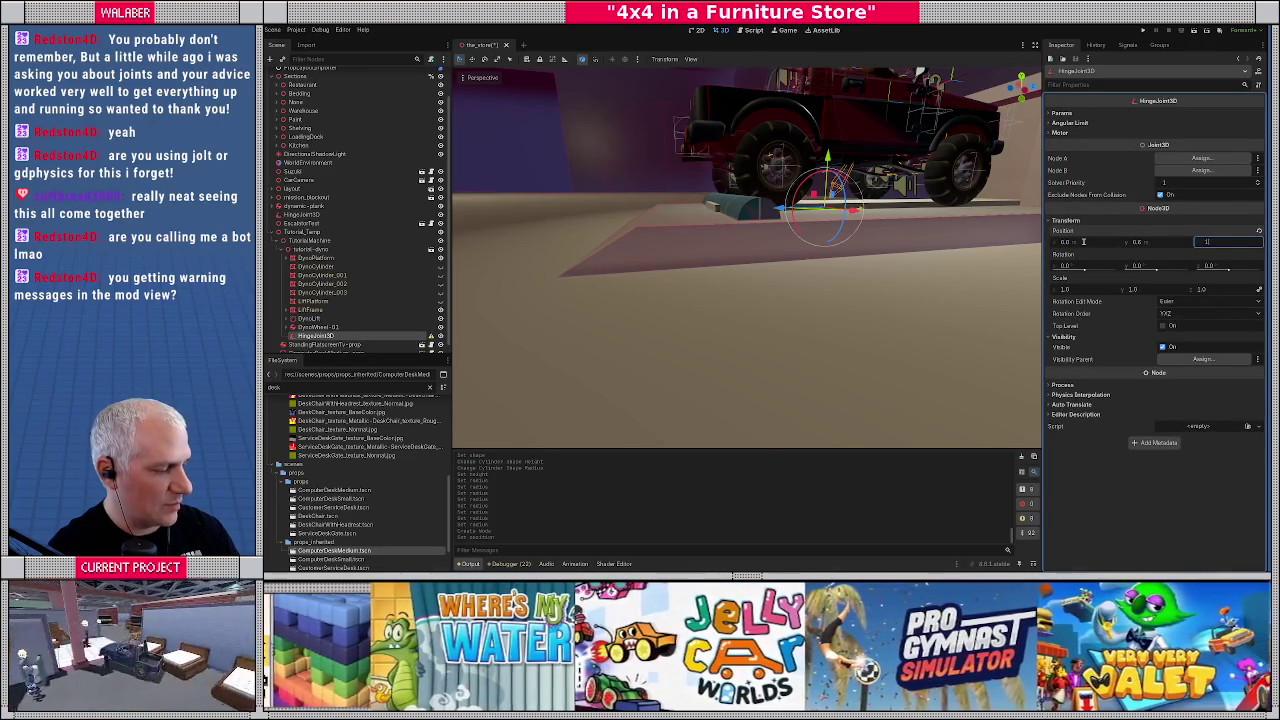
type(".8")
key("Return")
mouse_move(846, 296)
left_mouse_down()
mouse_move(637, 258)
mouse_move(722, 241)
mouse_move(780, 268)
left_mouse_up()
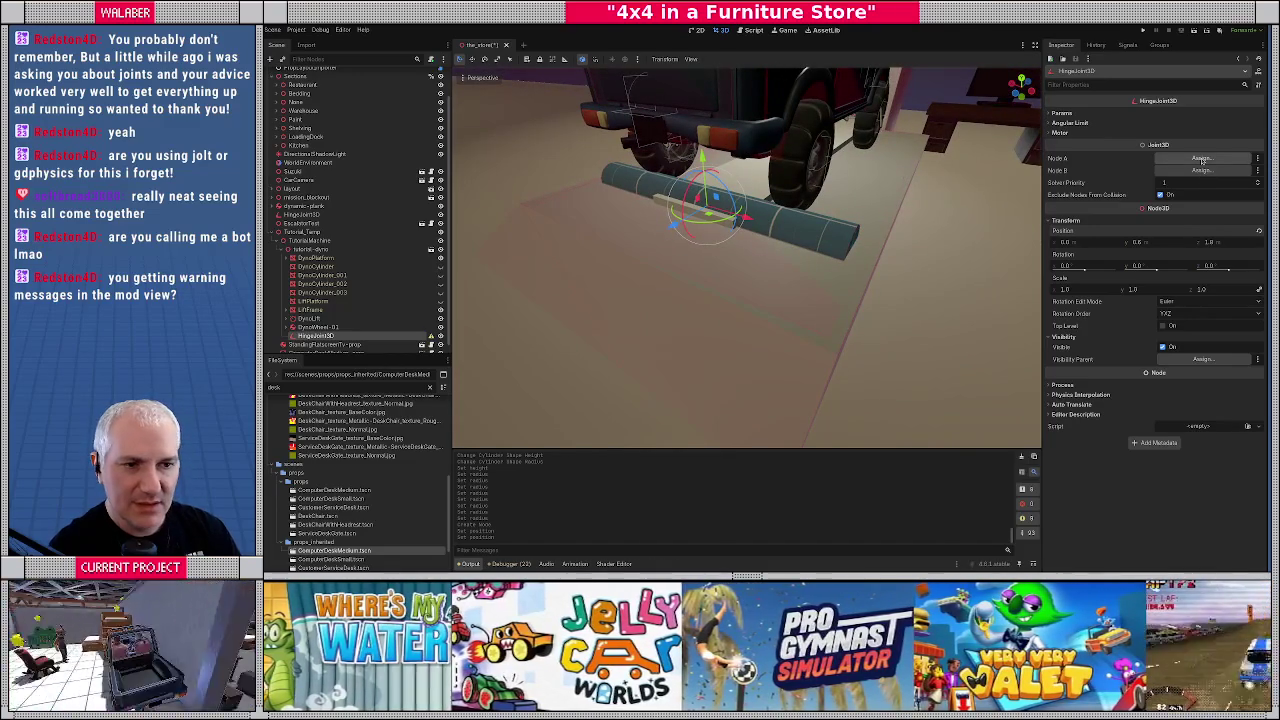
Set the hinge's Node A to DynoPlatform's StaticBody3D
left_click(1201, 159)
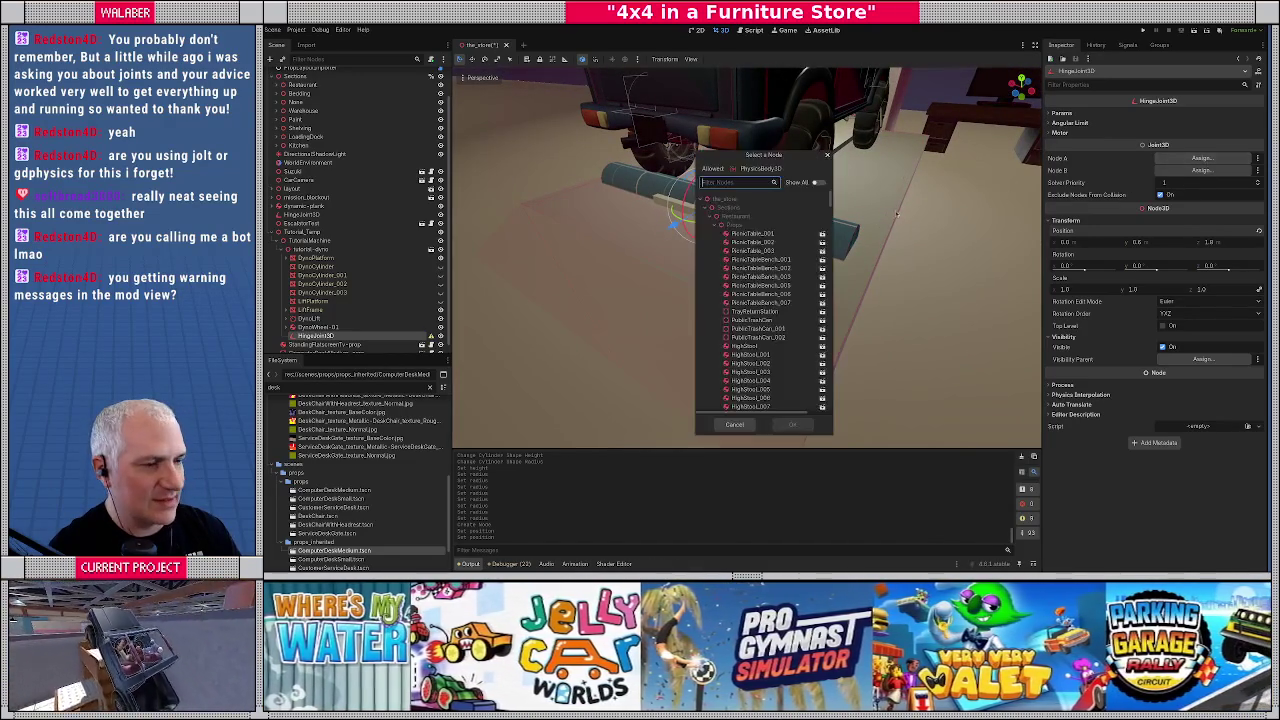
type("dyno")
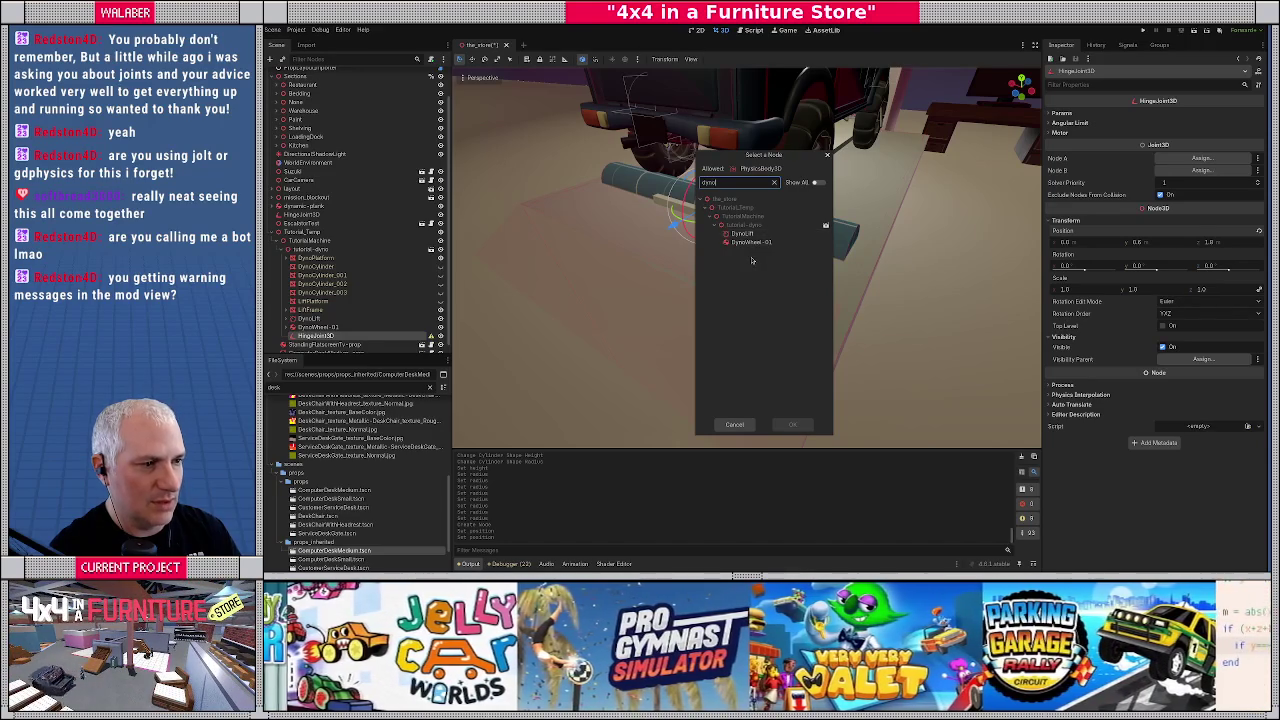
key("BackSpace")
key("BackSpace")
key("BackSpace")
type("static")
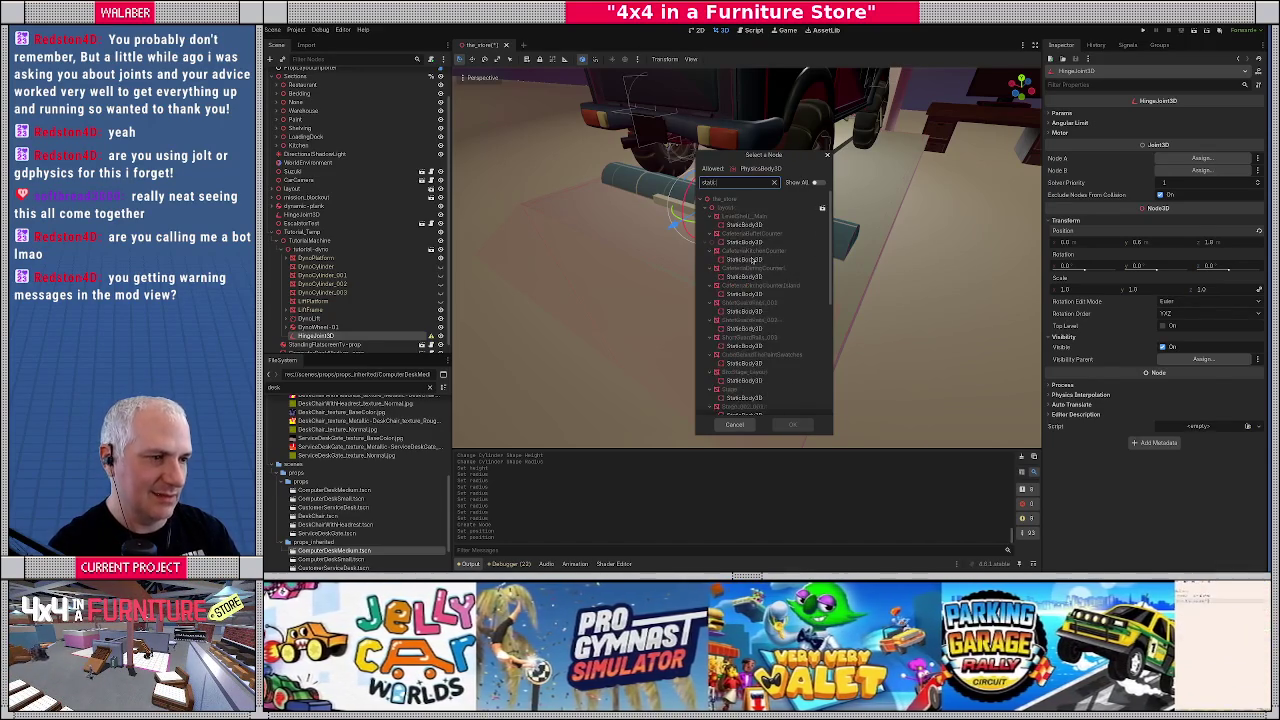
scroll(753, 261, "down", 5)
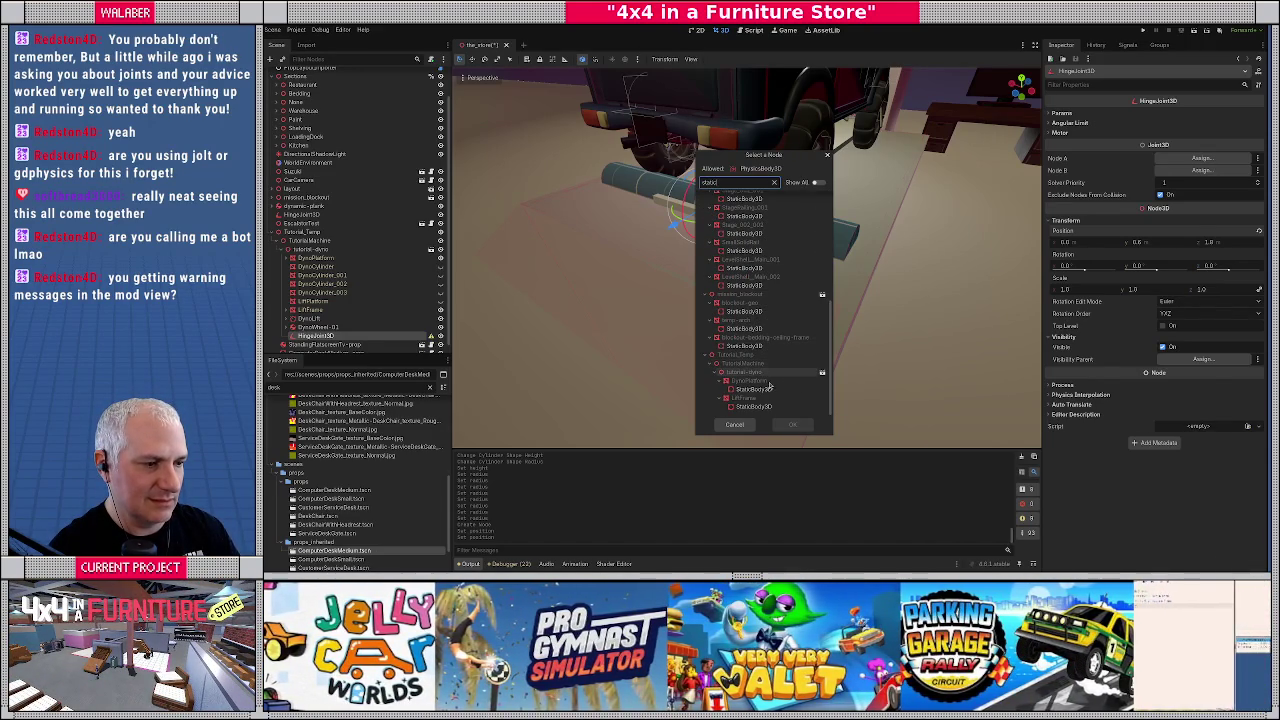
double_click(752, 389)
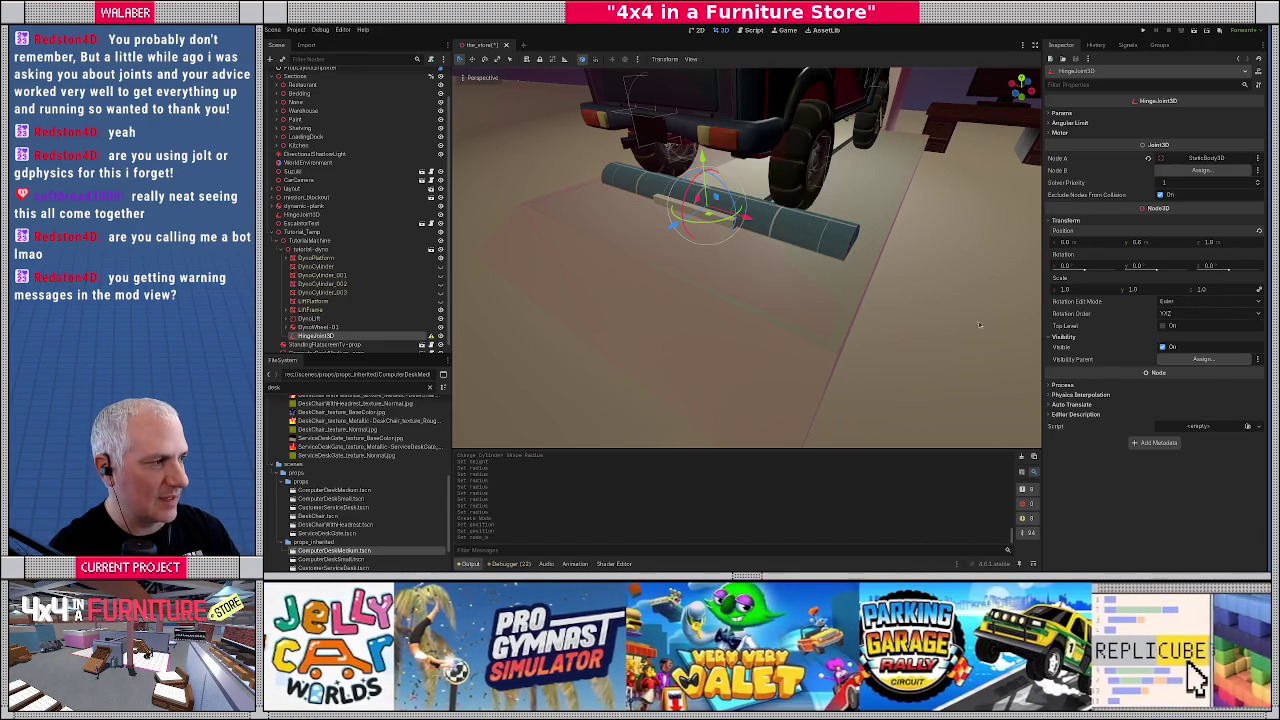
Rename the platform's StaticBody3D to DynoPlatformBody
scroll(330, 290, "down", 1)
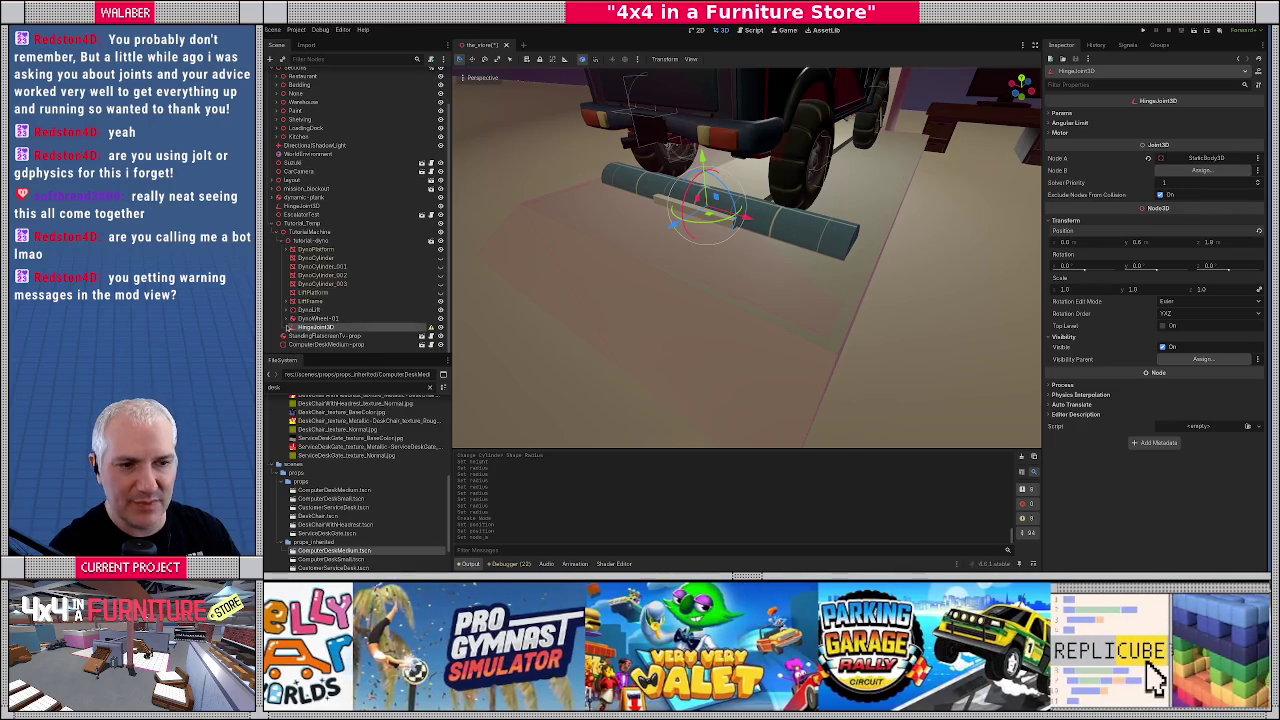
left_click(287, 249)
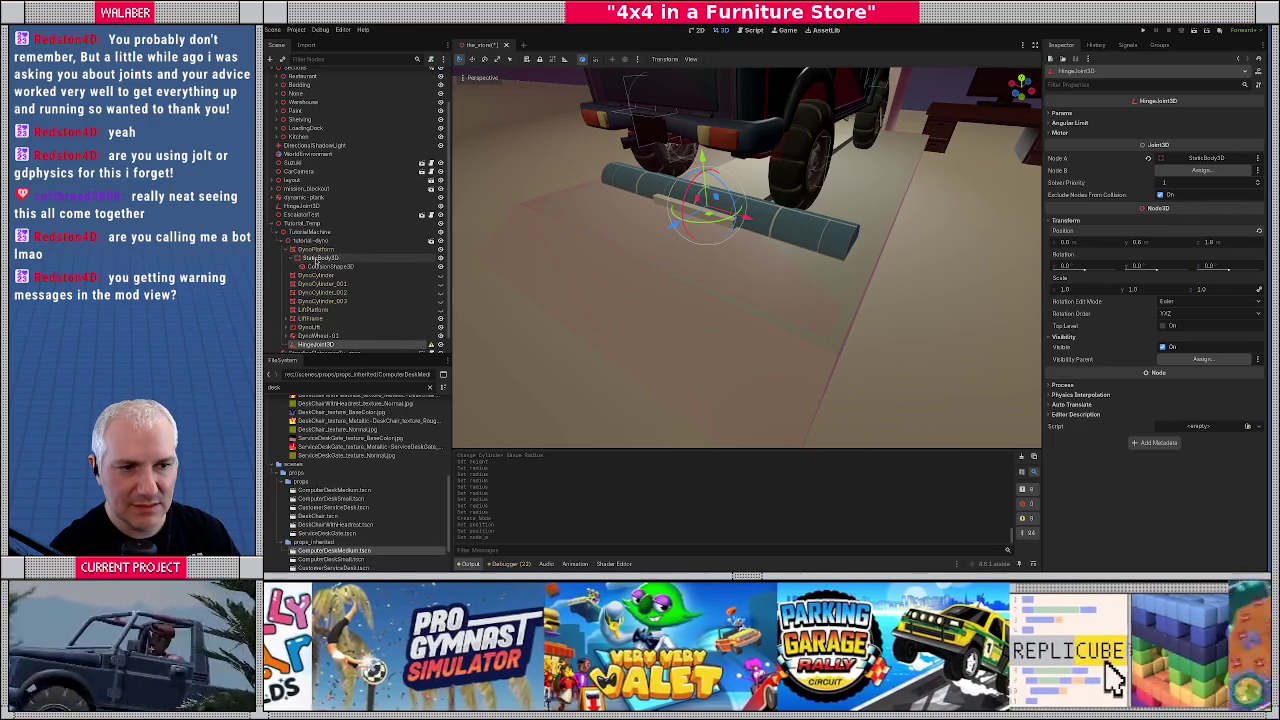
left_click(320, 258)
key("F2")
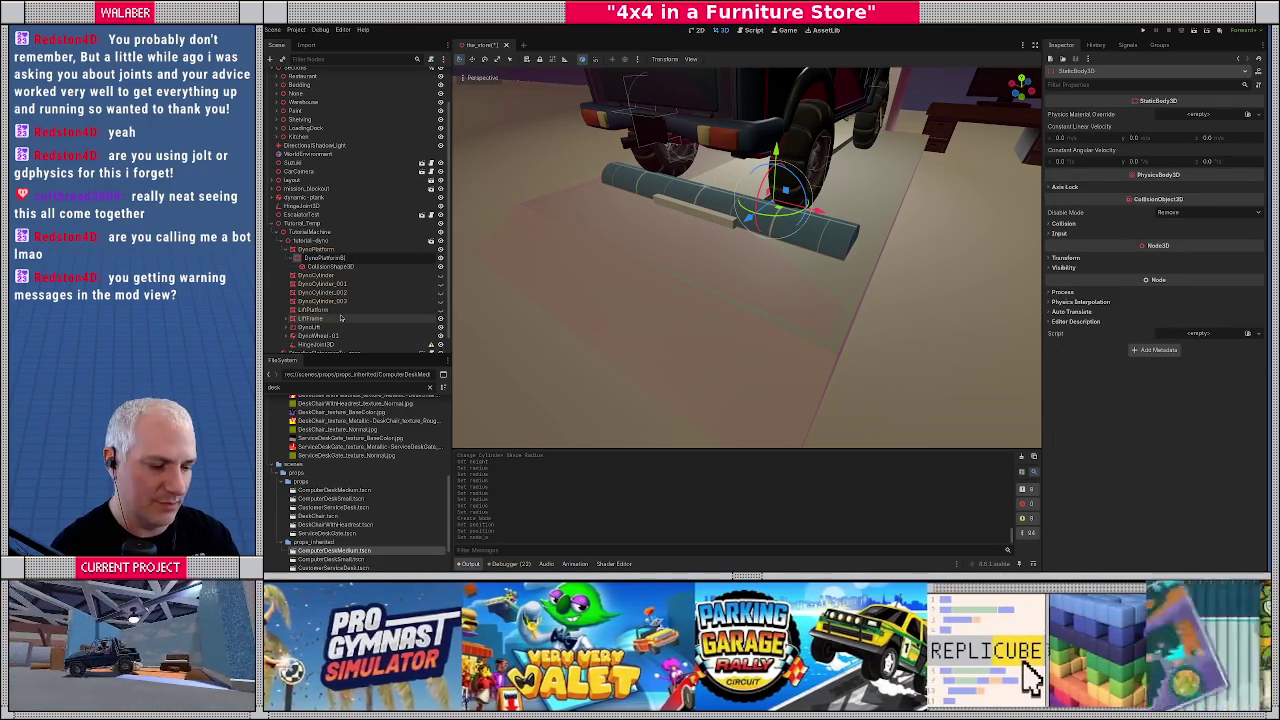
key("Return")
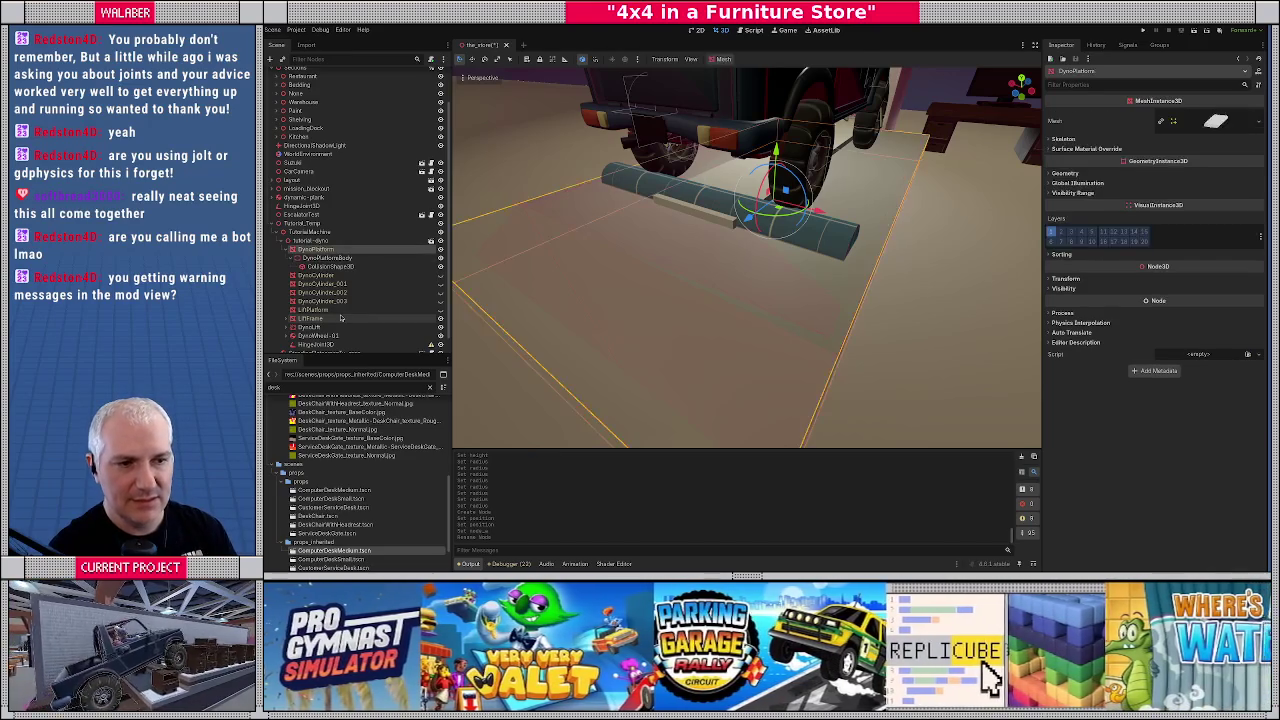
left_click(287, 249)
Set the hinge's Node B to DynoWheel-01
left_click(351, 327)
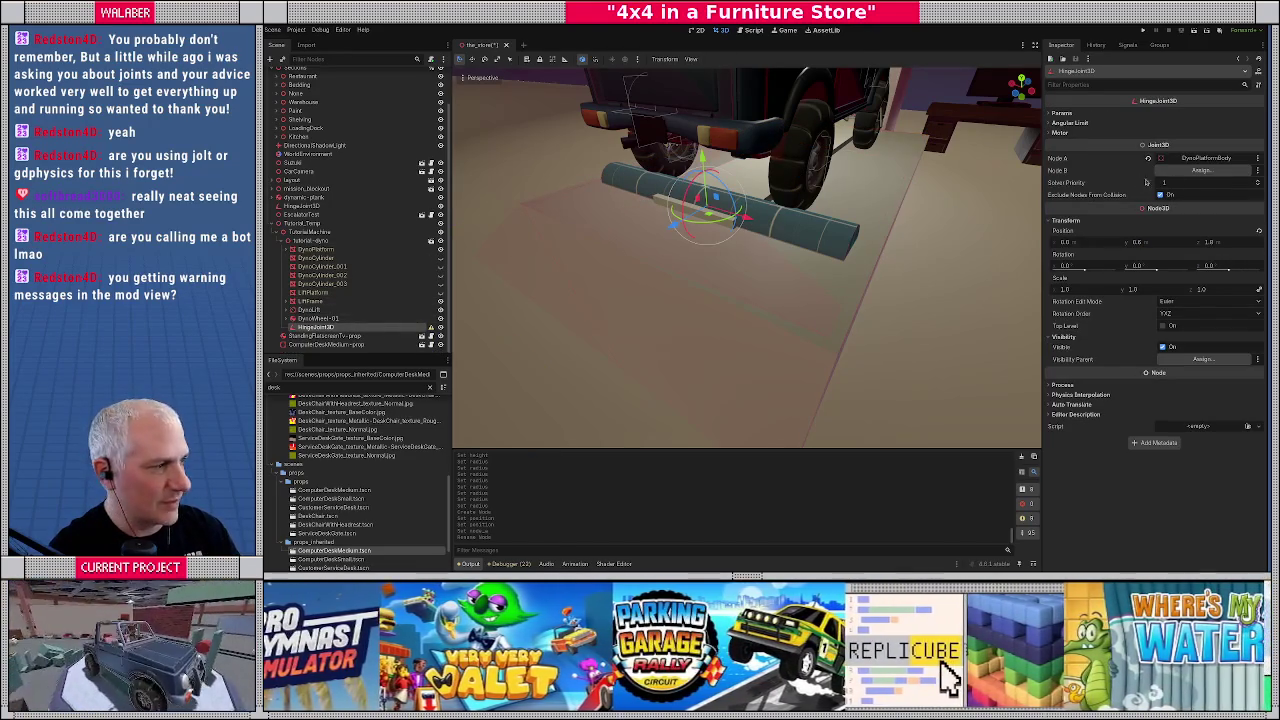
left_click(1195, 171)
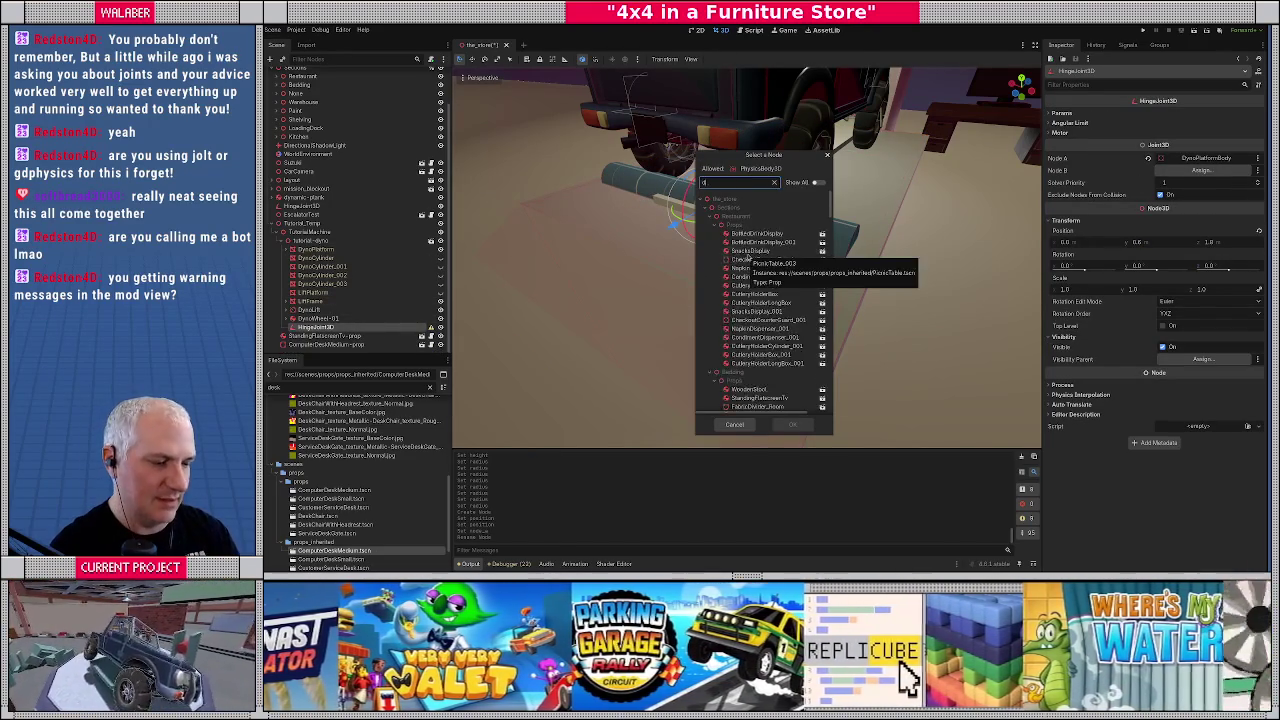
type("yno")
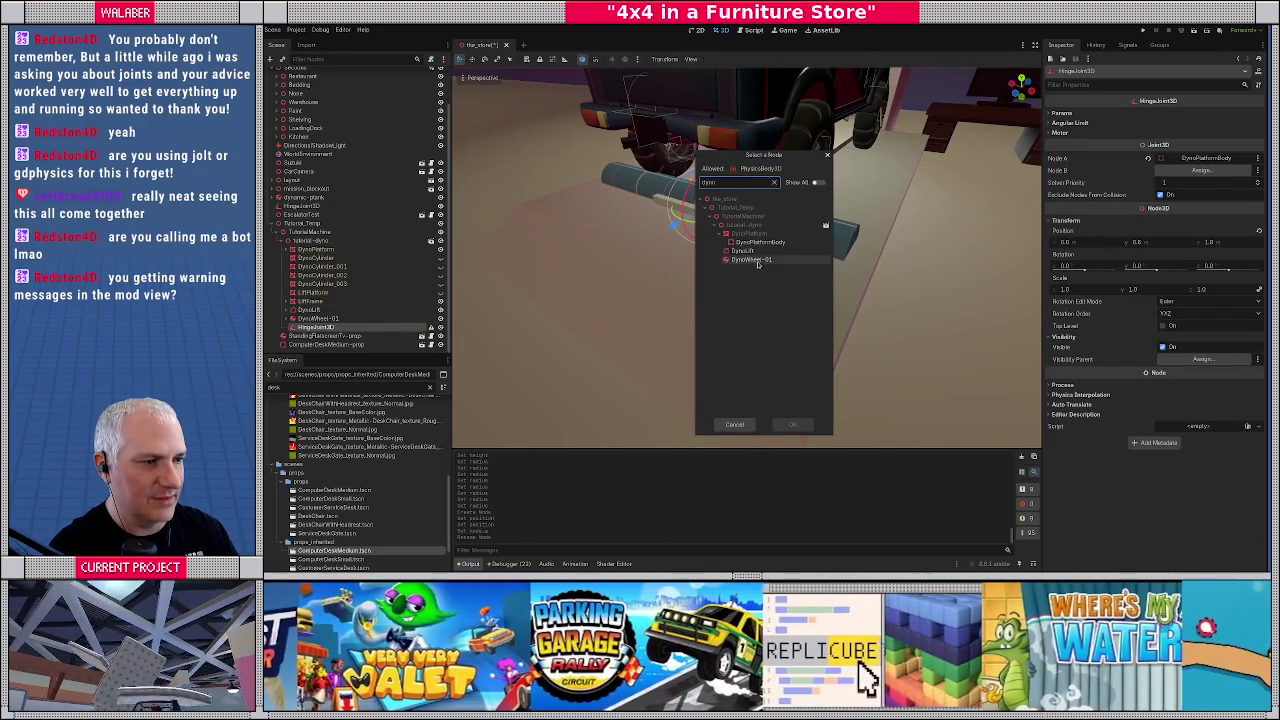
double_click(758, 261)
scroll(815, 241, "up", 10)
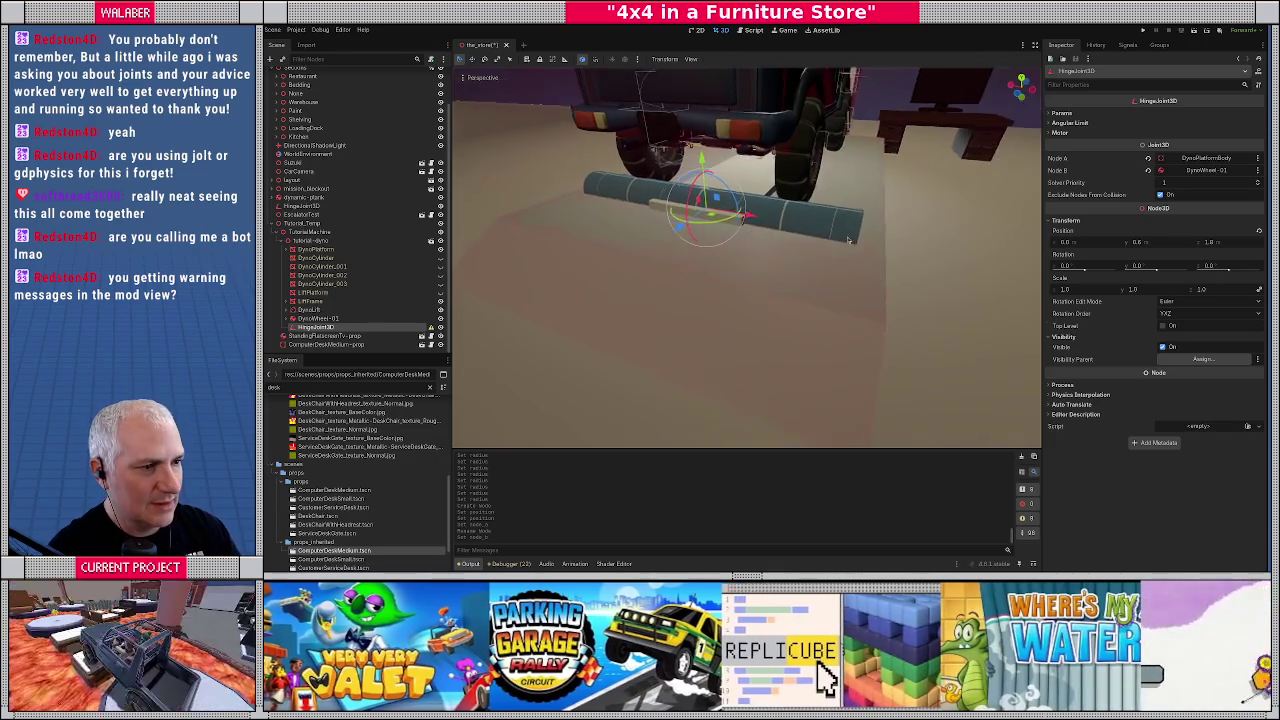
Rotate the hinge joint 90° about Y to align with the roller
key("f")
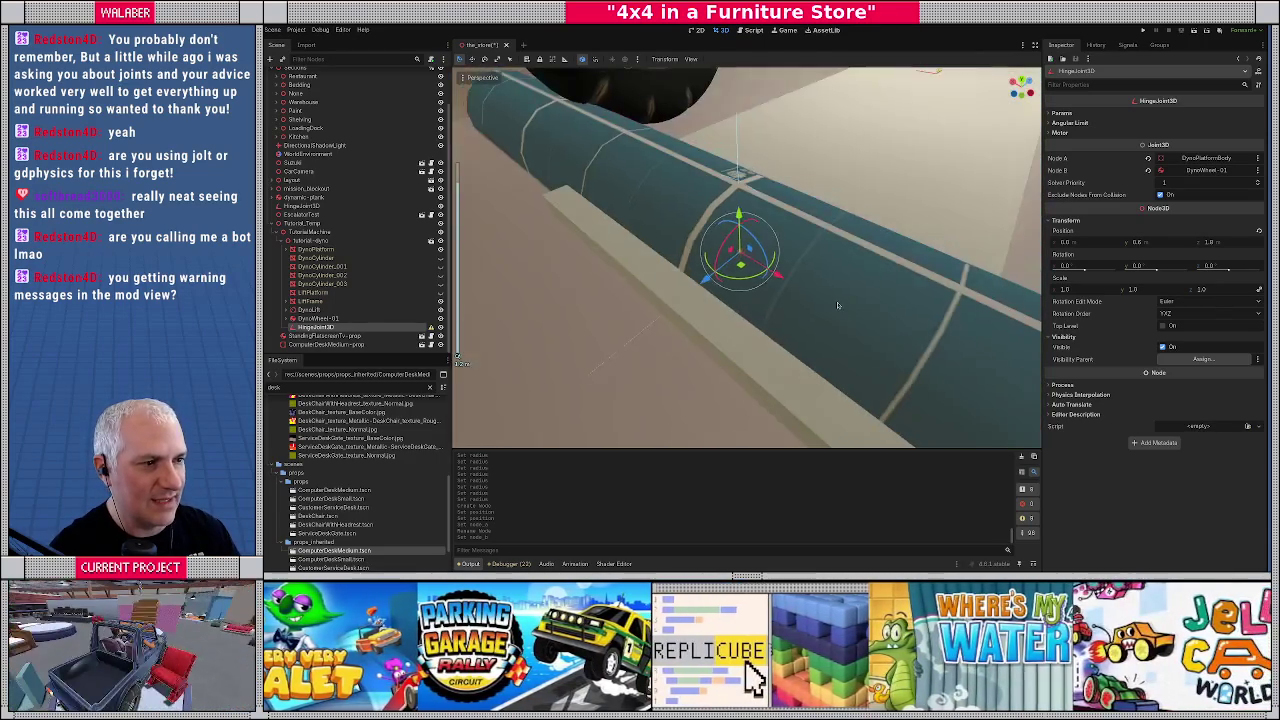
mouse_move(838, 305)
left_mouse_down()
mouse_move(781, 263)
mouse_move(808, 266)
mouse_move(816, 292)
left_mouse_up()
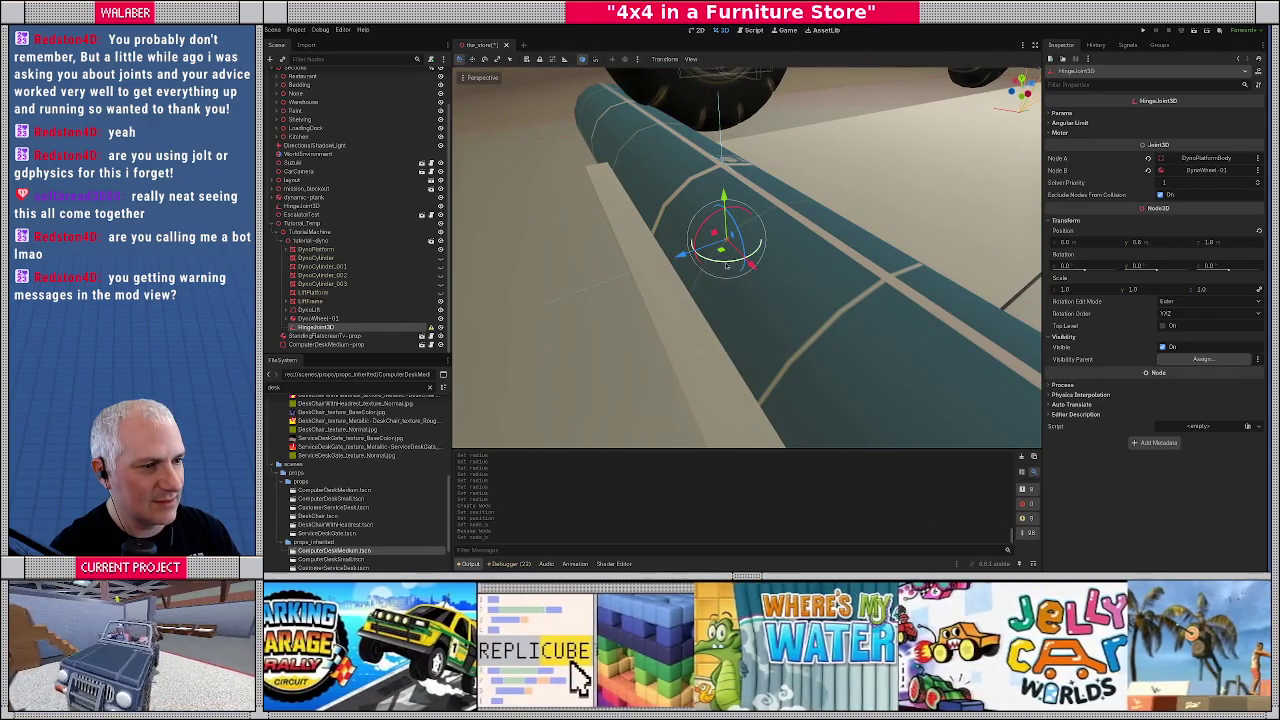
mouse_move(700, 262)
left_mouse_down()
mouse_move(798, 262)
mouse_move(777, 249)
mouse_move(861, 293)
left_mouse_up()
scroll(817, 268, "down", 3)
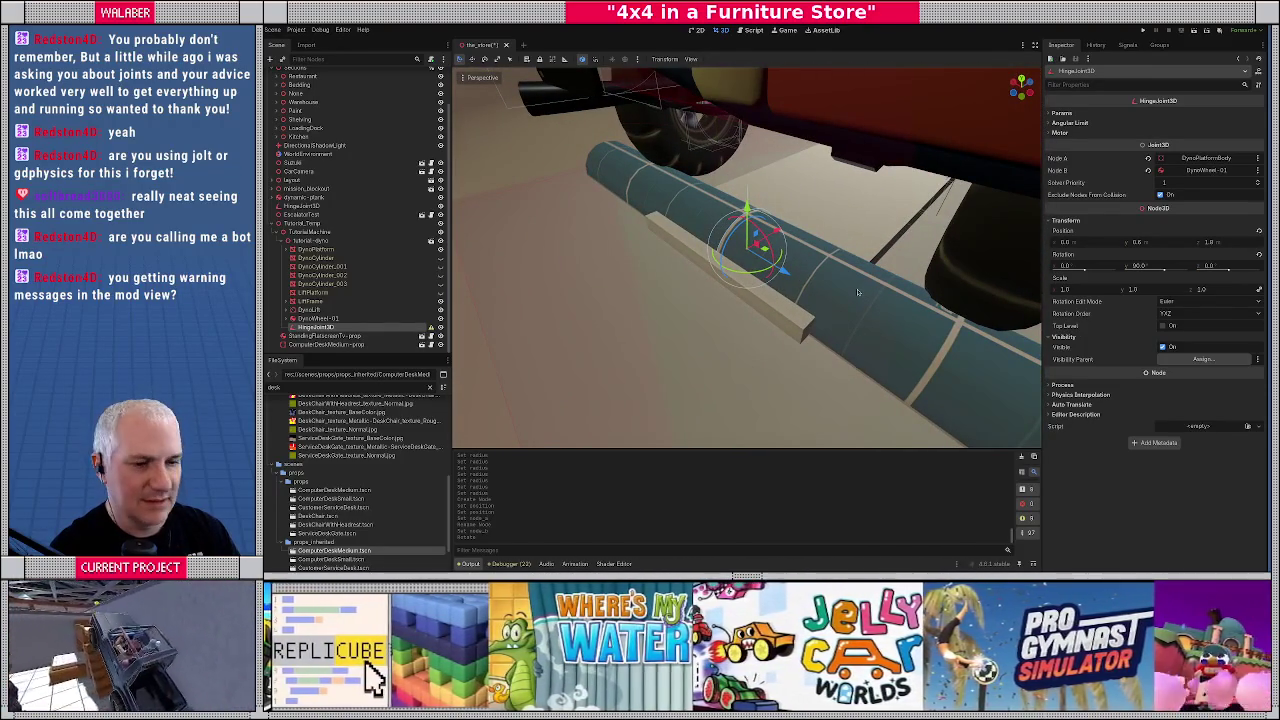
mouse_move(786, 314)
left_mouse_down()
mouse_move(788, 227)
mouse_move(760, 240)
mouse_move(775, 218)
mouse_move(788, 257)
mouse_move(745, 160)
mouse_move(768, 235)
mouse_move(782, 230)
mouse_move(797, 263)
mouse_move(700, 300)
mouse_move(466, 320)
left_mouse_up()
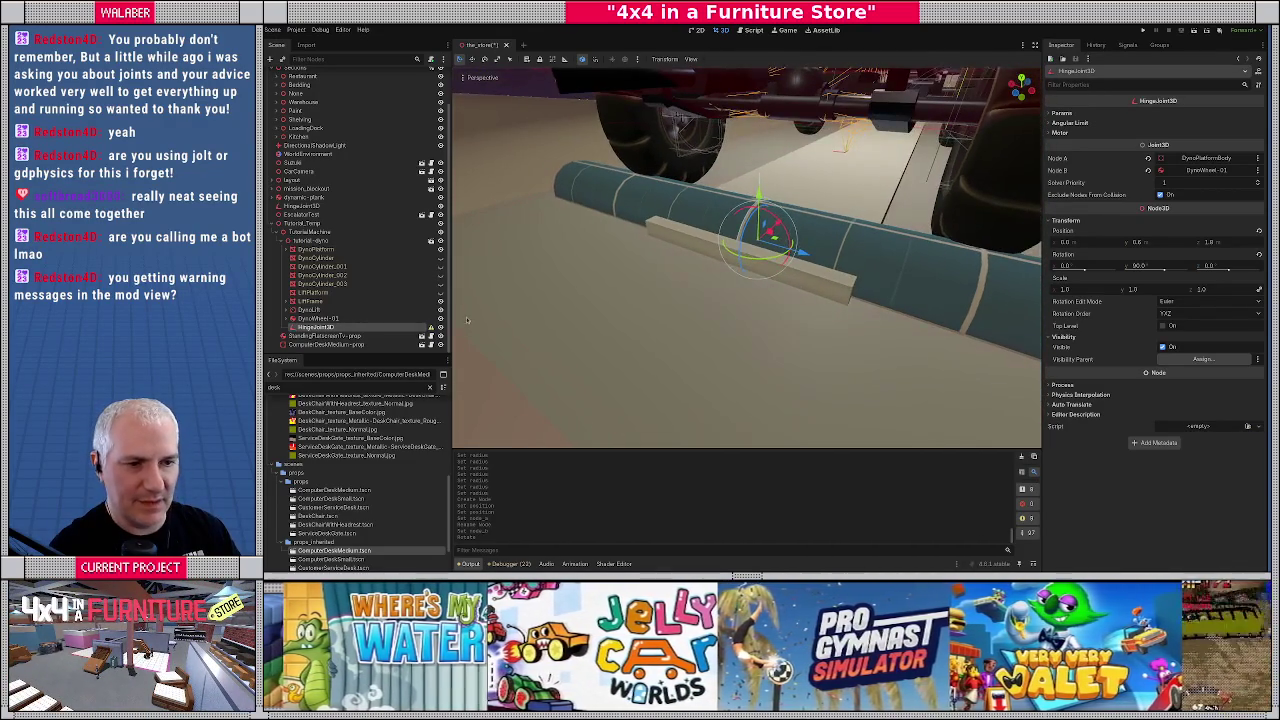
Save the scene with Ctrl+S
key("ctrl+s")
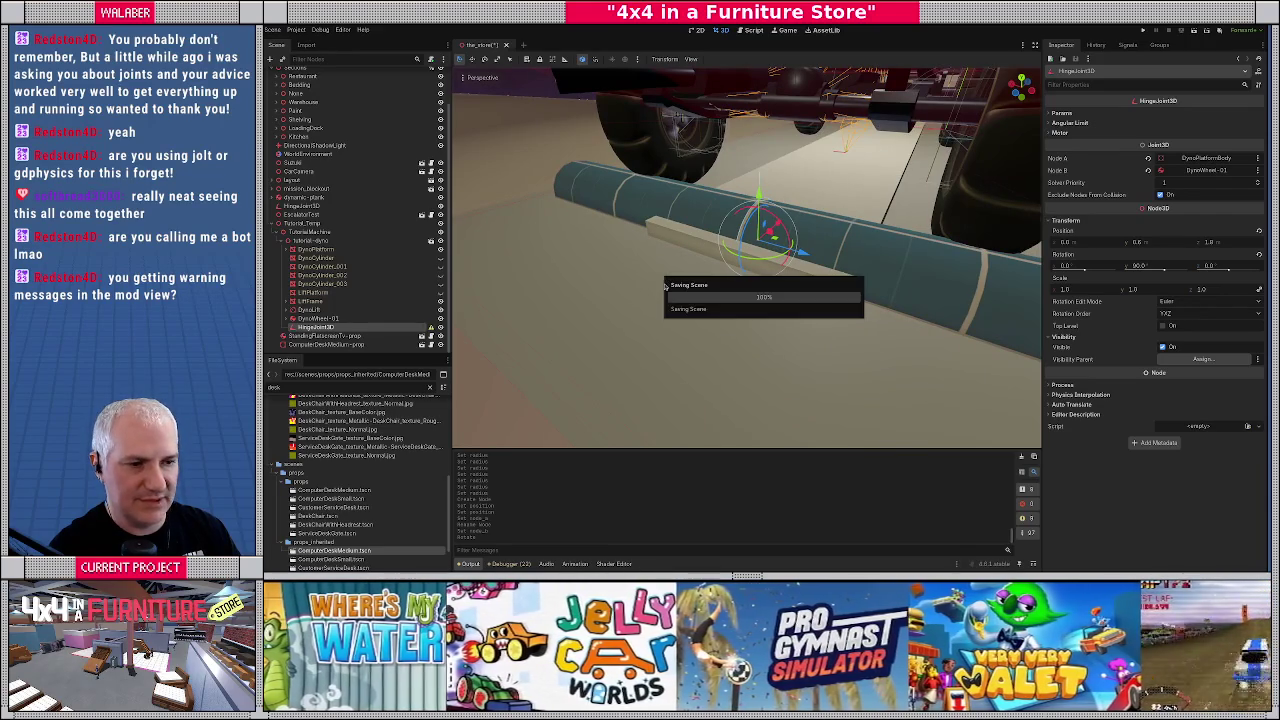
scroll(730, 302, "down", 8)
mouse_move(730, 302)
left_mouse_down()
mouse_move(657, 287)
mouse_move(641, 263)
left_mouse_up()
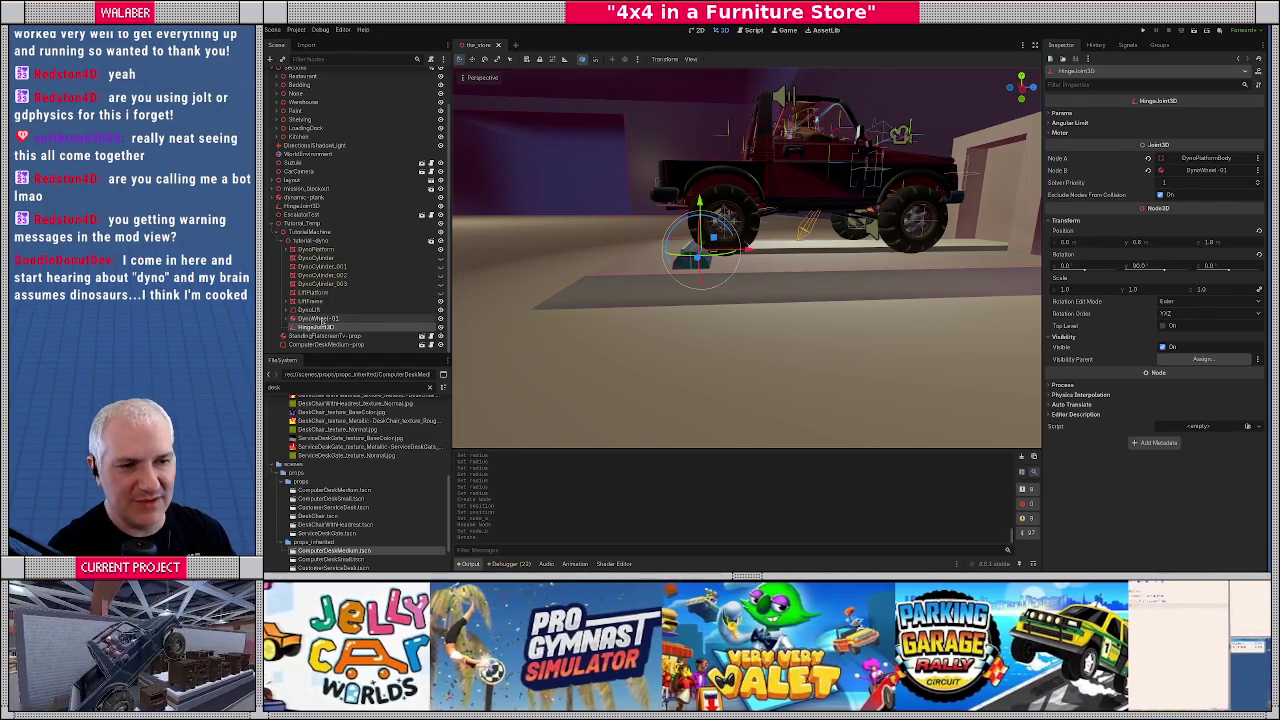
Rename the hinge joint to DynoHinge-01
left_click(311, 319)
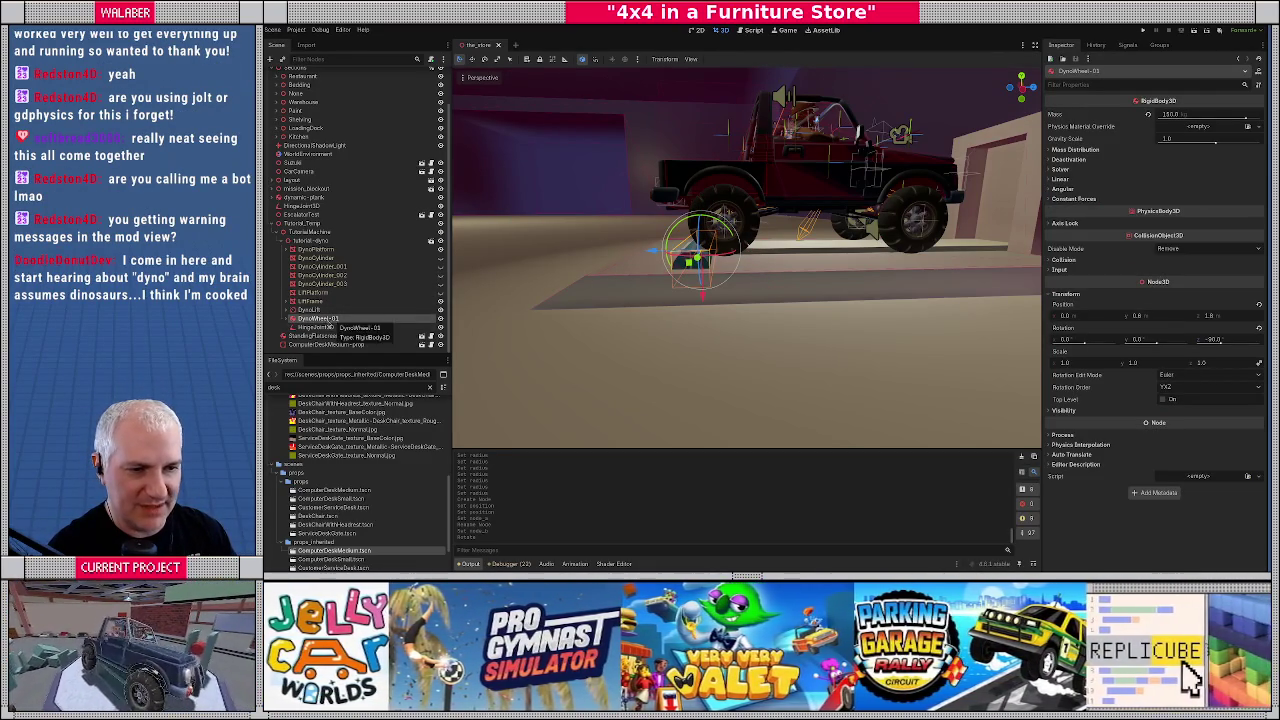
left_click(317, 328)
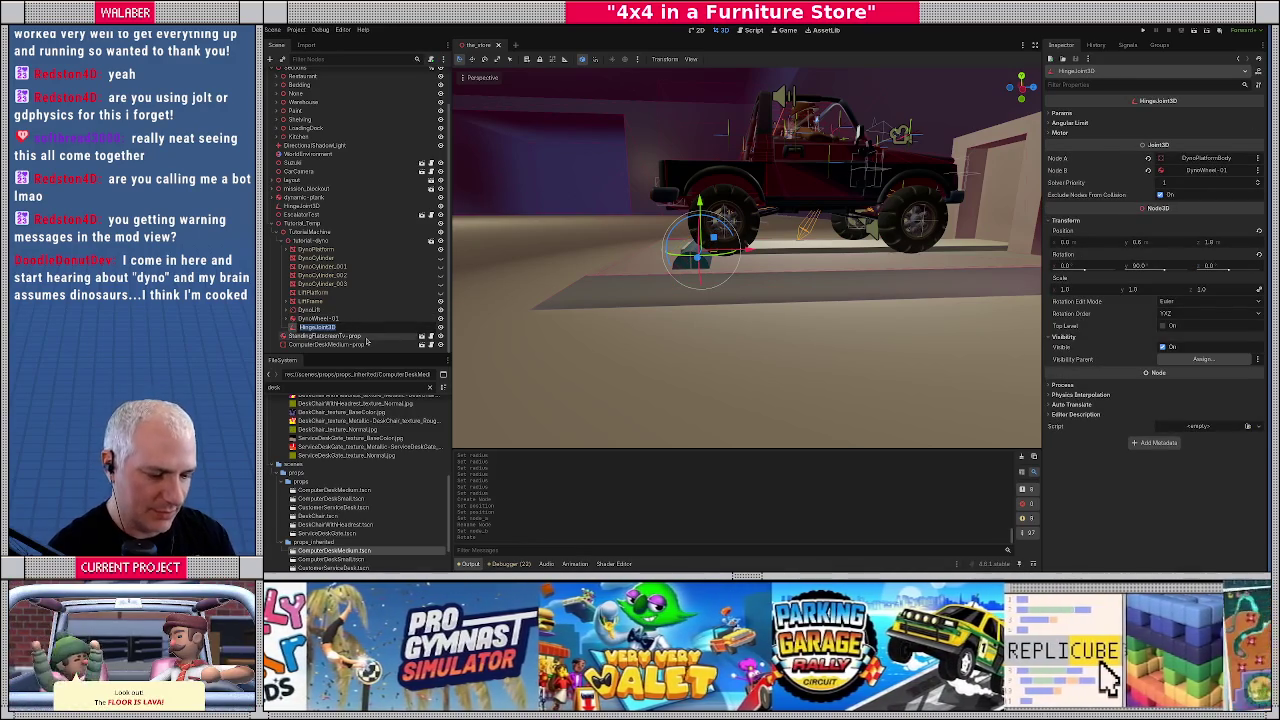
type("DynoHinge-01")
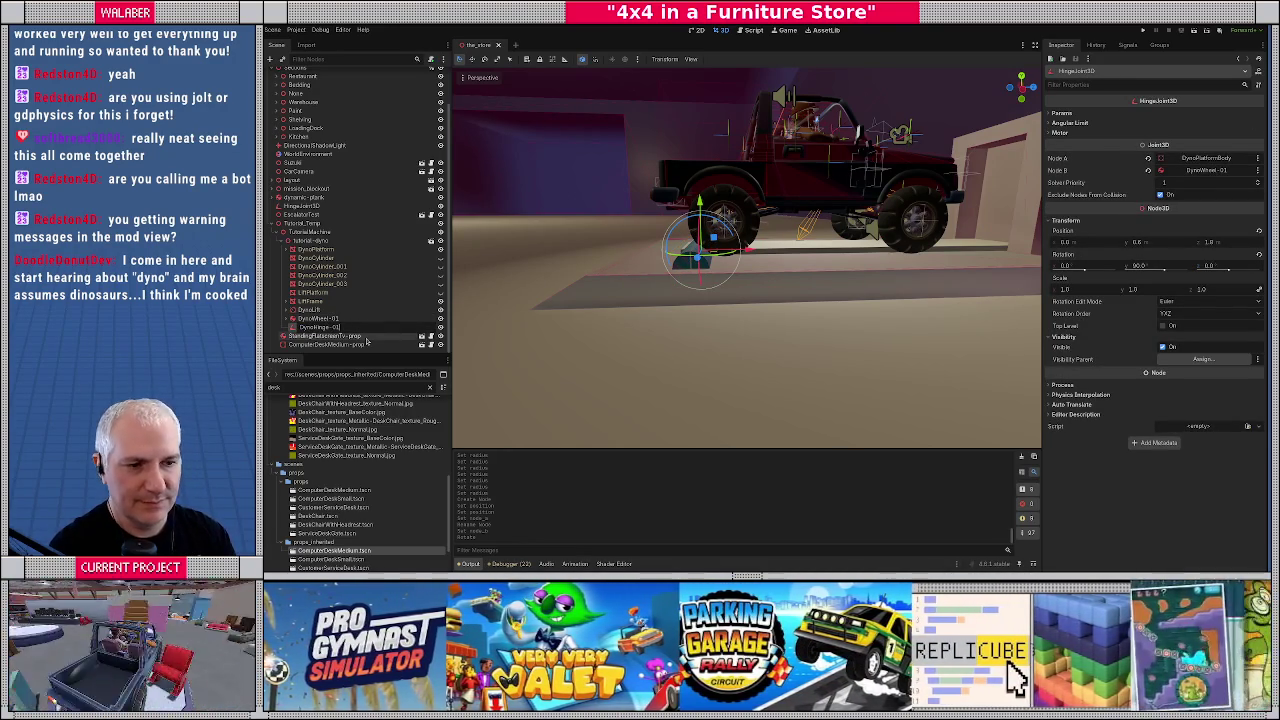
key("Return")
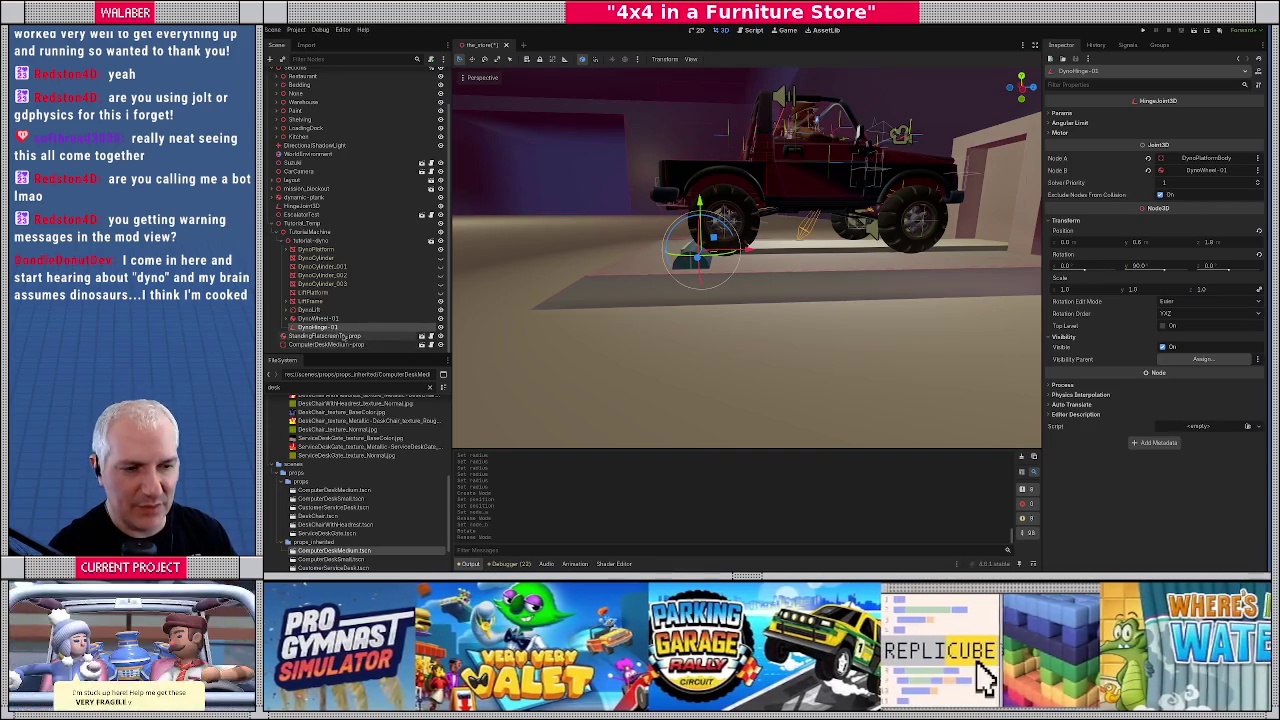
Select DynoWheel-01 with DynoHinge-01, then select DynoPlatform in the Blender model
left_click(316, 319)
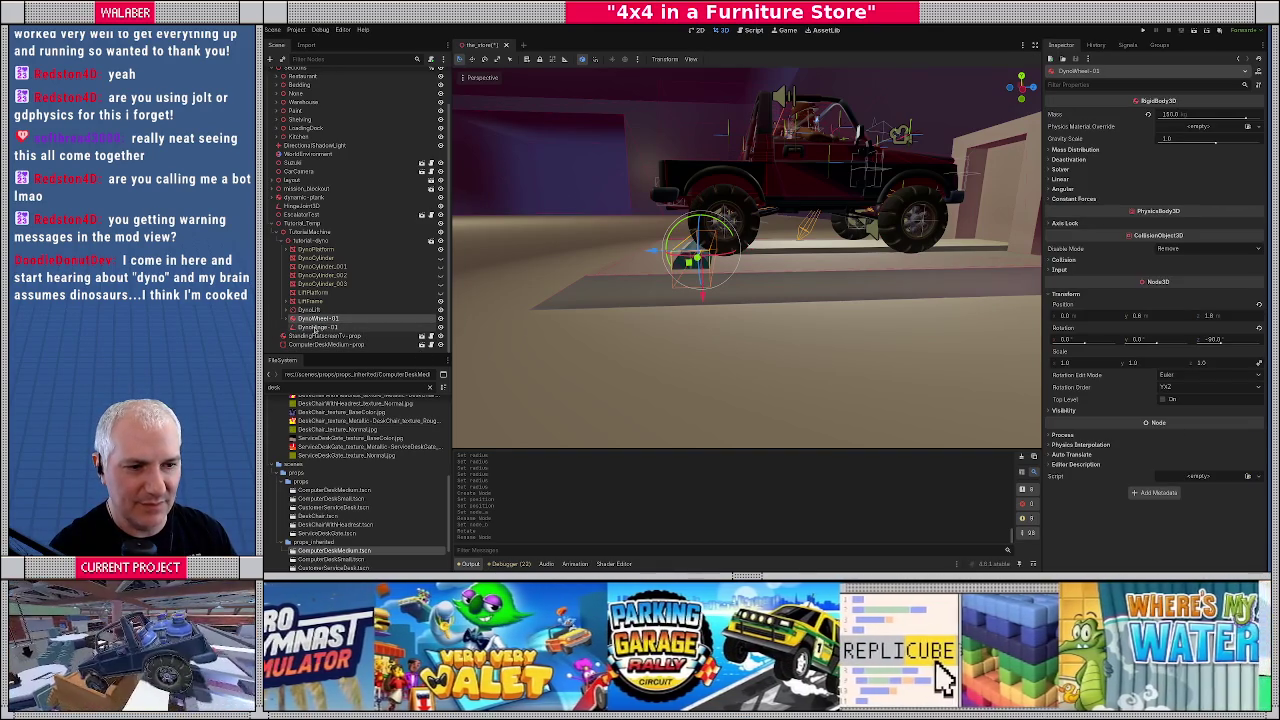
left_click(316, 327, "ctrl")
left_click_drag(522, 330, 692, 352)
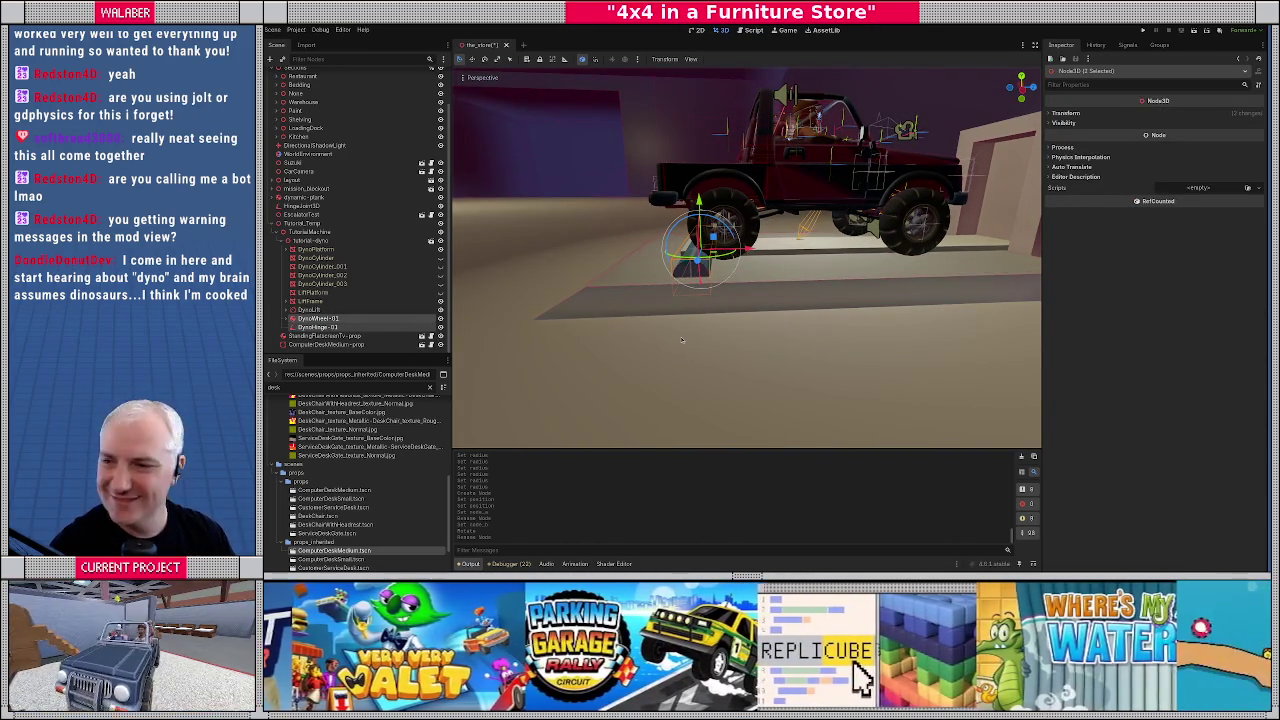
key("alt+Tab")
left_click(520, 420)
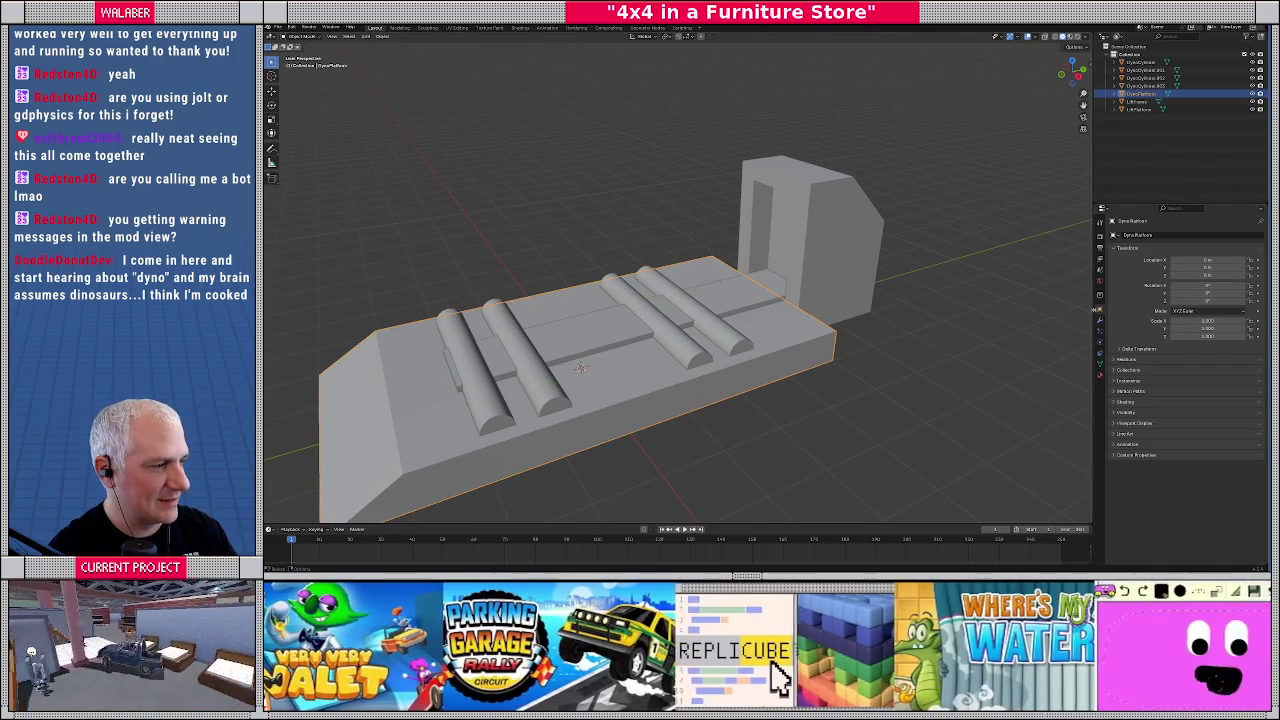
Compare the DynoCylinder and DynoCylinder.001 rollers in Blender, then return to Godot
left_click(480, 410)
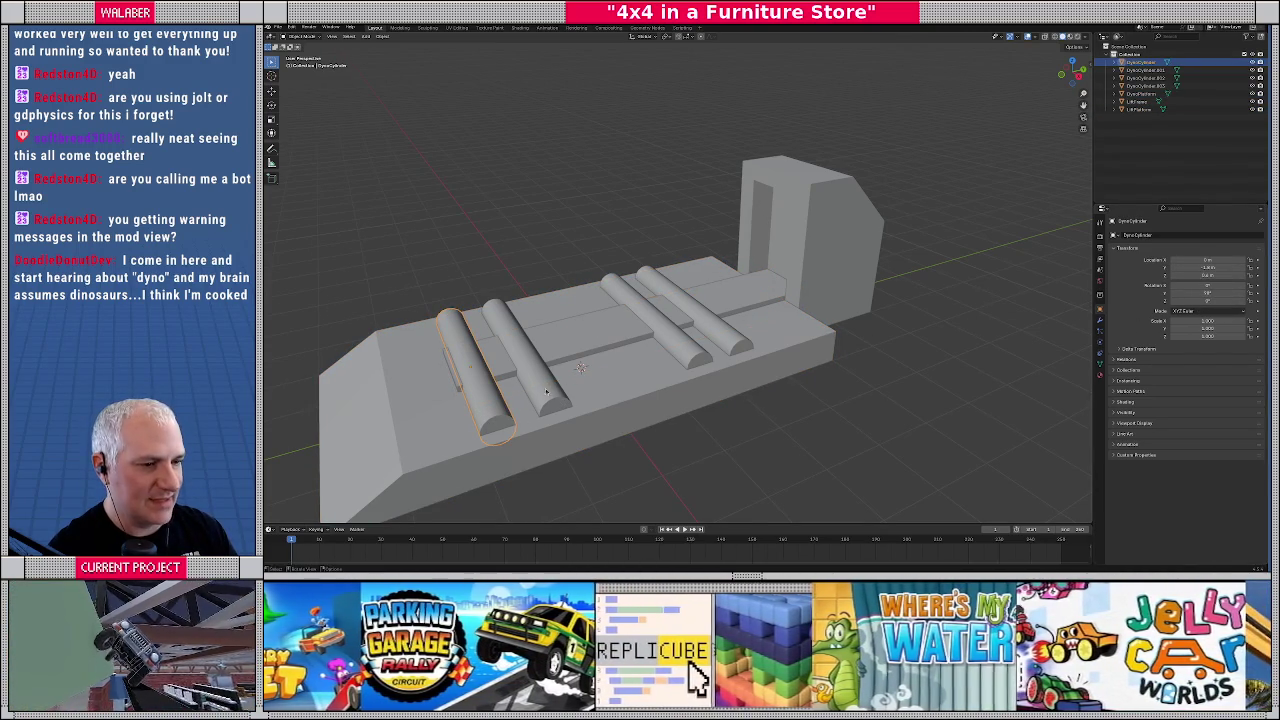
left_click(549, 392)
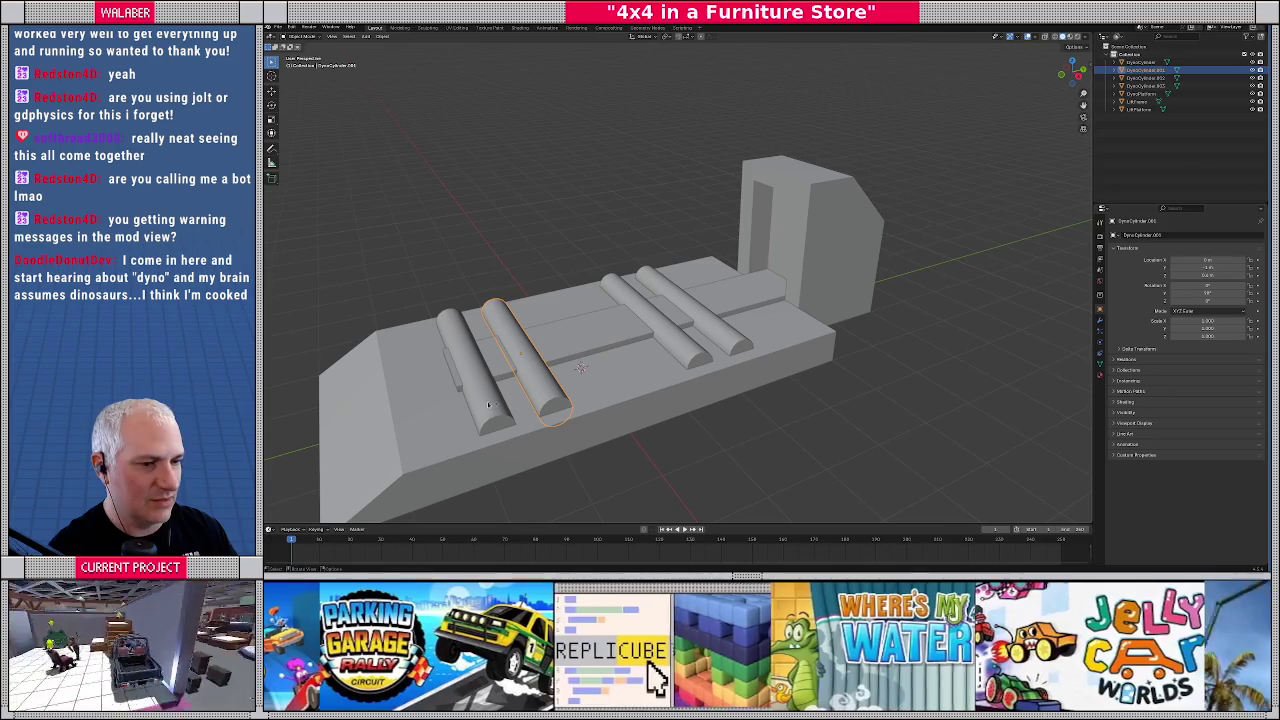
left_click(487, 404)
left_click(545, 390)
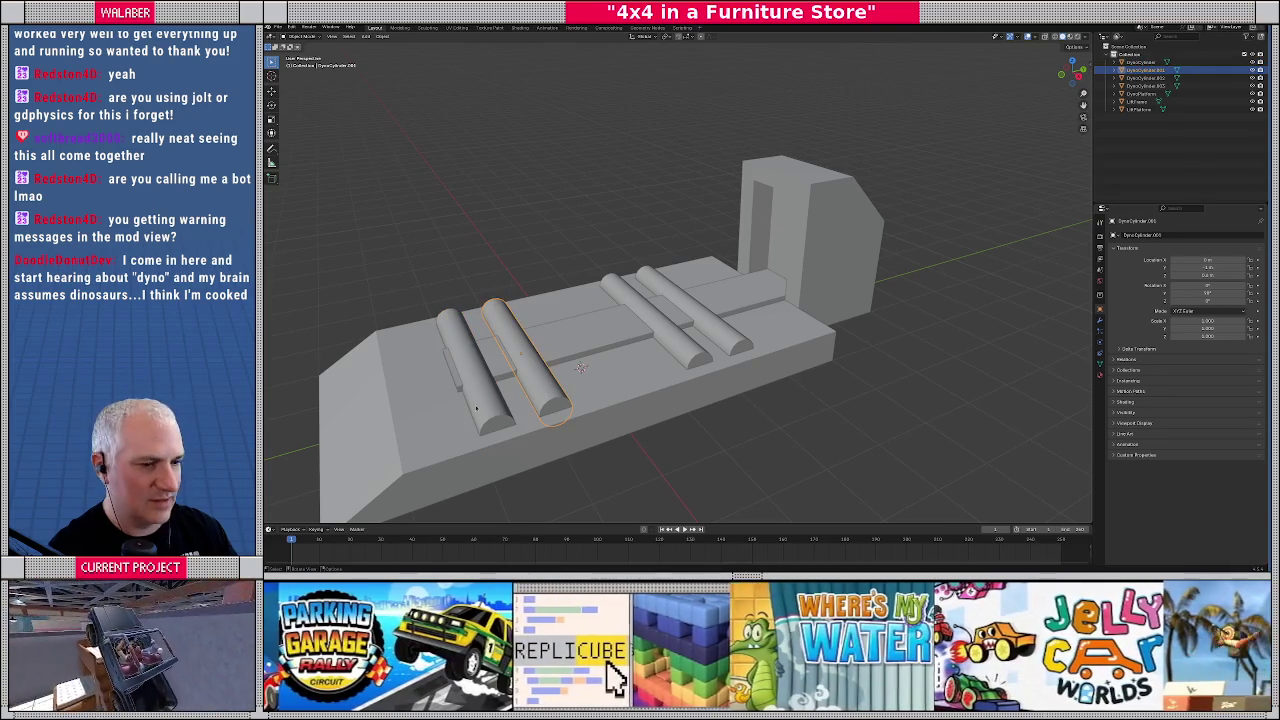
left_click(540, 392)
left_click(535, 394)
left_click(529, 397)
left_click(544, 394)
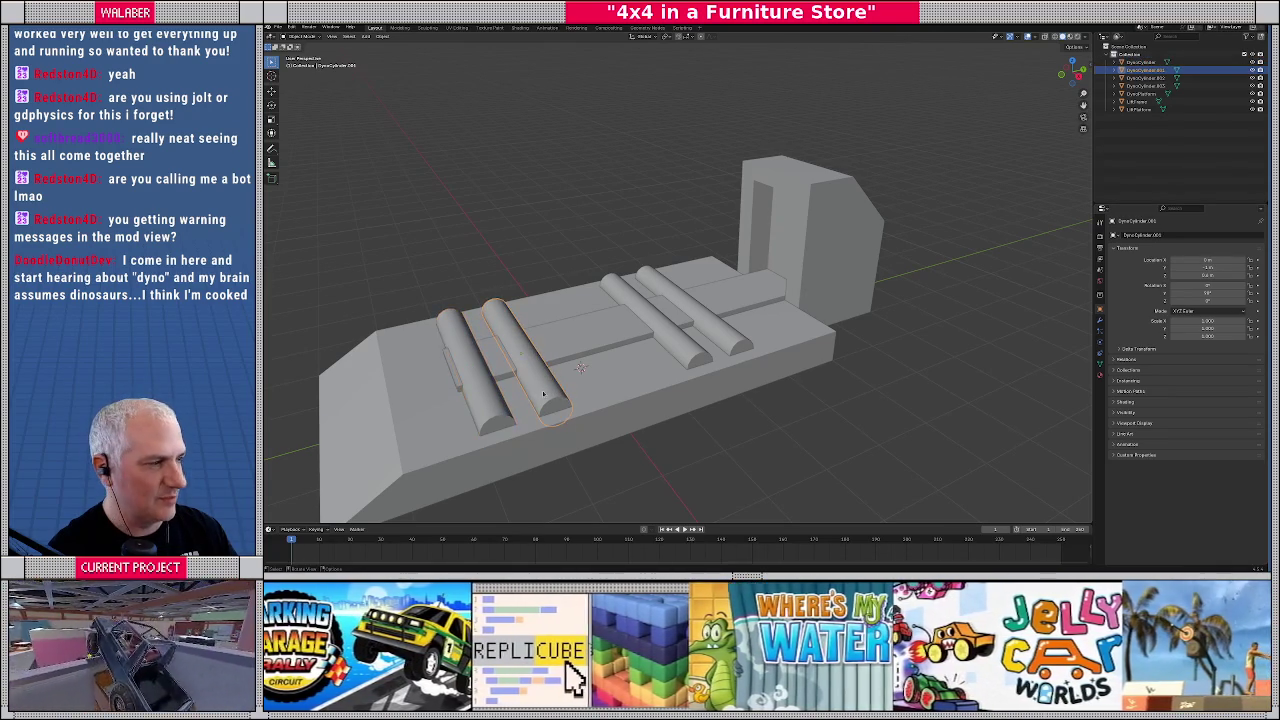
key("alt+Tab")
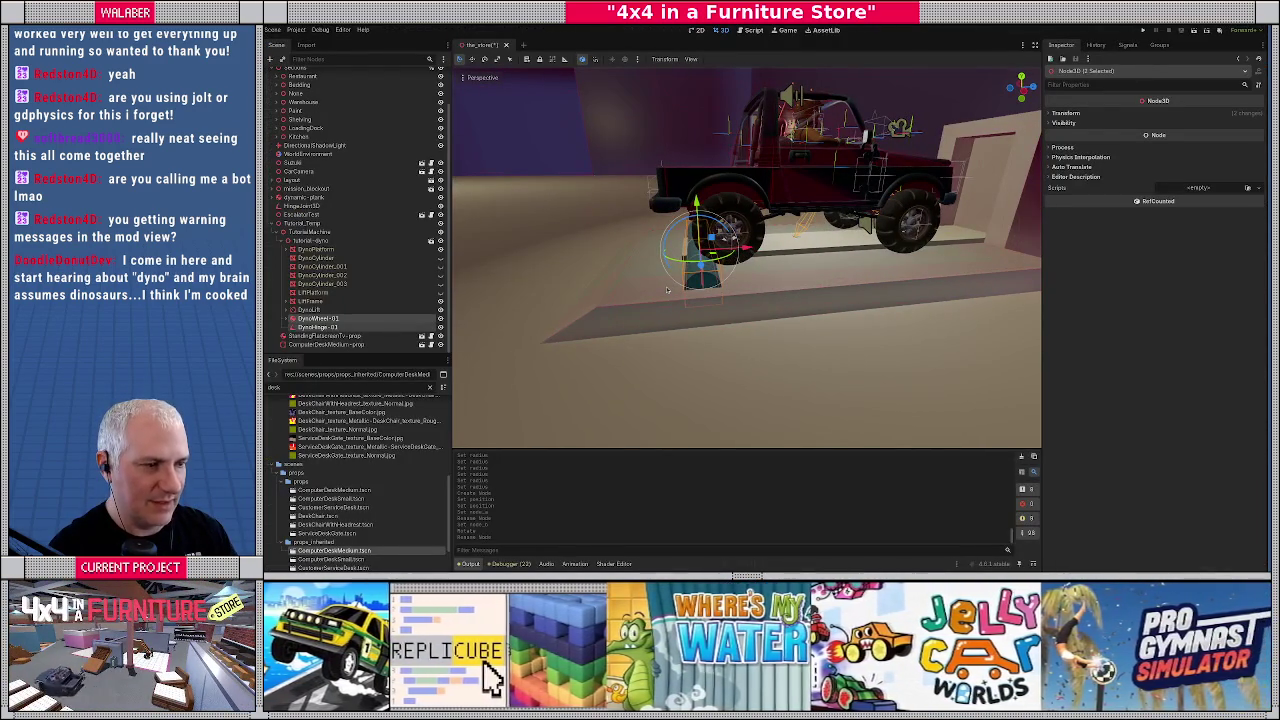
Duplicate DynoWheel-01 as DynoWheel-02 and shift its Position Z to the next rollers
key("ctrl+d")
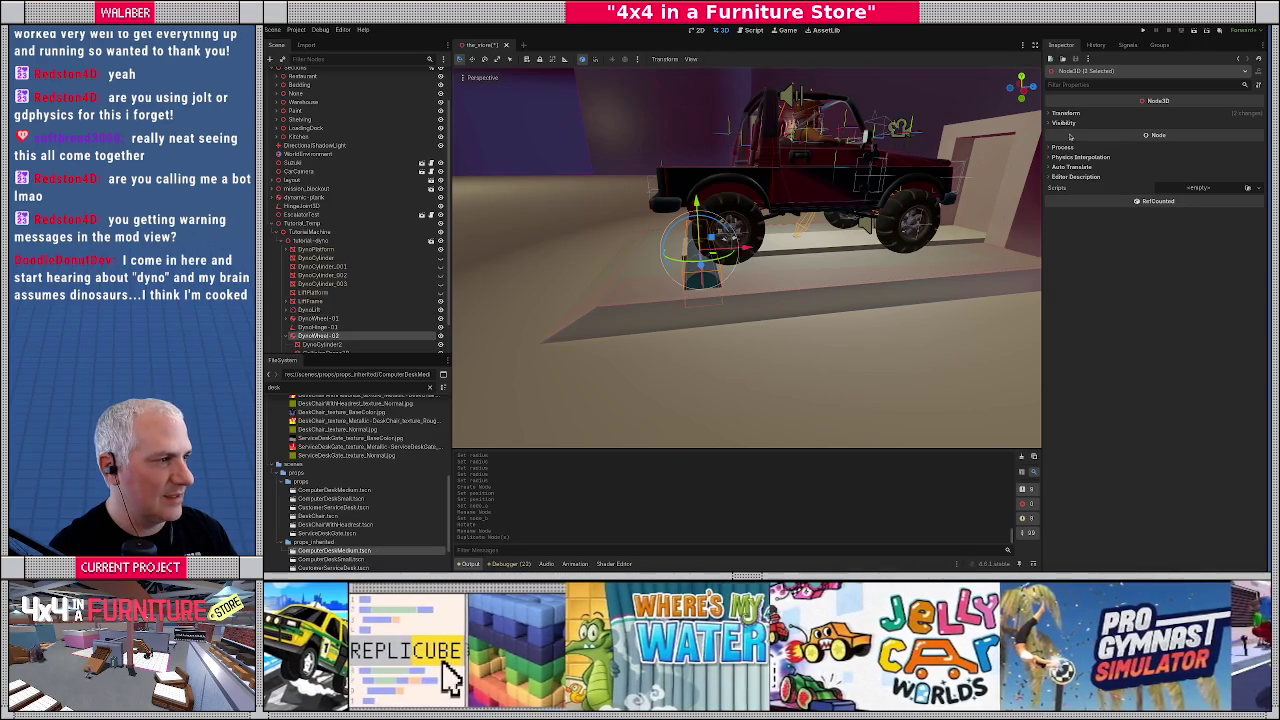
left_click(1066, 113)
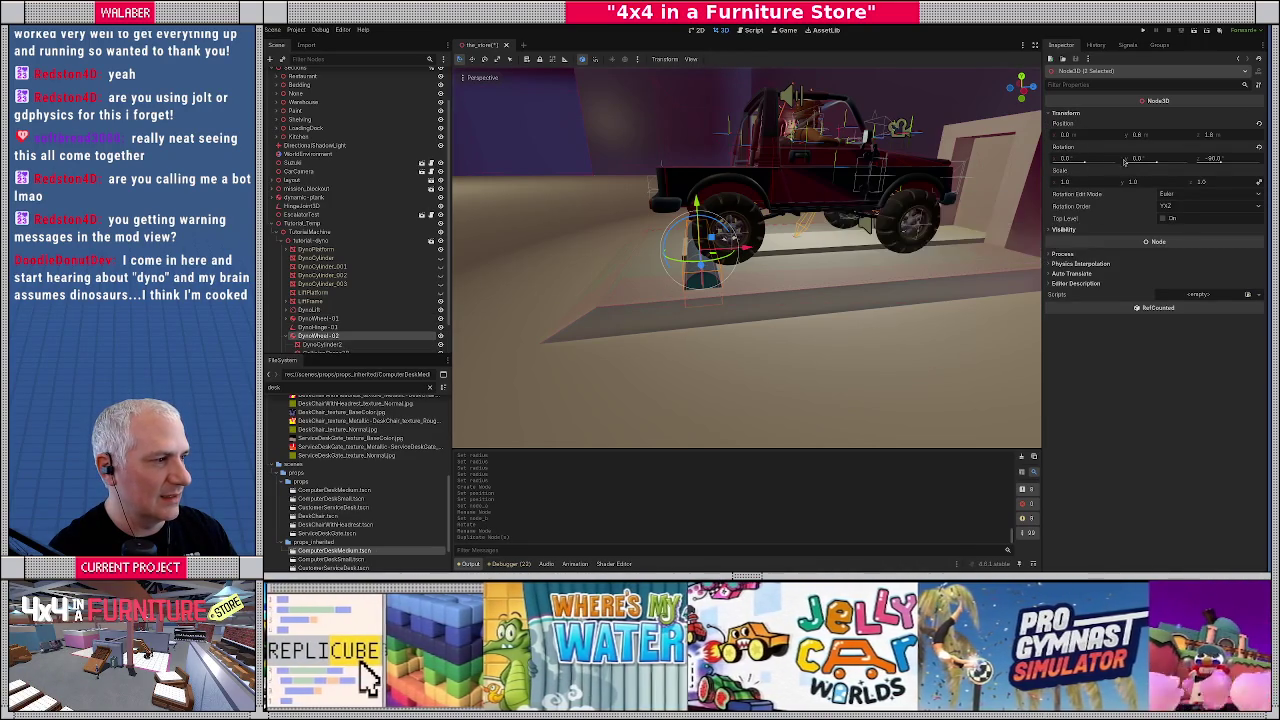
left_click(1238, 138)
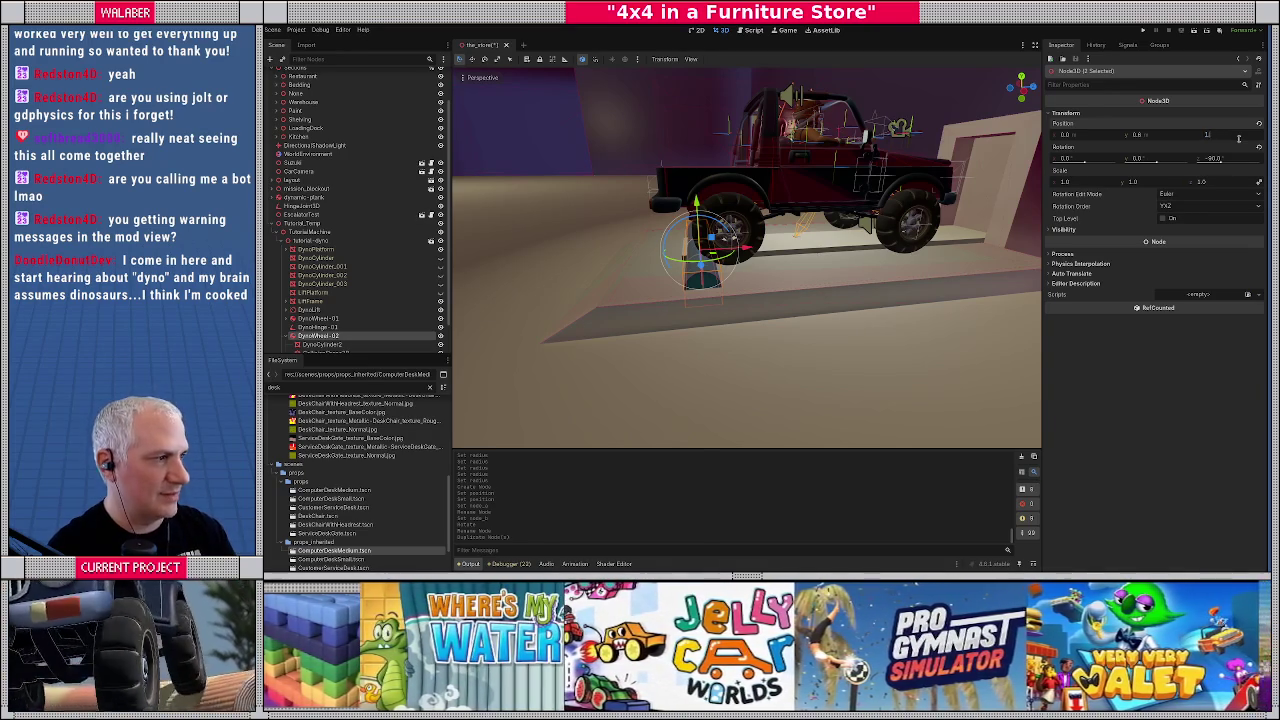
scroll(787, 242, "up", 2)
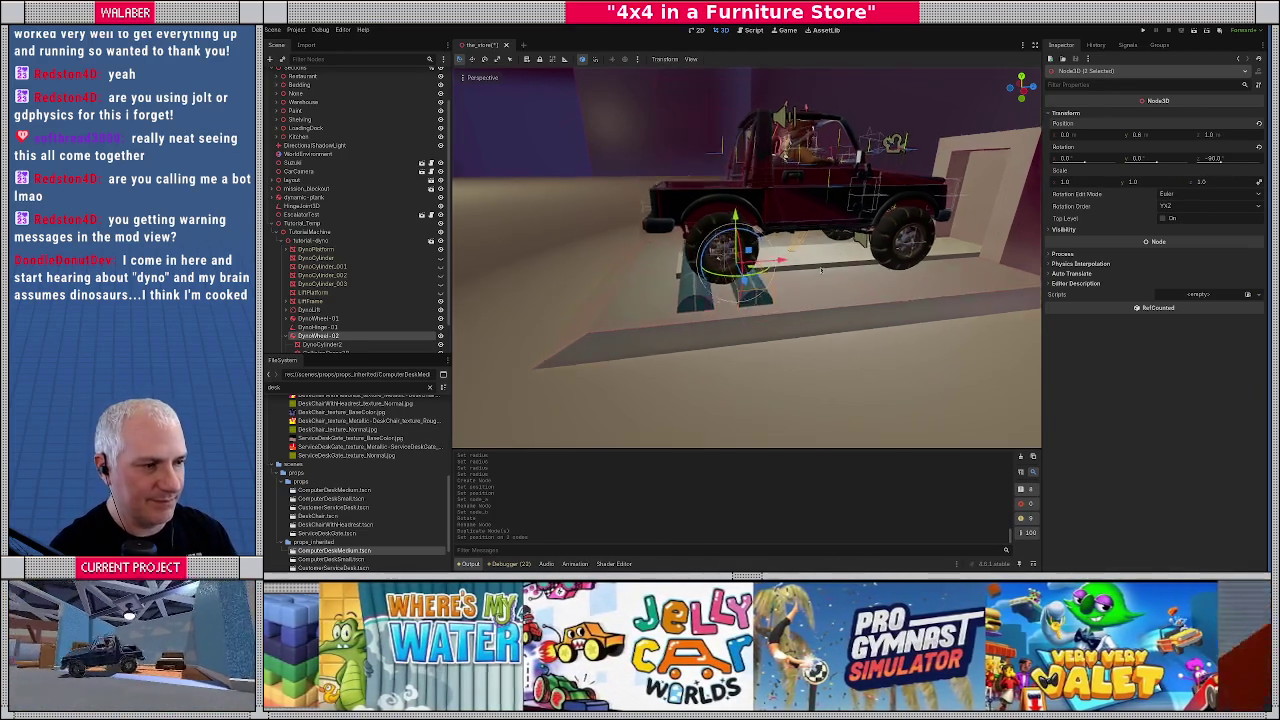
mouse_move(787, 242)
left_mouse_down()
mouse_move(955, 244)
mouse_move(650, 240)
mouse_move(940, 243)
mouse_move(749, 237)
mouse_move(779, 243)
mouse_move(789, 283)
left_mouse_up()
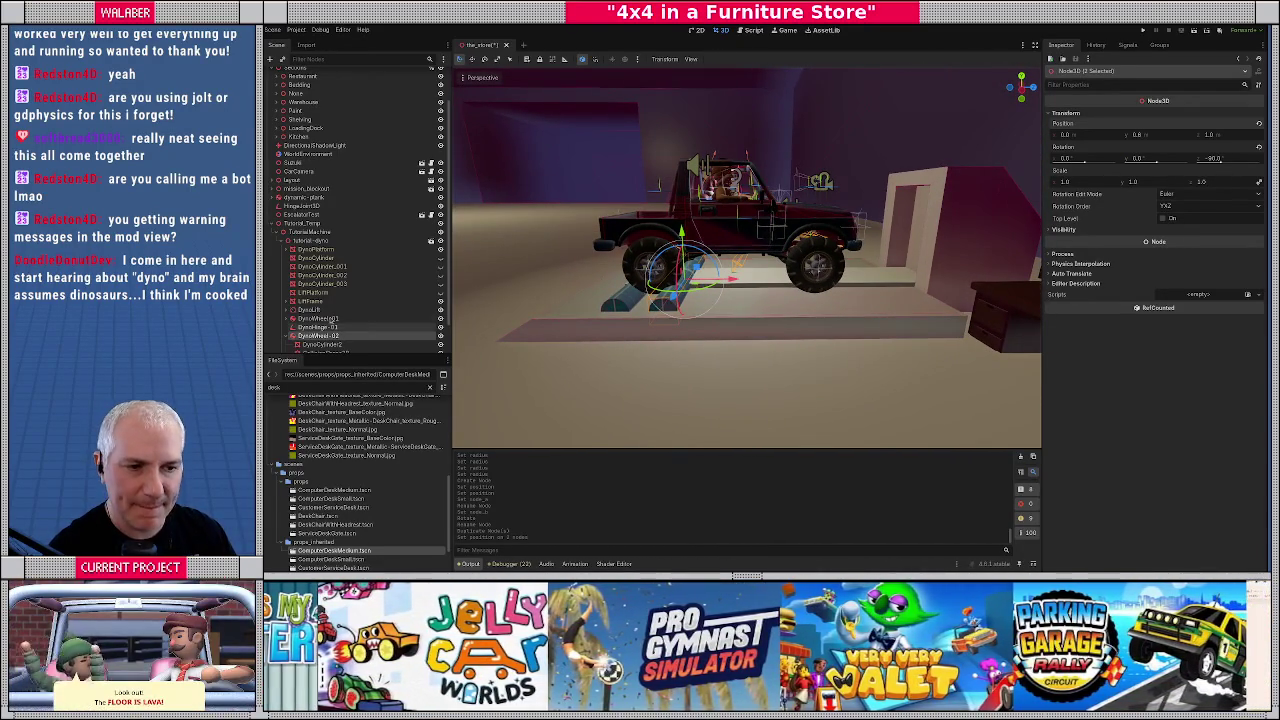
Select DynoWheel-01 through DynoHinge-02 together in the Scene tree
scroll(310, 315, "down", 2)
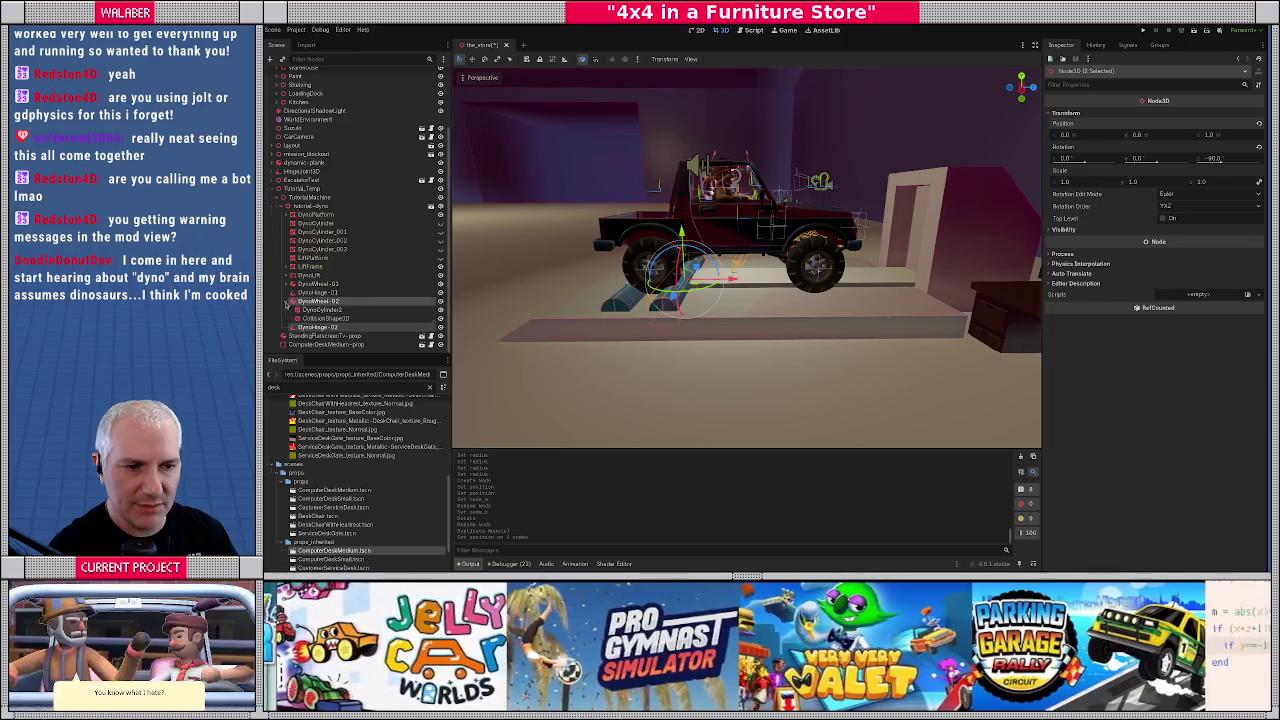
scroll(310, 315, "up", 1)
left_click(318, 301, "ctrl")
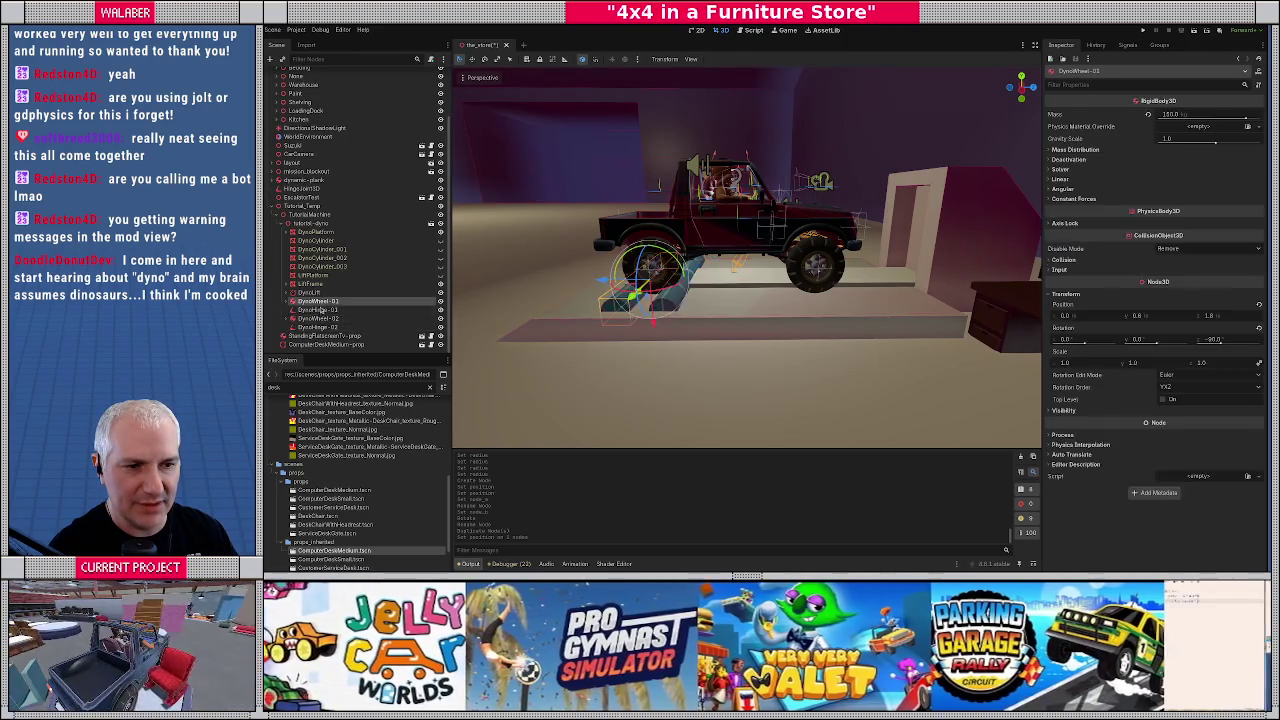
left_click(320, 327, "shift")
Duplicate both wheel-hinge pairs into DynoWheel-03/04 and DynoHinge-03/04, then select DynoWheel-03
key("ctrl+d")
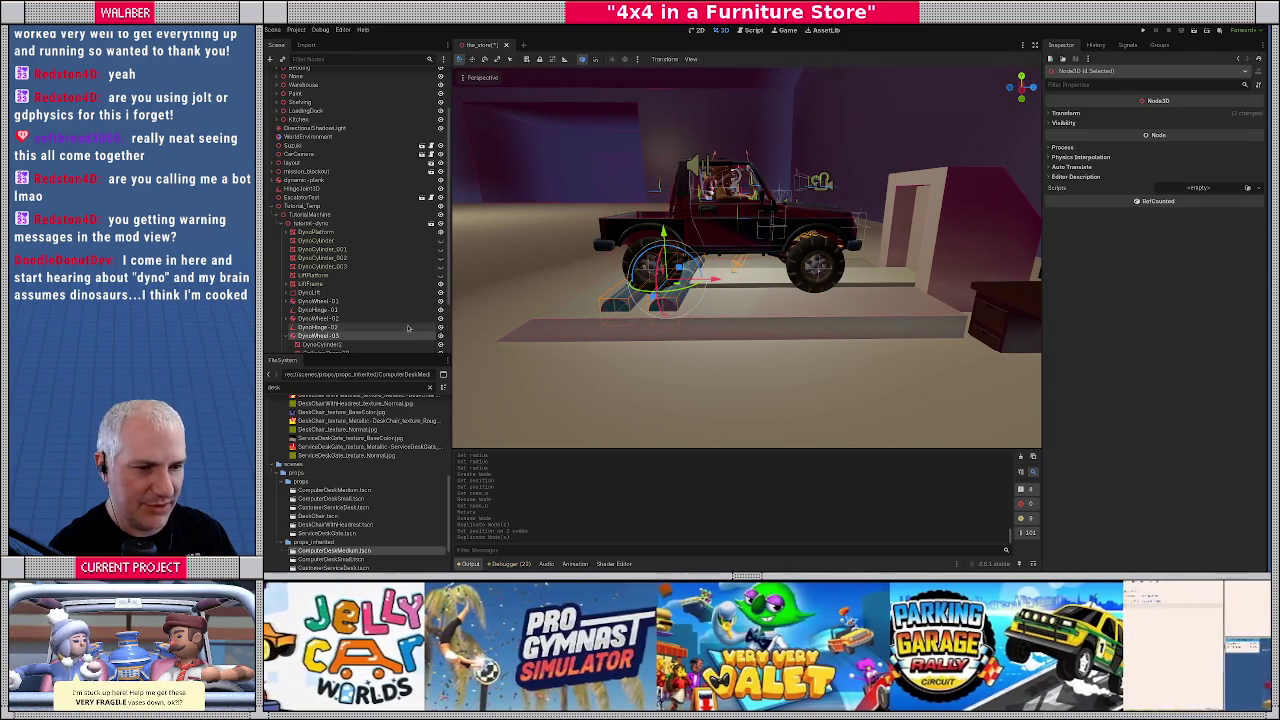
left_click_drag(714, 281, 846, 281)
key("ctrl+z")
scroll(400, 286, "down", 3)
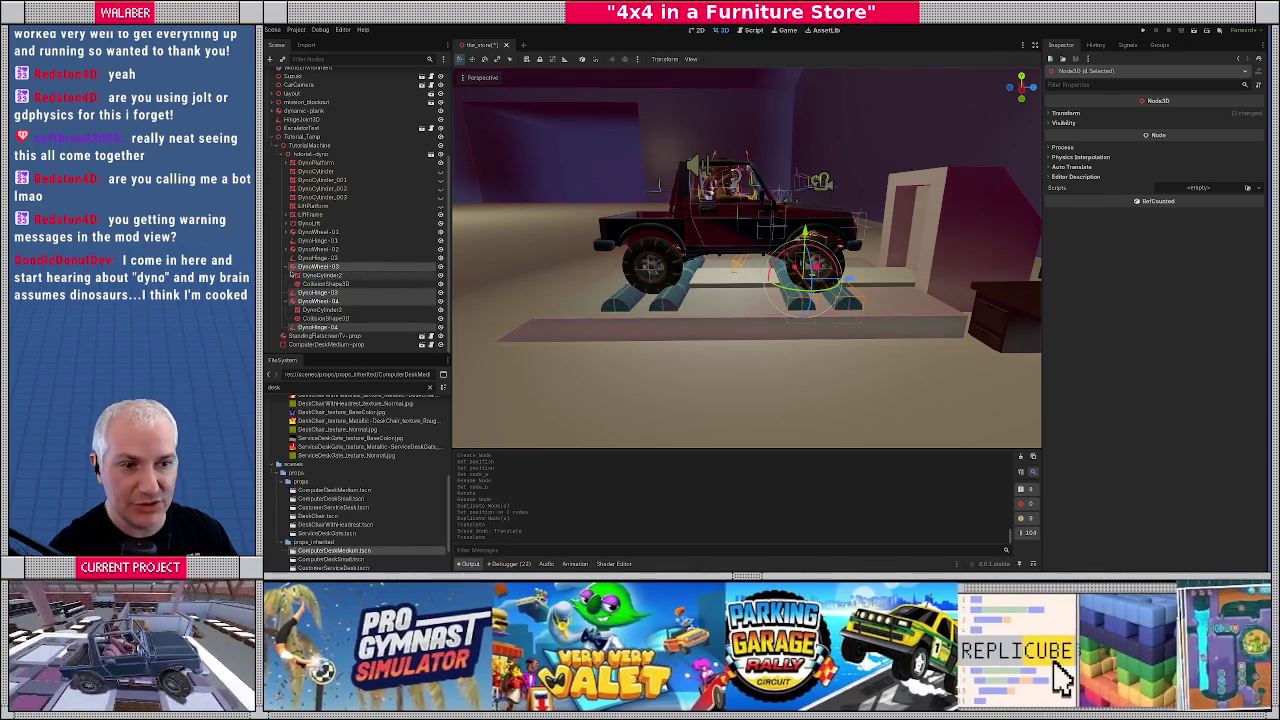
left_click(291, 267)
left_click(312, 285)
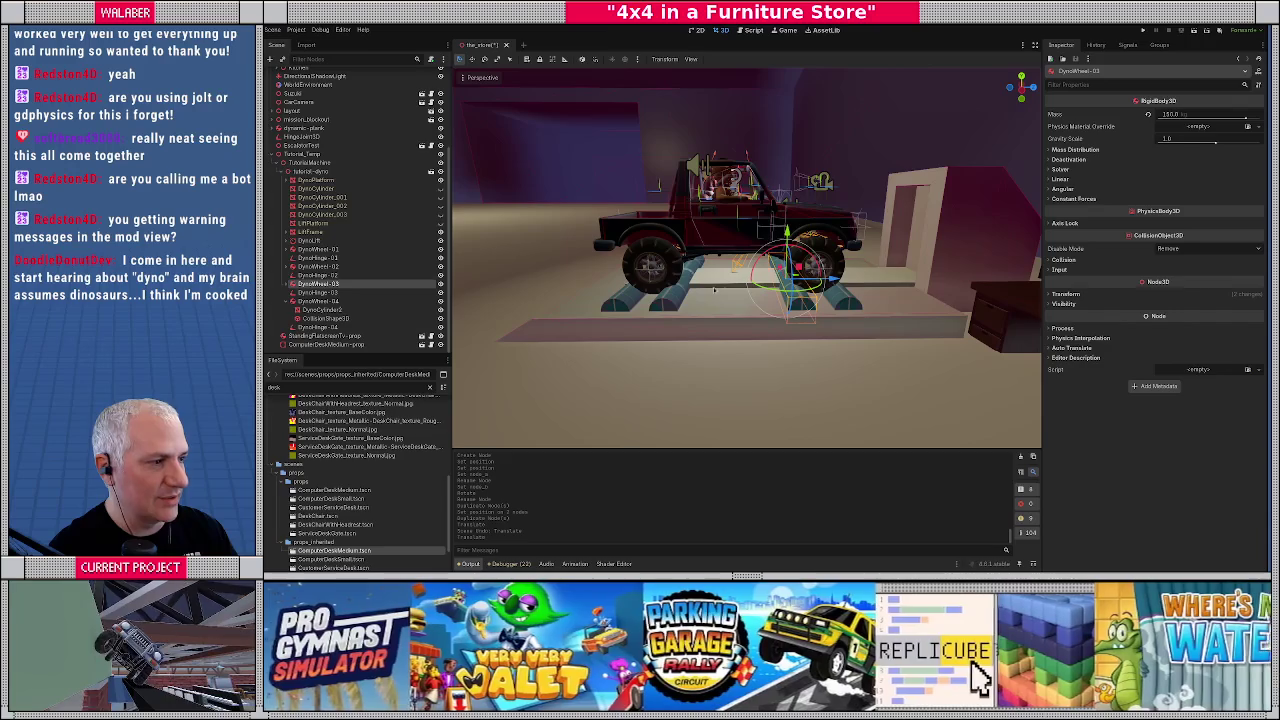
Check the third roller cylinder's position in the Blender model
key("alt+Tab")
left_click(692, 353)
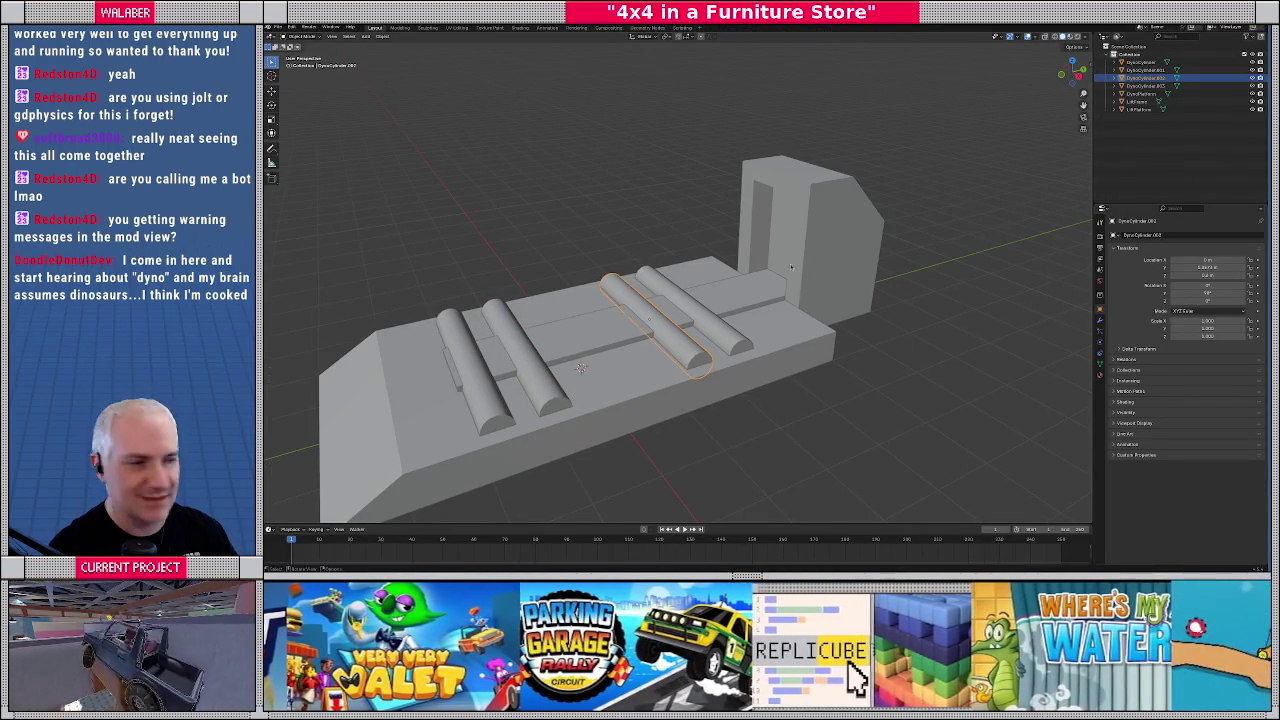
key("alt+Tab")
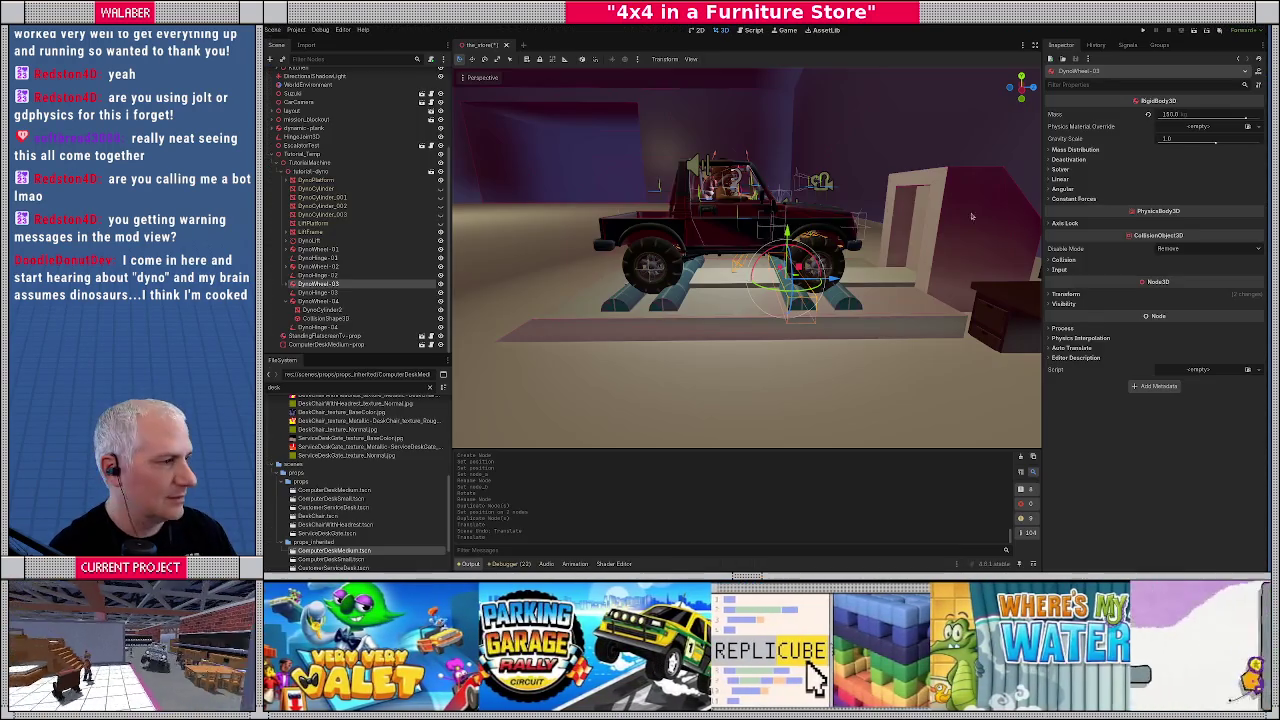
Move DynoWheel-03 and DynoHinge-03 along Z to the third roller
left_click(318, 292)
left_click(318, 284)
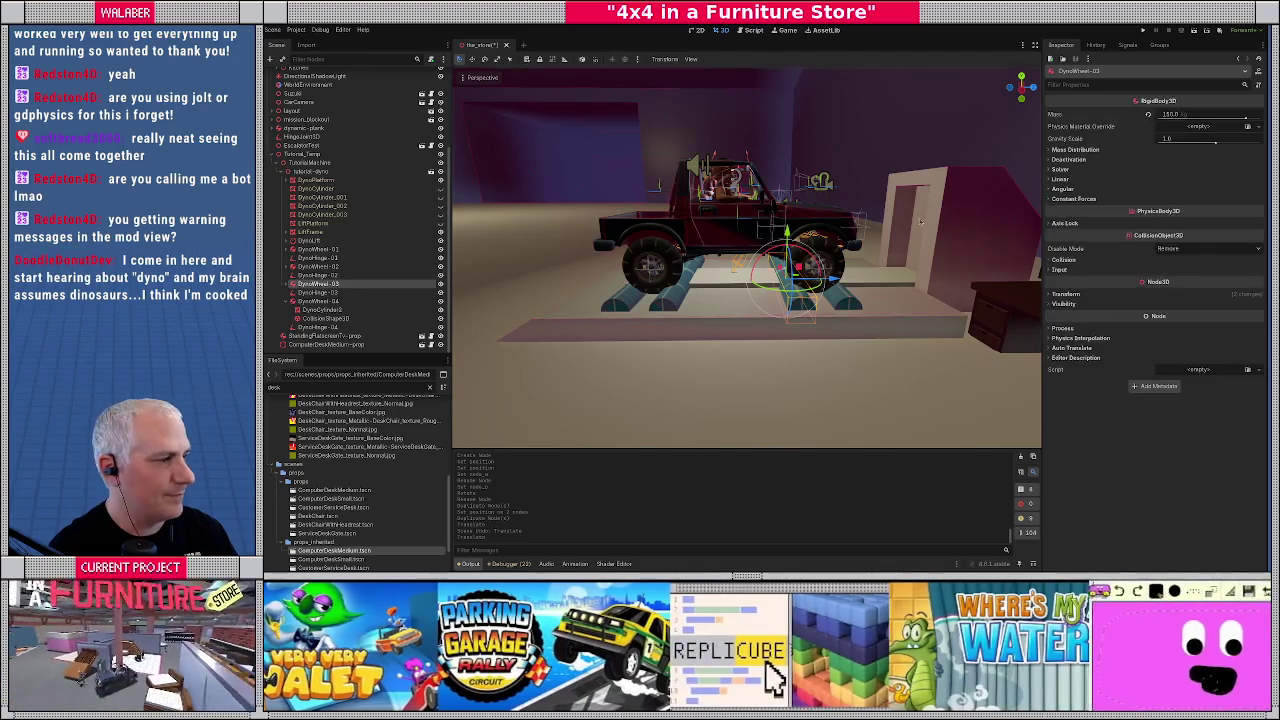
left_click(1065, 294)
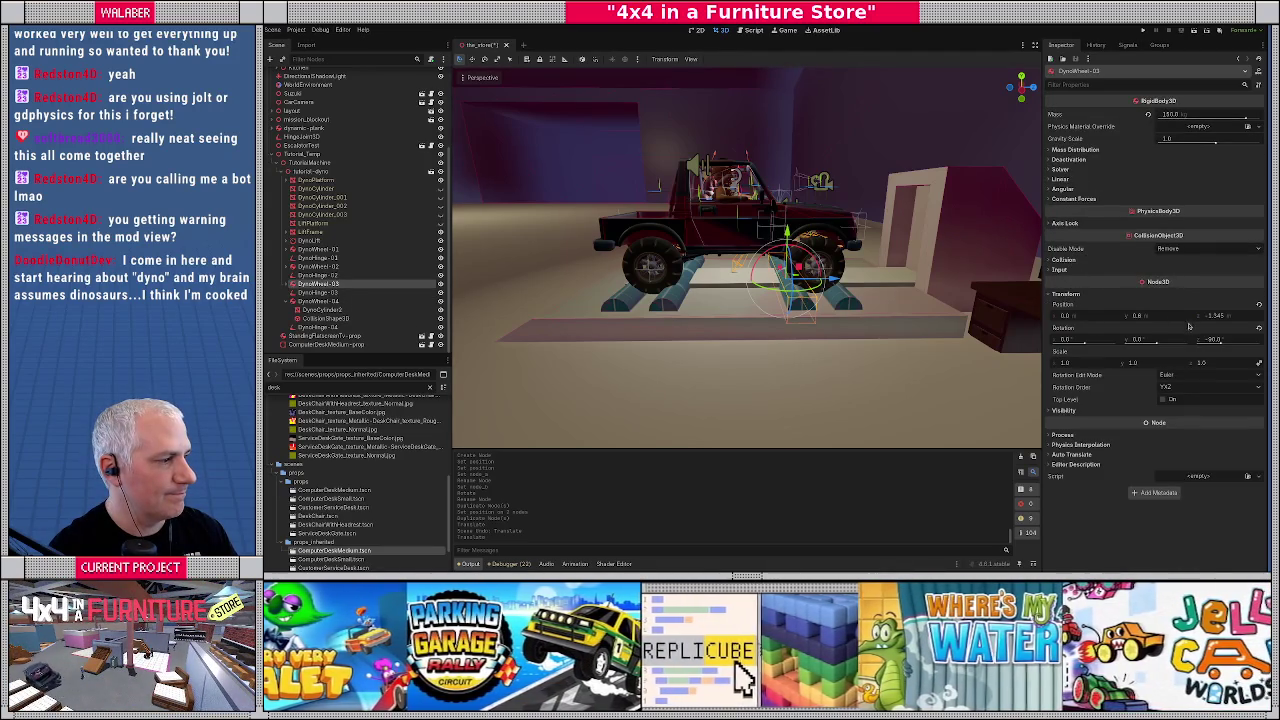
left_click(1240, 318)
type("-")
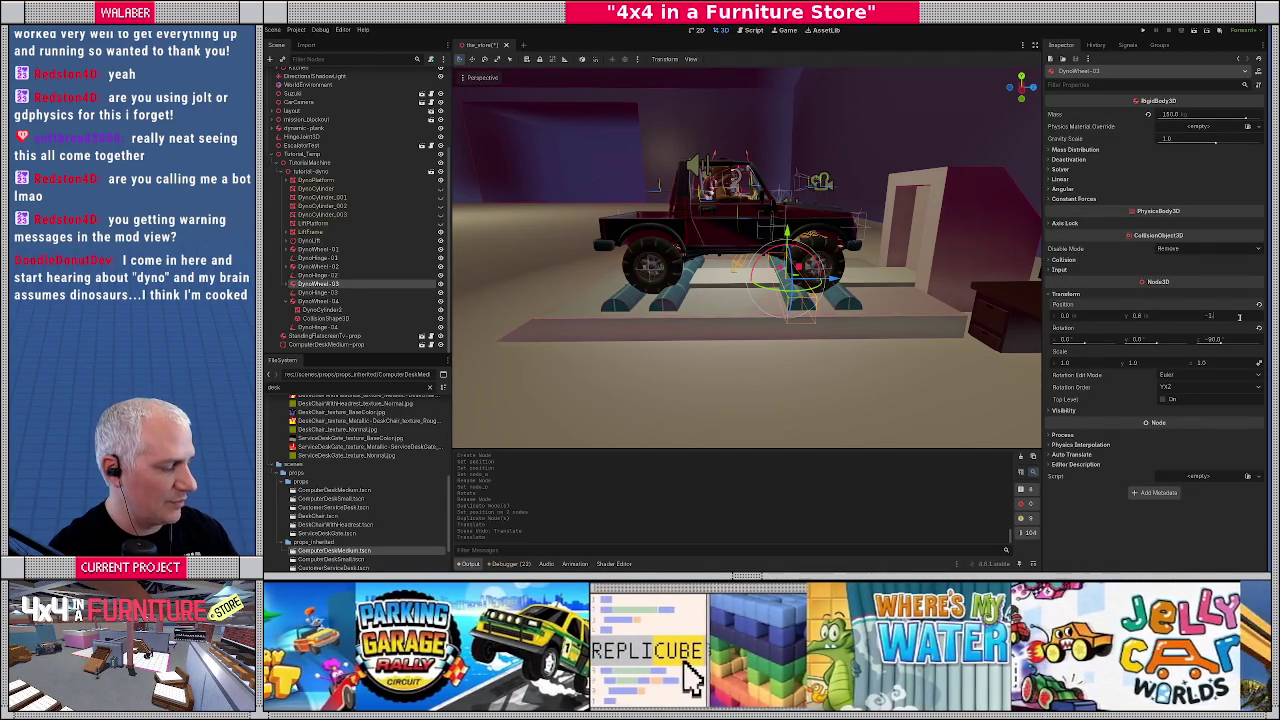
type(".36")
key("Return")
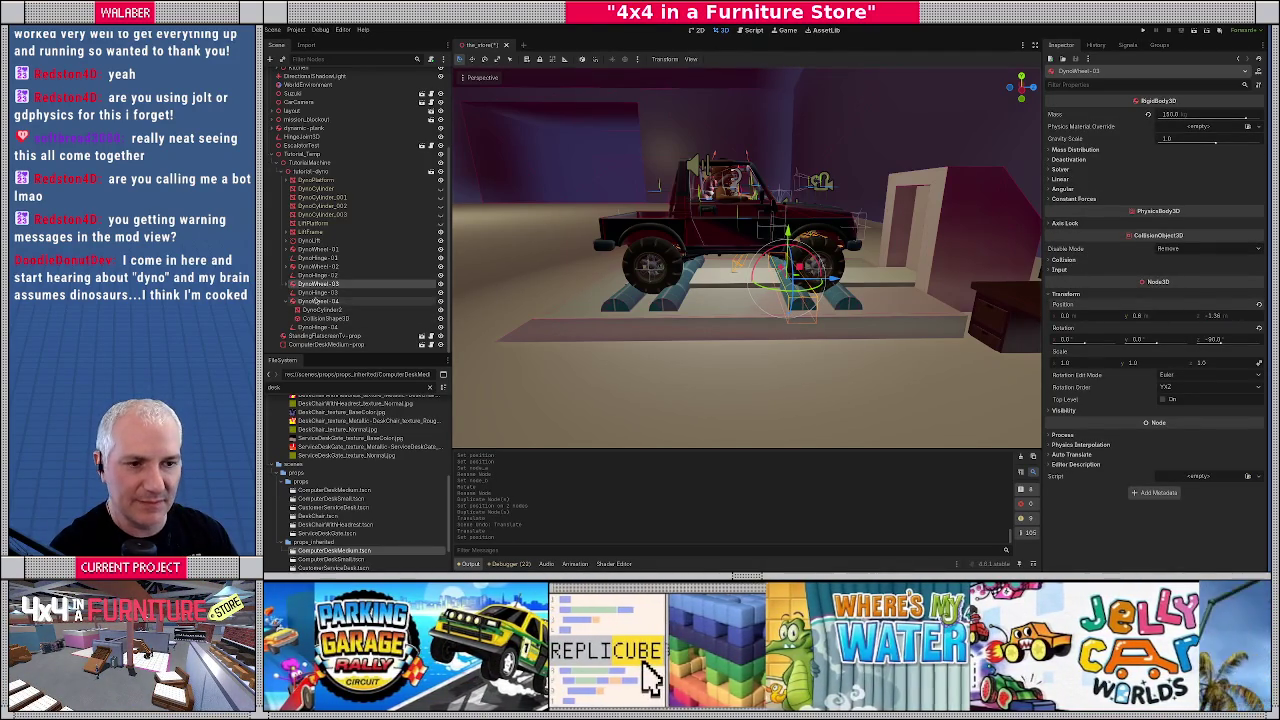
left_click(318, 292)
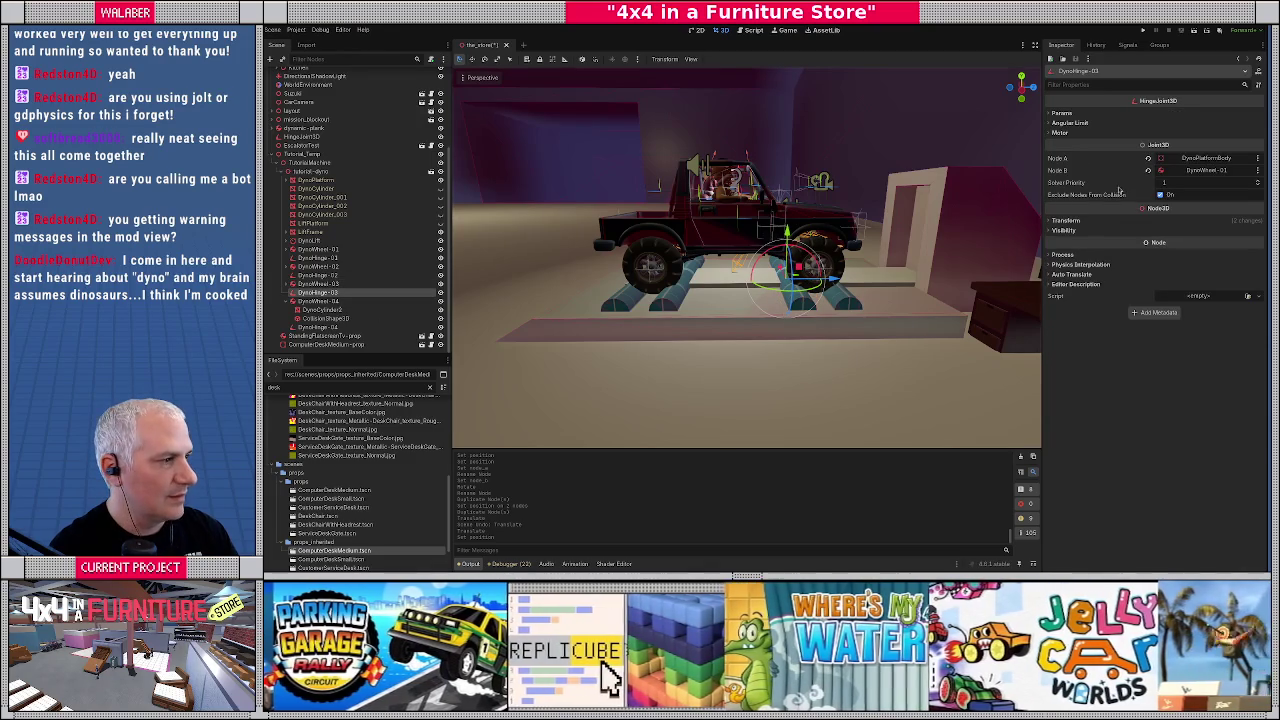
left_click(1066, 220)
type("-1.5")
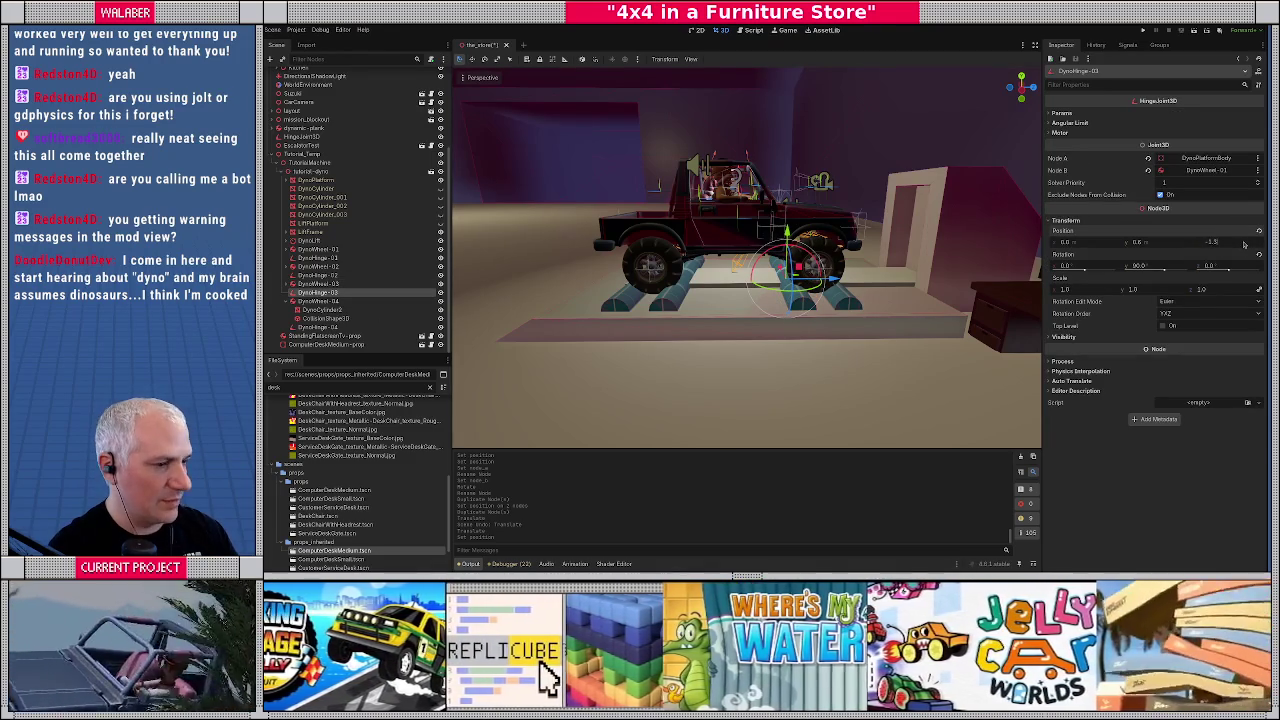
left_click_drag(1244, 243, 1246, 243)
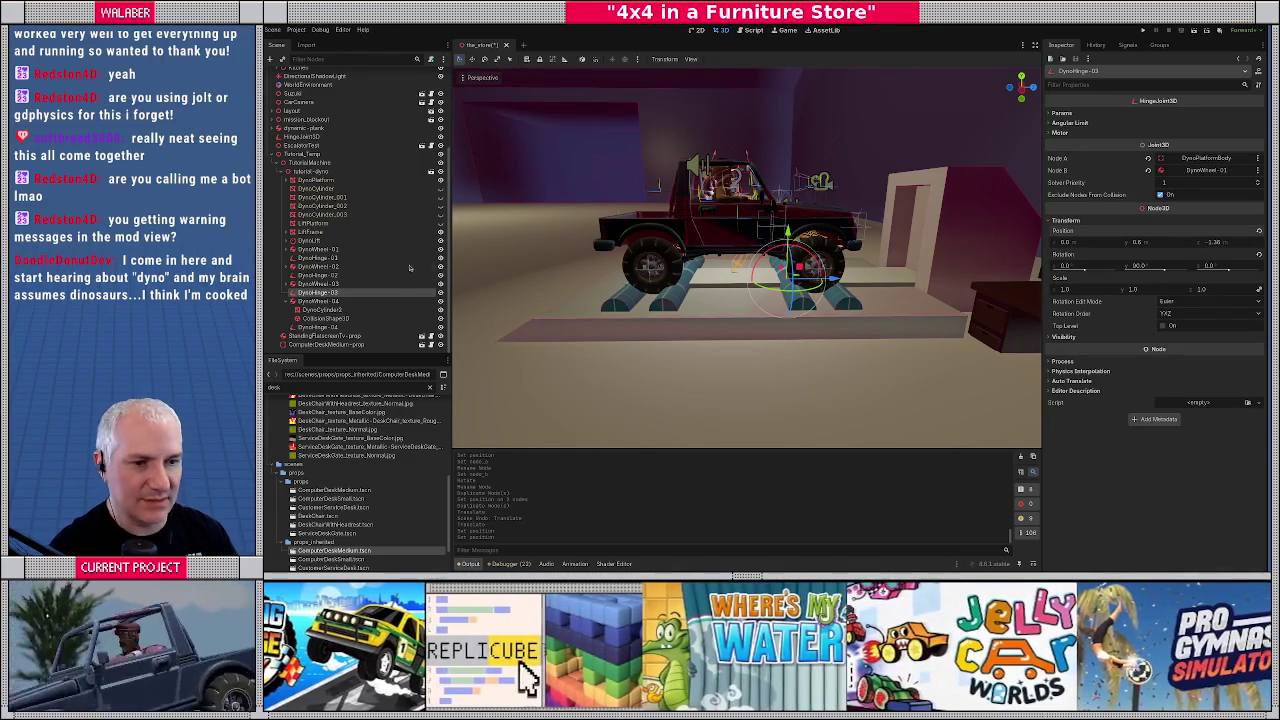
Set DynoWheel-04 to Z about -2.16 and DynoHinge-04 to Z -2.18
left_click(340, 300)
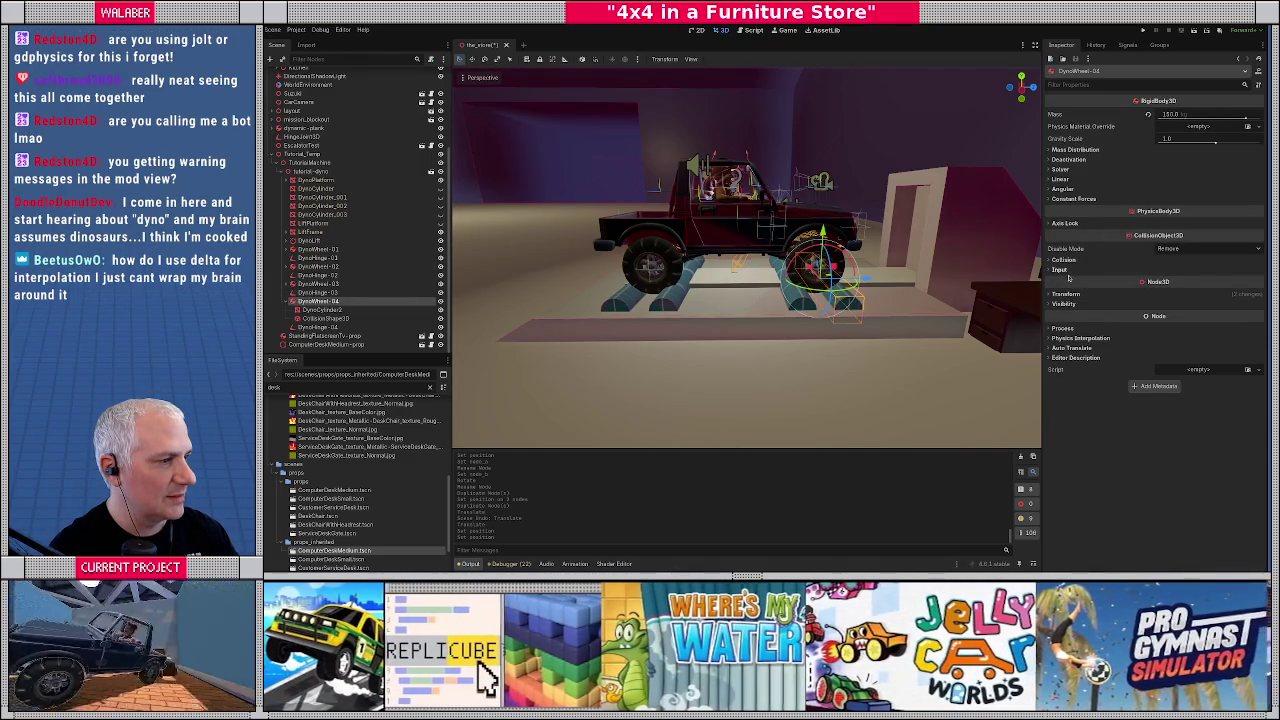
left_click(1066, 294)
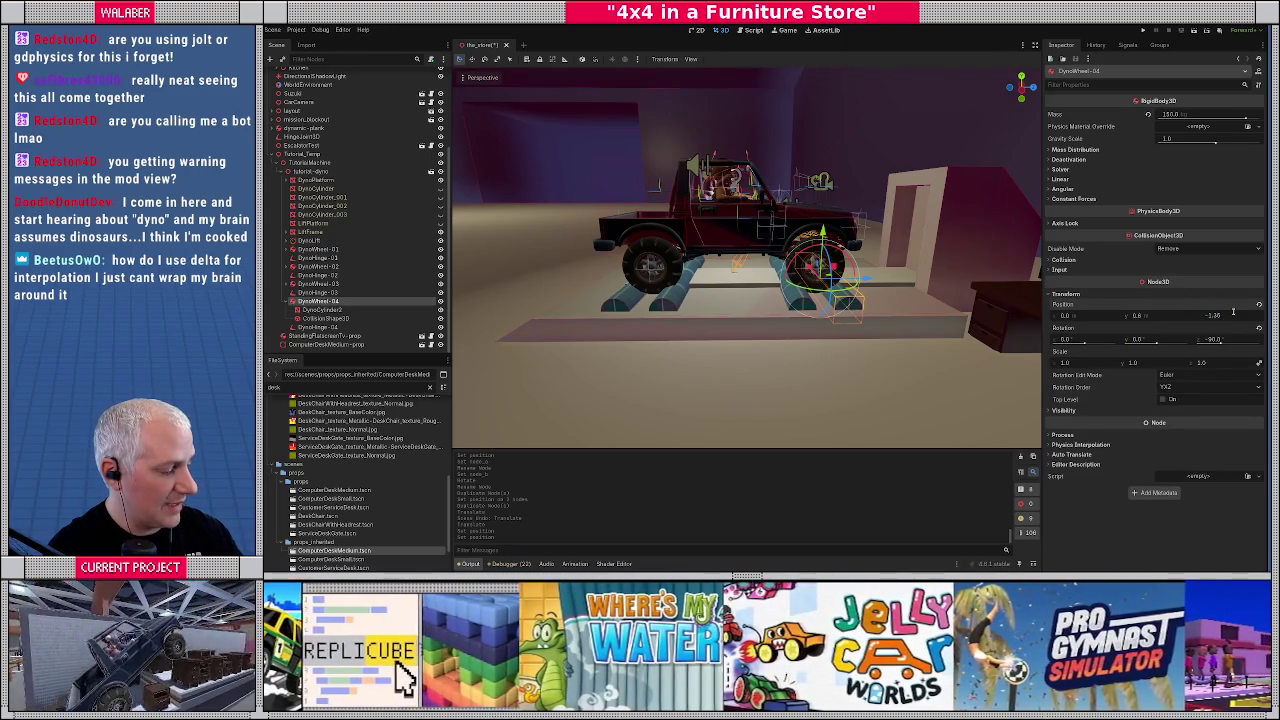
left_click_drag(1233, 313, 1233, 311)
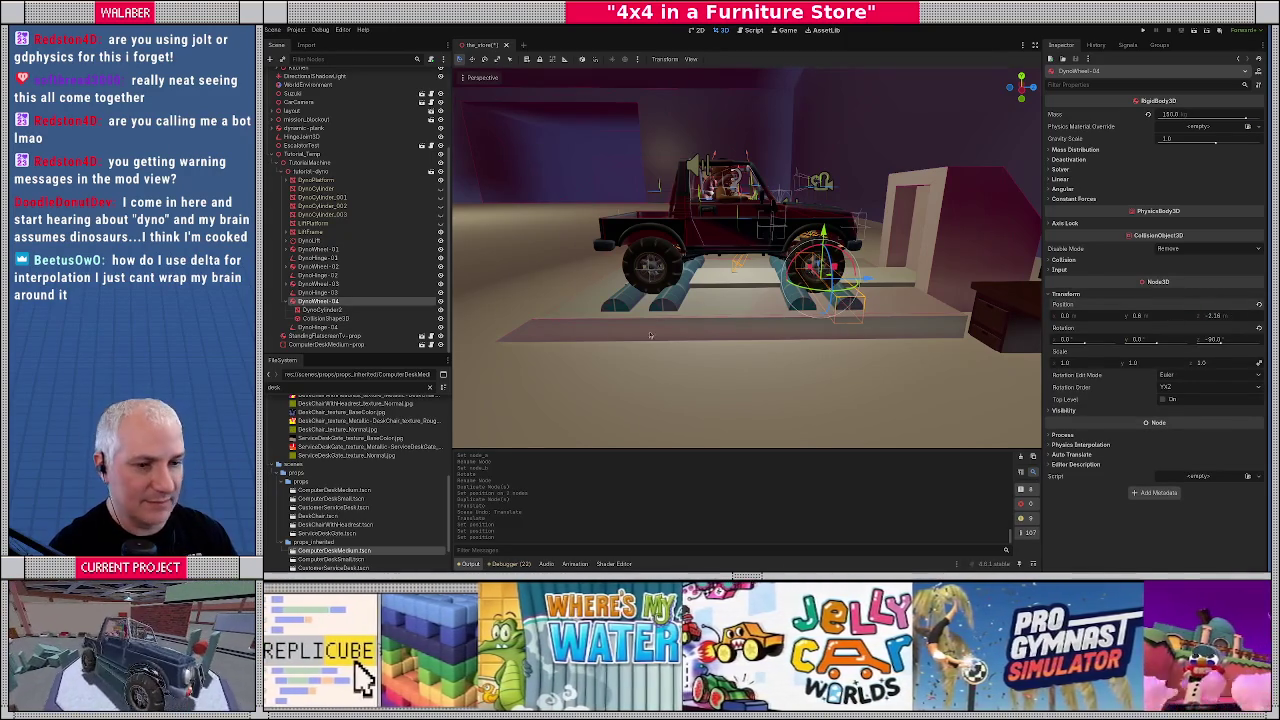
left_click(320, 328)
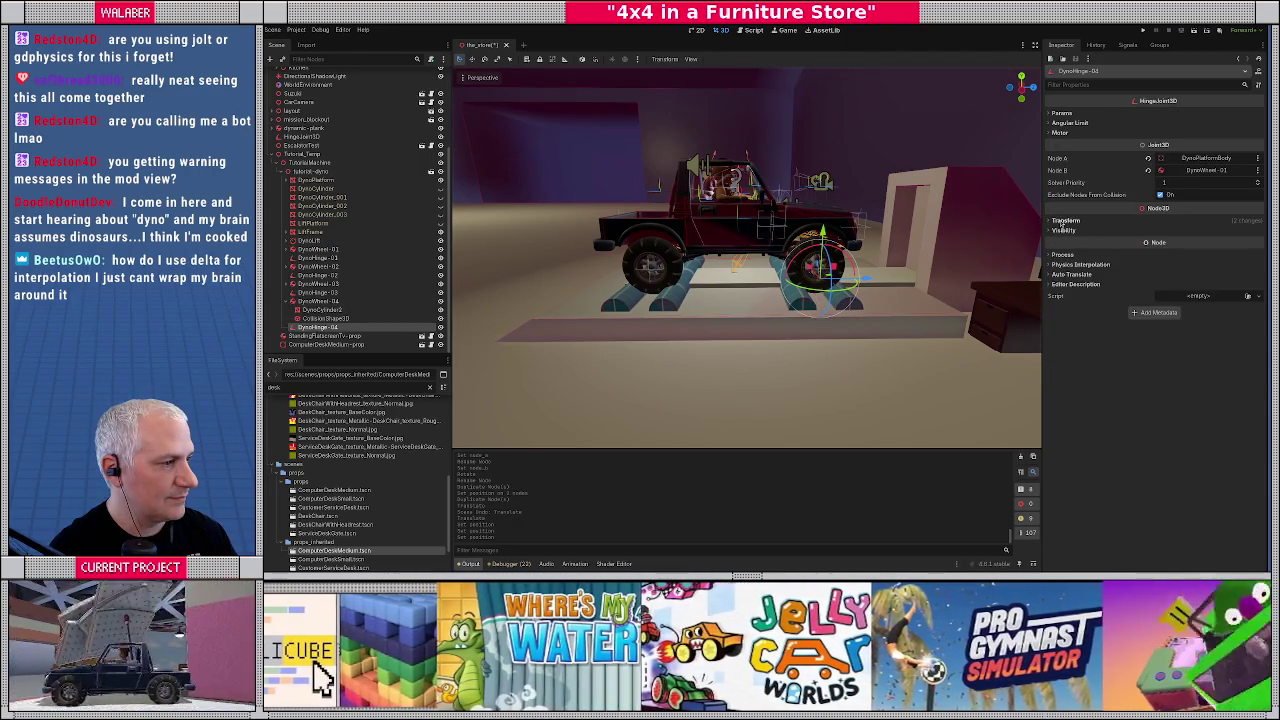
left_click(1064, 220)
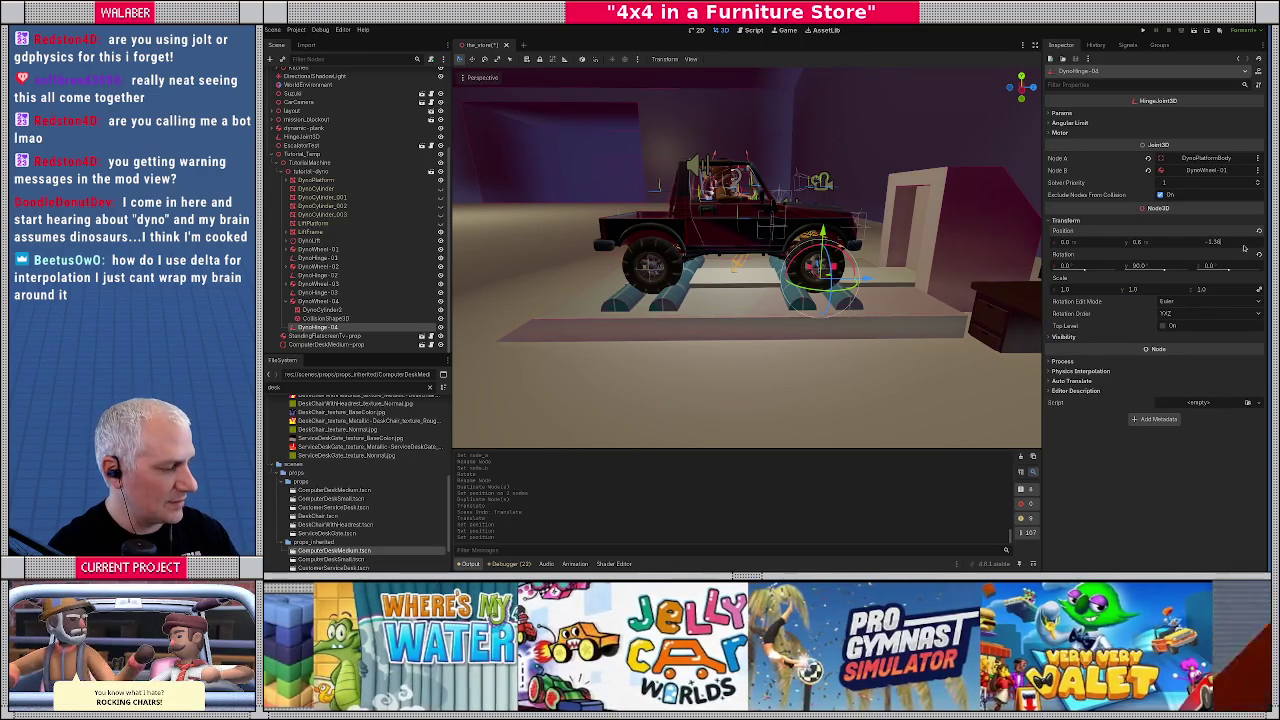
key("Return")
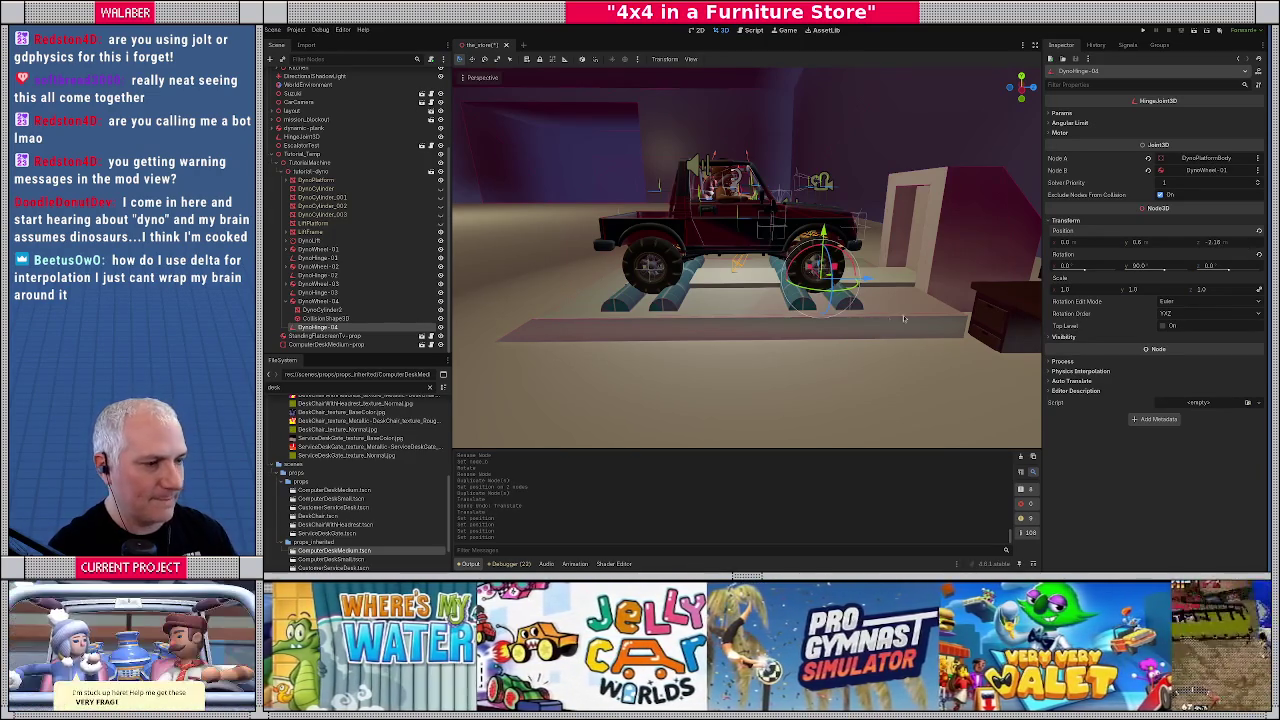
Select DynoWheel-04 and save the scene
left_click(318, 301)
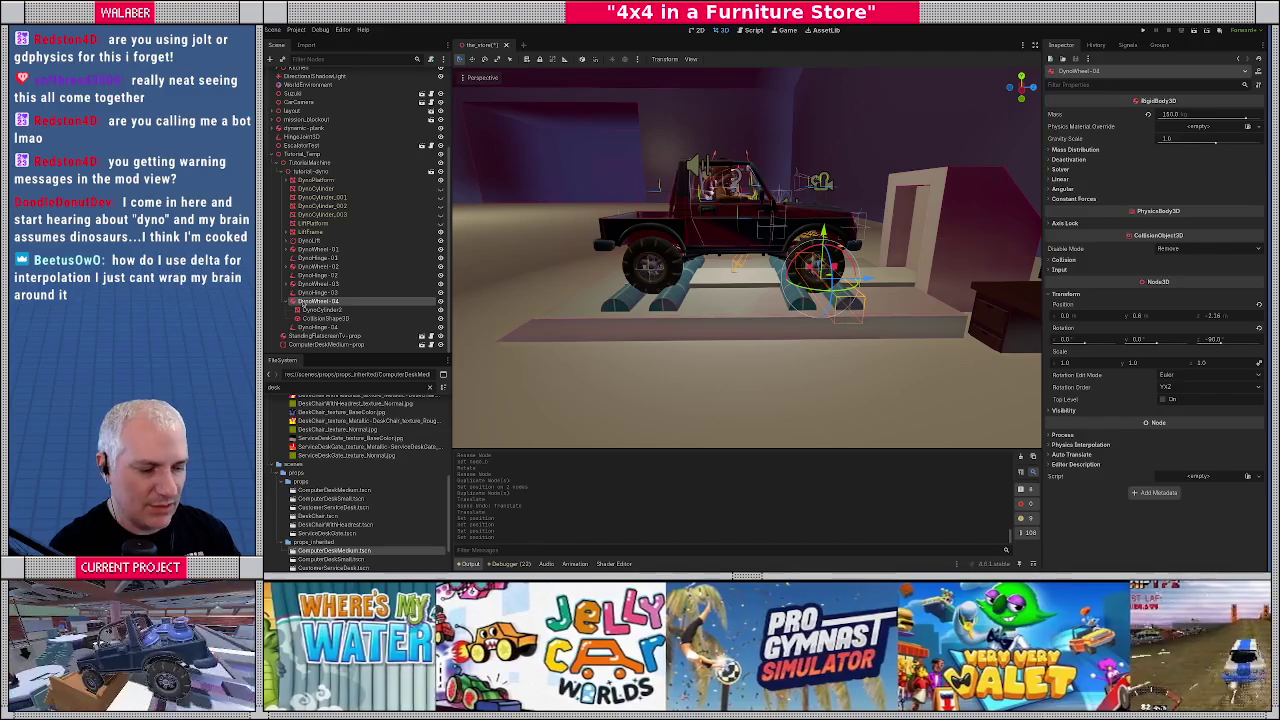
key("ctrl+s")
mouse_move(535, 320)
left_mouse_down()
mouse_move(896, 327)
mouse_move(710, 336)
left_mouse_up()
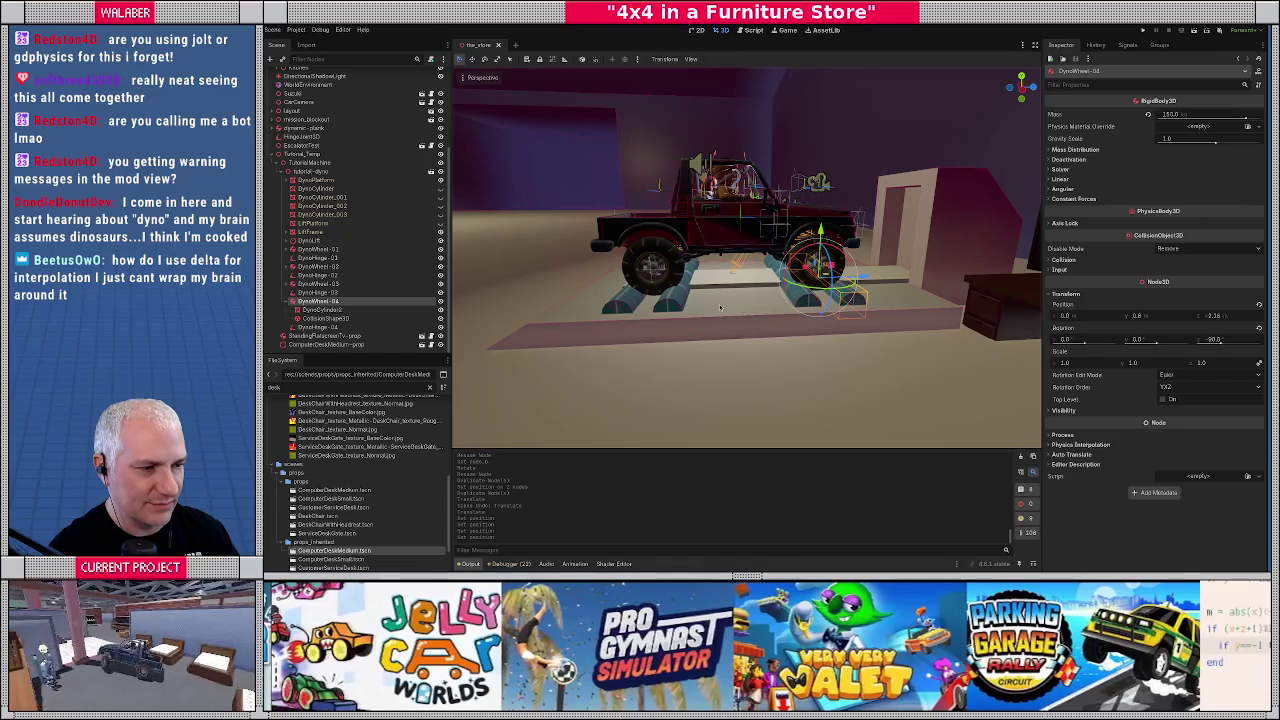
key("F5")
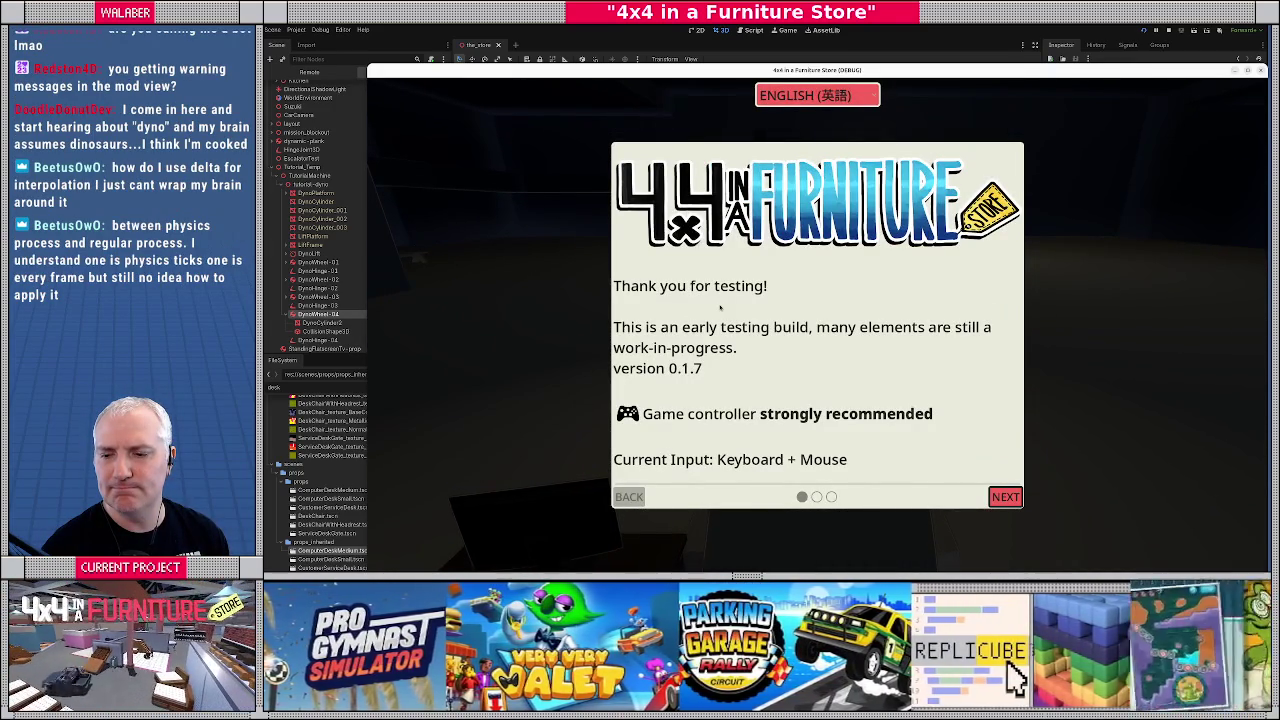
key("Return")
key("Return")
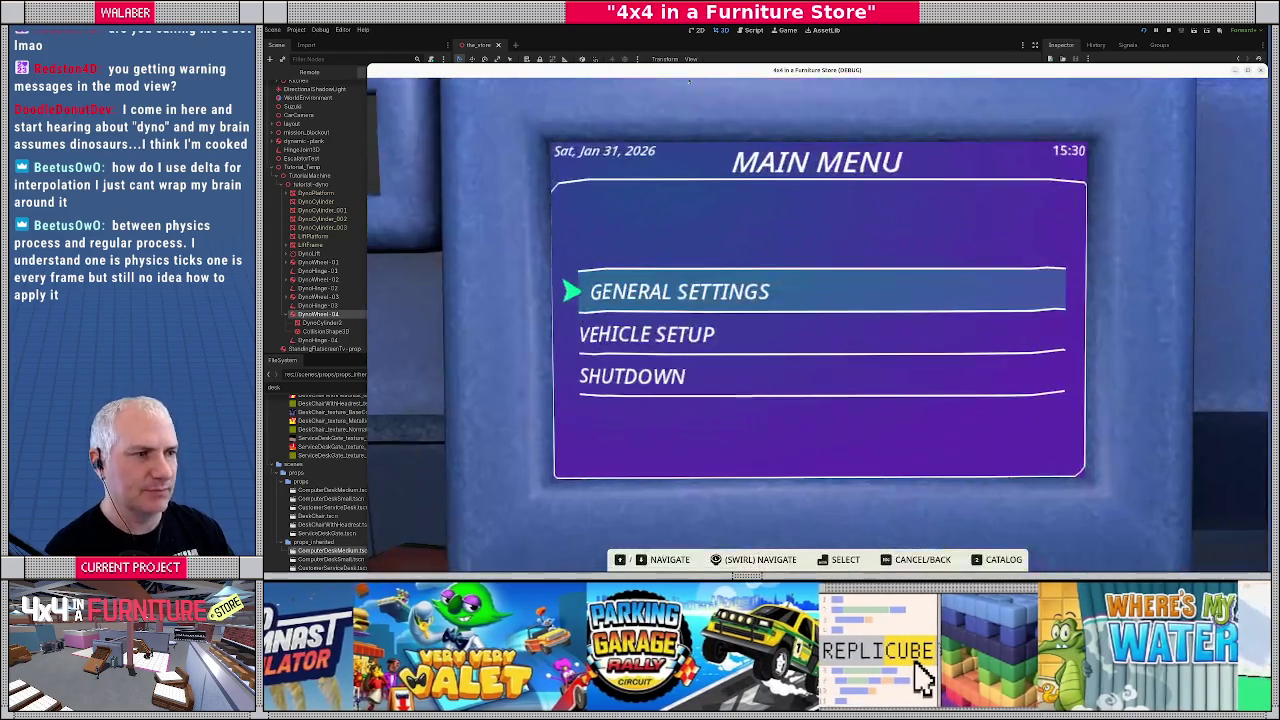
left_click_drag(688, 72, 645, 38)
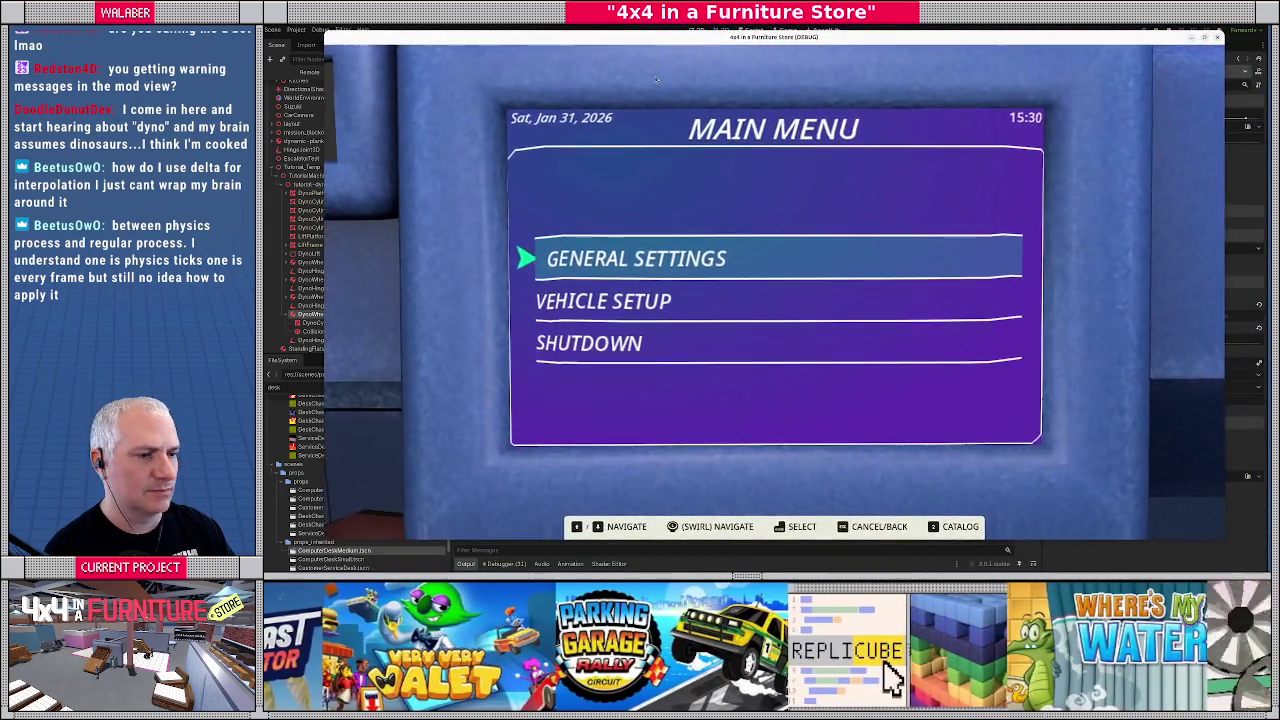
key("Escape")
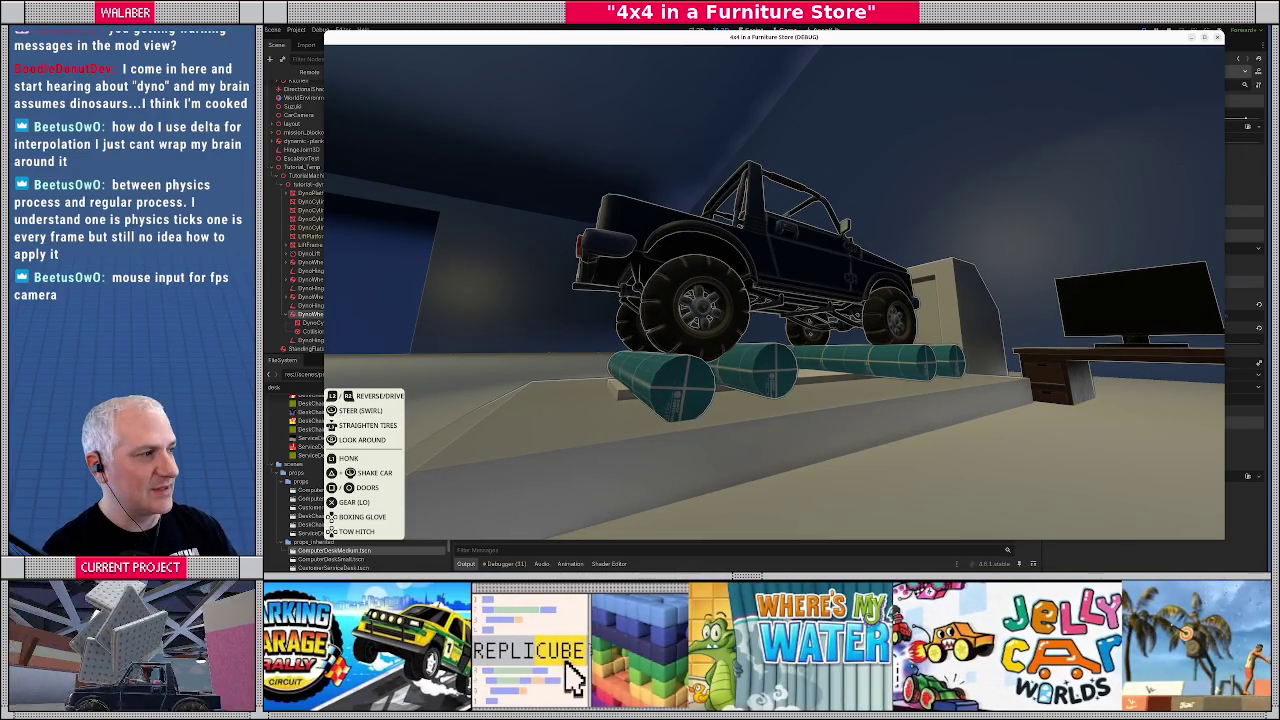
key("c")
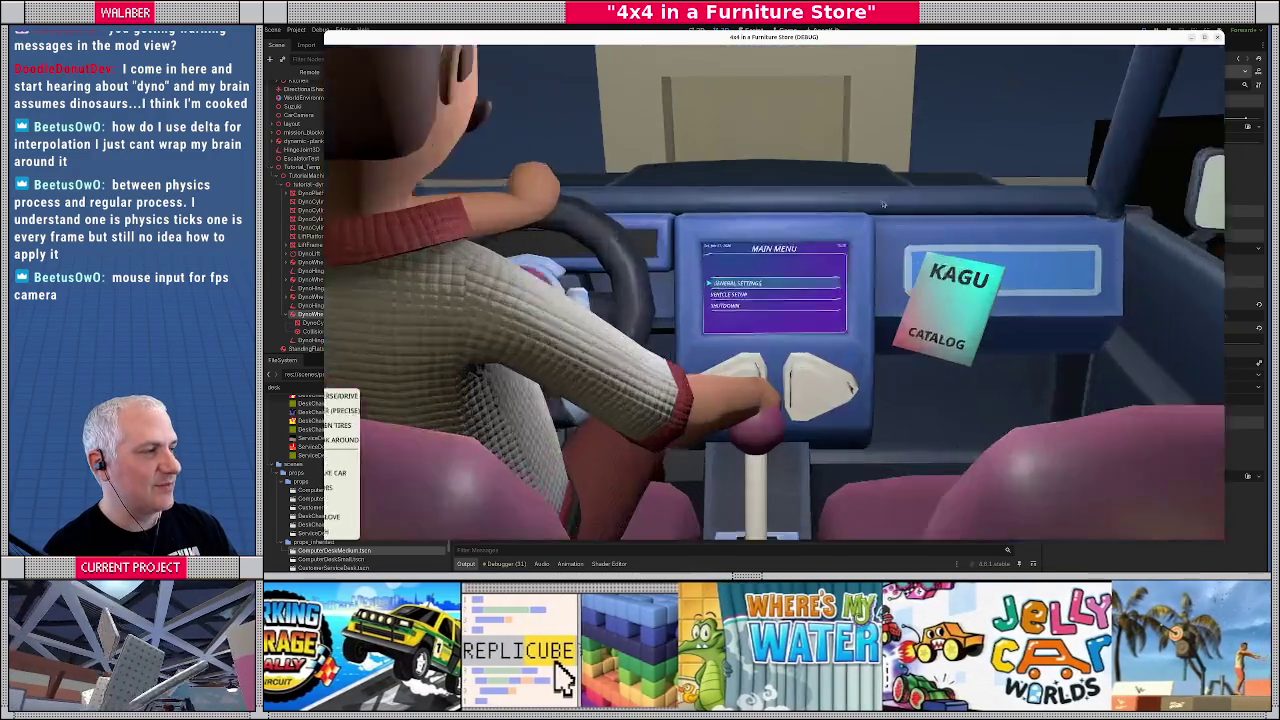
key("F8")
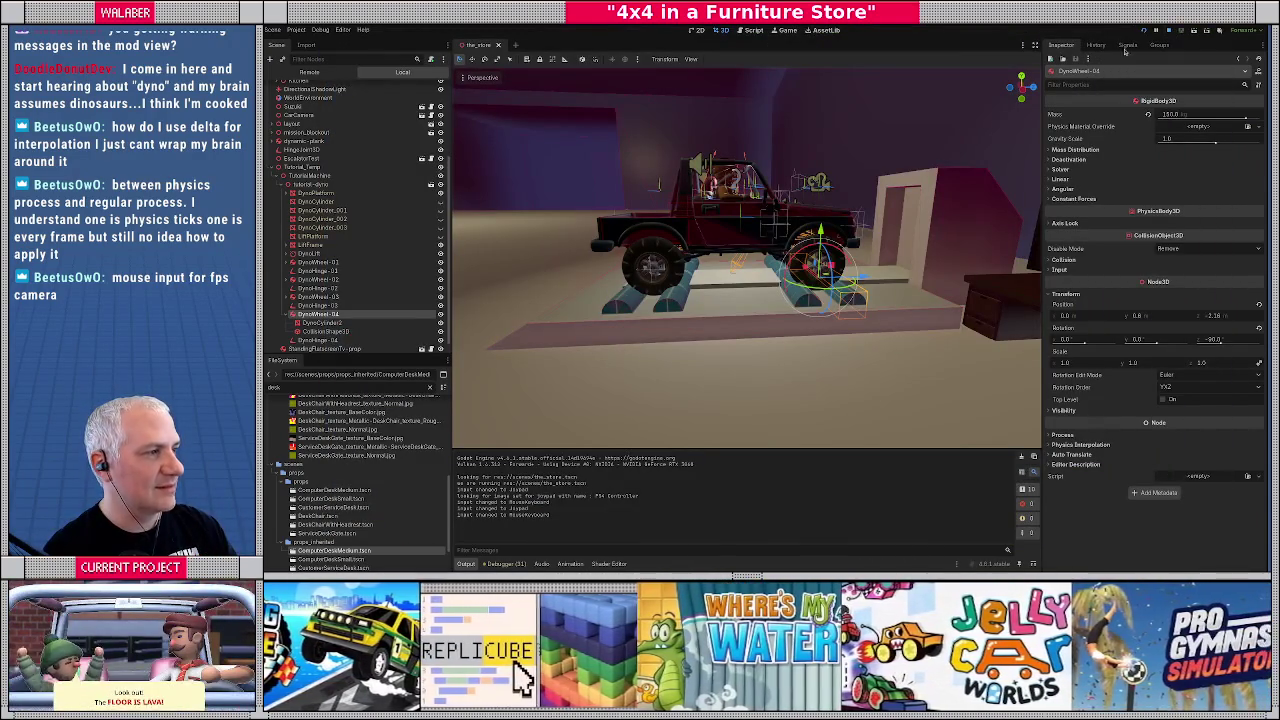
Add CarBody and CarAxle to the DynoLift's collision mask
double_click(345, 299)
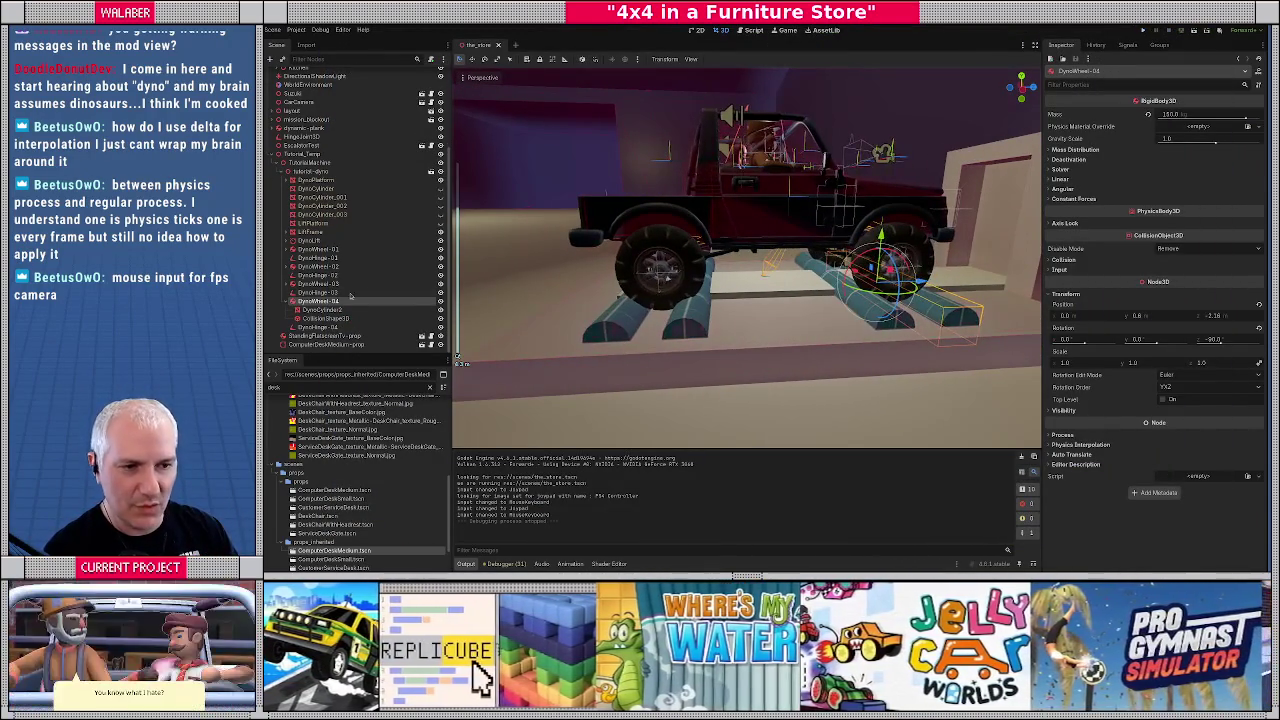
left_click(288, 301)
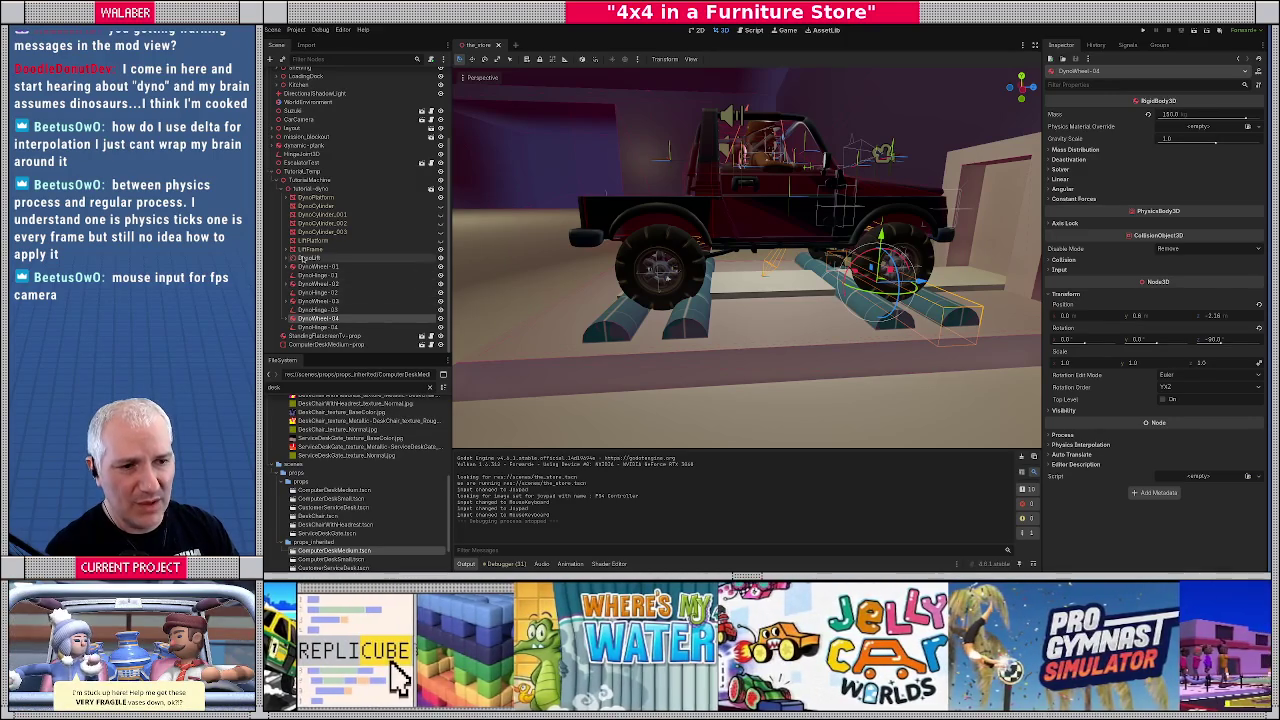
left_click(305, 258)
left_click(1060, 250)
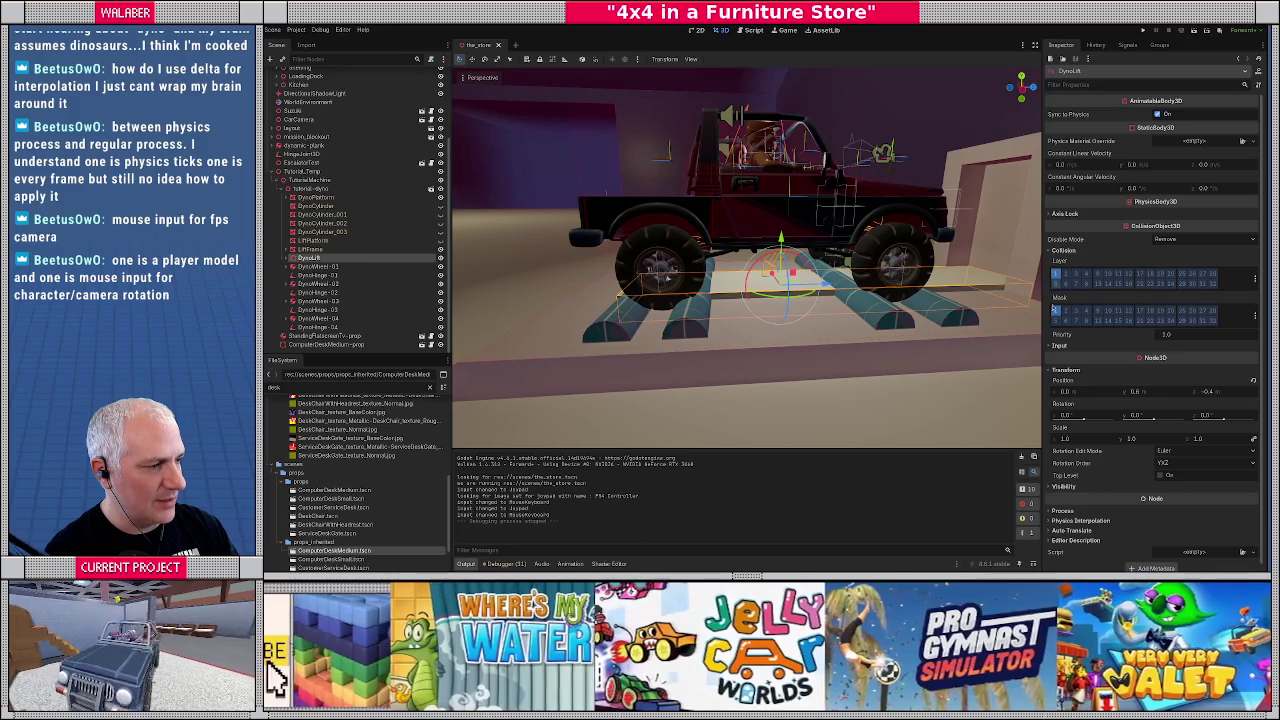
left_click(1066, 313)
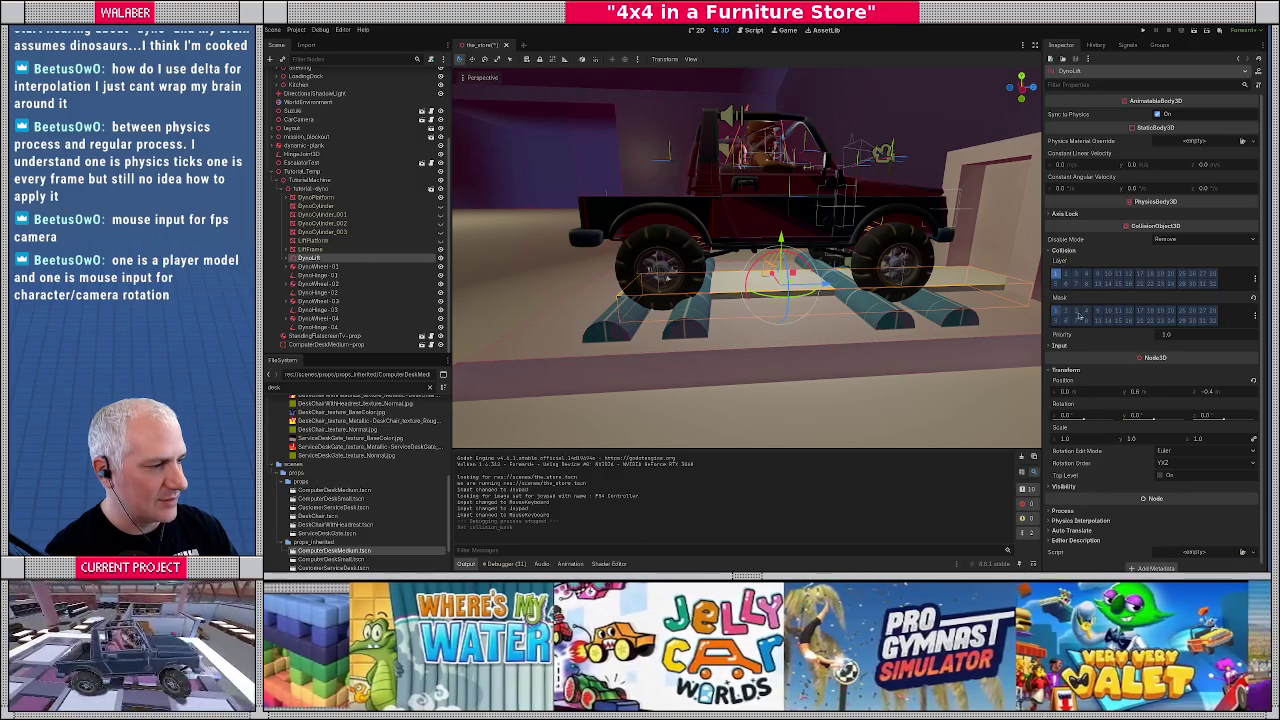
left_click(1254, 318)
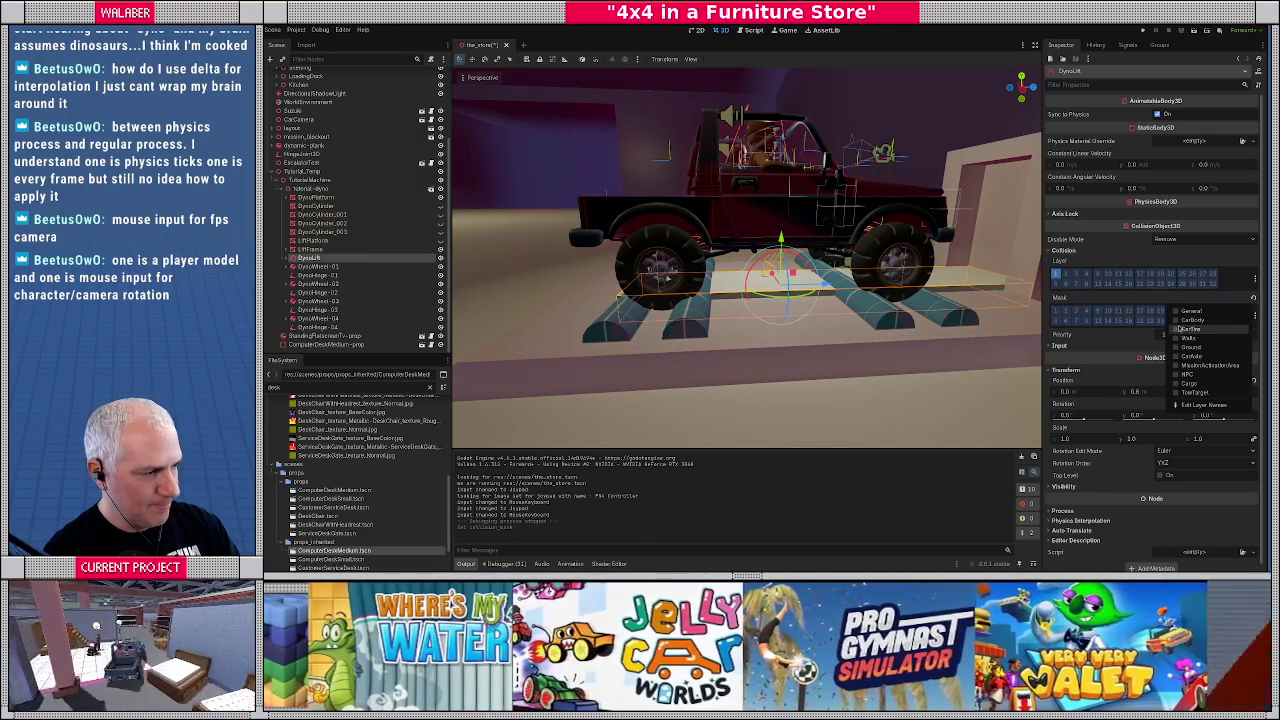
left_click(1184, 320)
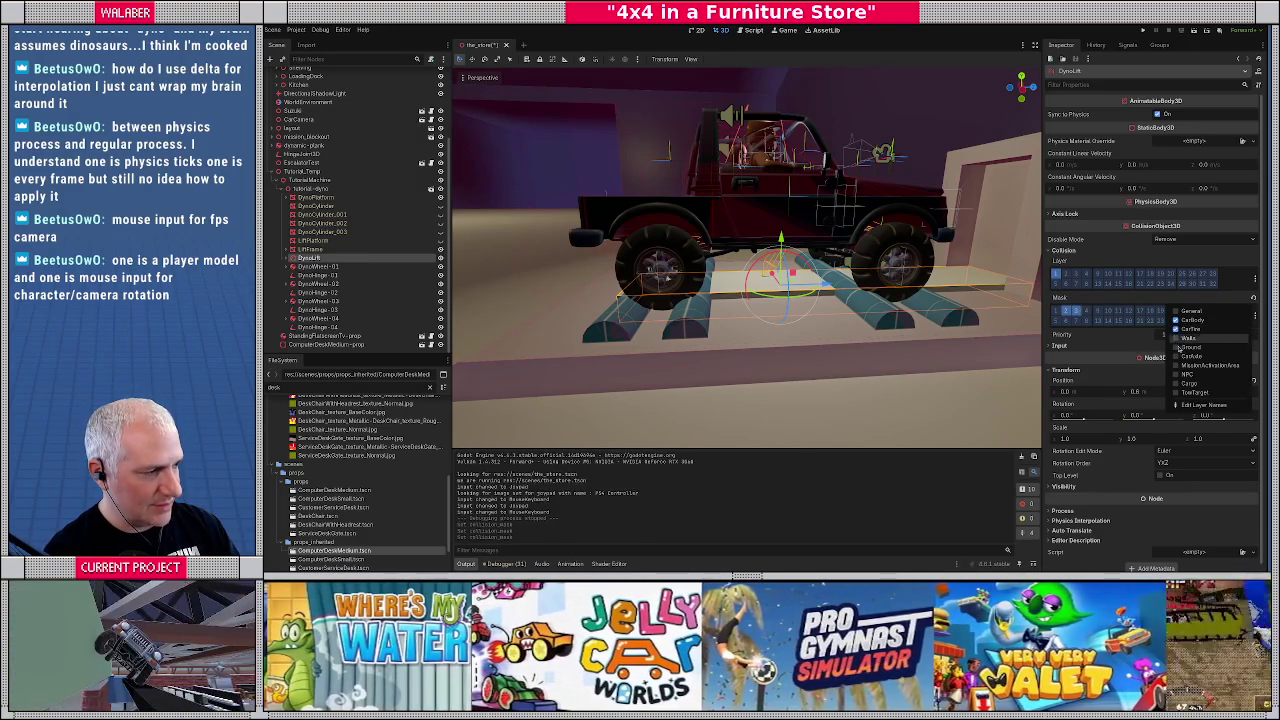
left_click(1178, 357)
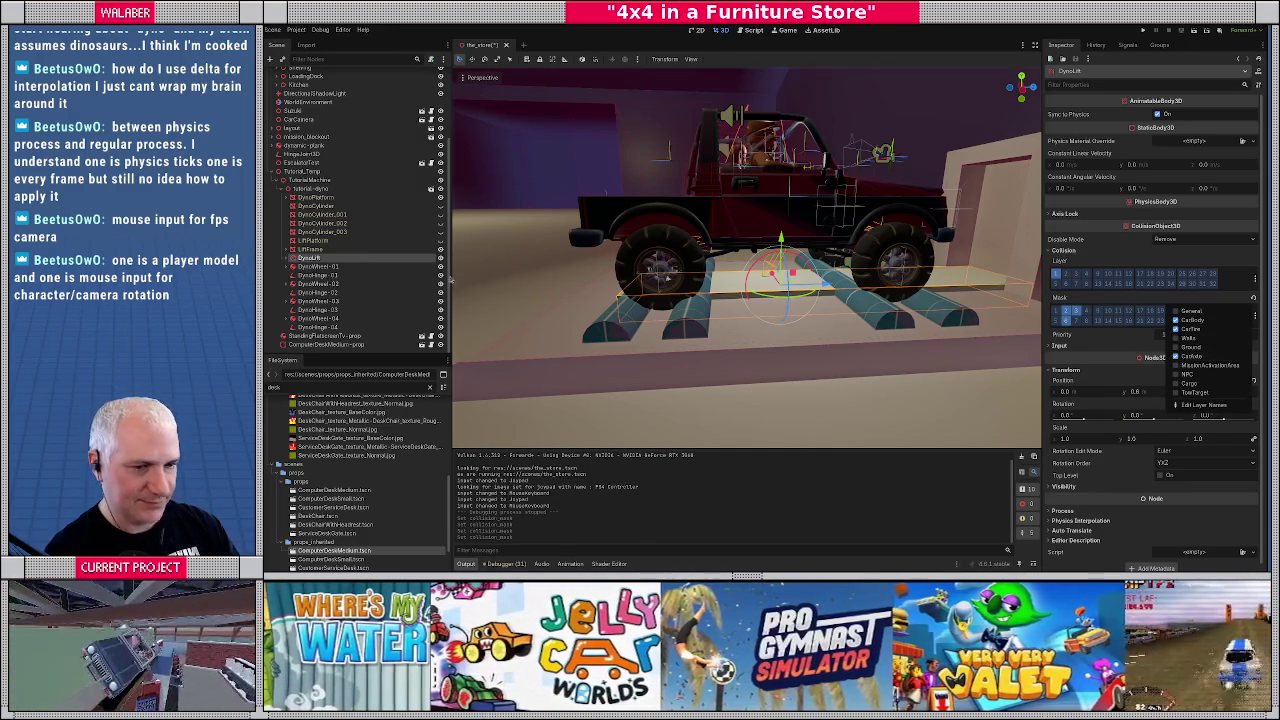
Change all four DynoWheels' collision mask from General to CarBody, CarTire and CarAxle
left_click(318, 267)
left_click(318, 284, "ctrl")
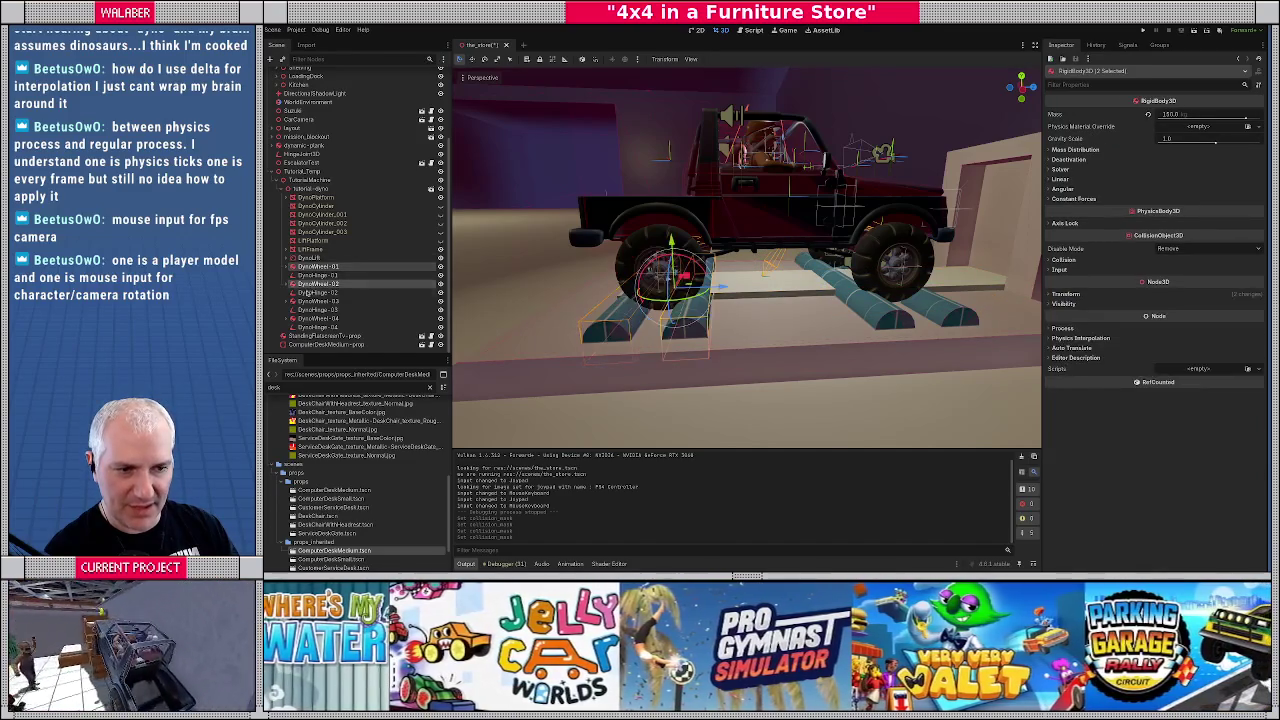
left_click(318, 301, "ctrl")
left_click(318, 318, "ctrl")
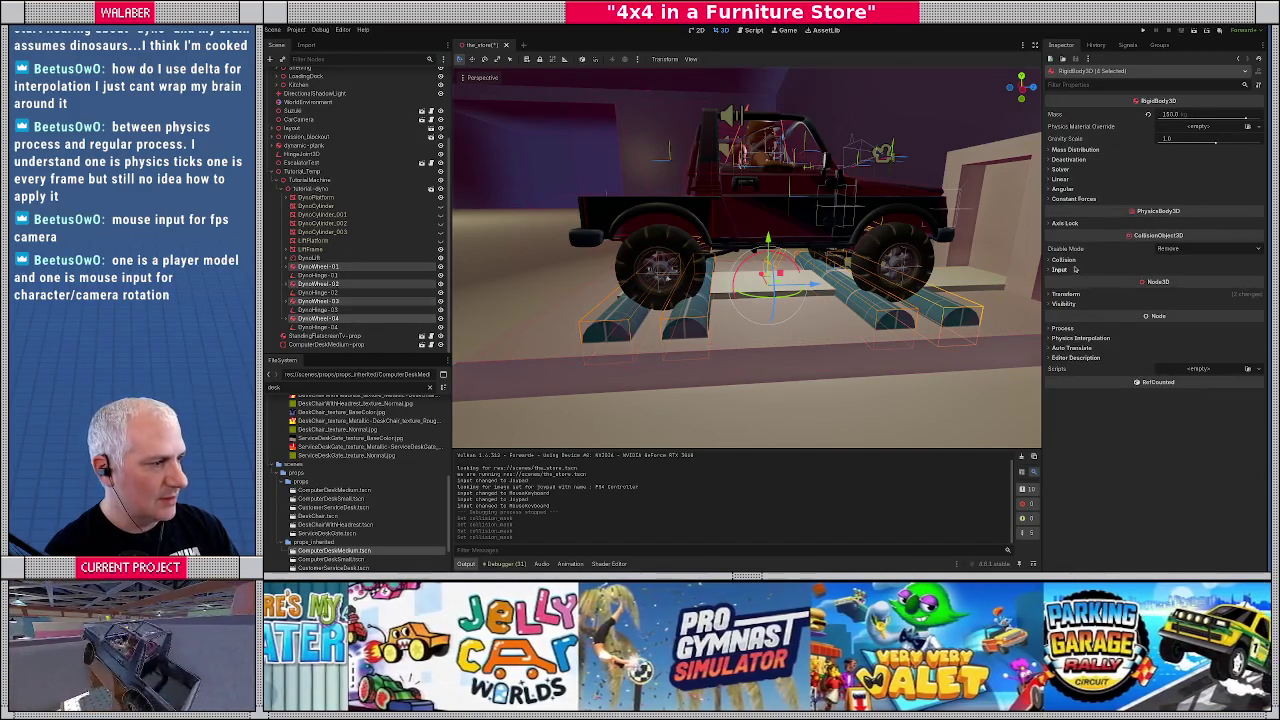
left_click(1066, 260)
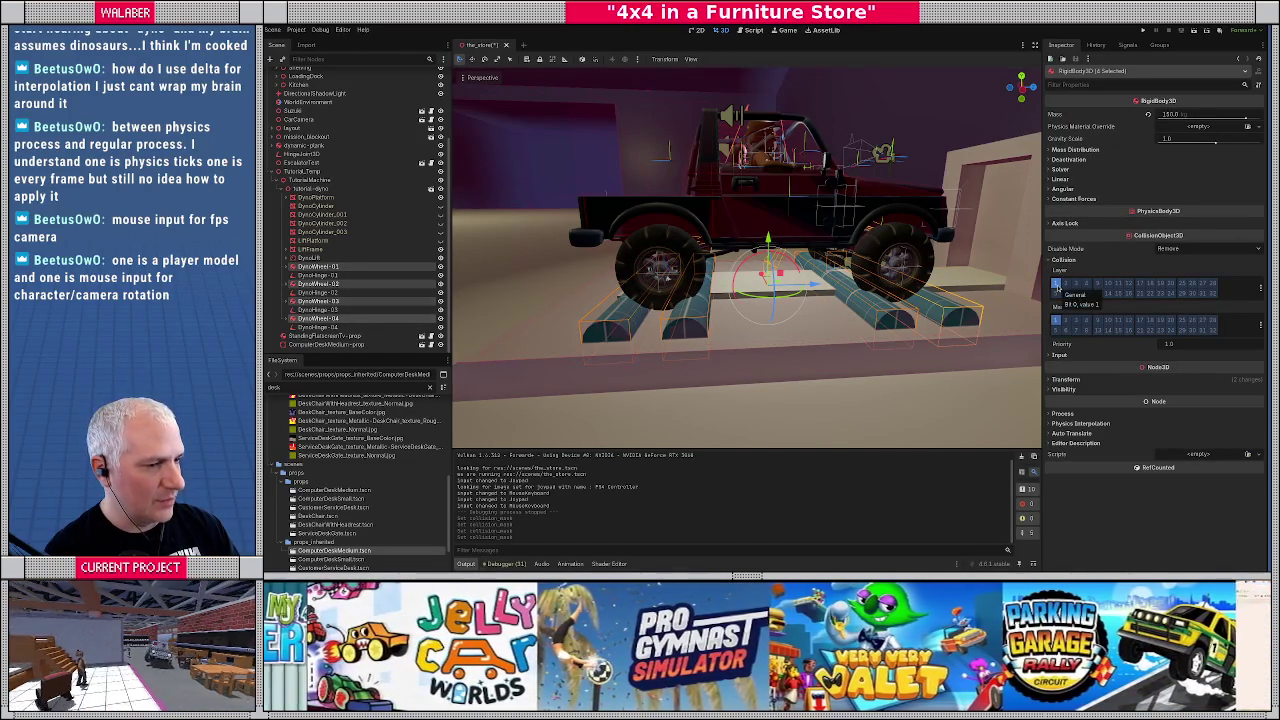
left_click(1260, 325)
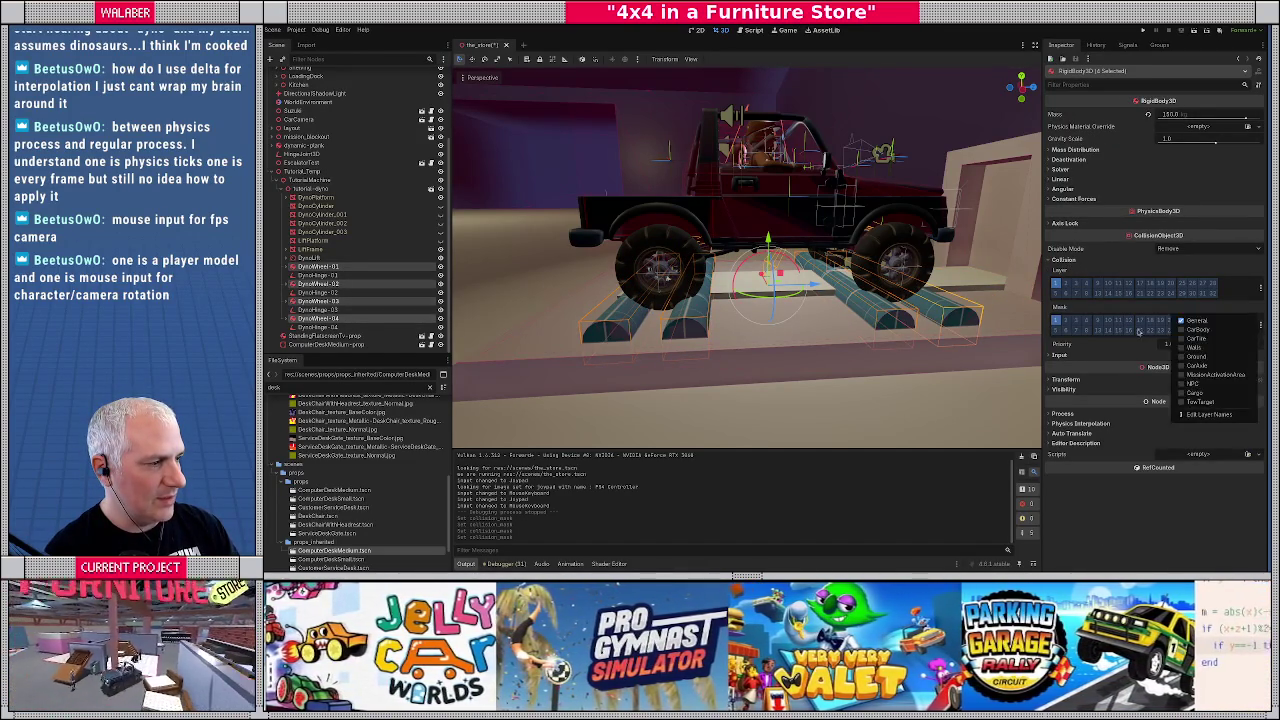
left_click(1182, 322)
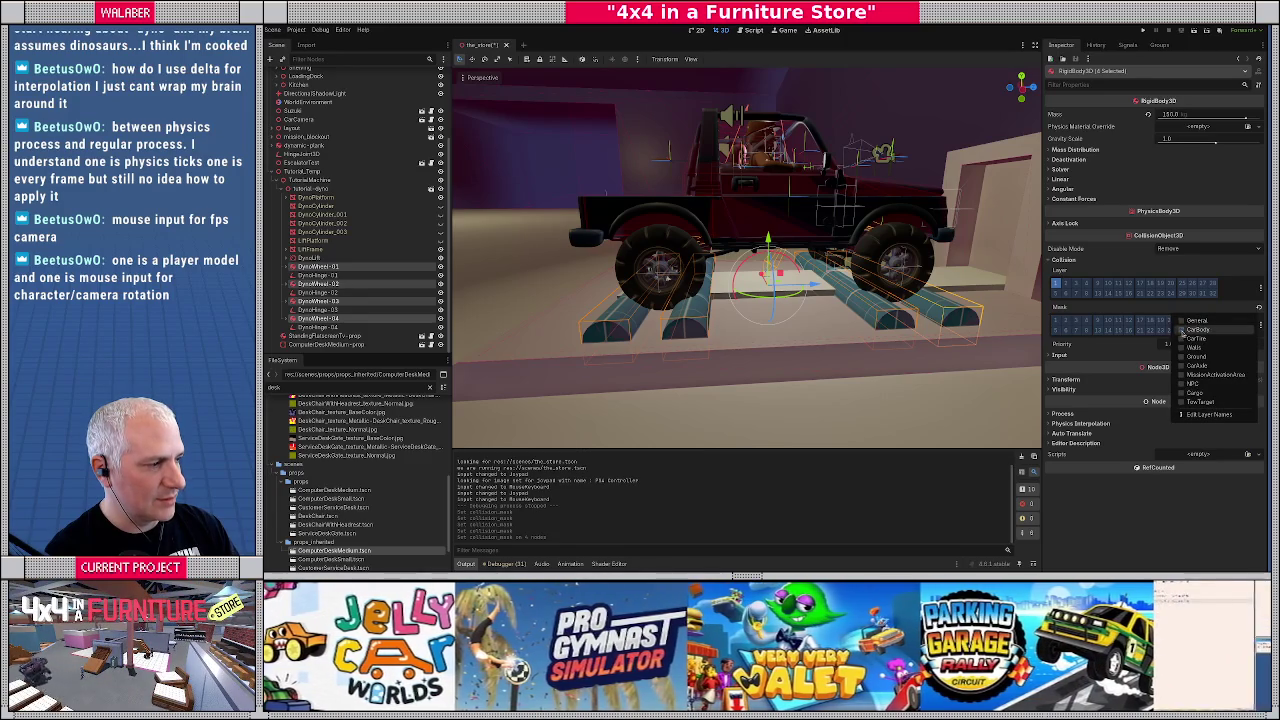
left_click(1183, 329)
left_click(1183, 338)
left_click(1184, 366)
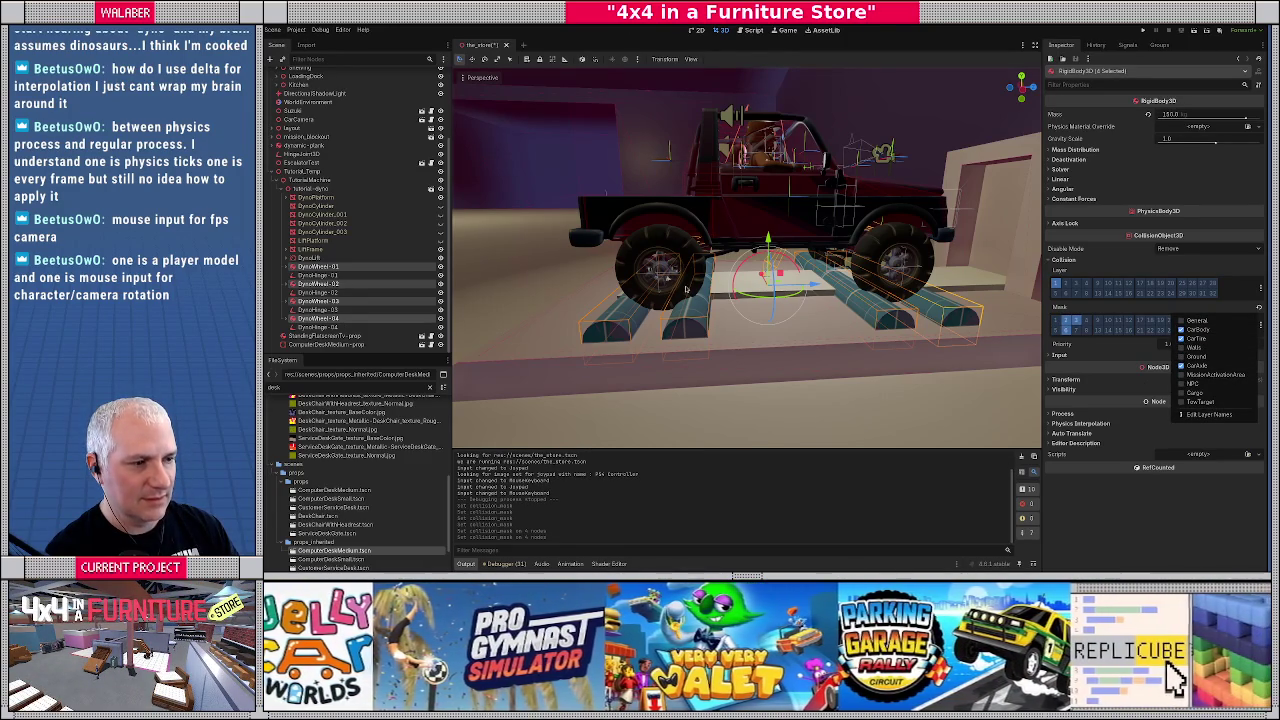
left_click(686, 300)
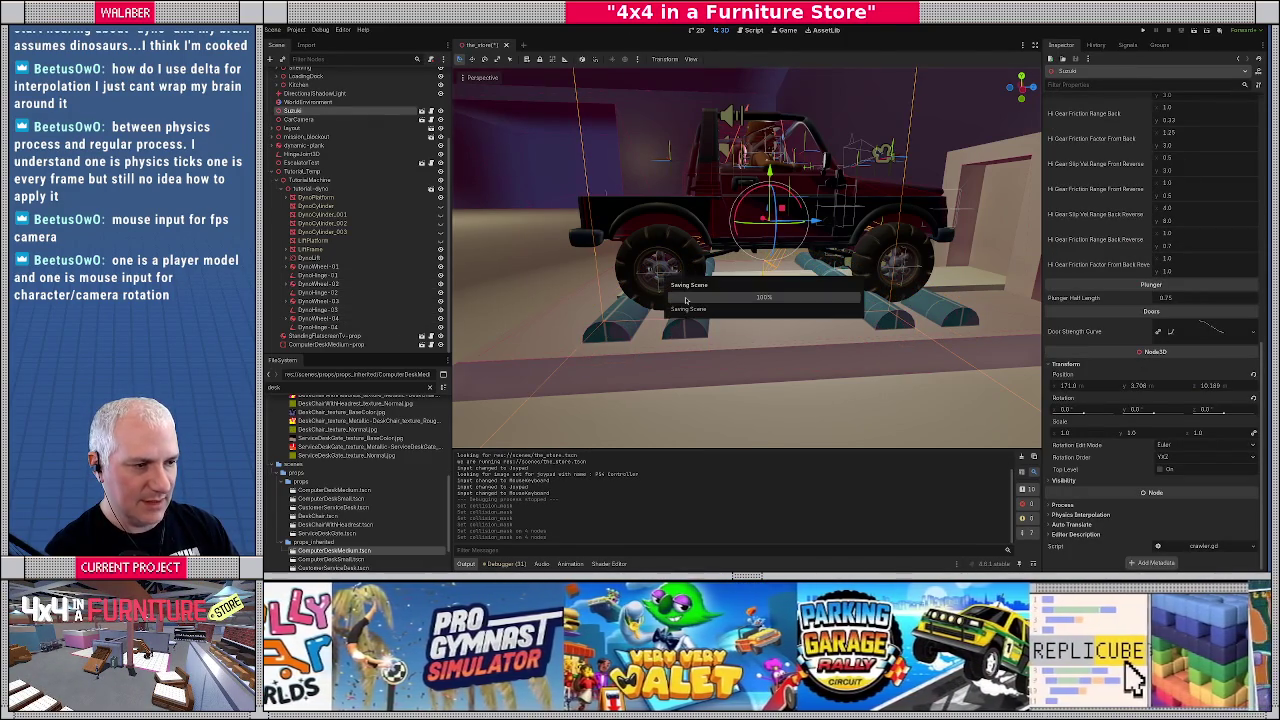
Save the scene, run the game past the intro to check the jeep on the dyno, then stop it
key("ctrl+s")
key("F5")
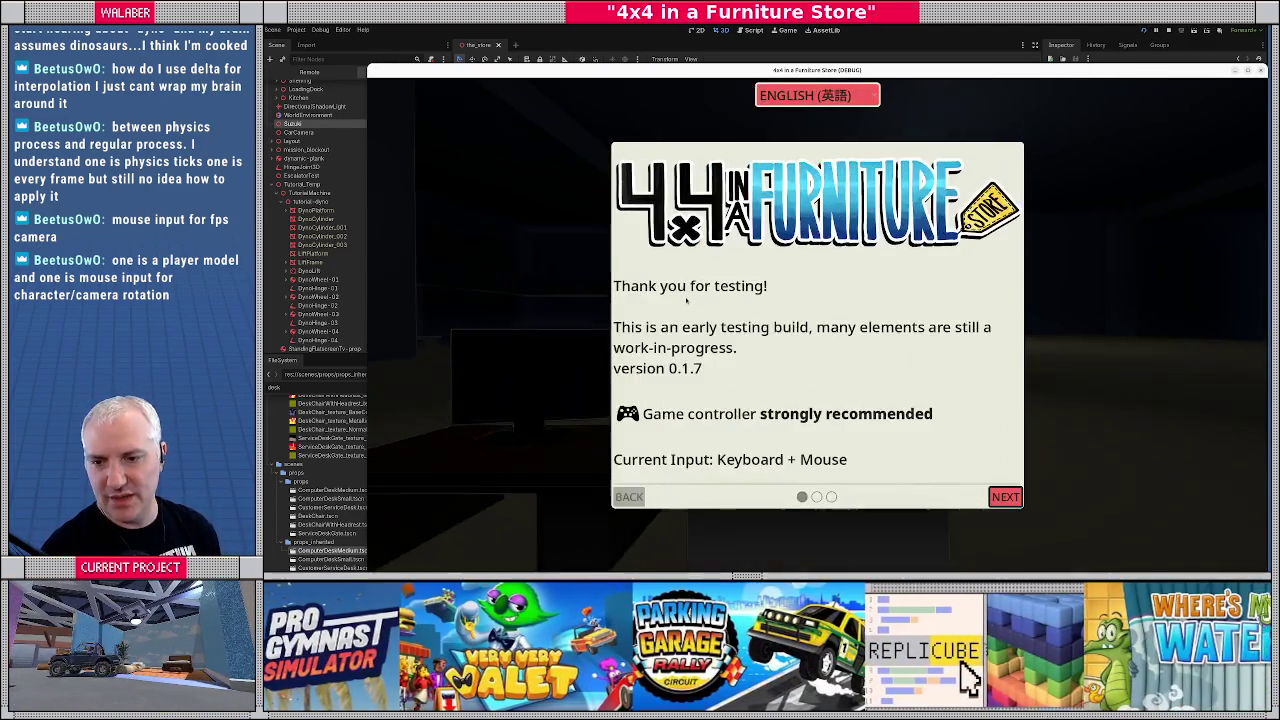
key("Return")
key("Return")
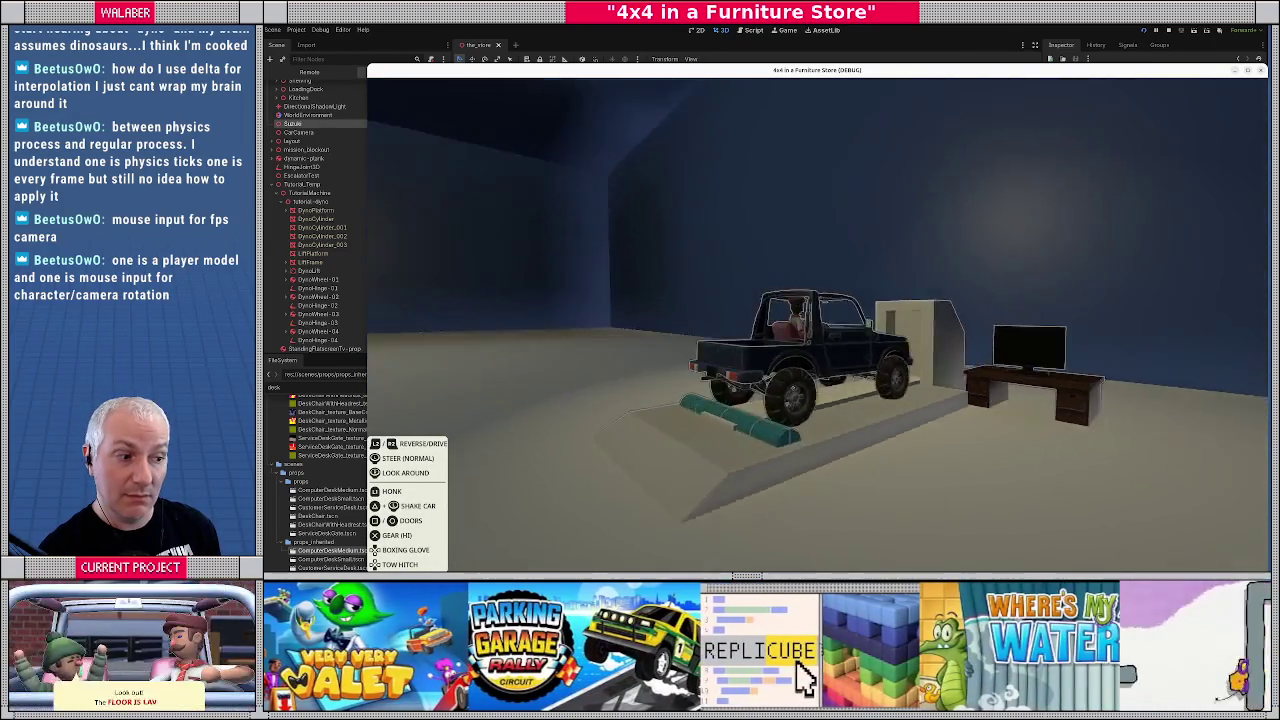
key("Escape")
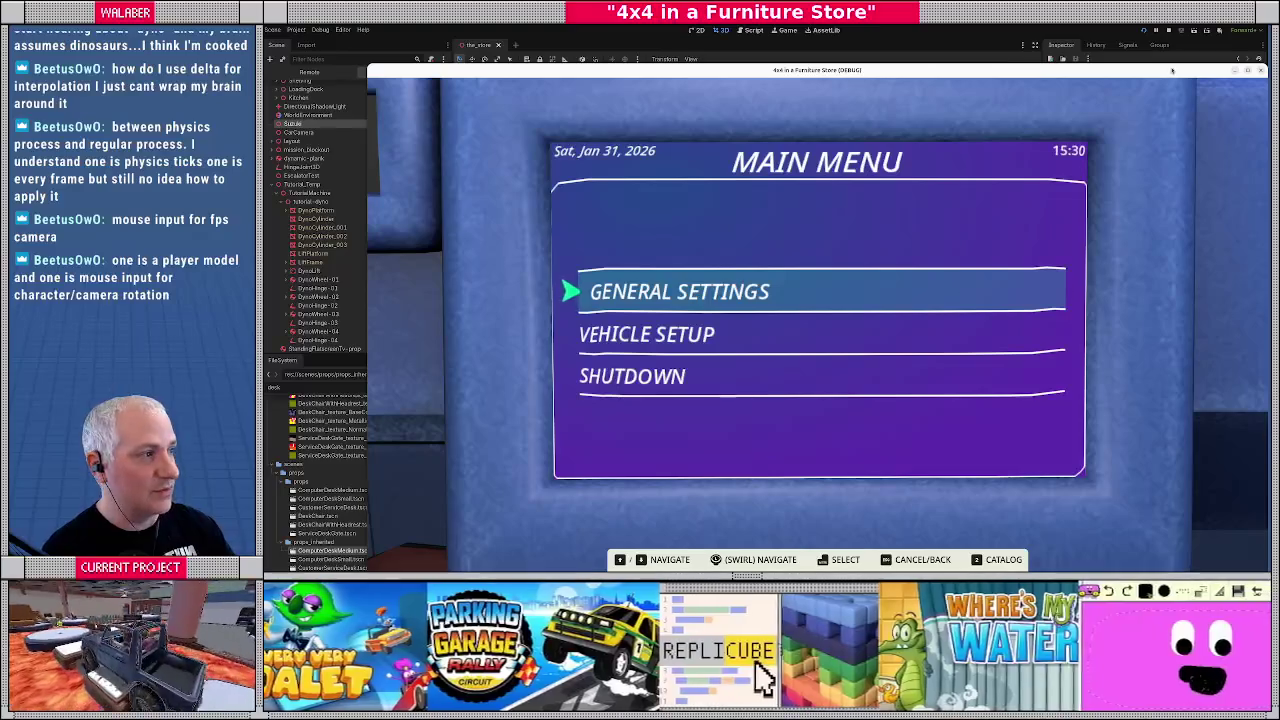
key("F8")
Set Node B of DynoHinge-01 to DynoWheel-01 and of DynoHinge-02 to DynoWheel-02
left_click(318, 276)
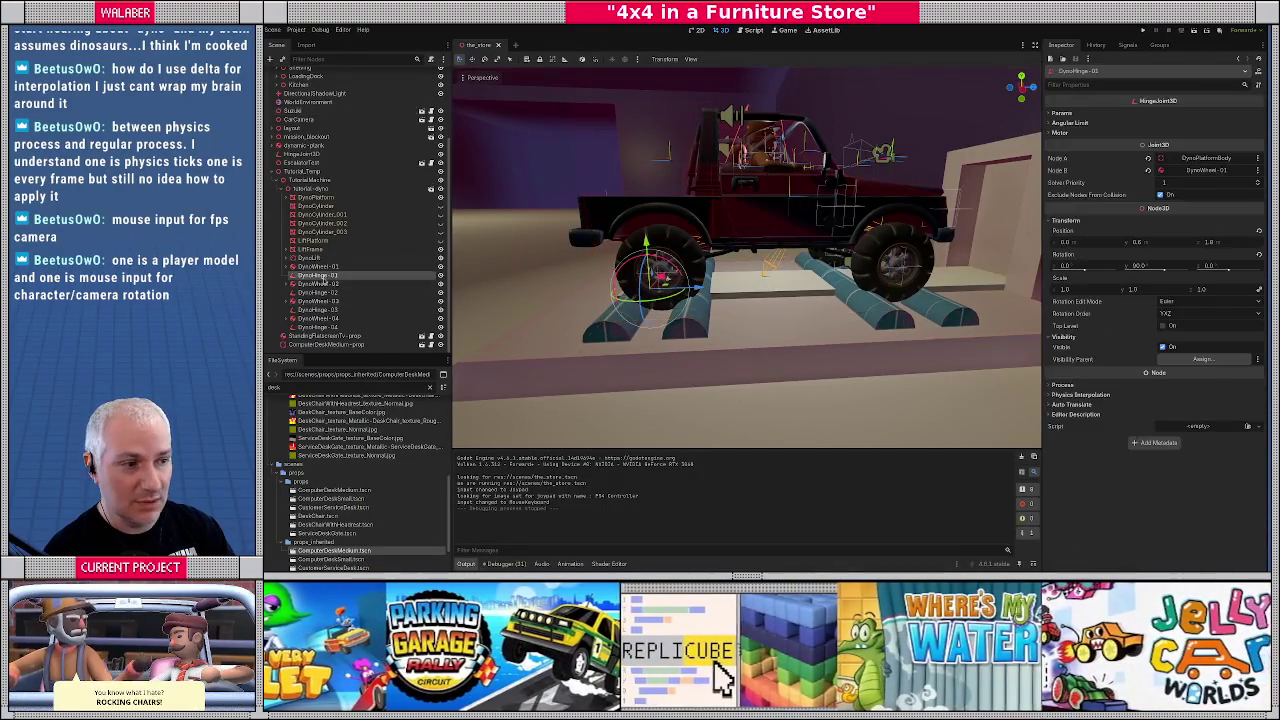
left_click(318, 284)
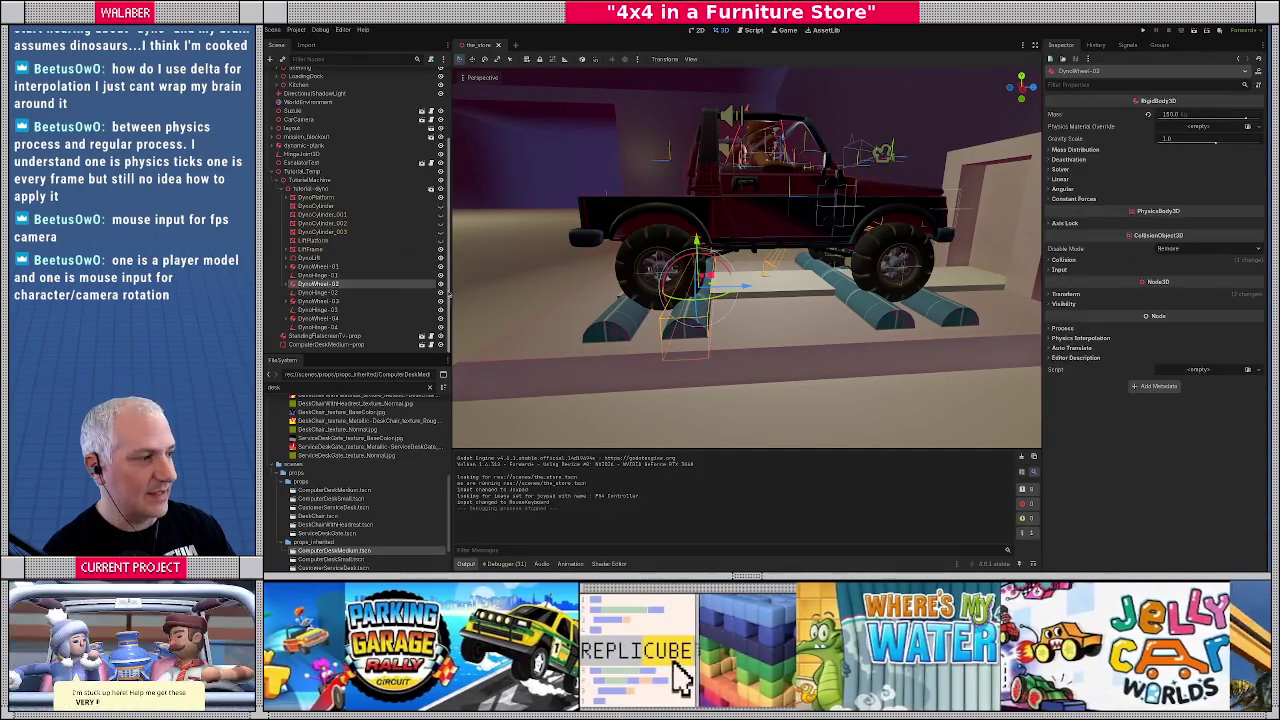
left_click(318, 275)
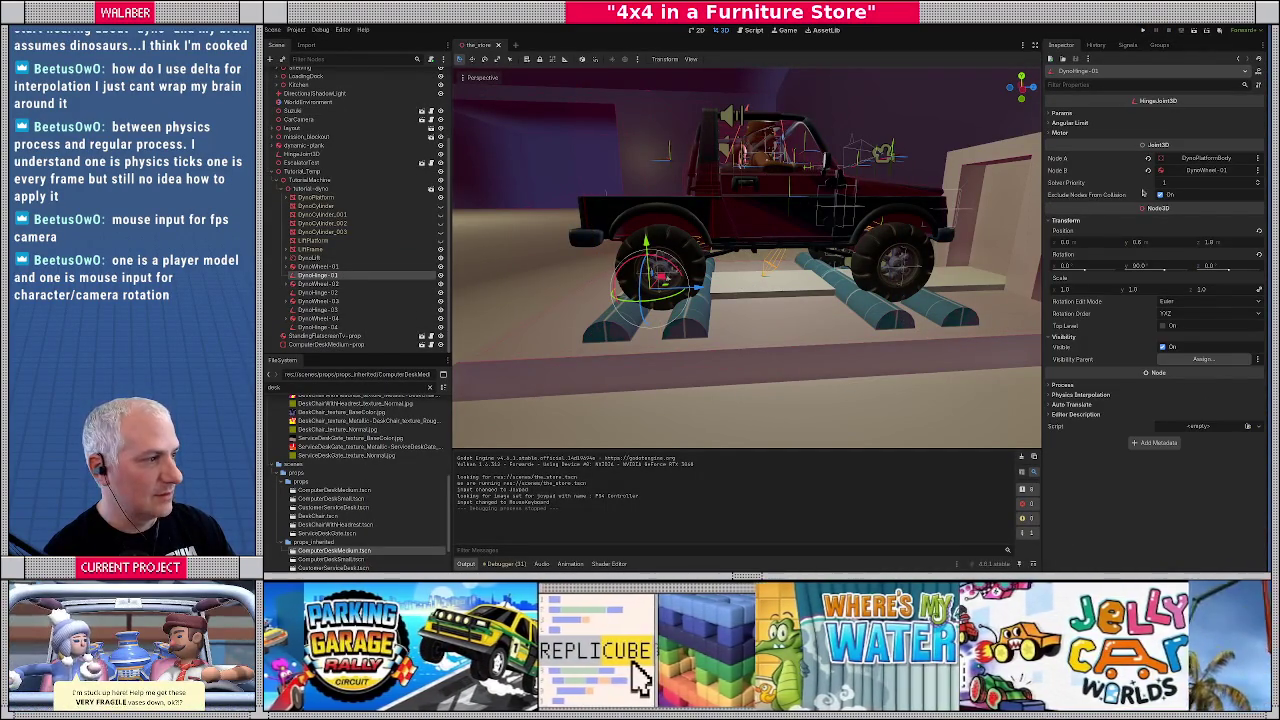
left_click(1193, 171)
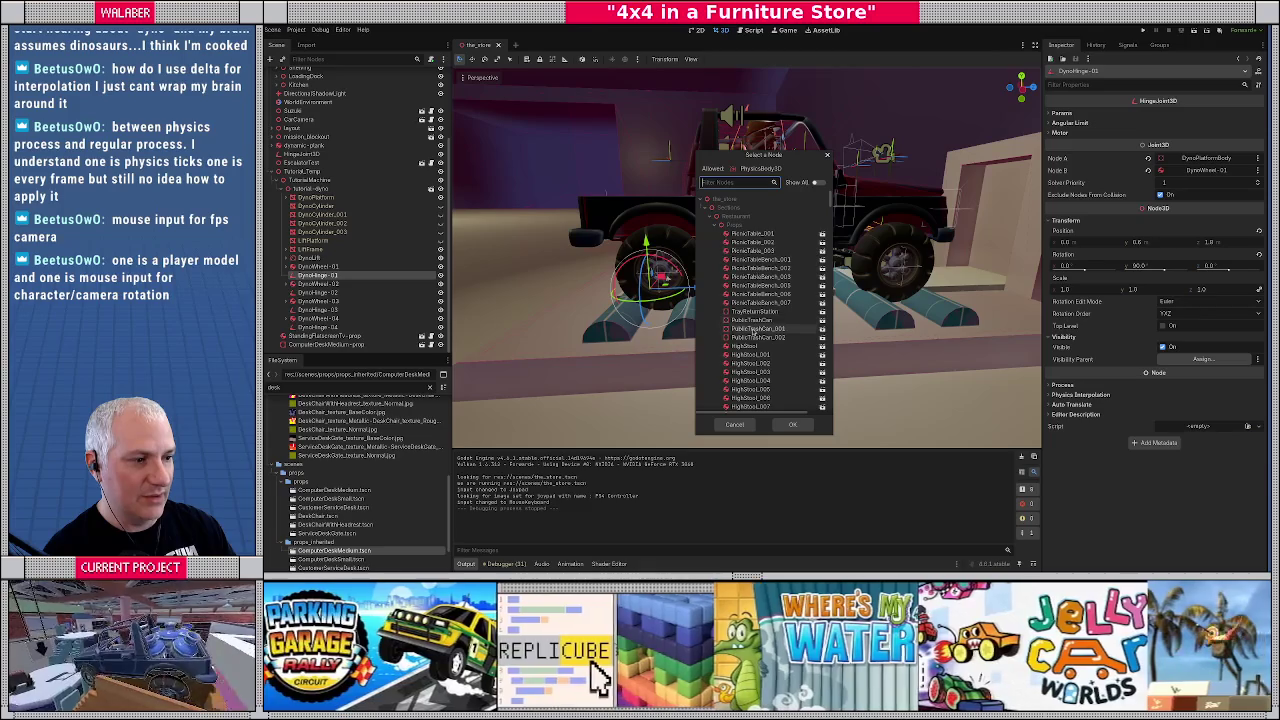
type("wheel")
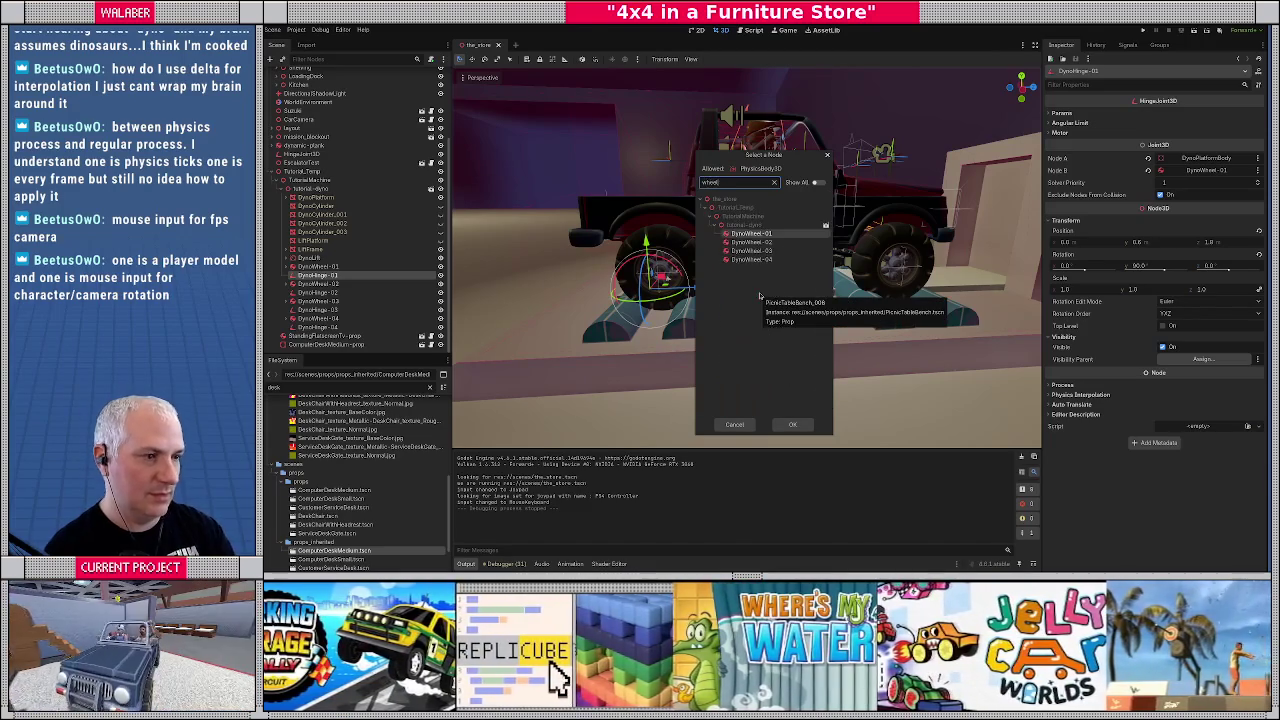
double_click(758, 243)
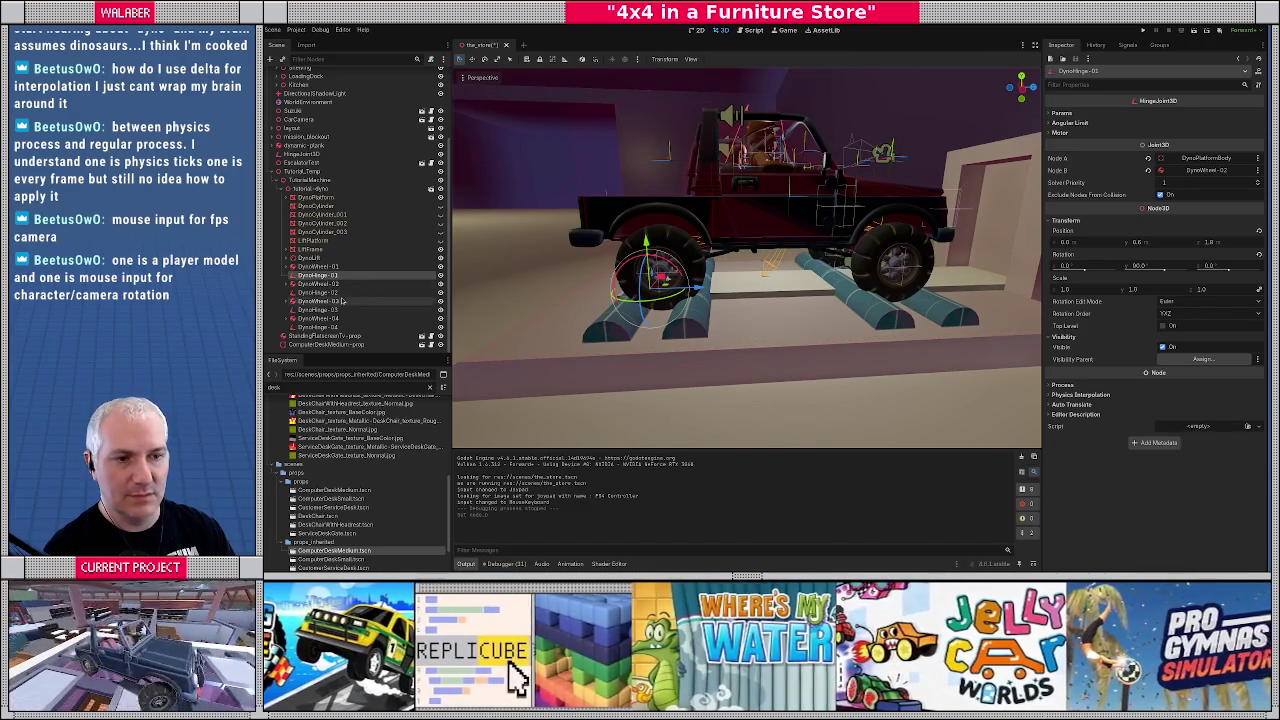
left_click(1224, 171)
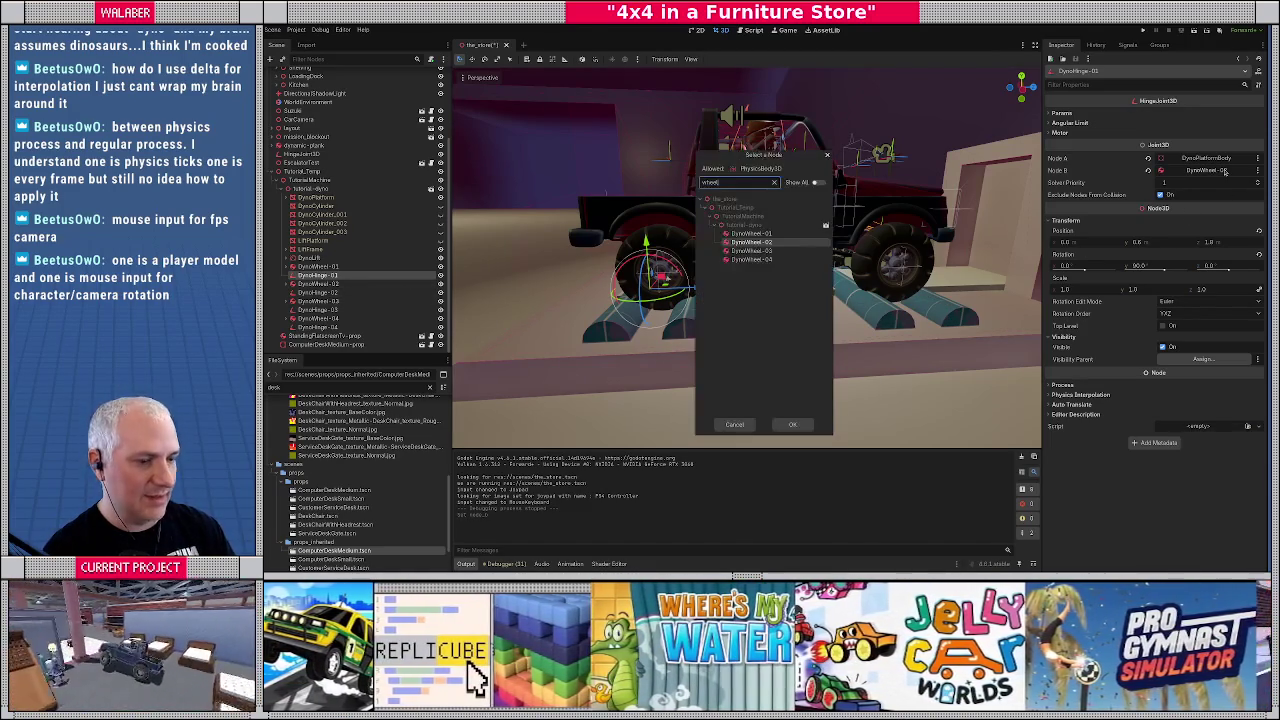
key("Up")
key("Return")
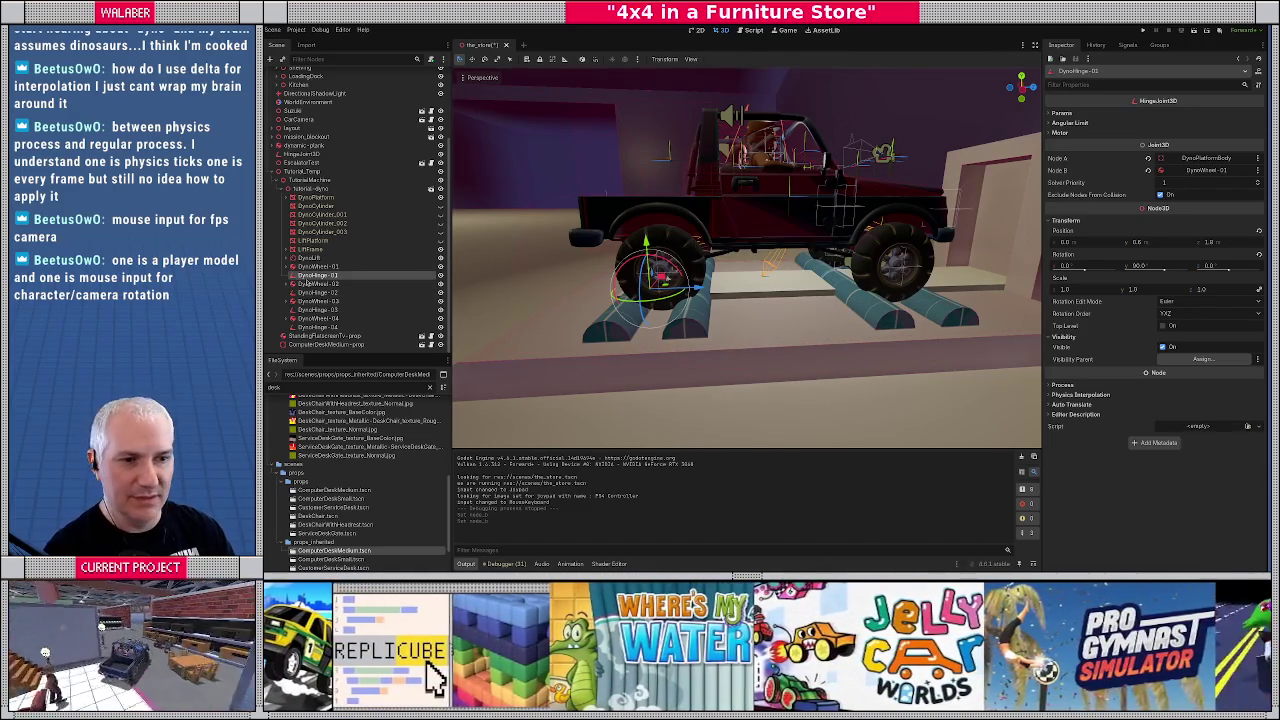
left_click(318, 292)
left_click(1201, 171)
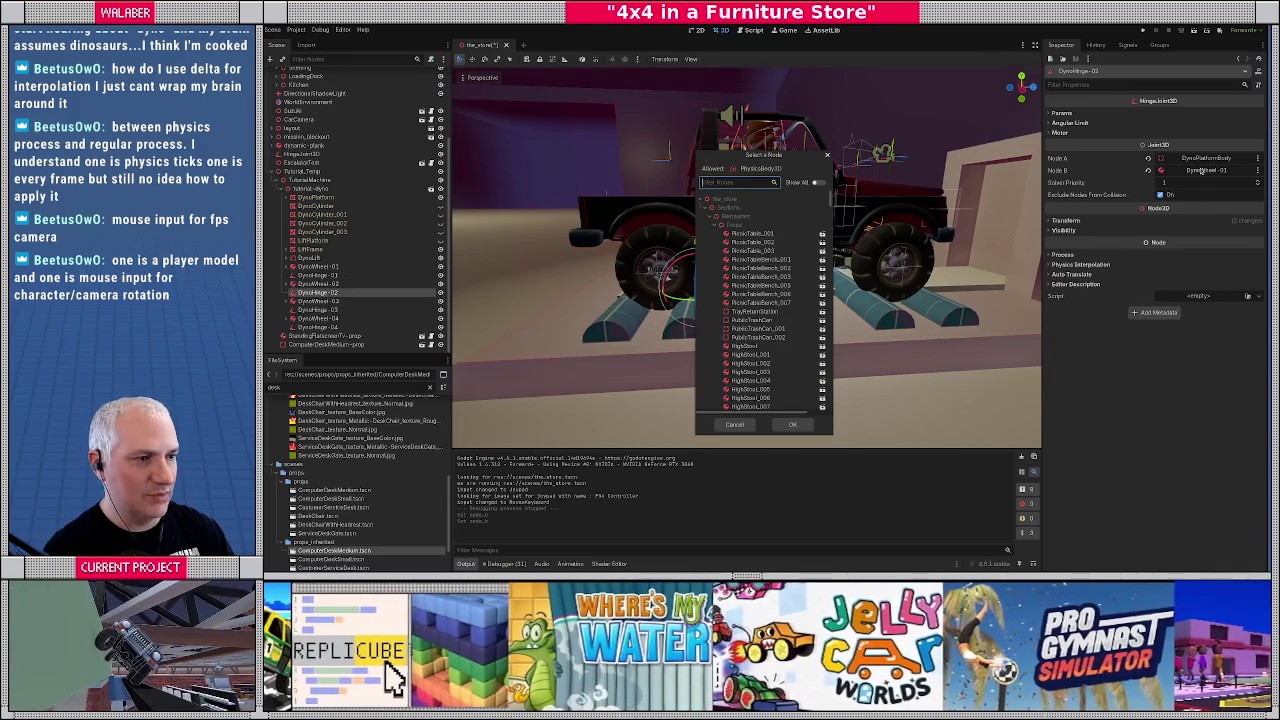
type("wheel")
key("Return")
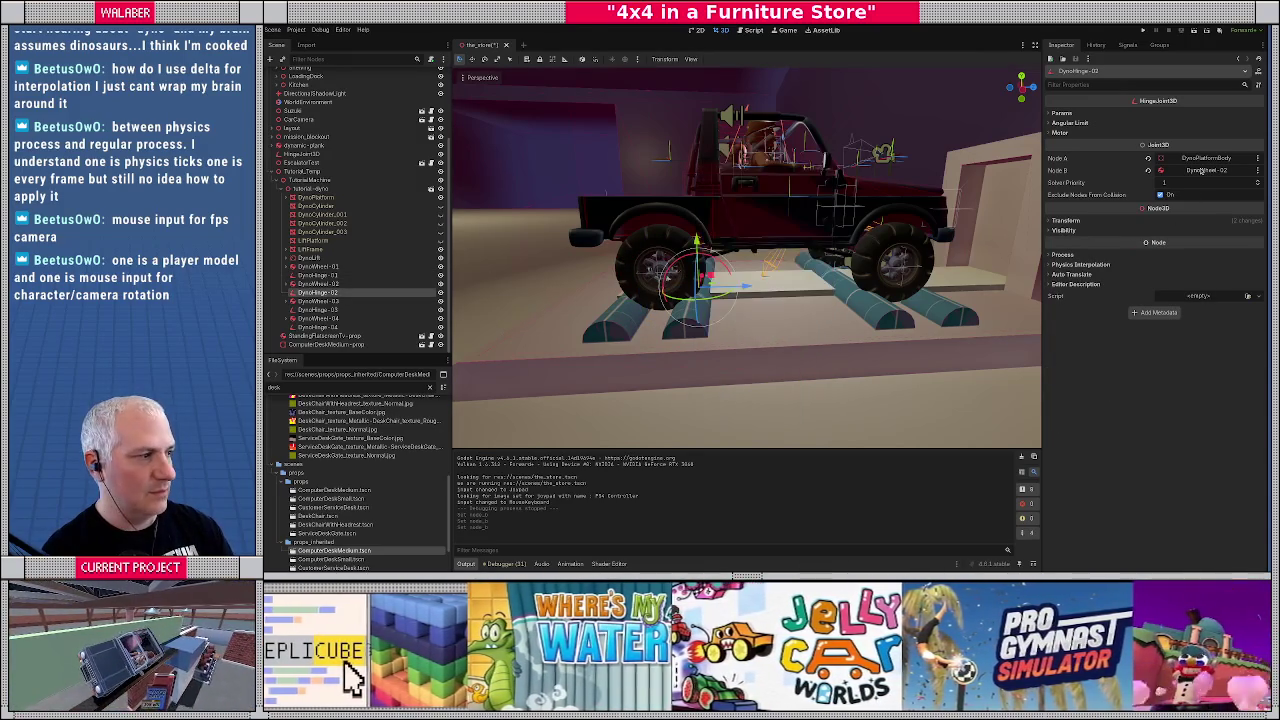
Set Node B of DynoHinge-03 to DynoWheel-03 and of DynoHinge-04 to DynoWheel-04, then save
left_click(310, 310)
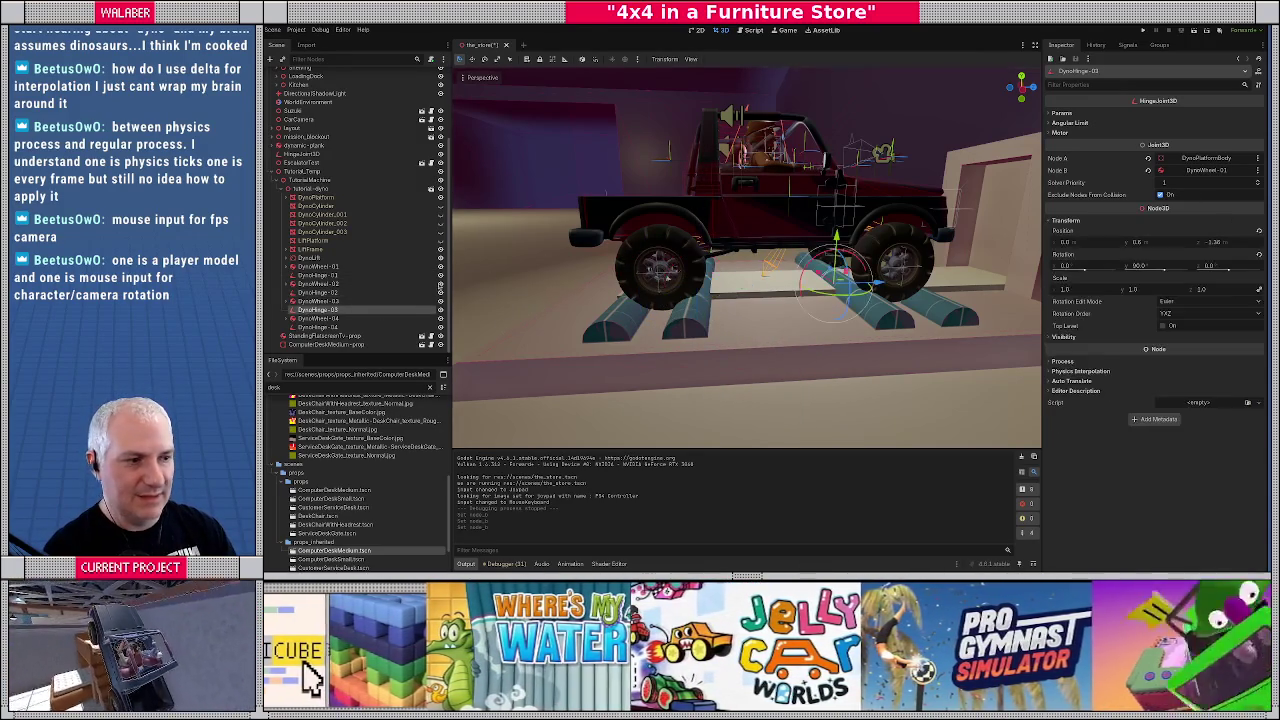
left_click(1211, 171)
type("wheel")
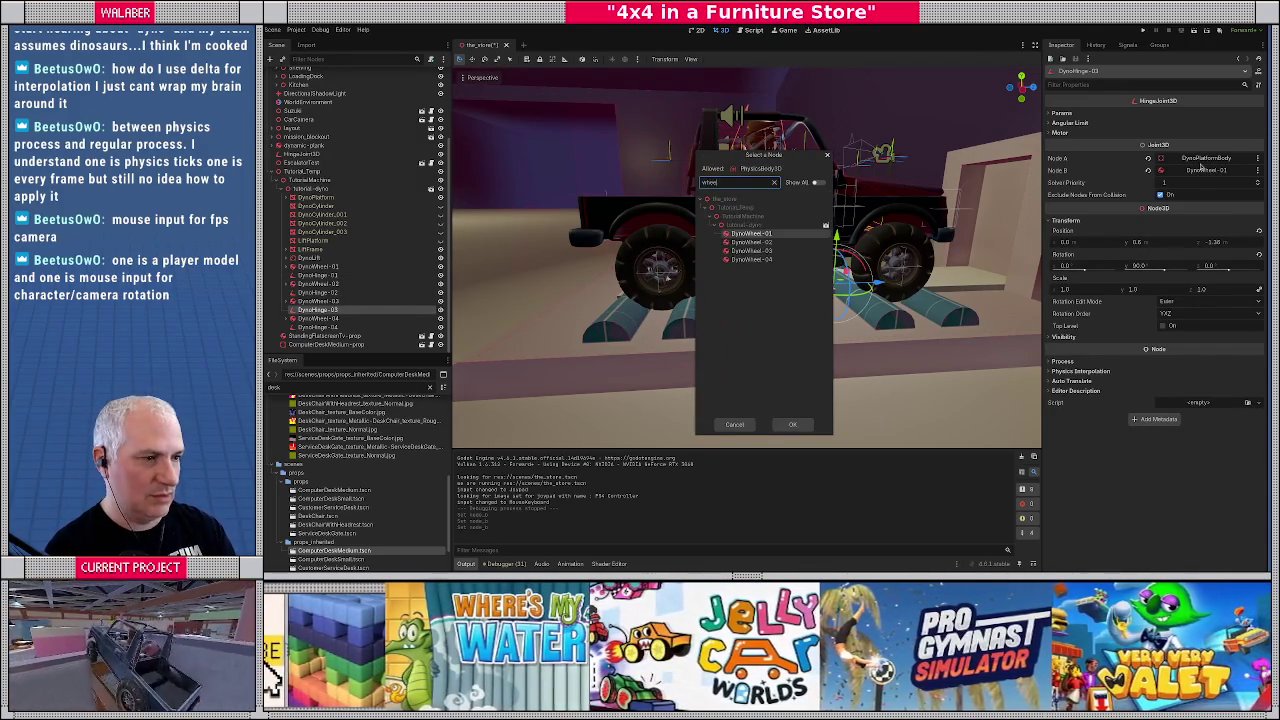
left_click(750, 250)
left_click(792, 424)
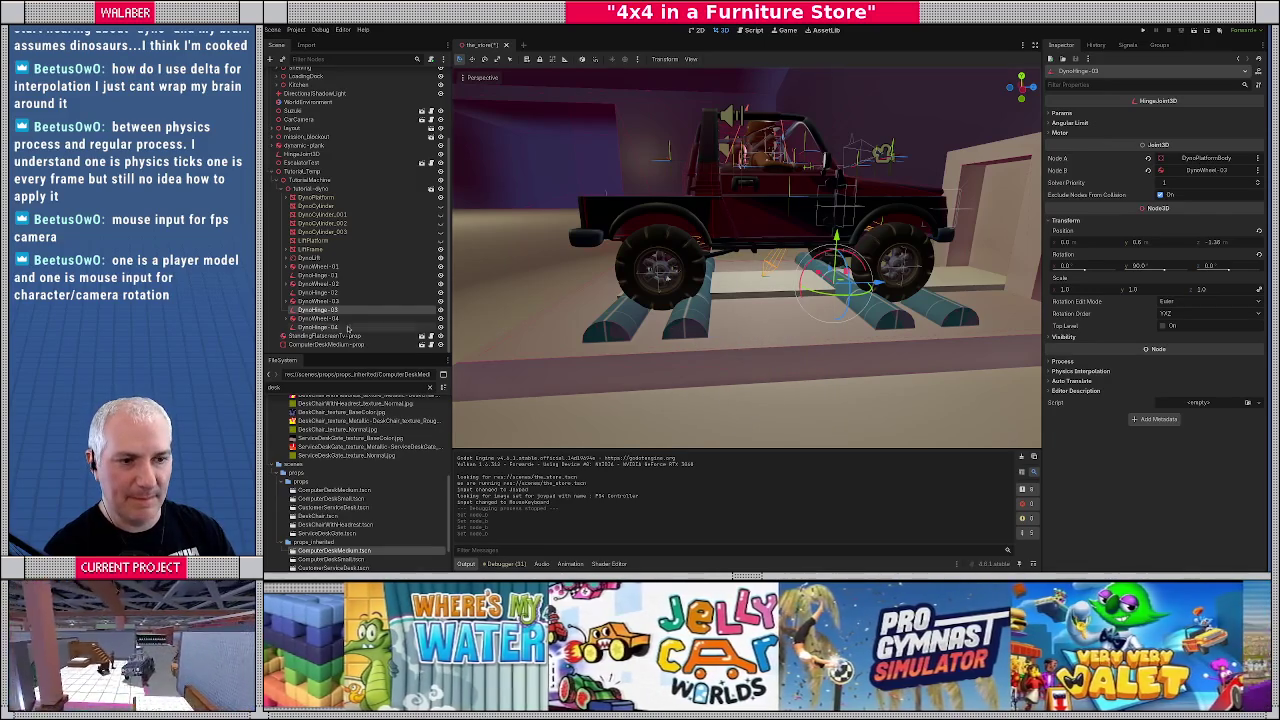
left_click(333, 327)
left_click(1203, 171)
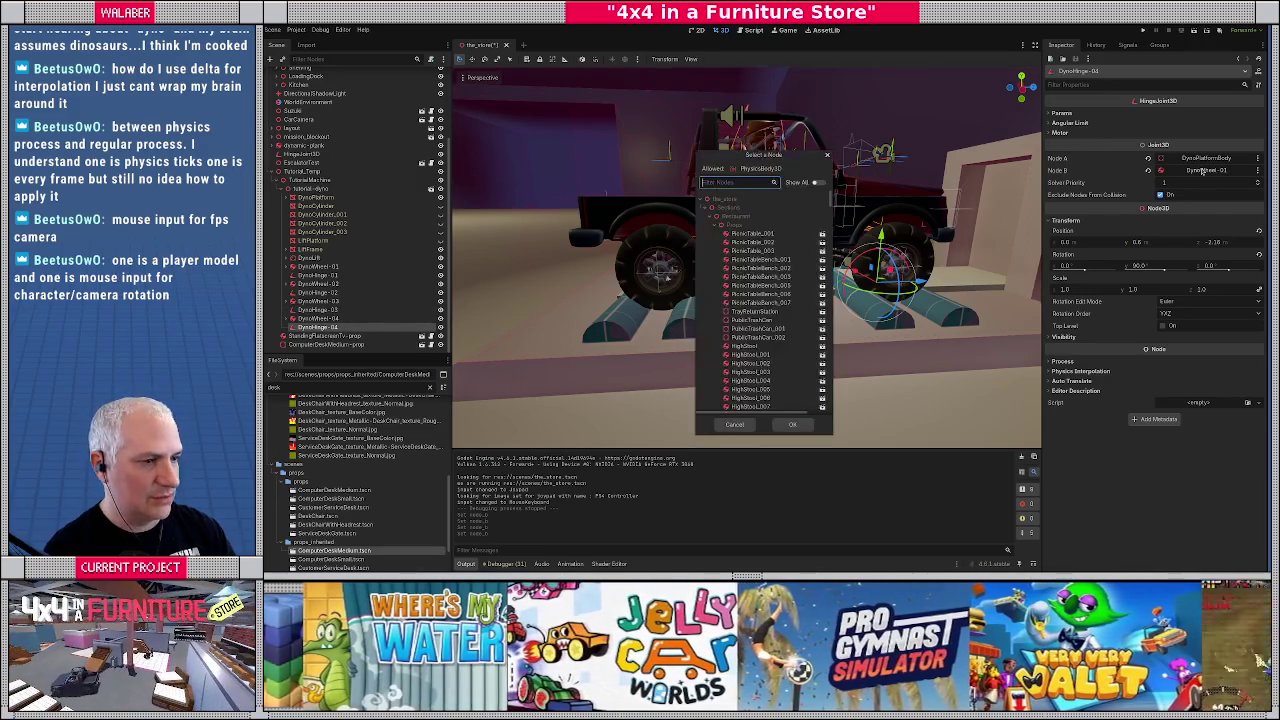
type("wheel")
key("Down")
key("Down")
key("Down")
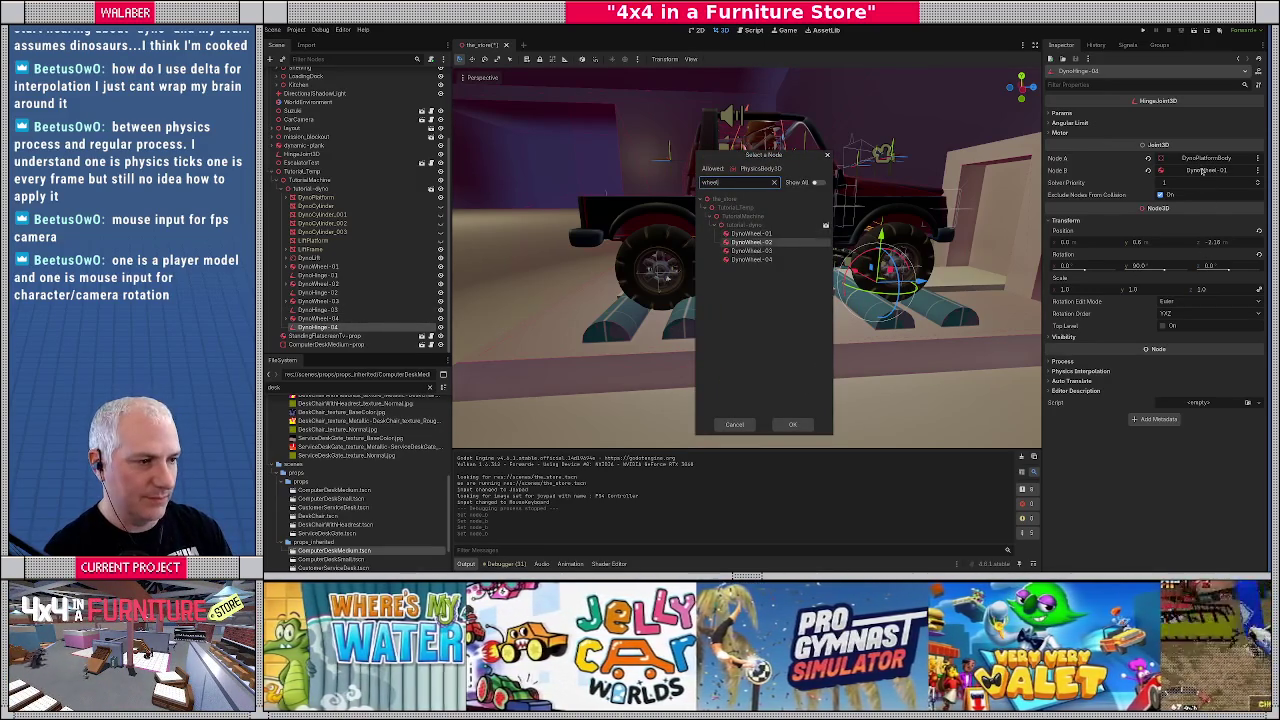
key("Return")
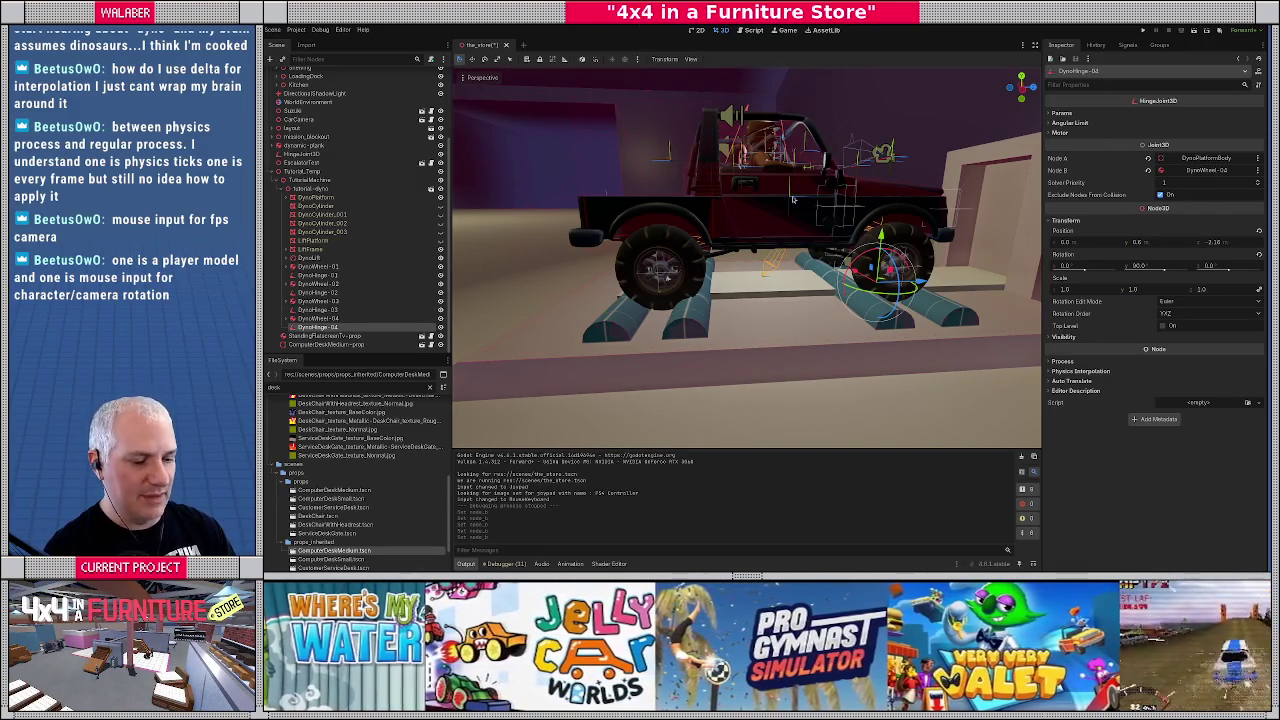
key("ctrl+s")
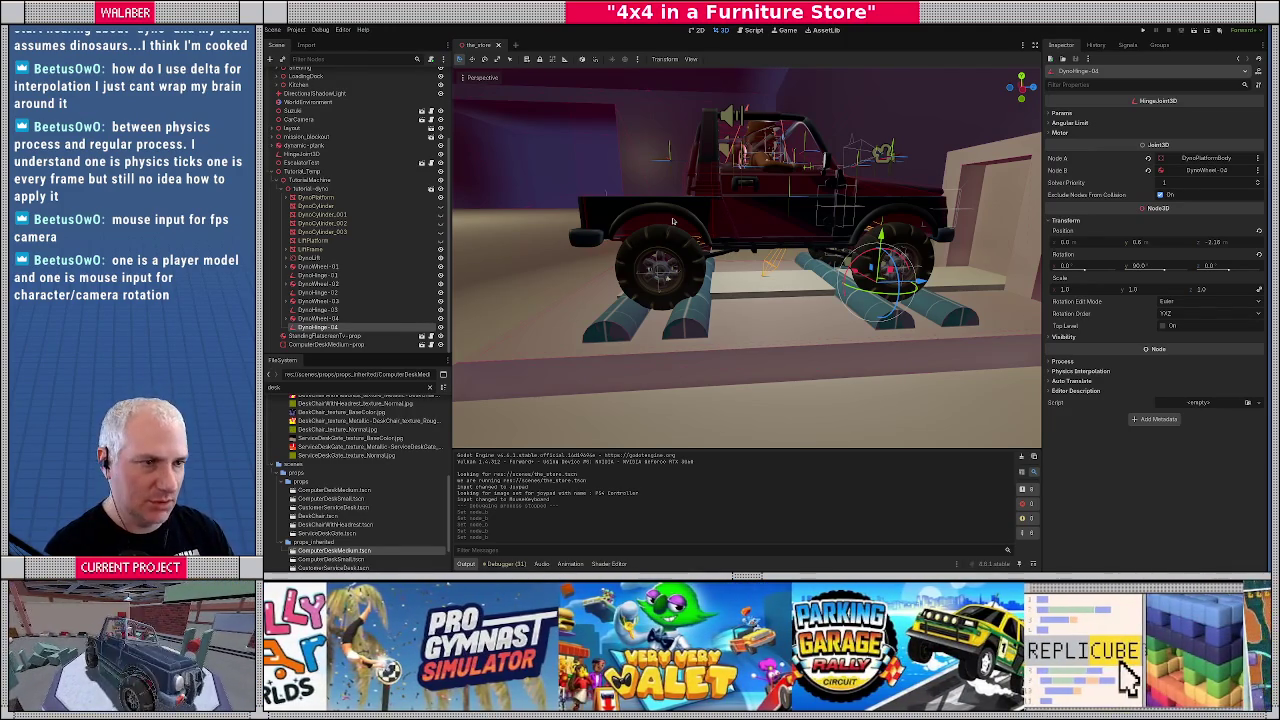
key("F5")
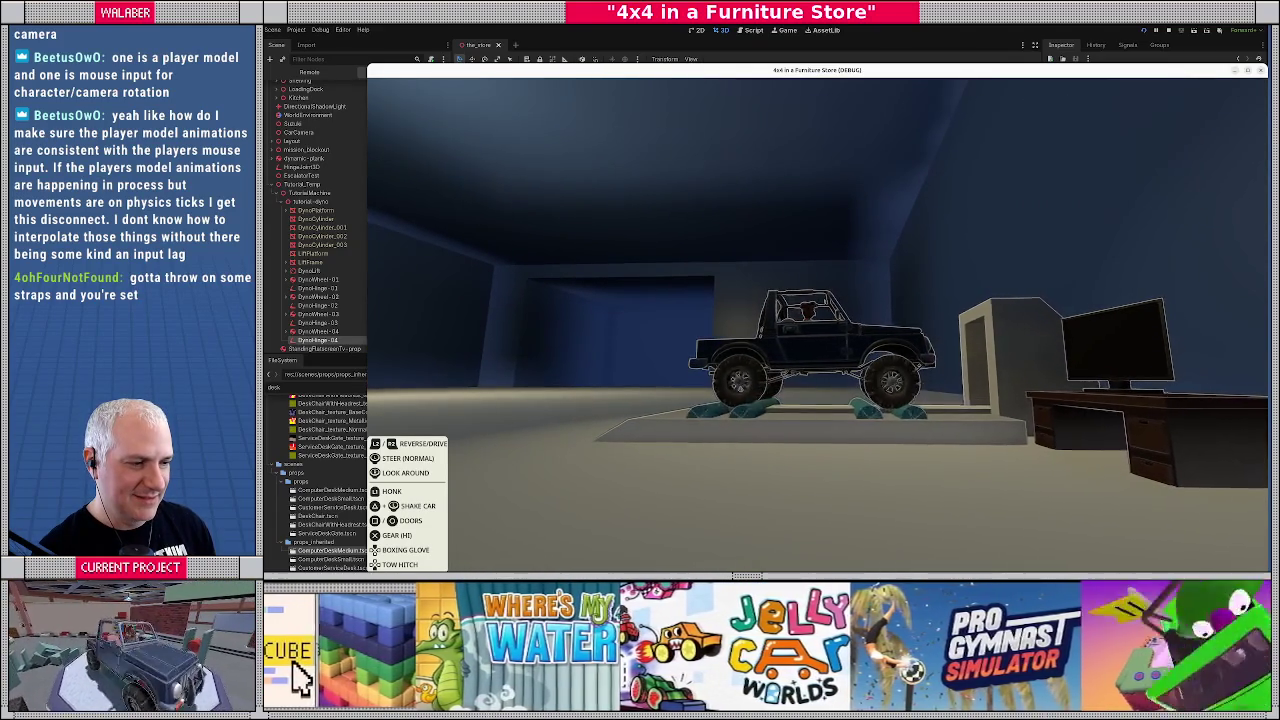
key("Escape")
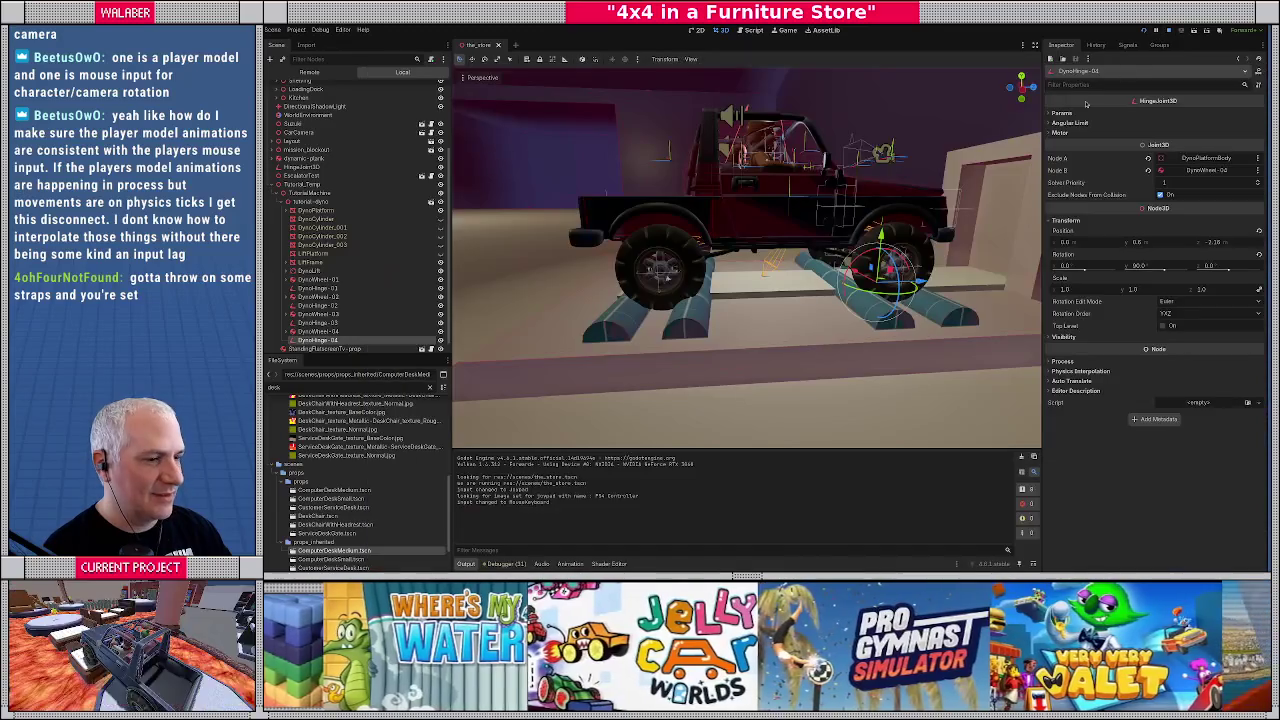
left_click(1168, 30)
scroll(730, 321, "down", 2)
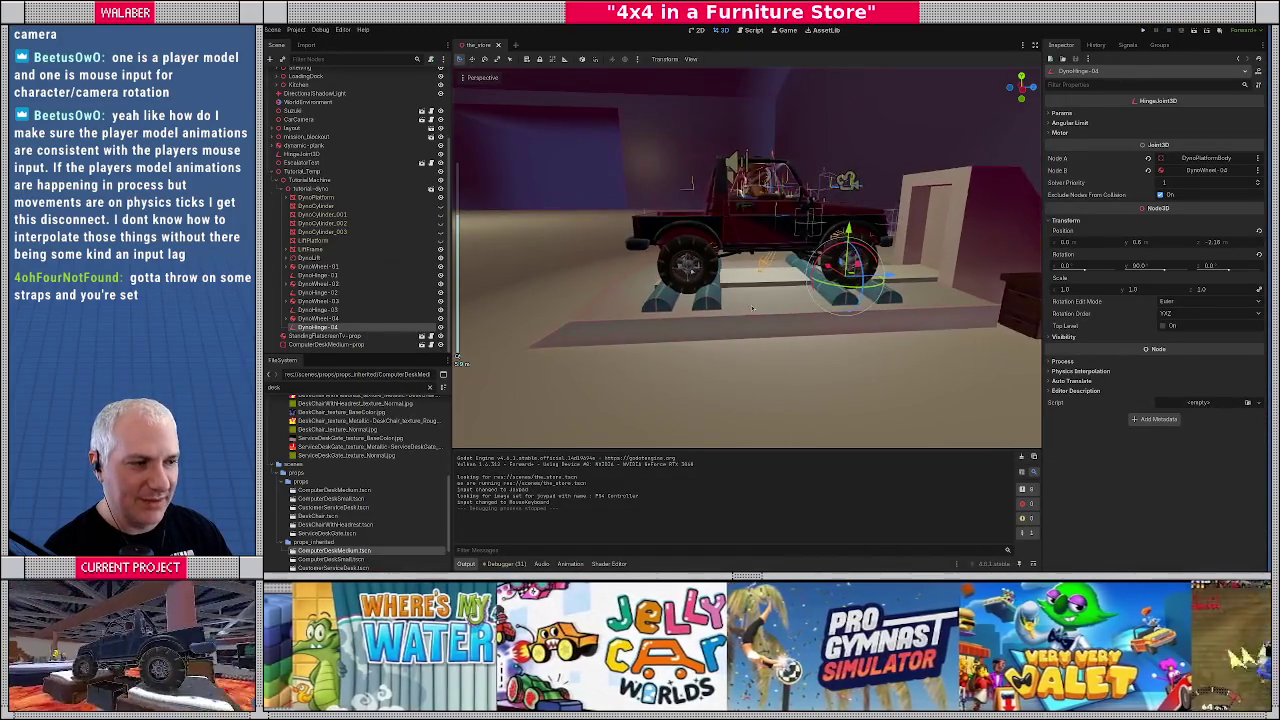
mouse_move(730, 321)
left_mouse_down()
mouse_move(731, 370)
mouse_move(827, 343)
mouse_move(630, 350)
mouse_move(736, 347)
mouse_move(632, 349)
mouse_move(672, 358)
left_mouse_up()
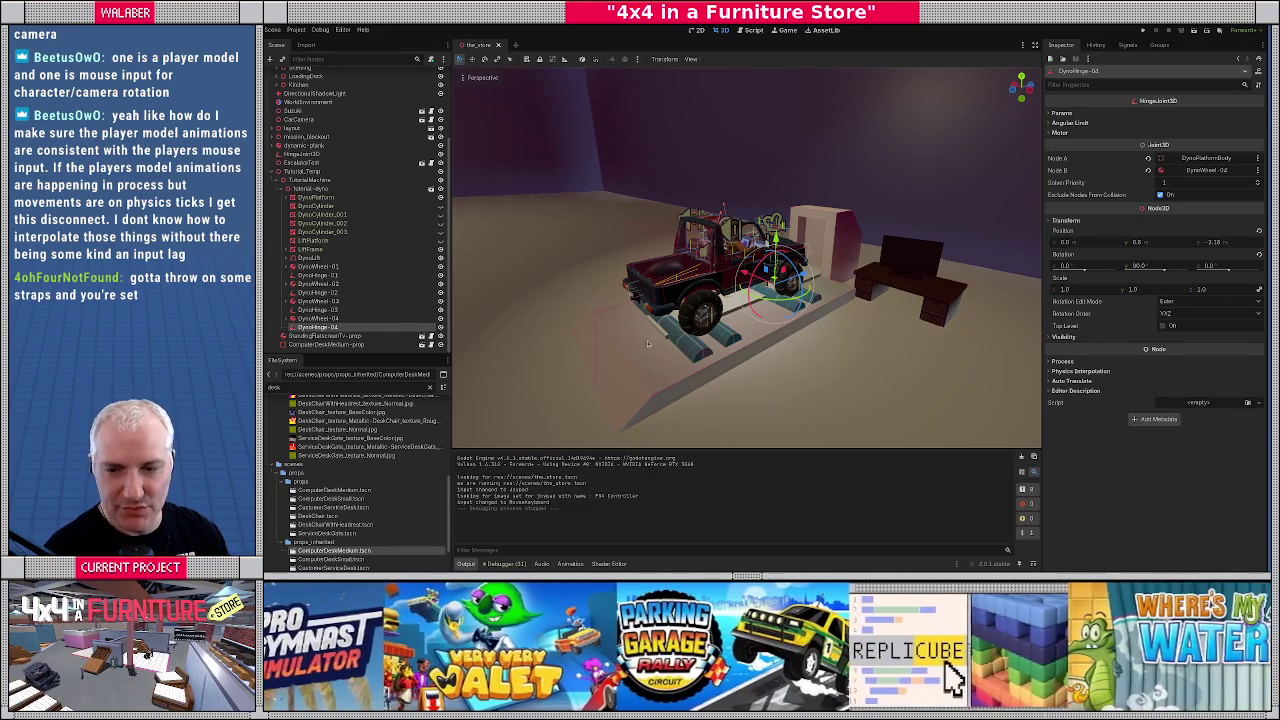
mouse_move(648, 344)
left_mouse_down()
mouse_move(665, 309)
mouse_move(712, 314)
left_mouse_up()
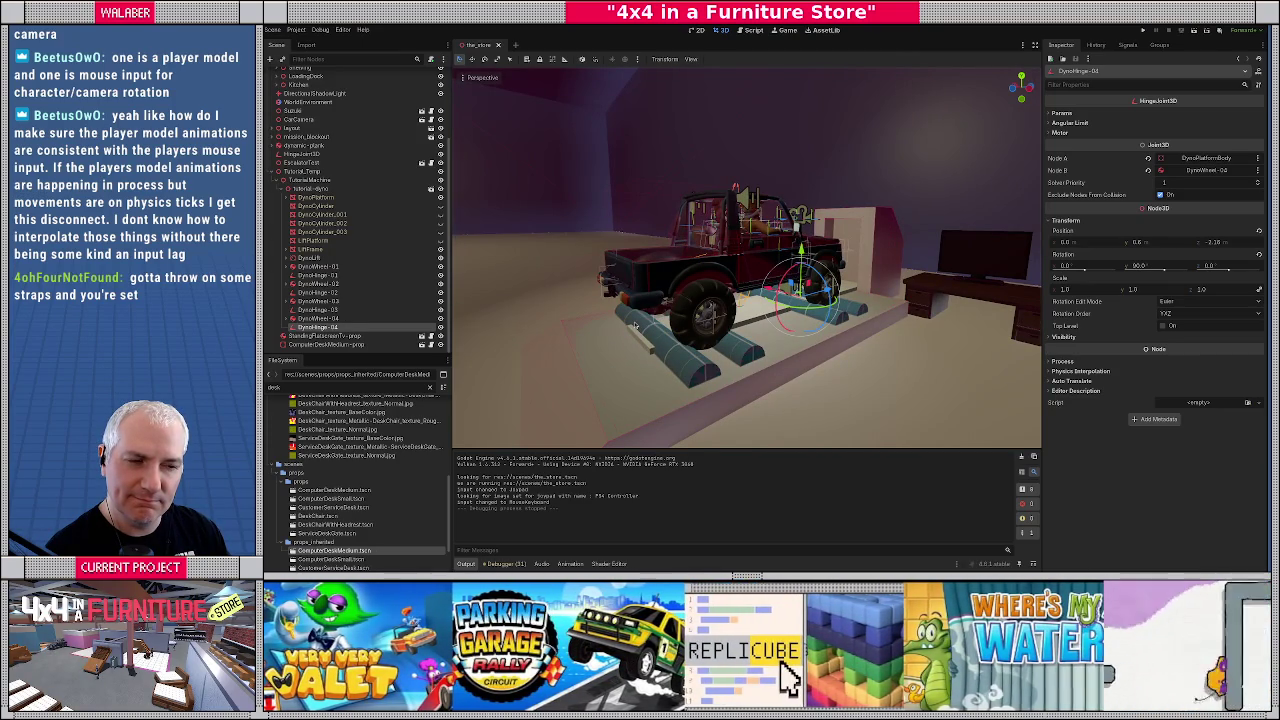
left_click_drag(611, 339, 584, 325)
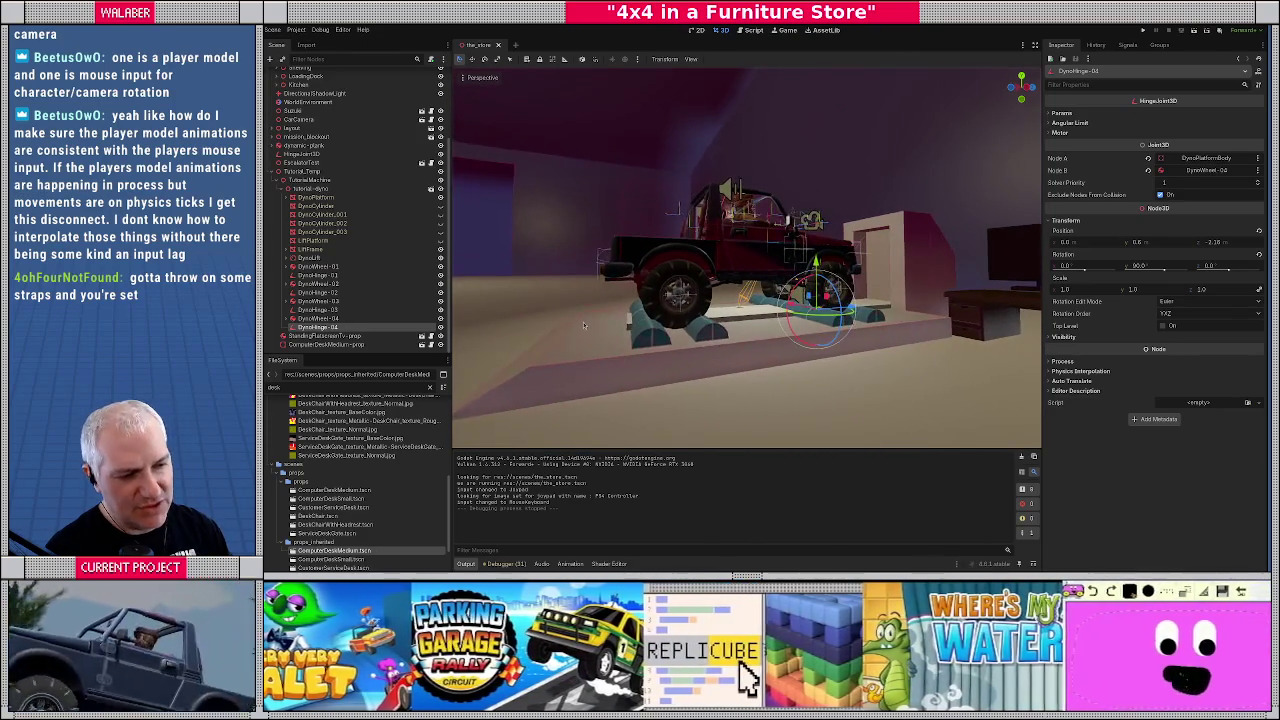
mouse_move(686, 300)
left_mouse_down()
mouse_move(700, 318)
mouse_move(757, 320)
left_mouse_up()
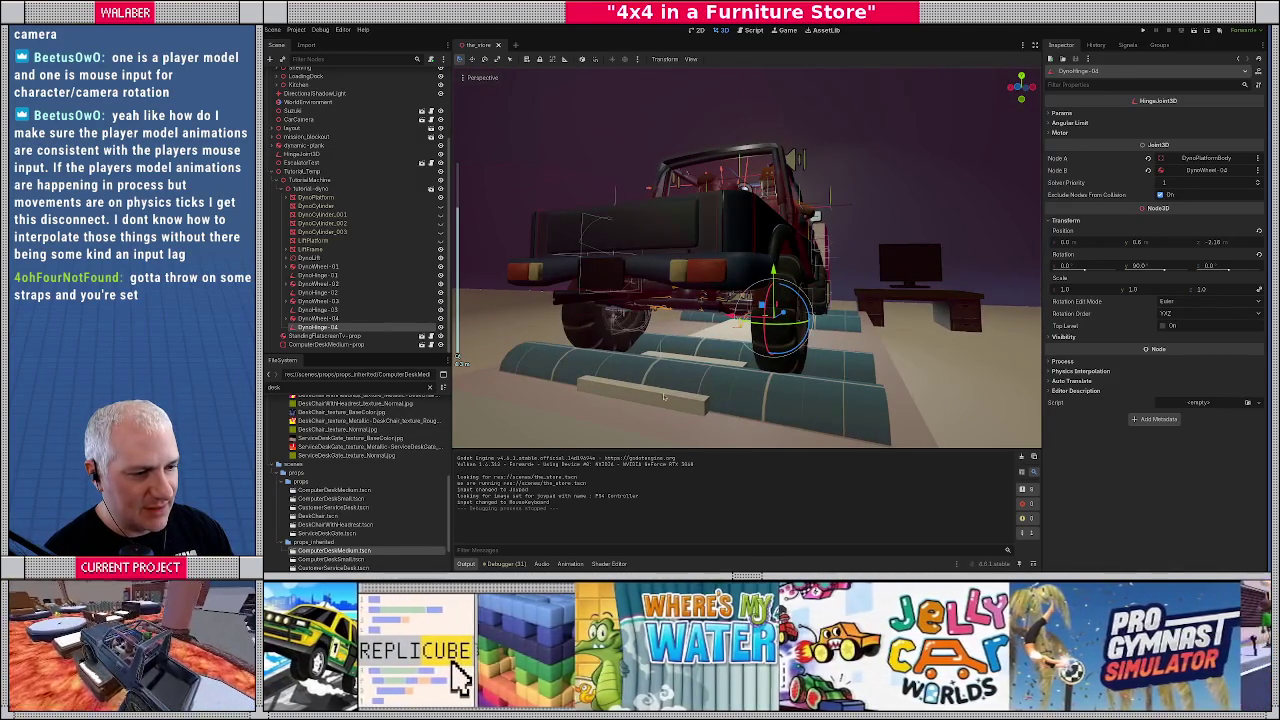
left_click(666, 398)
mouse_move(666, 398)
left_mouse_down()
mouse_move(730, 350)
mouse_move(788, 347)
mouse_move(754, 325)
left_mouse_up()
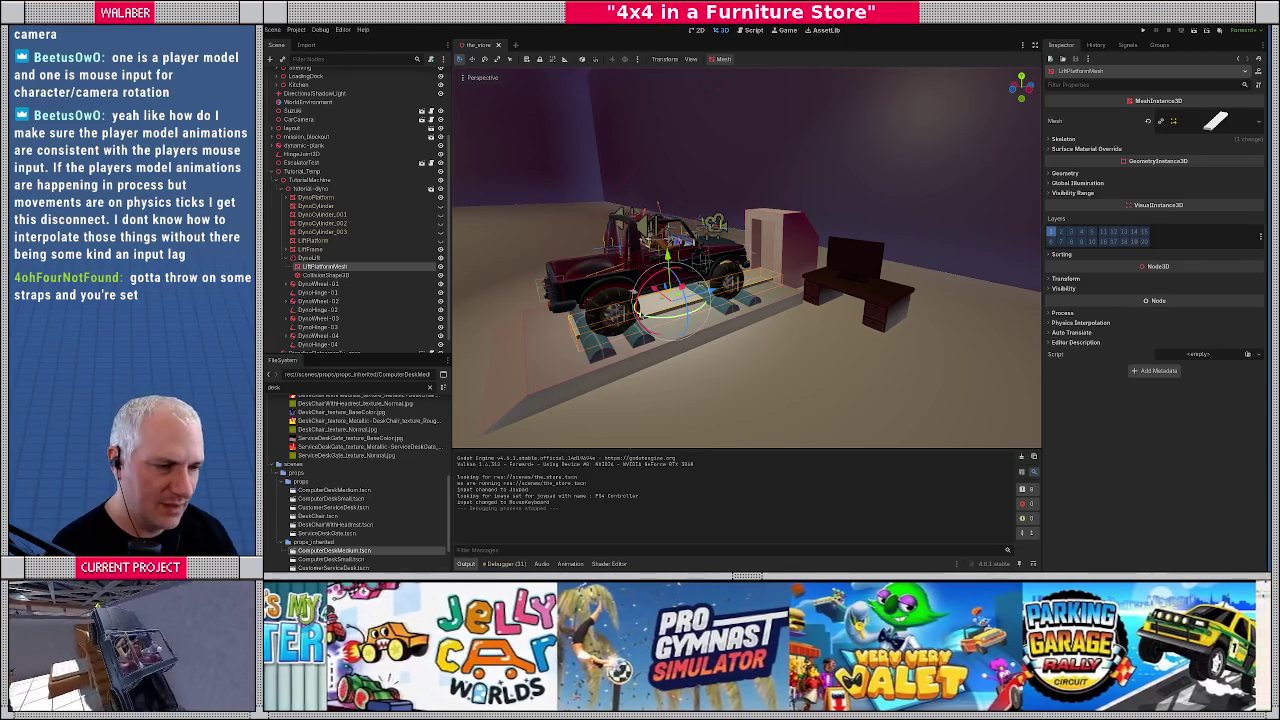
mouse_move(742, 325)
left_mouse_down()
mouse_move(603, 316)
mouse_move(632, 291)
mouse_move(913, 304)
mouse_move(821, 295)
left_mouse_up()
scroll(603, 316, "up", 6)
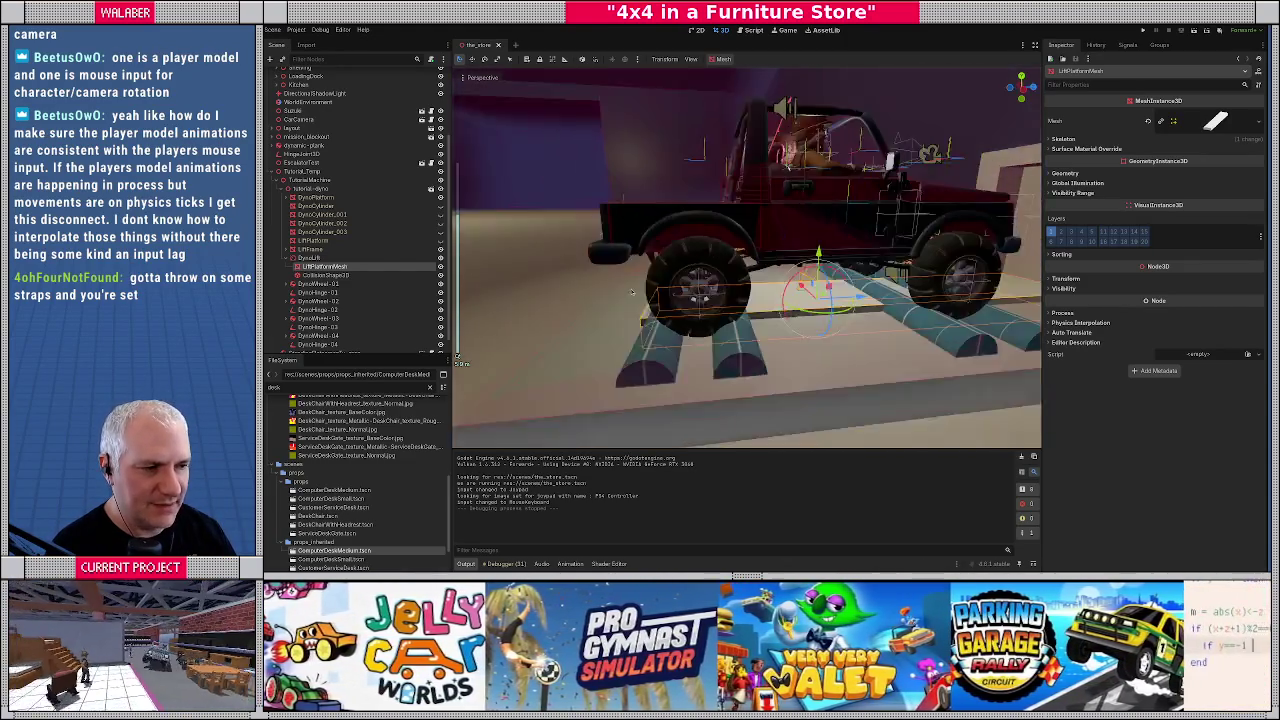
scroll(632, 291, "down", 5)
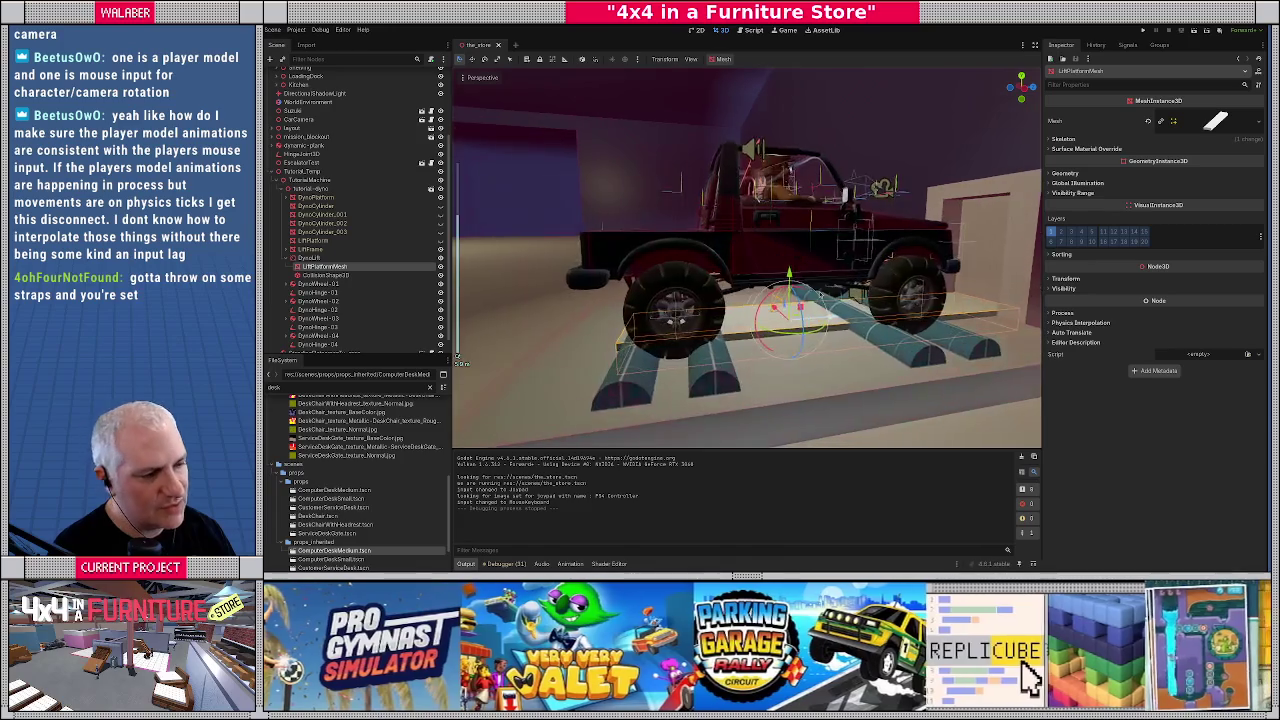
scroll(800, 300, "up", 5)
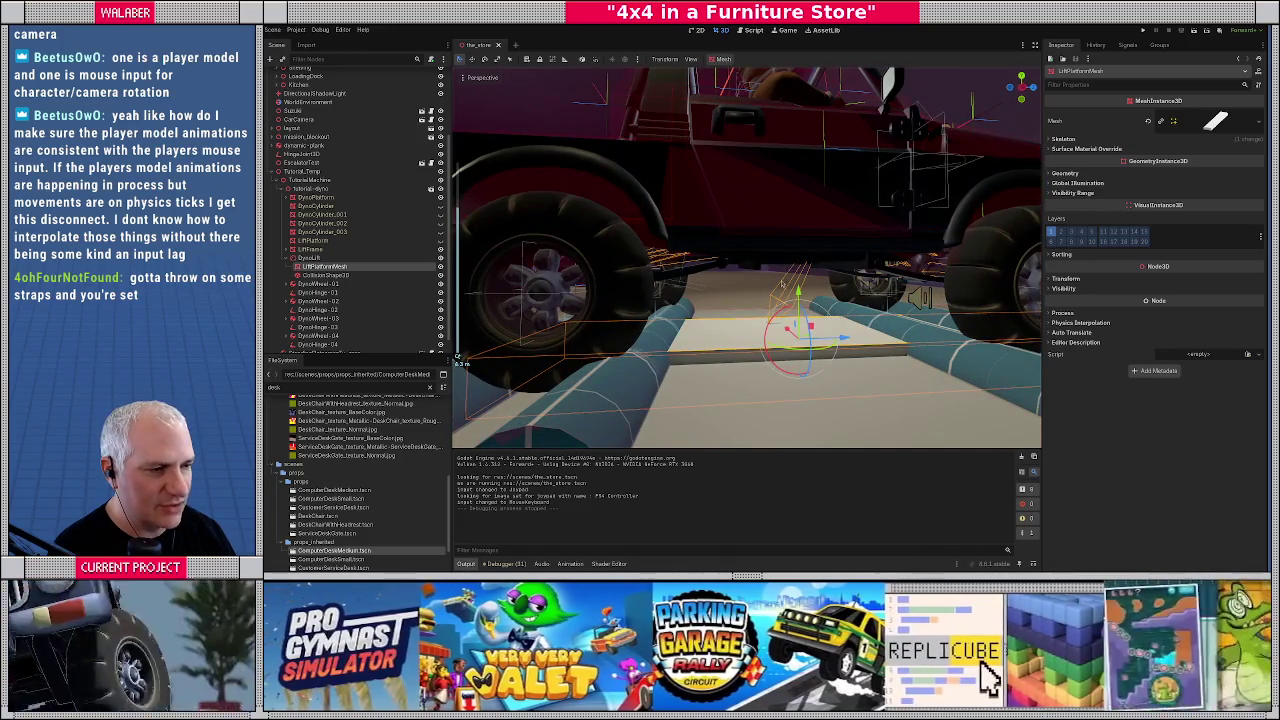
scroll(781, 285, "down", 5)
scroll(761, 287, "up", 1)
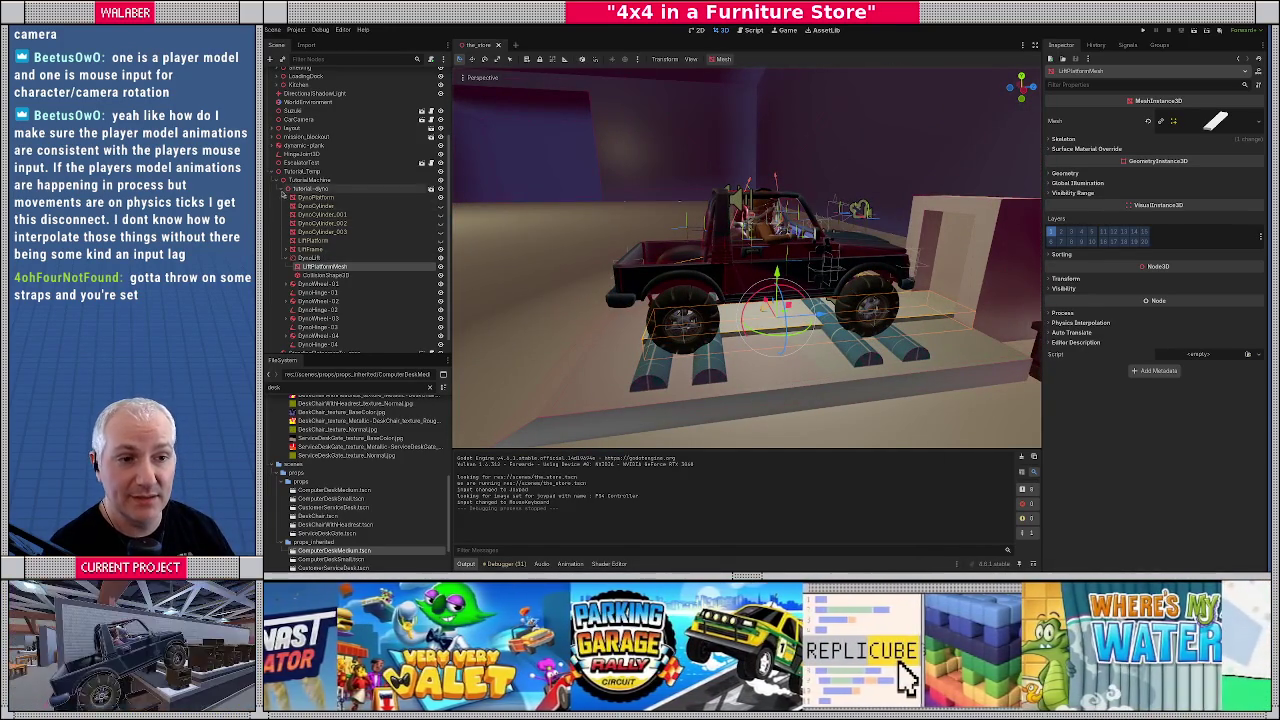
Add a Marker3D child to tutorial-dyno and rename it DynoCarJointOrigin
left_click(283, 189)
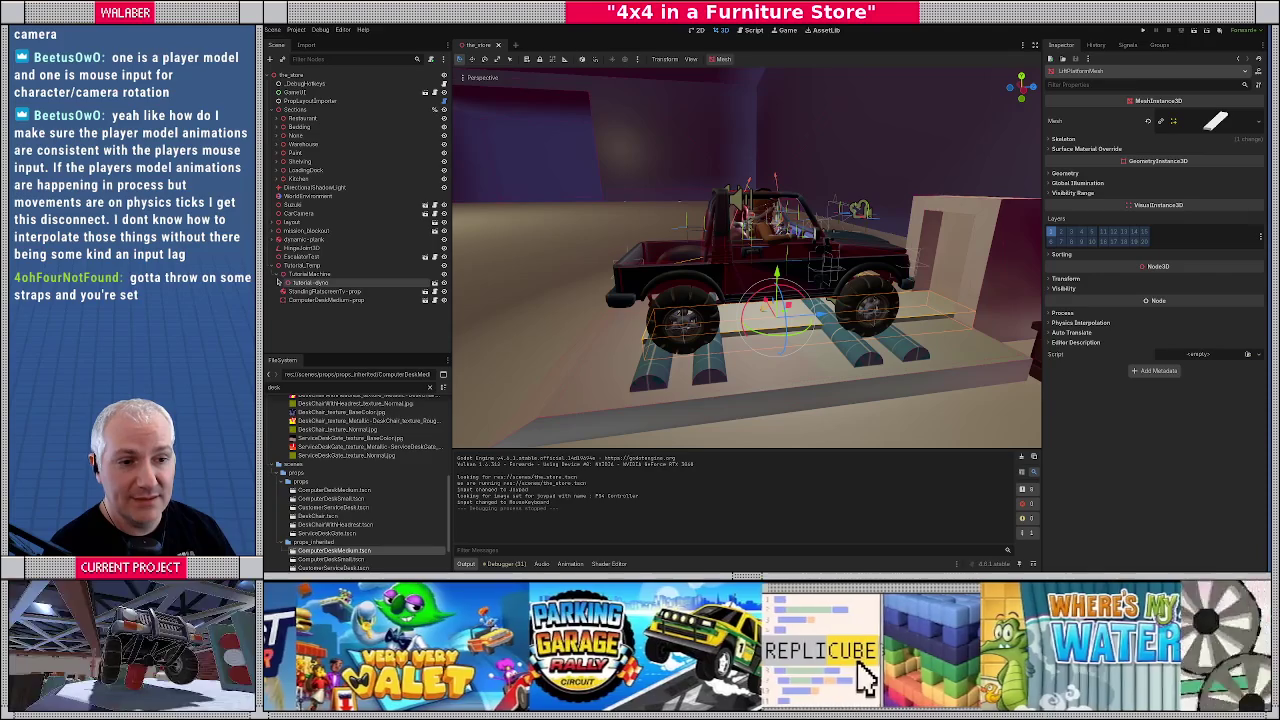
left_click(278, 278)
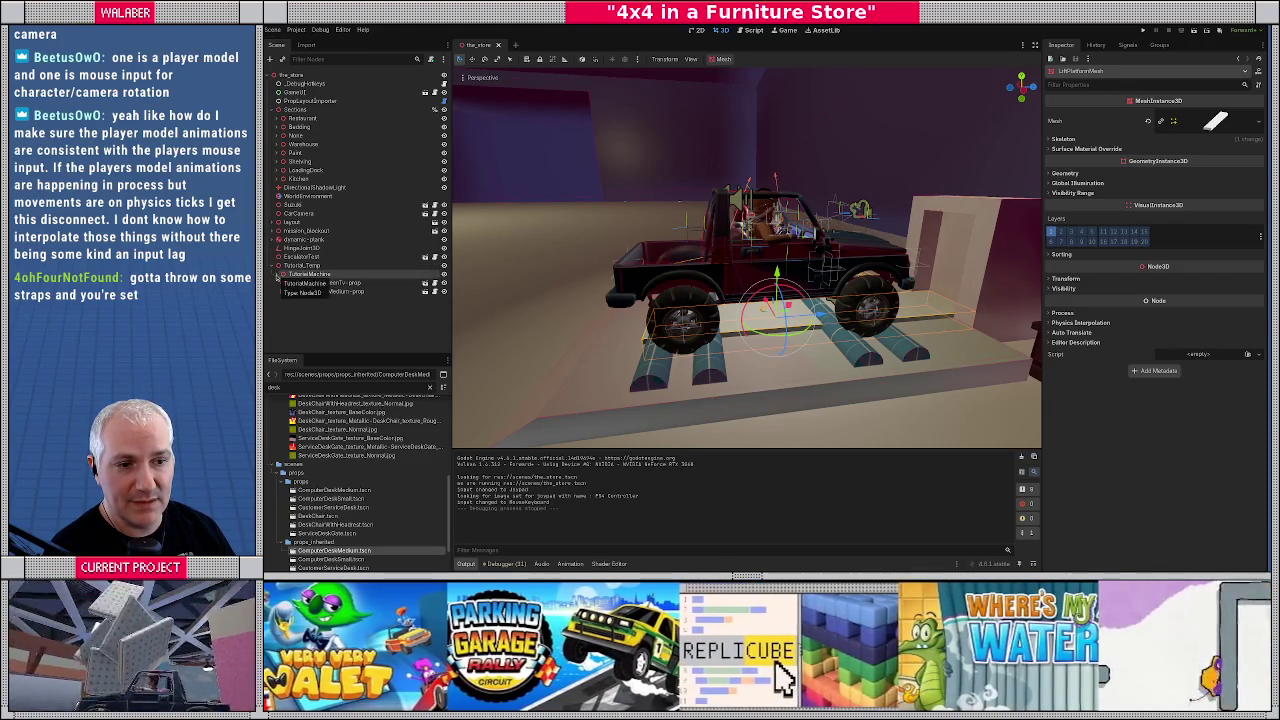
left_click(278, 275)
left_click(290, 283)
left_click(284, 284)
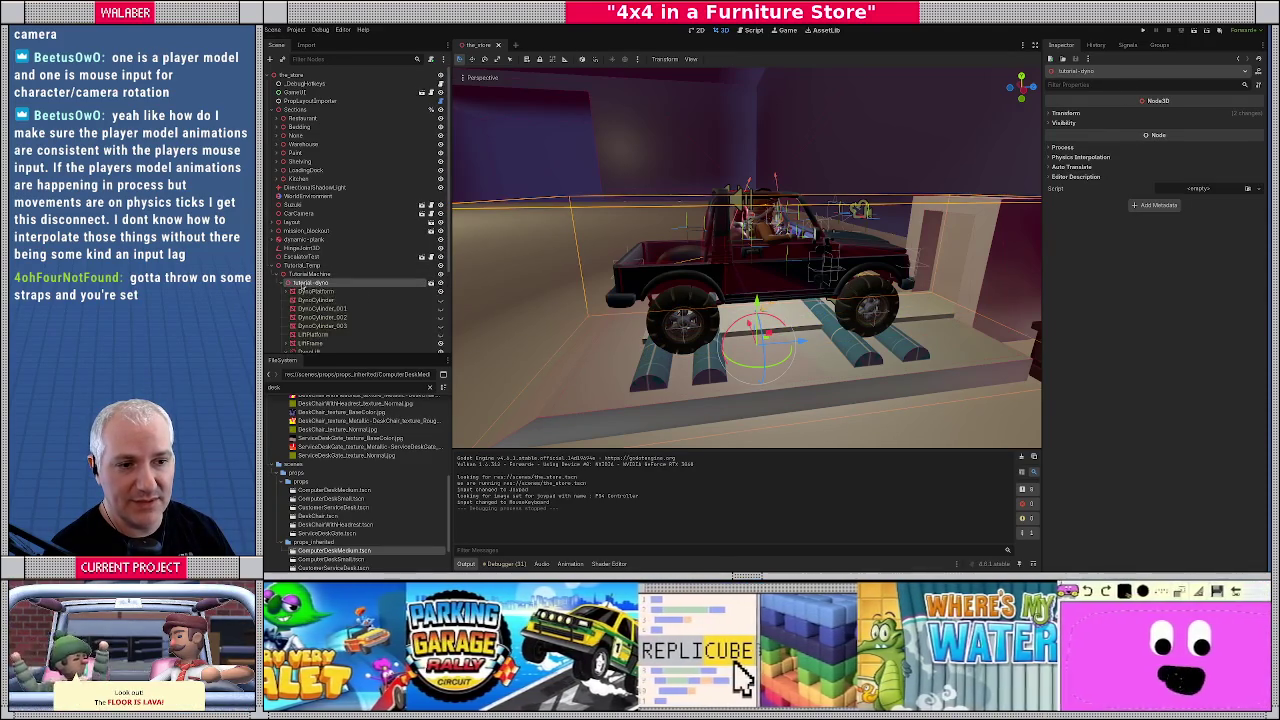
right_click(302, 283)
left_click(329, 290)
type("marker")
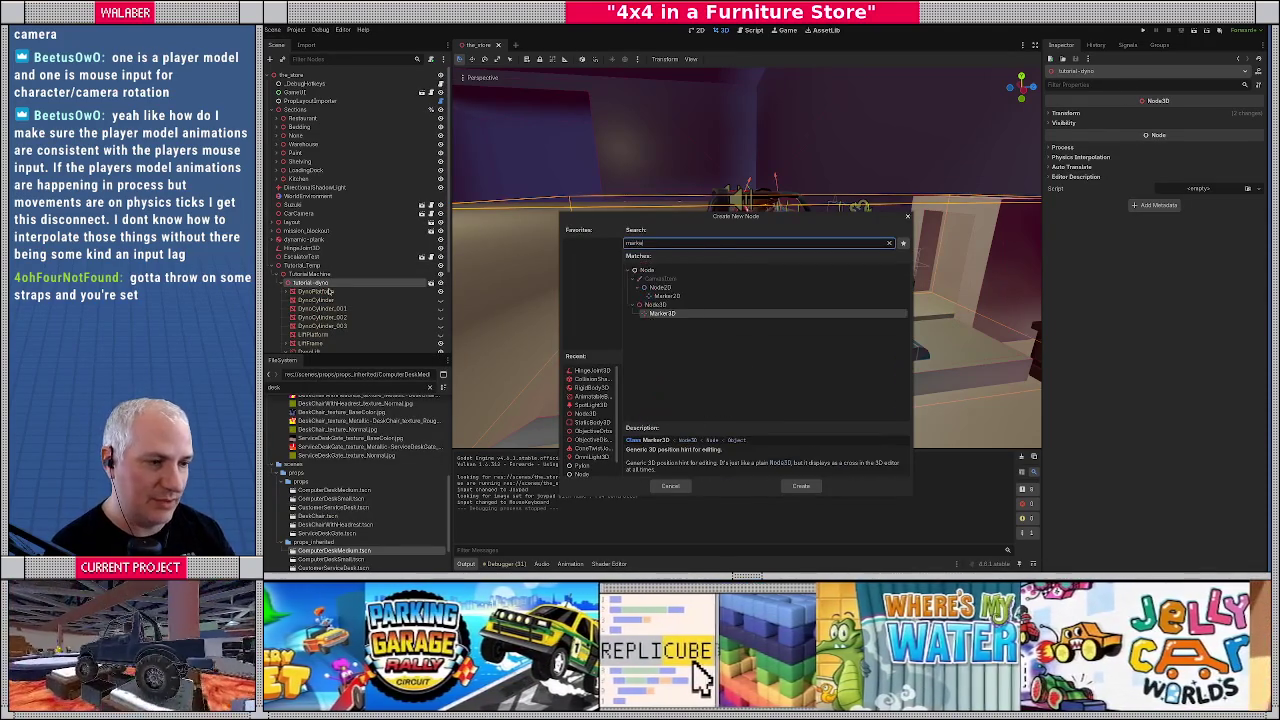
key("Return")
key("F2")
type("DynoCarJointOrigin")
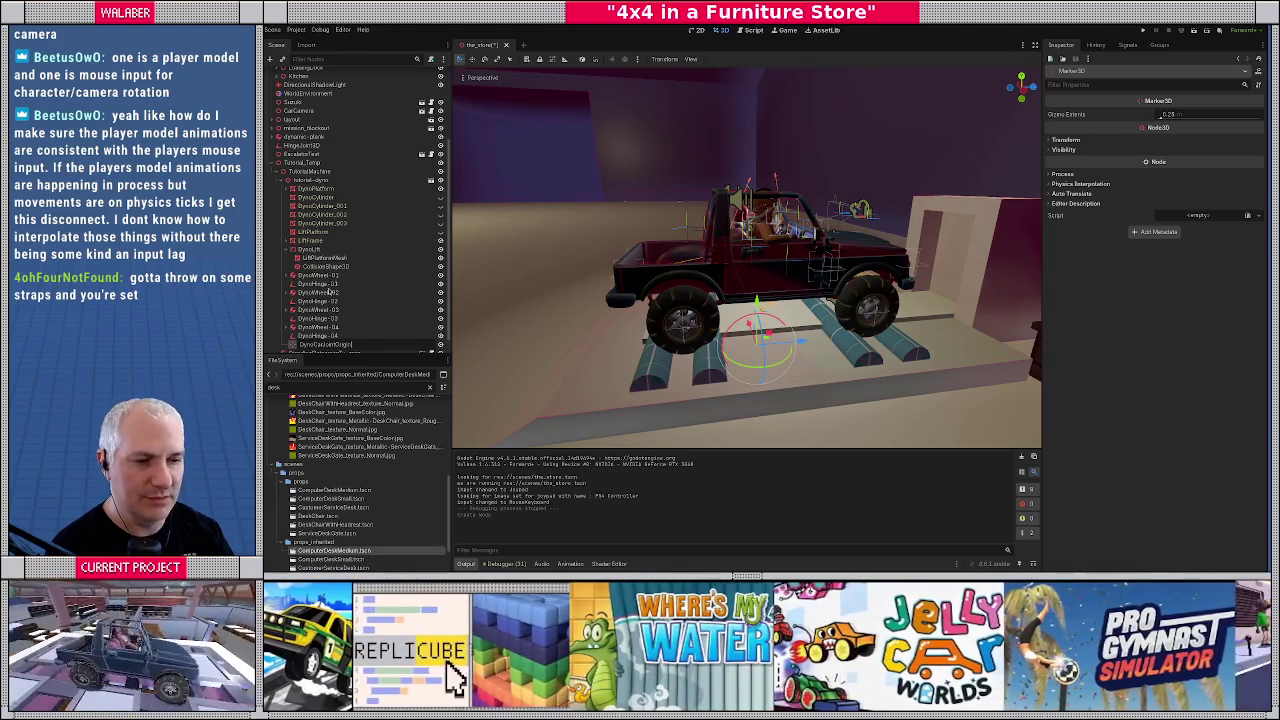
key("Return")
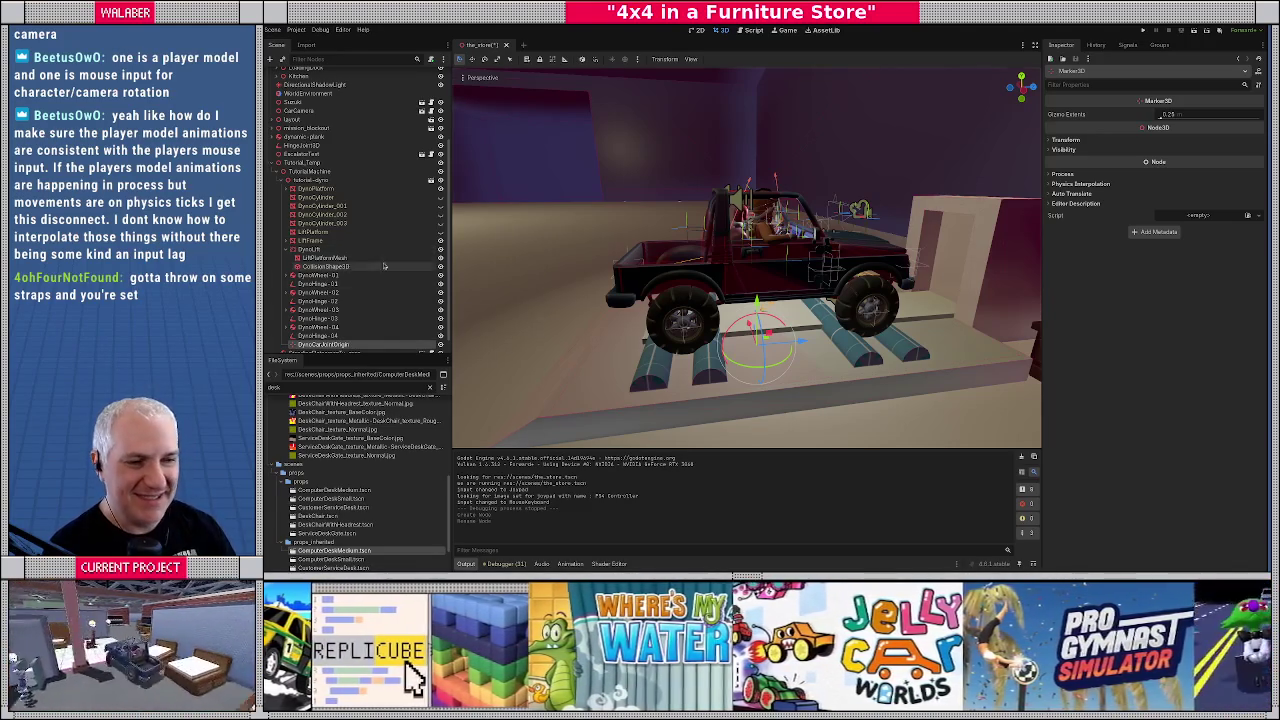
Frame the Suzuki jeep from behind and check TutorialMachine's position, rotation and scale
scroll(345, 275, "down", 1)
left_click_drag(659, 276, 778, 264)
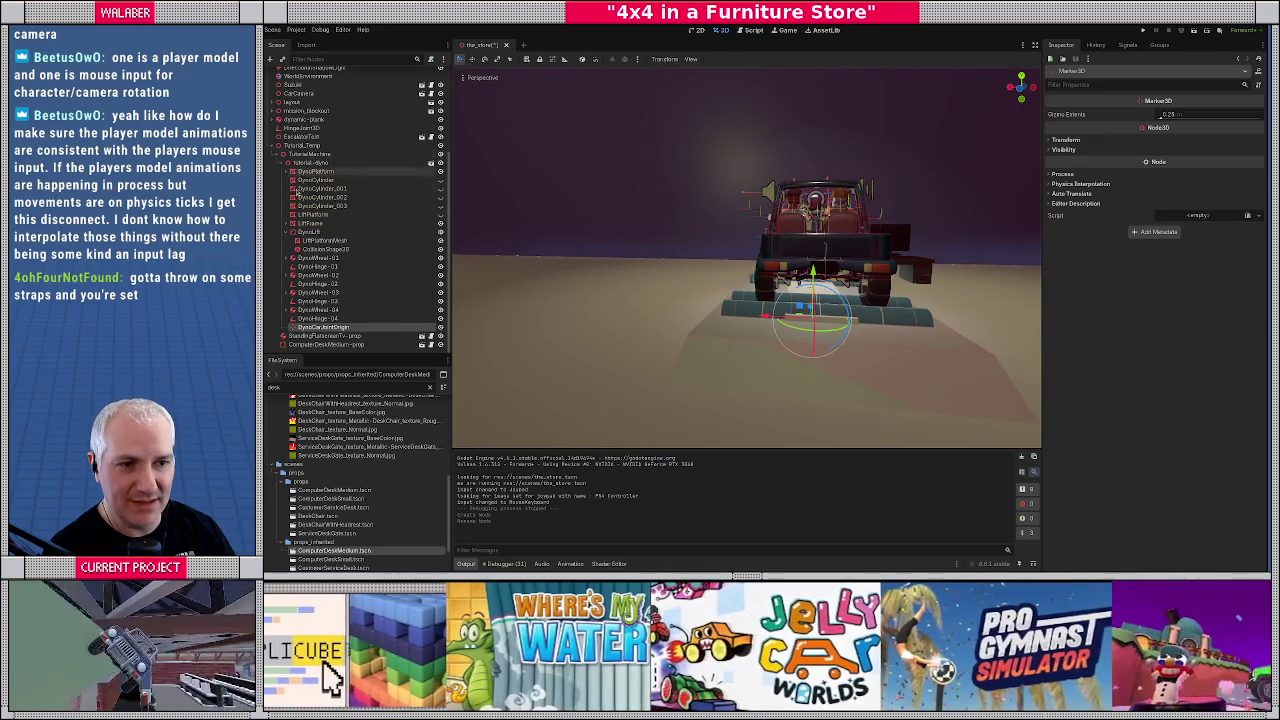
scroll(300, 130, "up", 3)
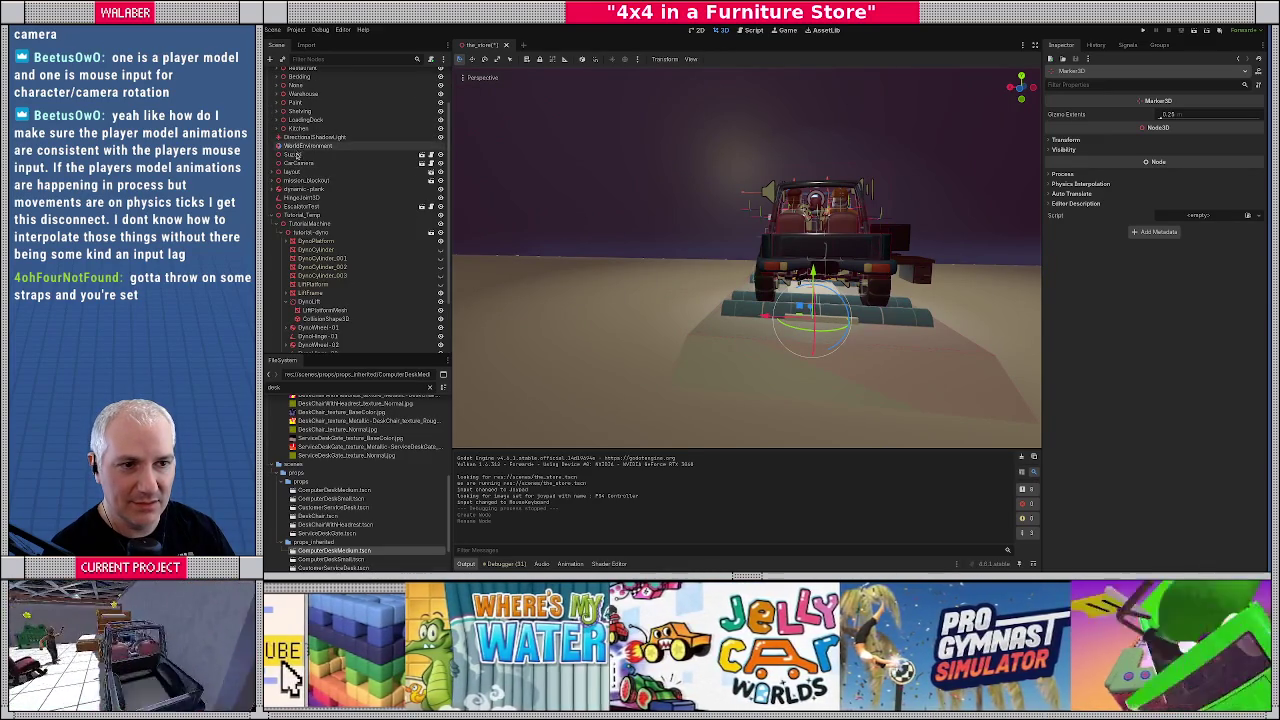
left_click(293, 154)
key("f")
left_click_drag(650, 231, 456, 358)
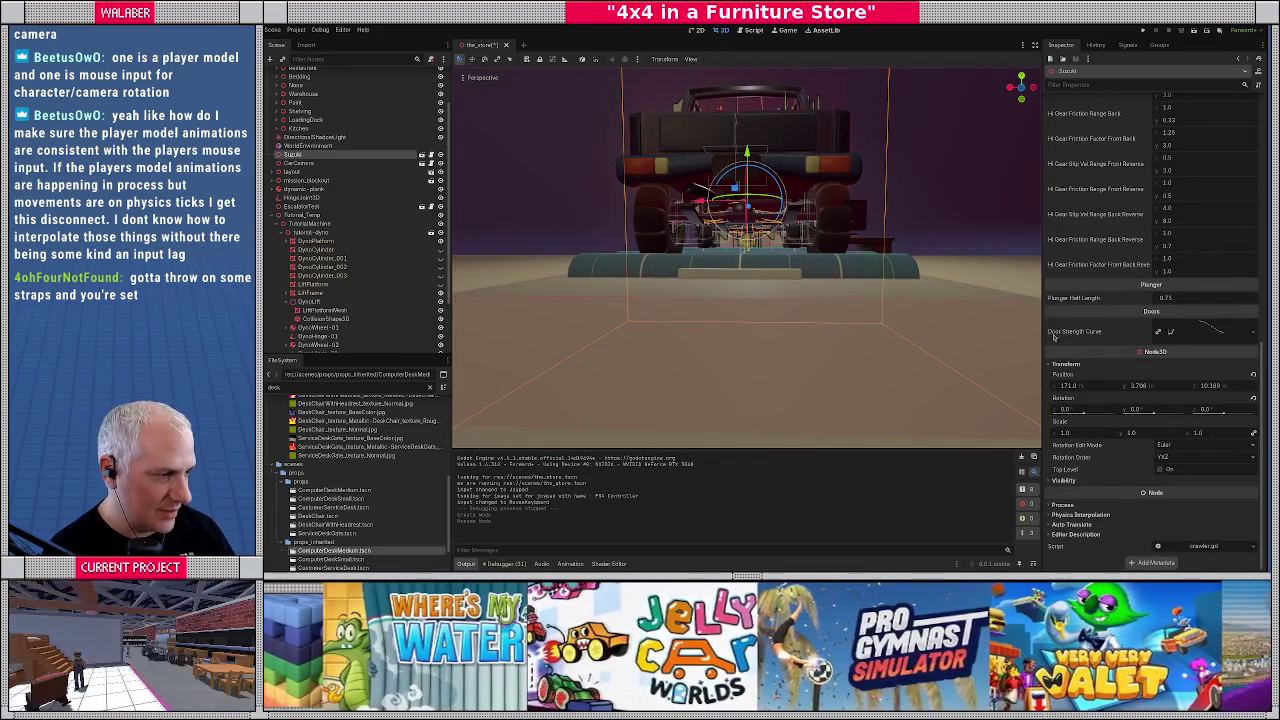
left_click(303, 215)
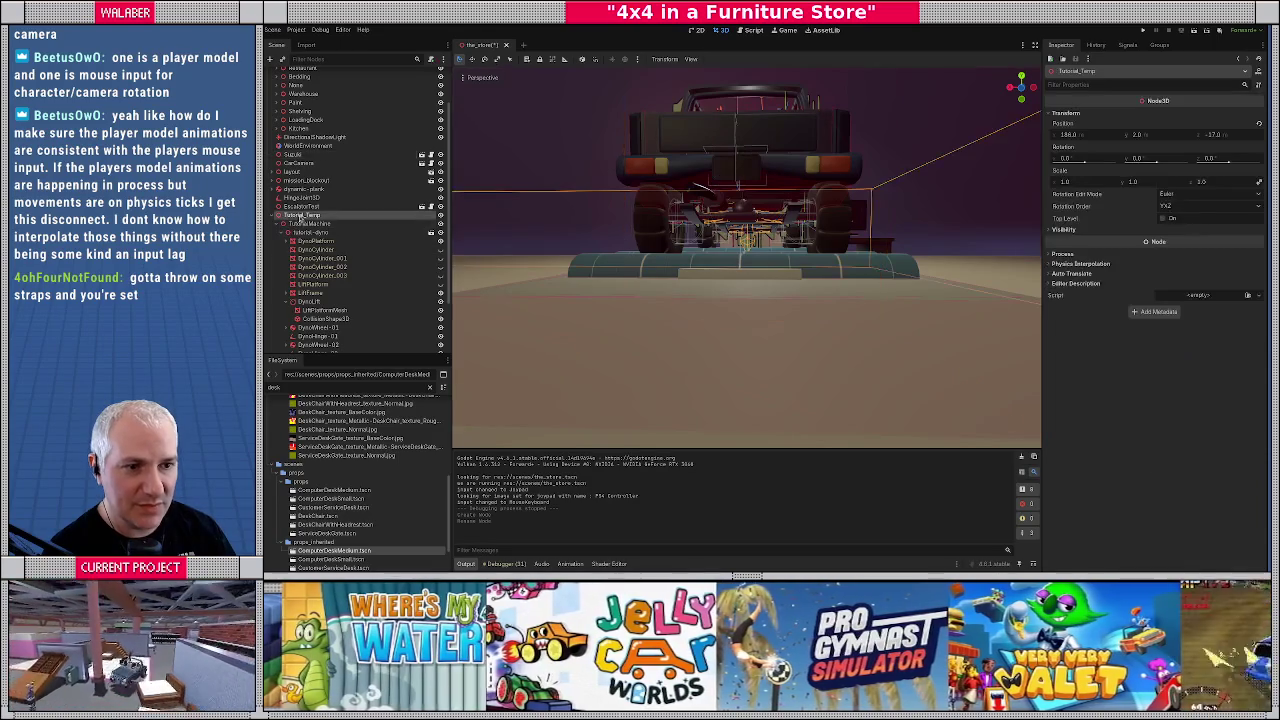
left_click(308, 223)
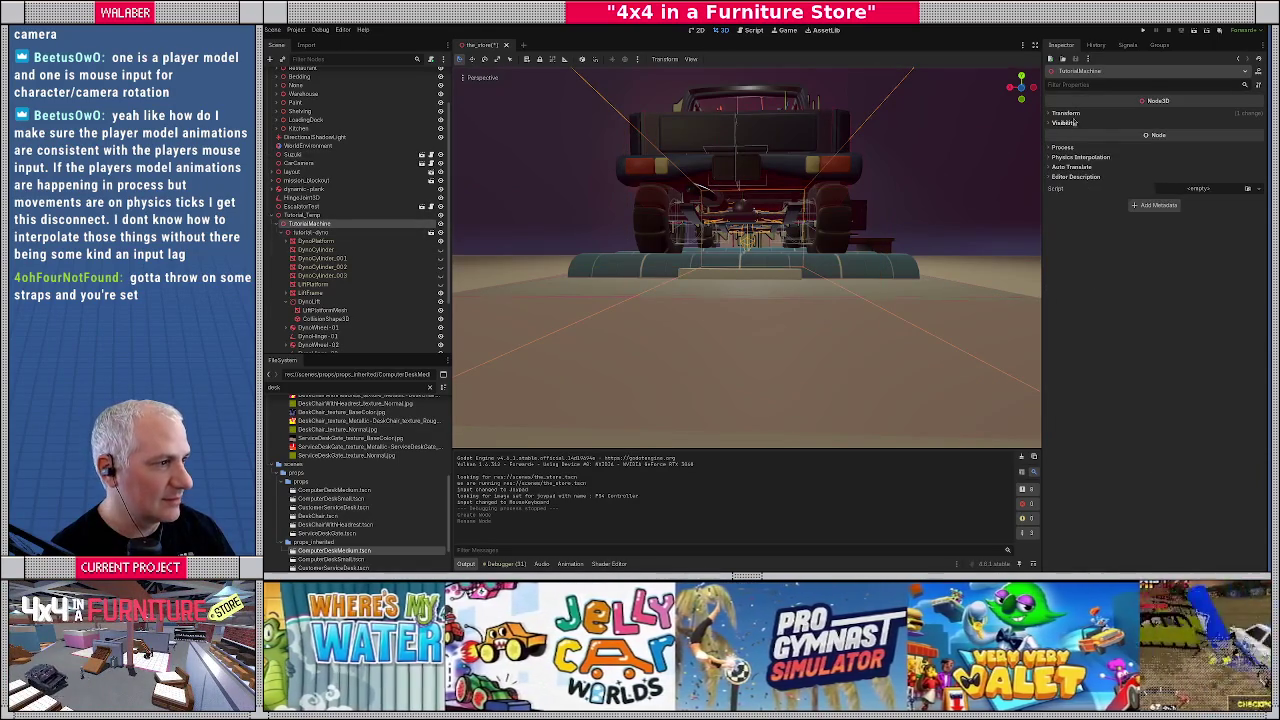
left_click(1068, 113)
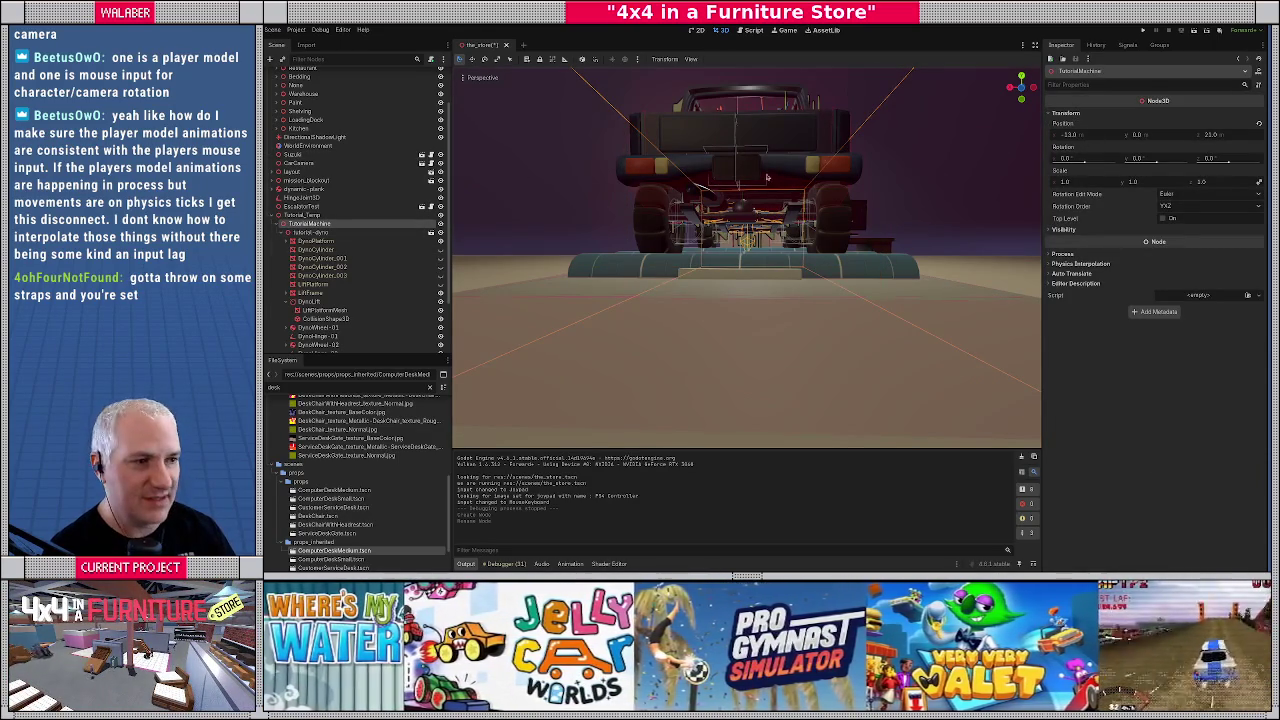
Reparent DynoCarJointOrigin onto the Suzuki jeep node
left_click(818, 150)
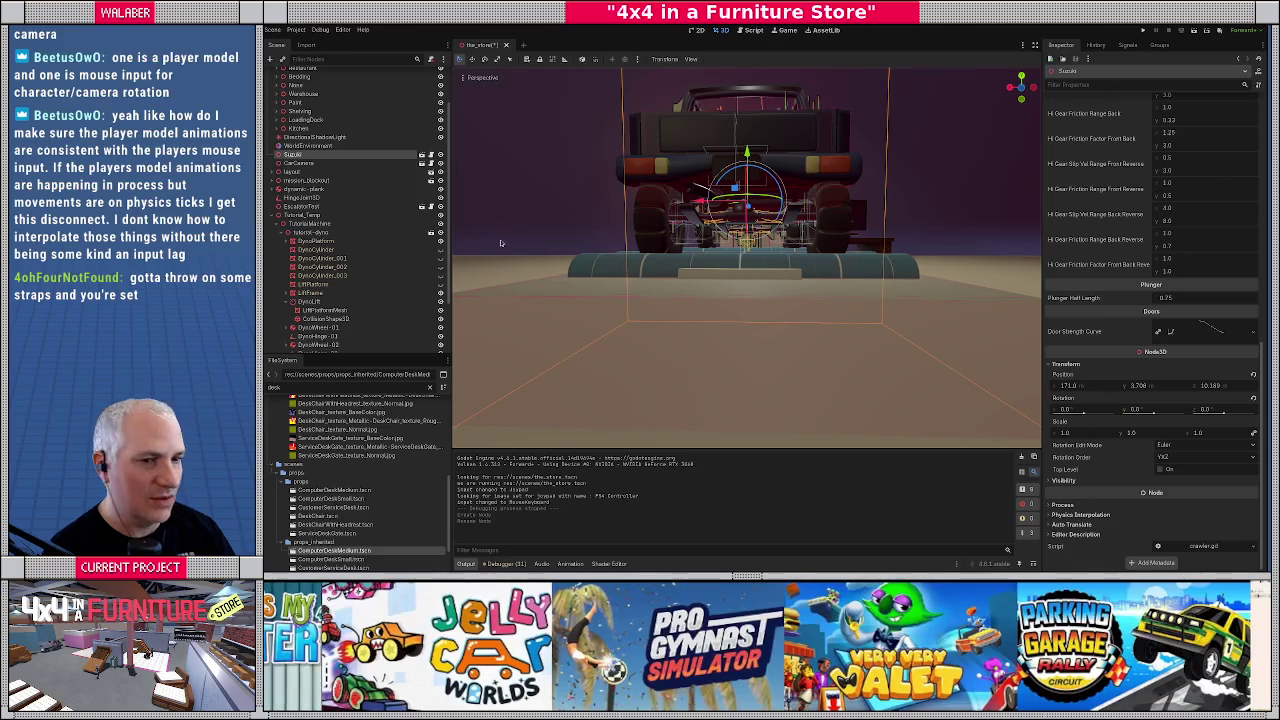
left_click_drag(700, 230, 490, 248)
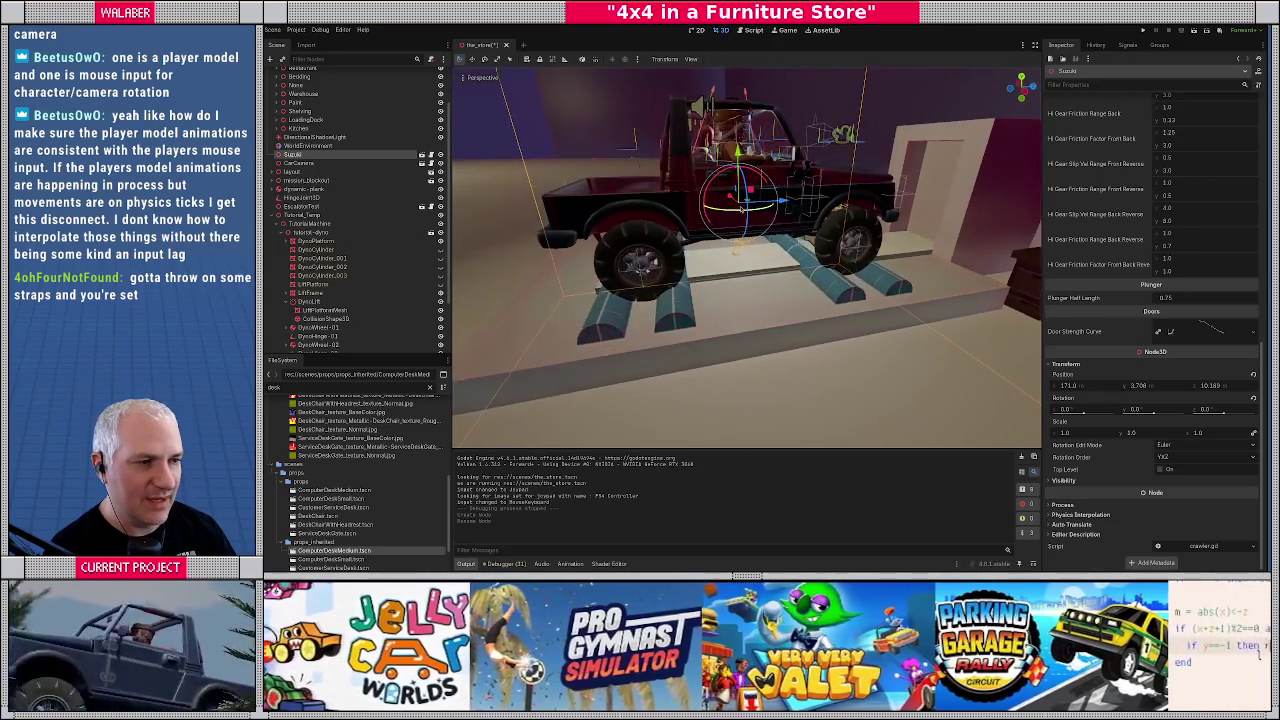
scroll(305, 300, "down", 3)
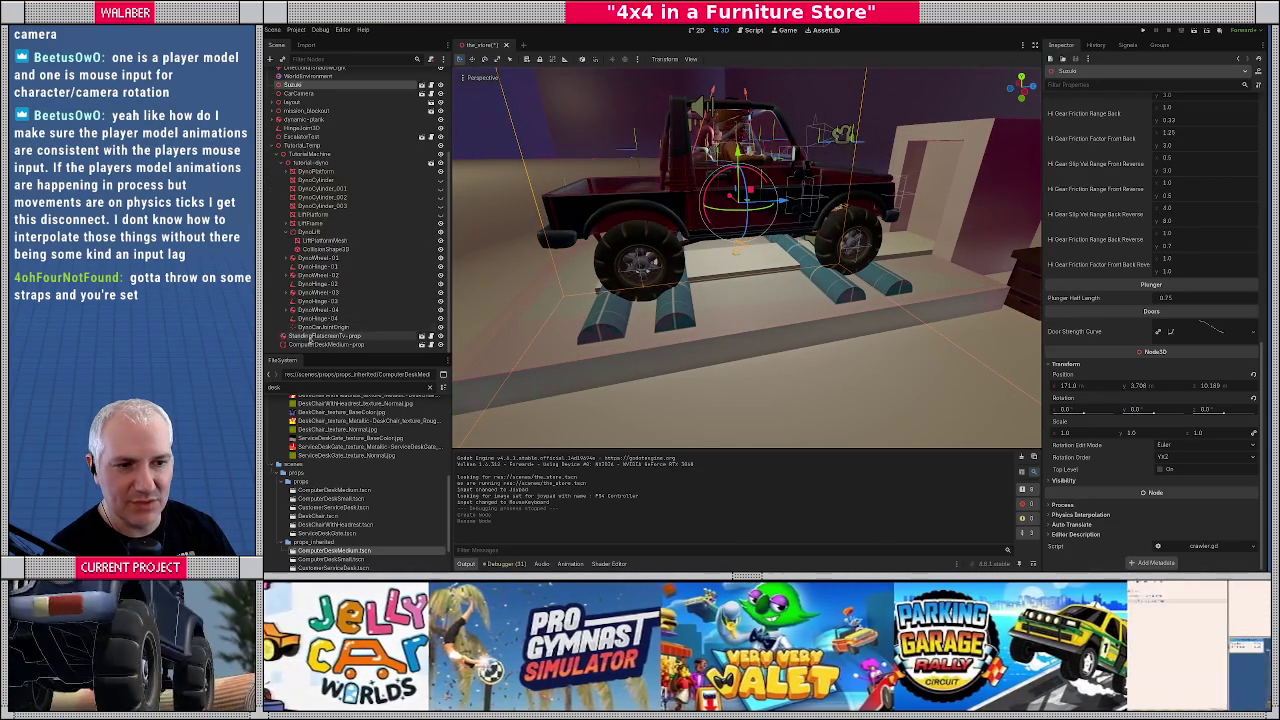
left_click_drag(315, 329, 297, 86)
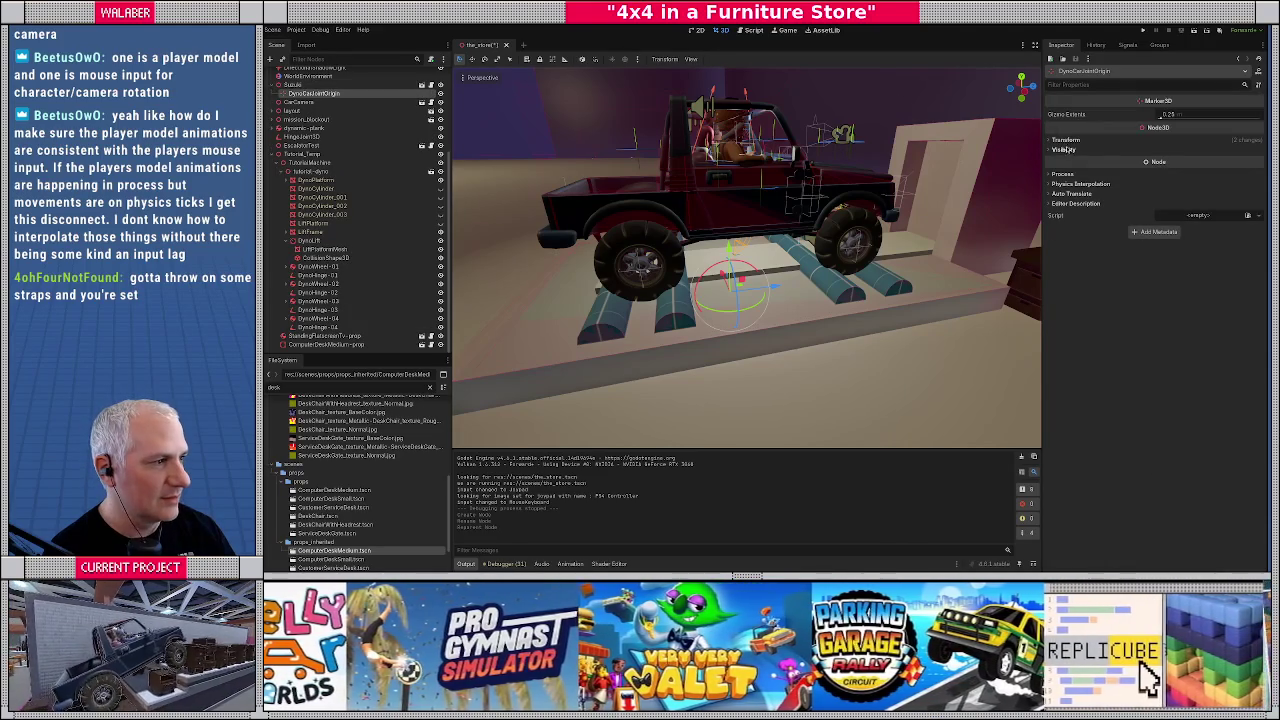
Move DynoCarJointOrigin back under tutorial_dyno and set its position to 0, 1.7, -0.19
left_click(1259, 151)
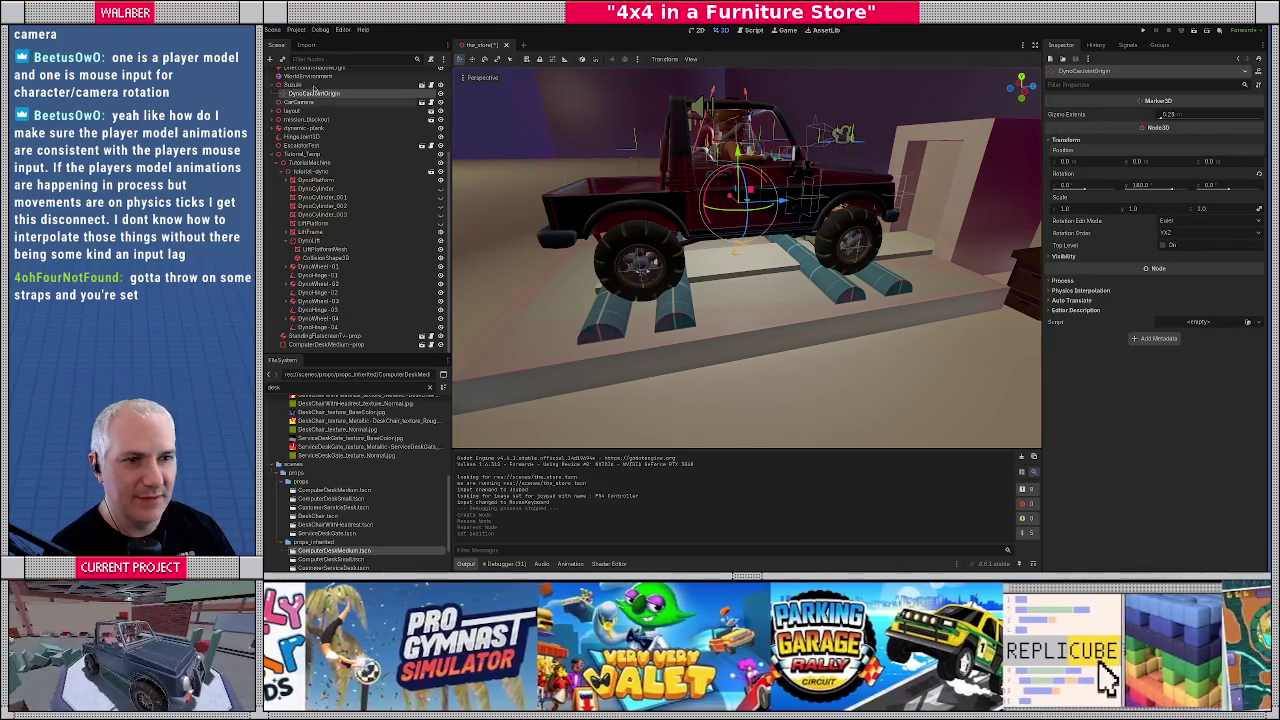
mouse_move(300, 250)
left_mouse_down()
mouse_move(300, 355)
mouse_move(305, 171)
left_mouse_up()
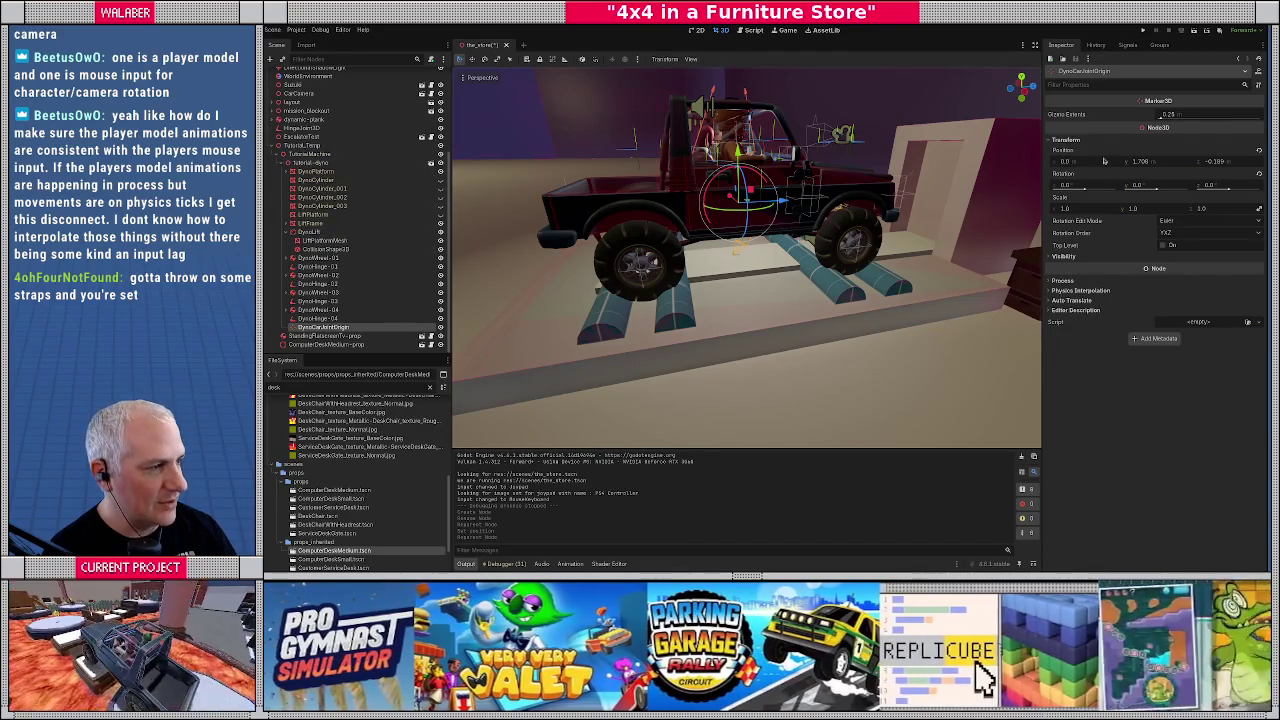
left_click(1164, 162)
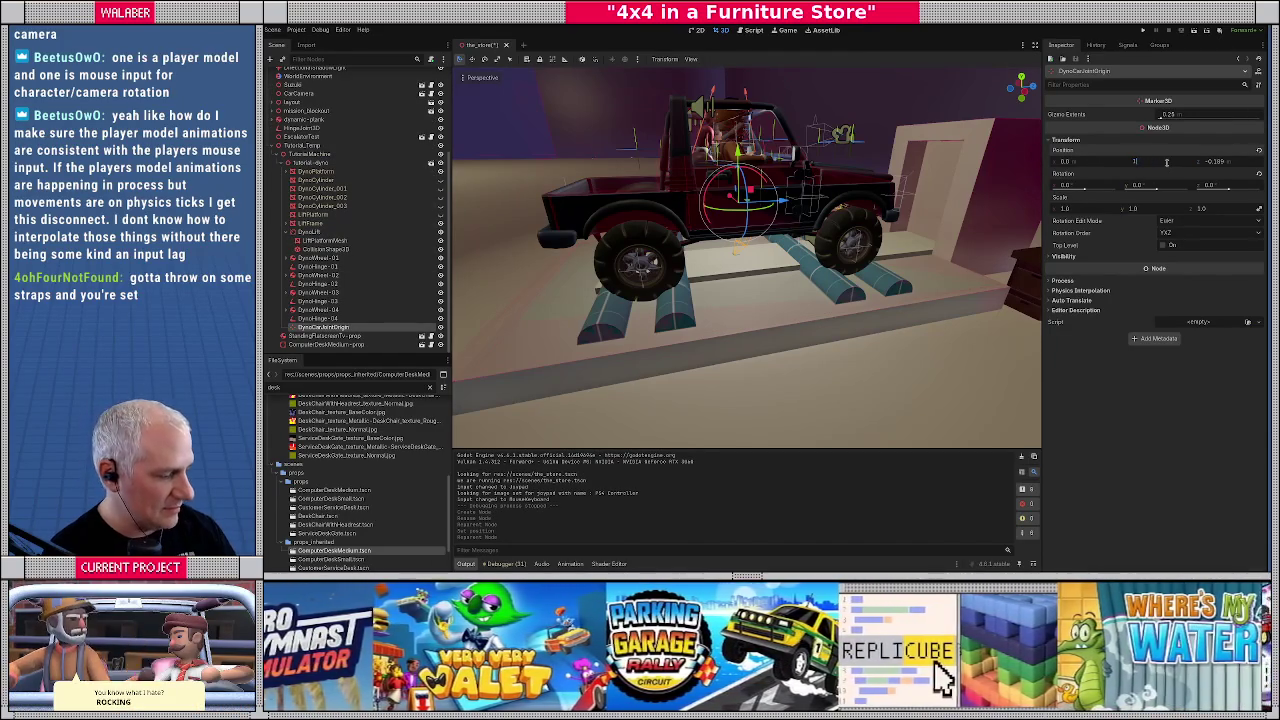
type(".7")
key("Tab")
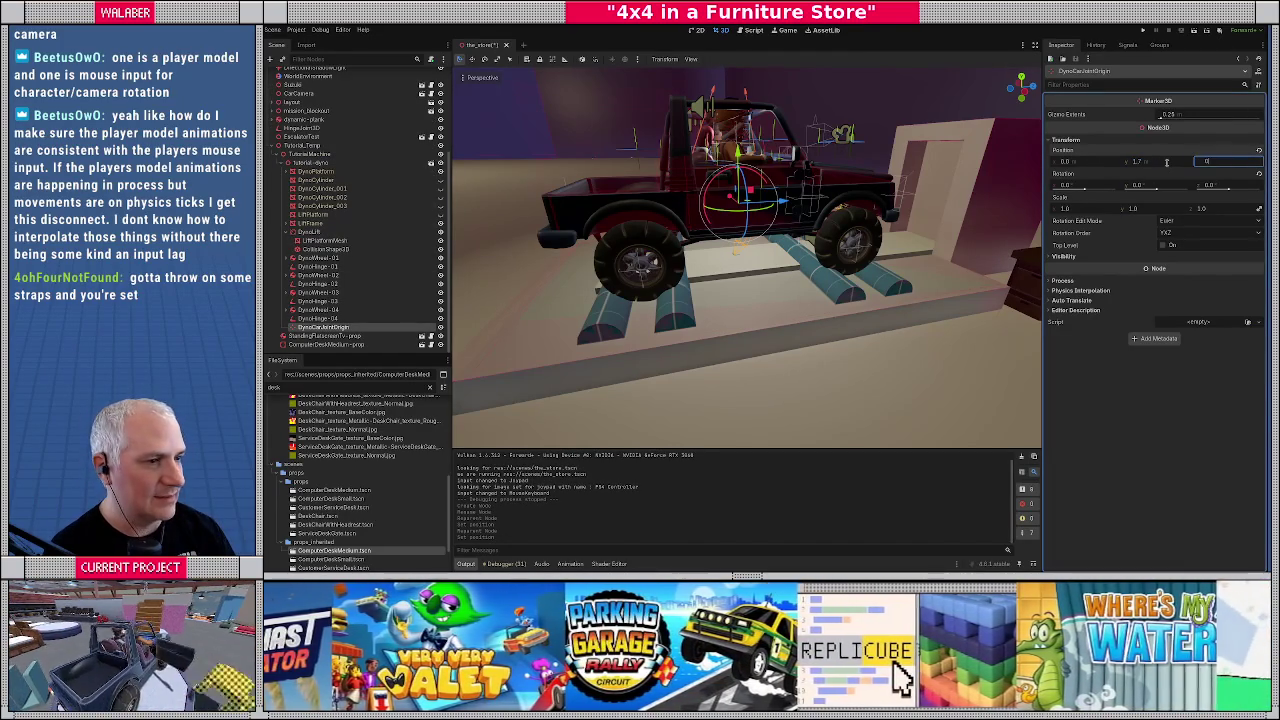
key("Return")
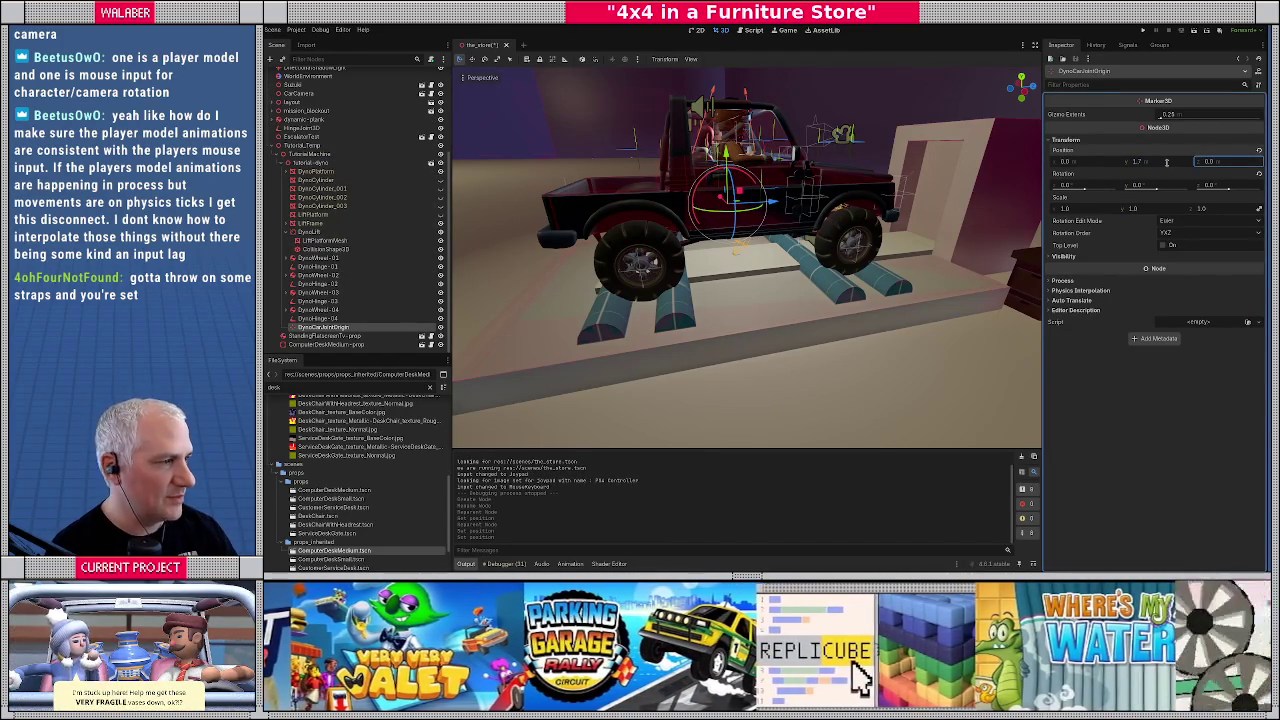
key("ctrl+z")
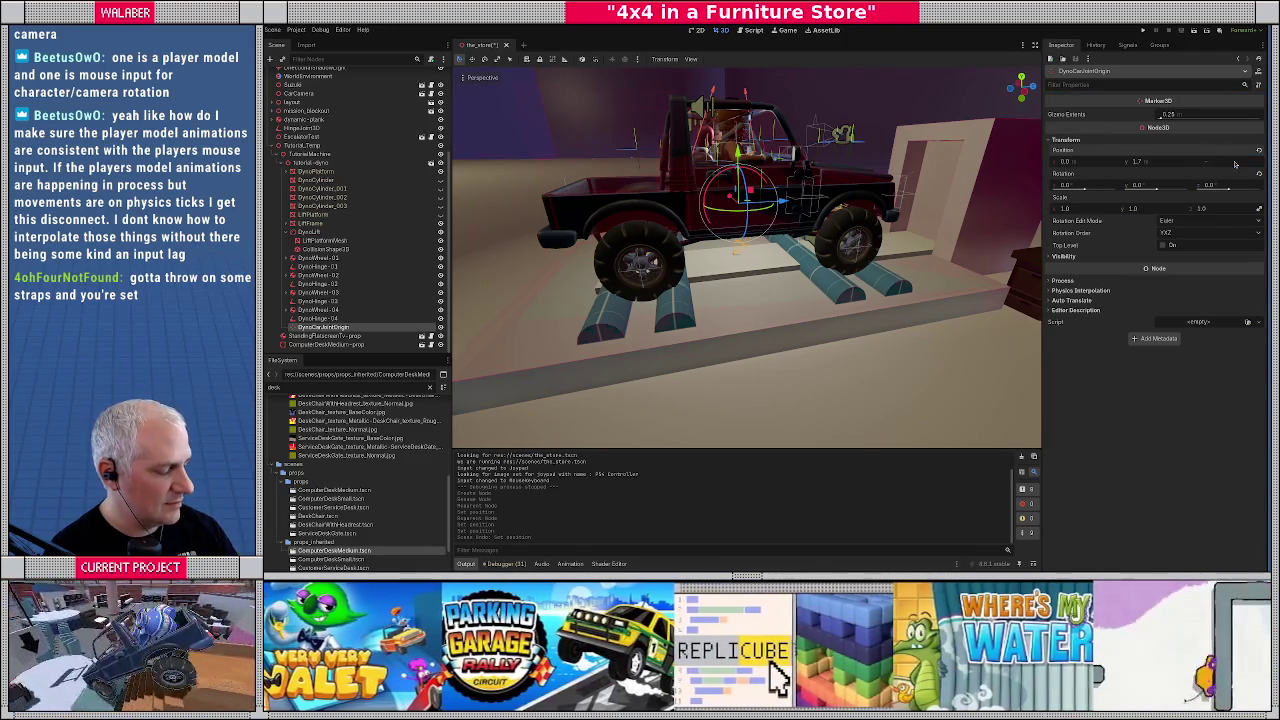
type("-0.18")
key("Return")
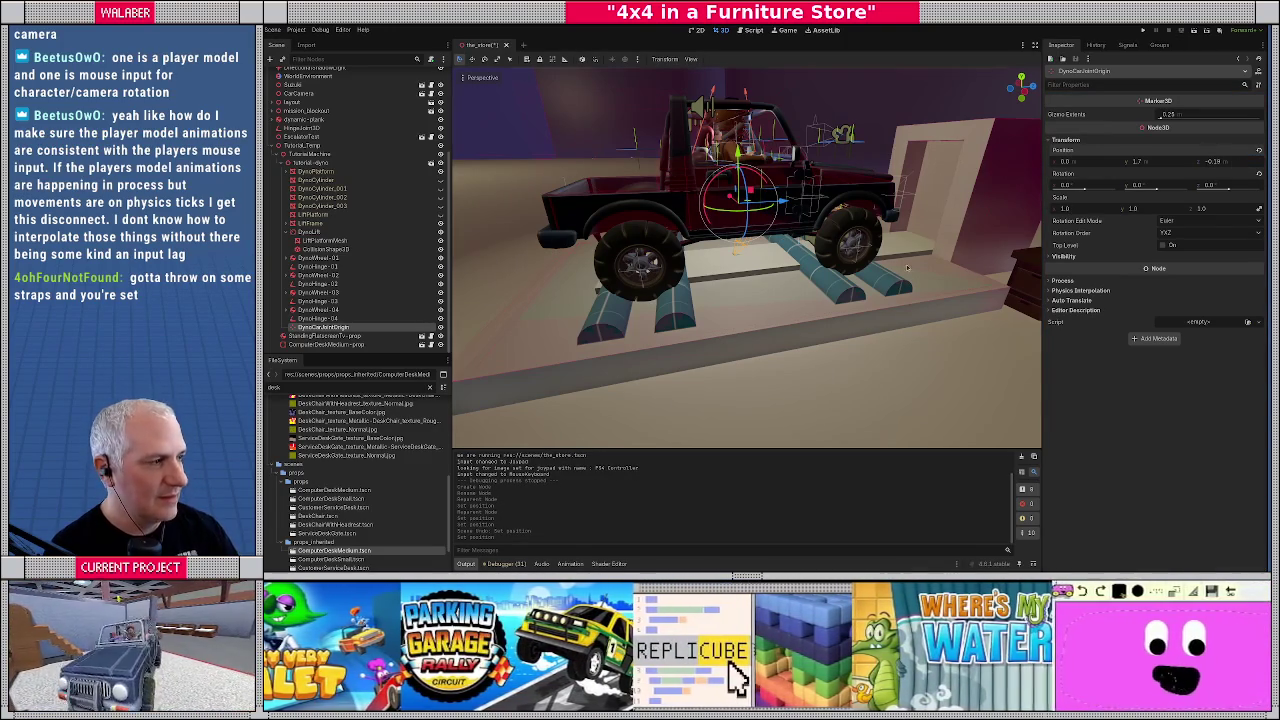
mouse_move(828, 278)
left_mouse_down()
mouse_move(800, 258)
mouse_move(726, 258)
mouse_move(787, 270)
left_mouse_up()
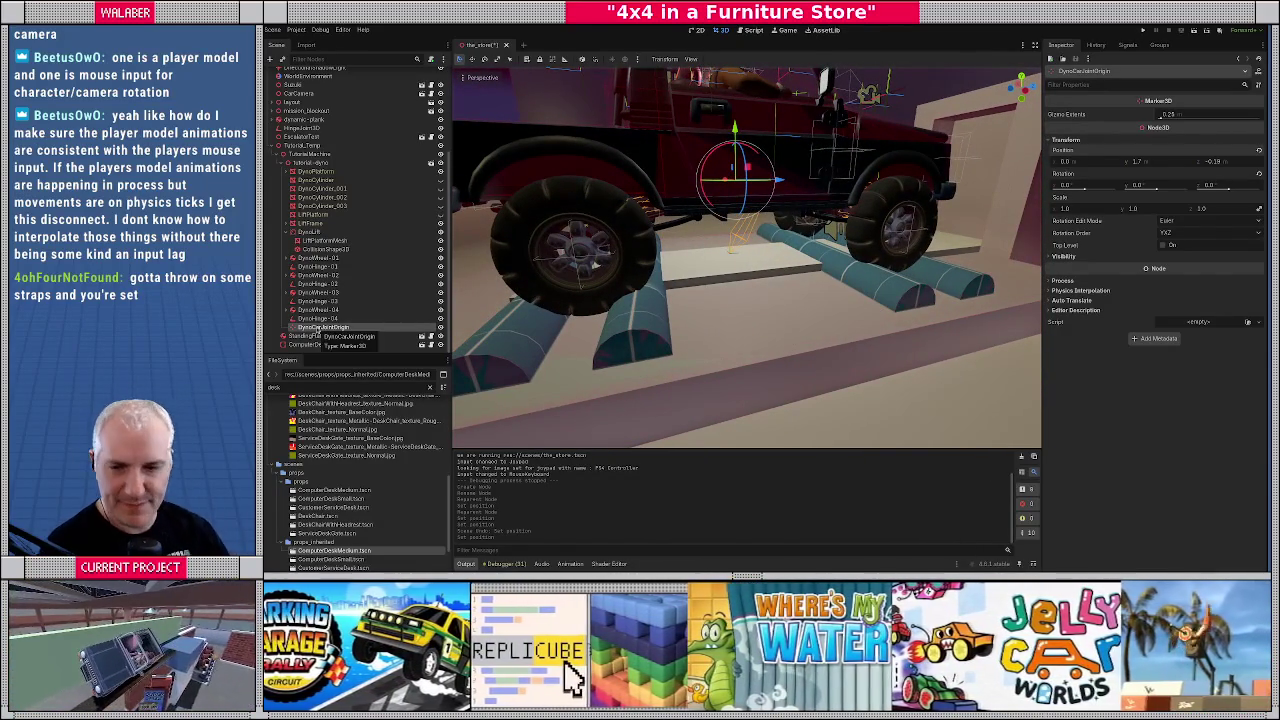
scroll(820, 321, "down", 5)
left_click_drag(820, 321, 757, 301)
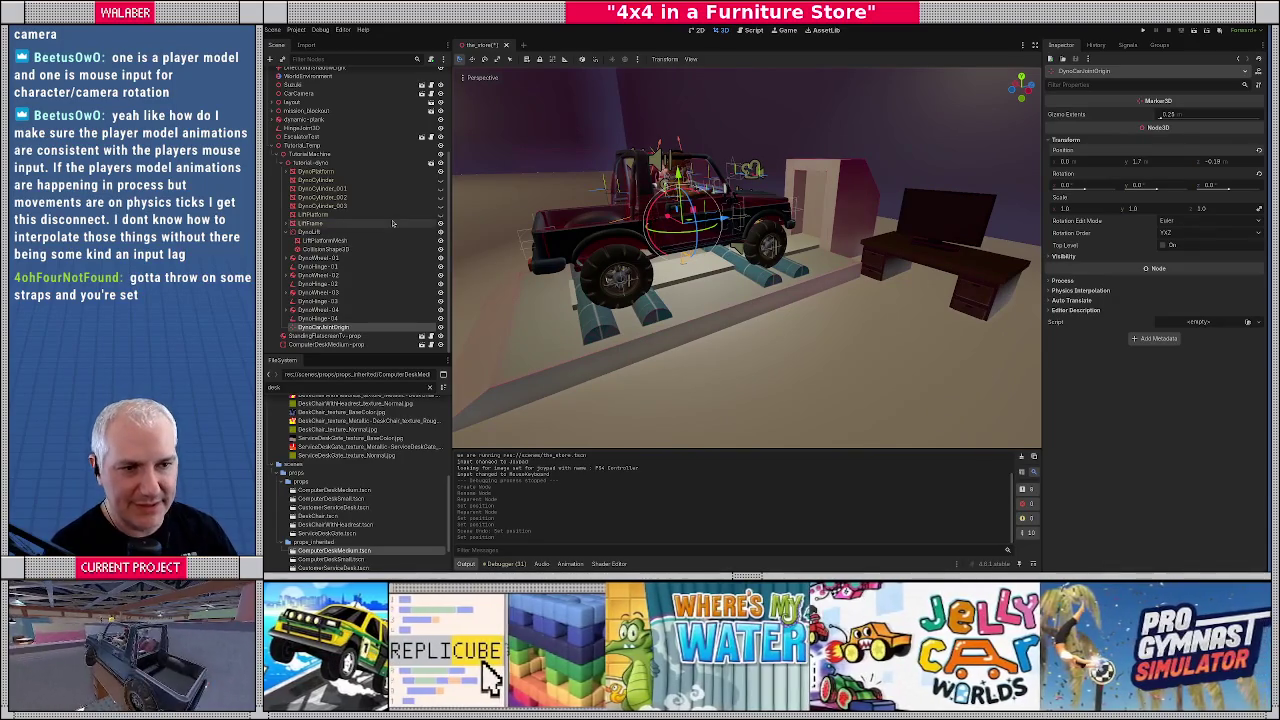
left_click(283, 154)
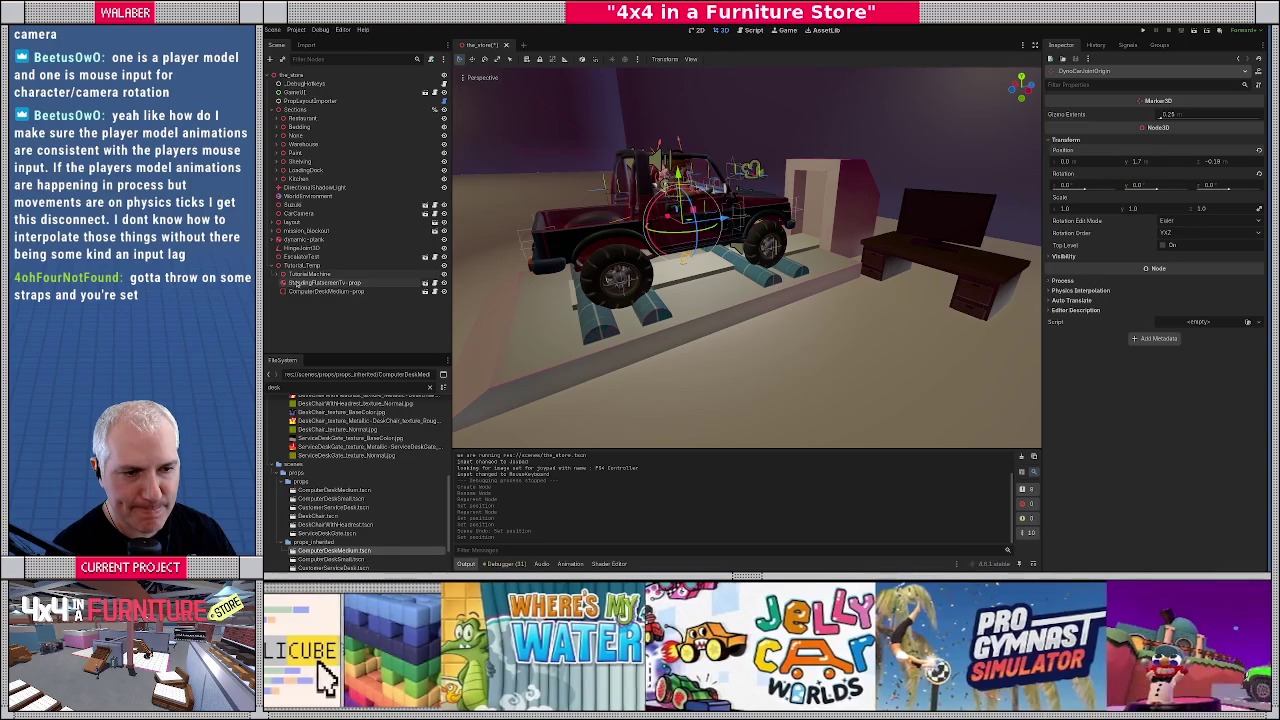
left_click(300, 284)
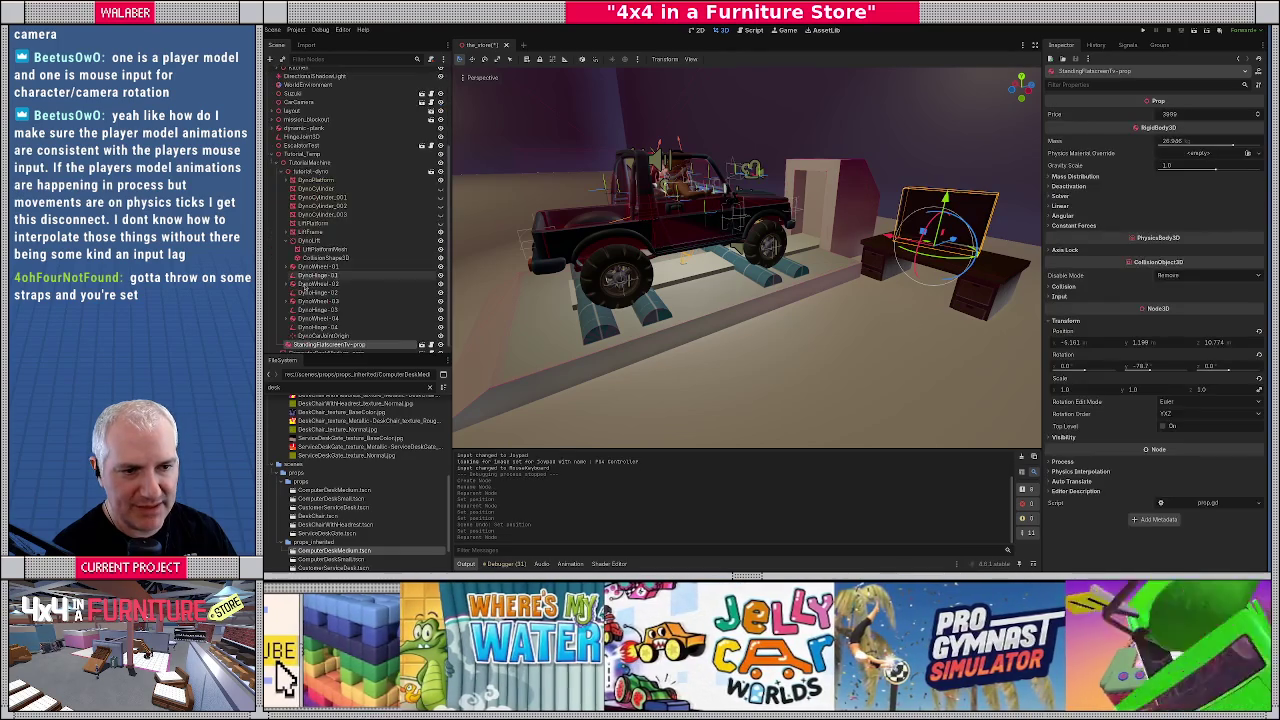
left_click_drag(300, 344, 310, 156)
left_click(310, 155)
key("f")
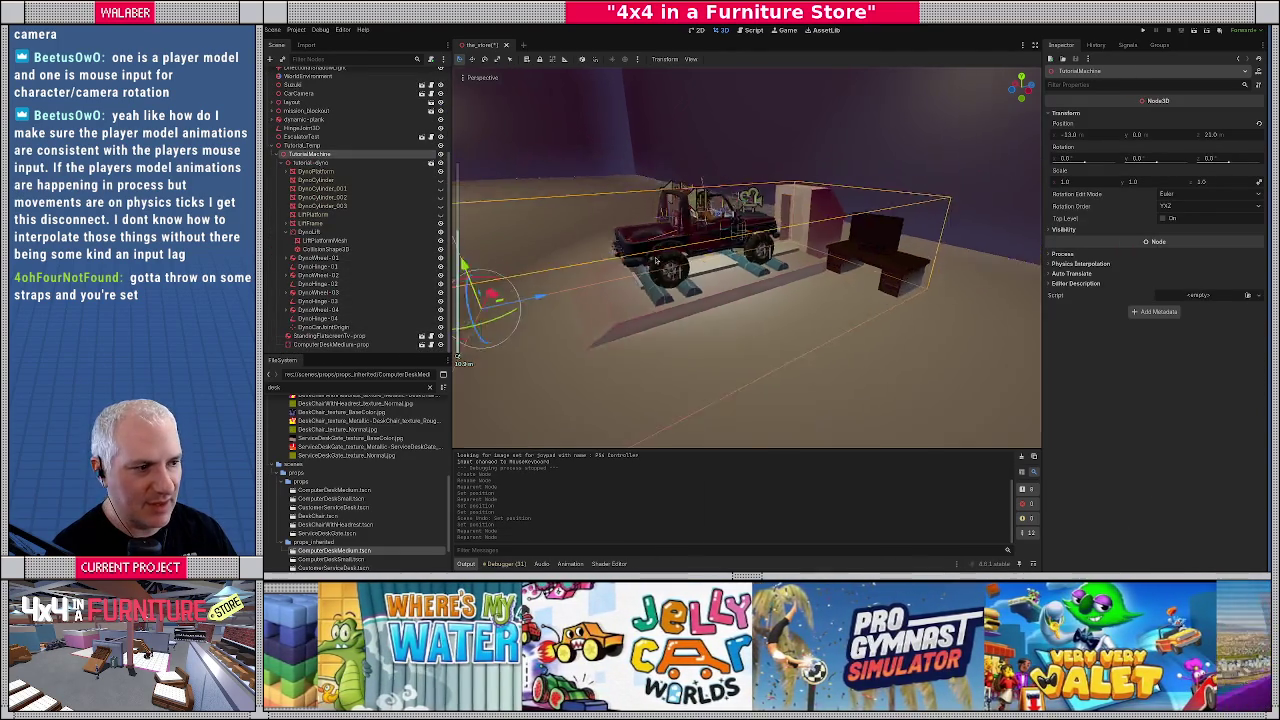
mouse_move(560, 330)
left_mouse_down()
mouse_move(672, 386)
mouse_move(680, 370)
mouse_move(620, 350)
mouse_move(690, 370)
mouse_move(682, 302)
mouse_move(580, 258)
mouse_move(727, 287)
left_mouse_up()
scroll(727, 287, "up", 8)
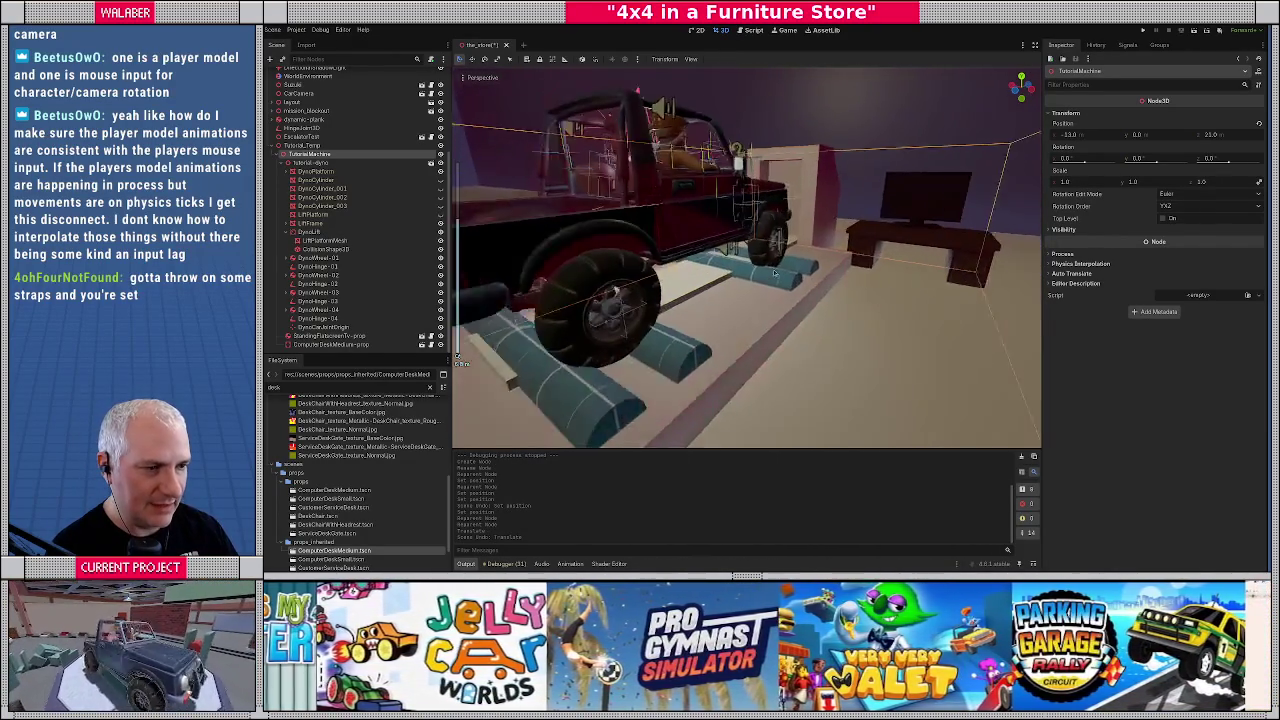
scroll(785, 283, "down", 8)
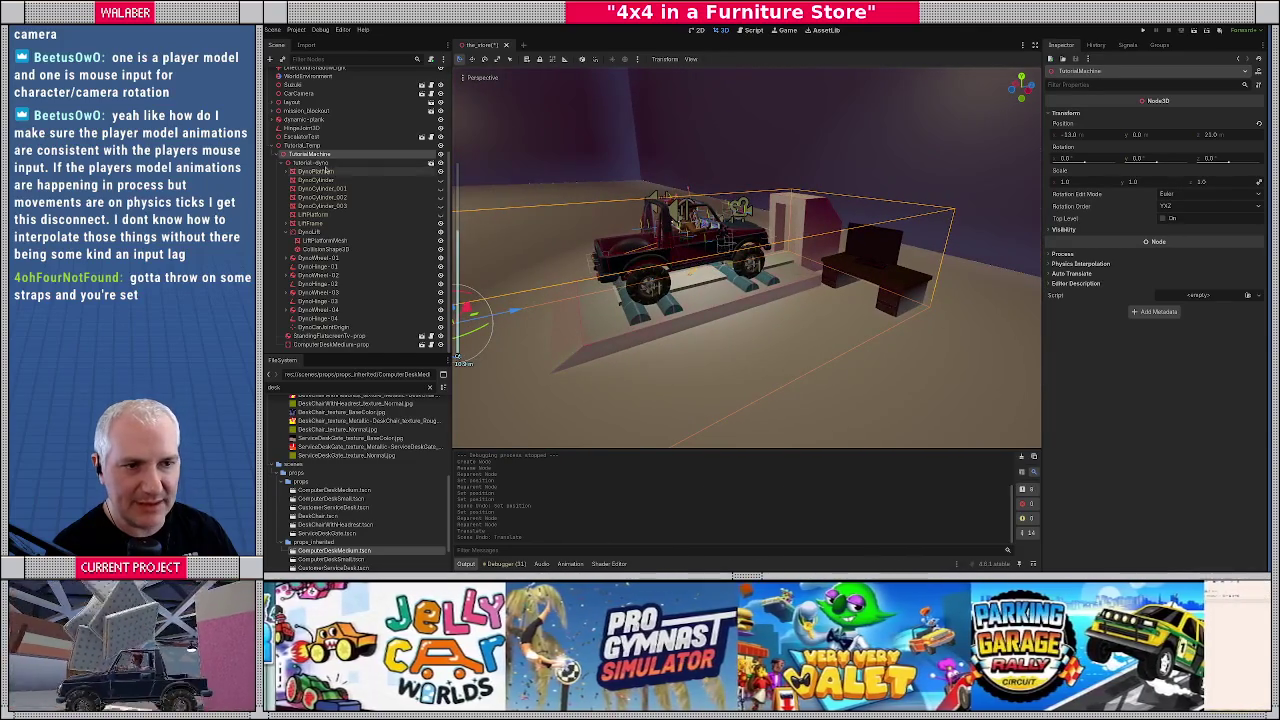
left_click(310, 154)
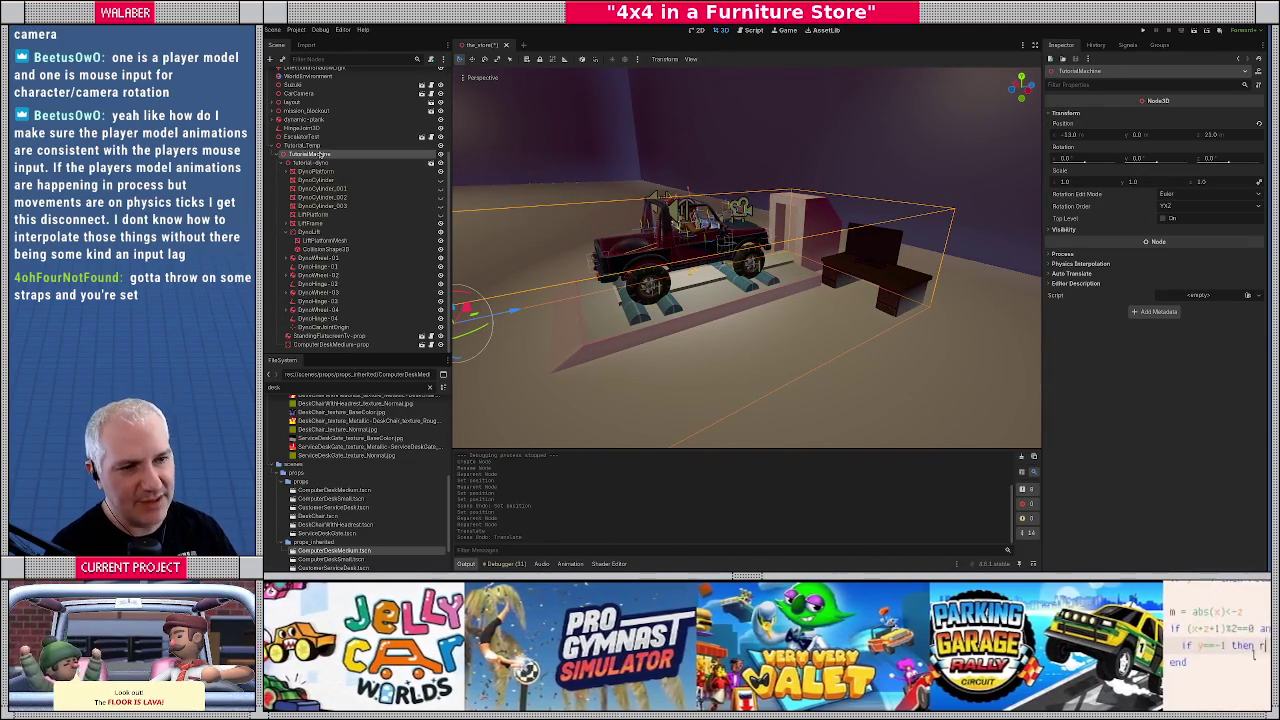
Start a new script on TutorialMachine and create a 'tutorial' folder inside res://scripts
right_click(343, 157)
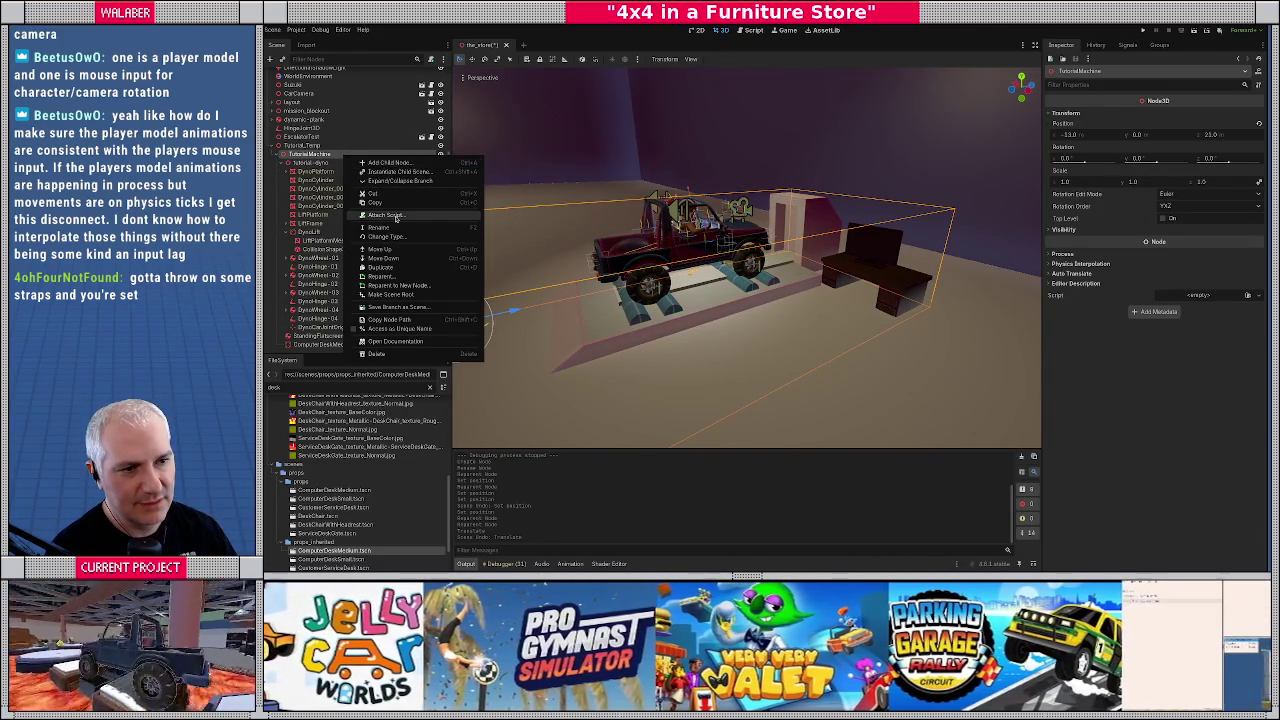
left_click(369, 217)
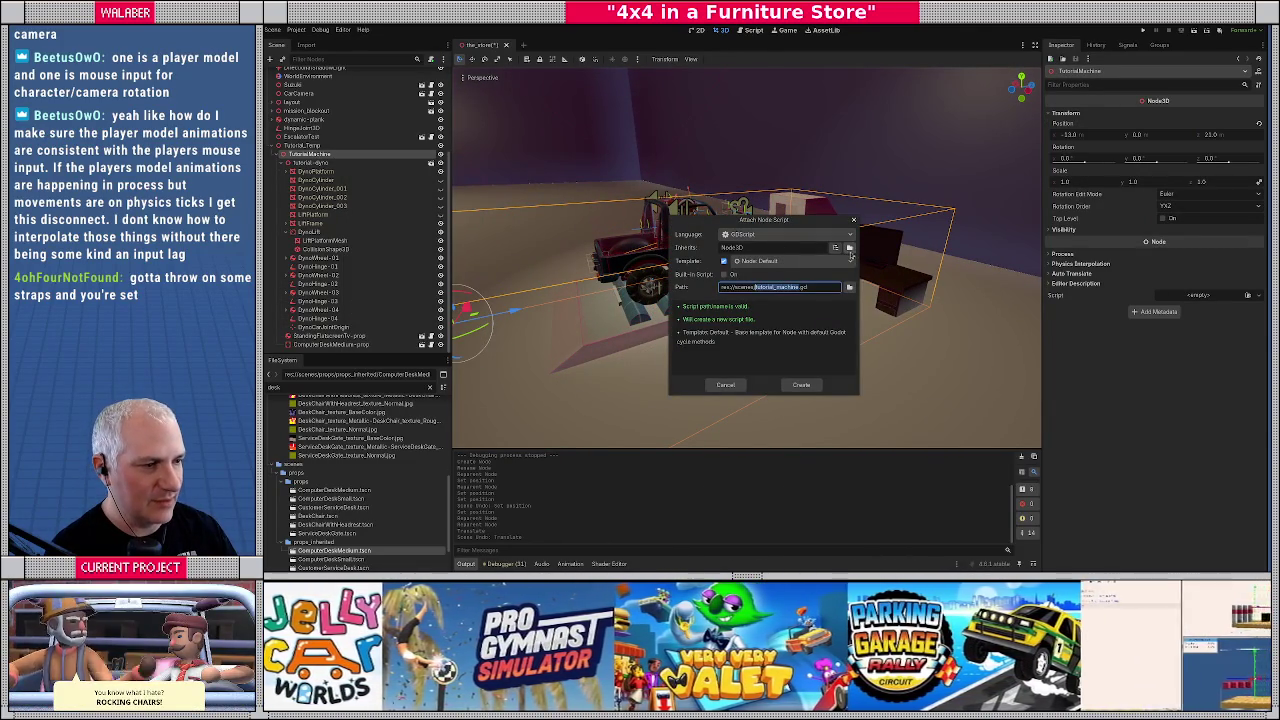
left_click(849, 288)
left_click(585, 169)
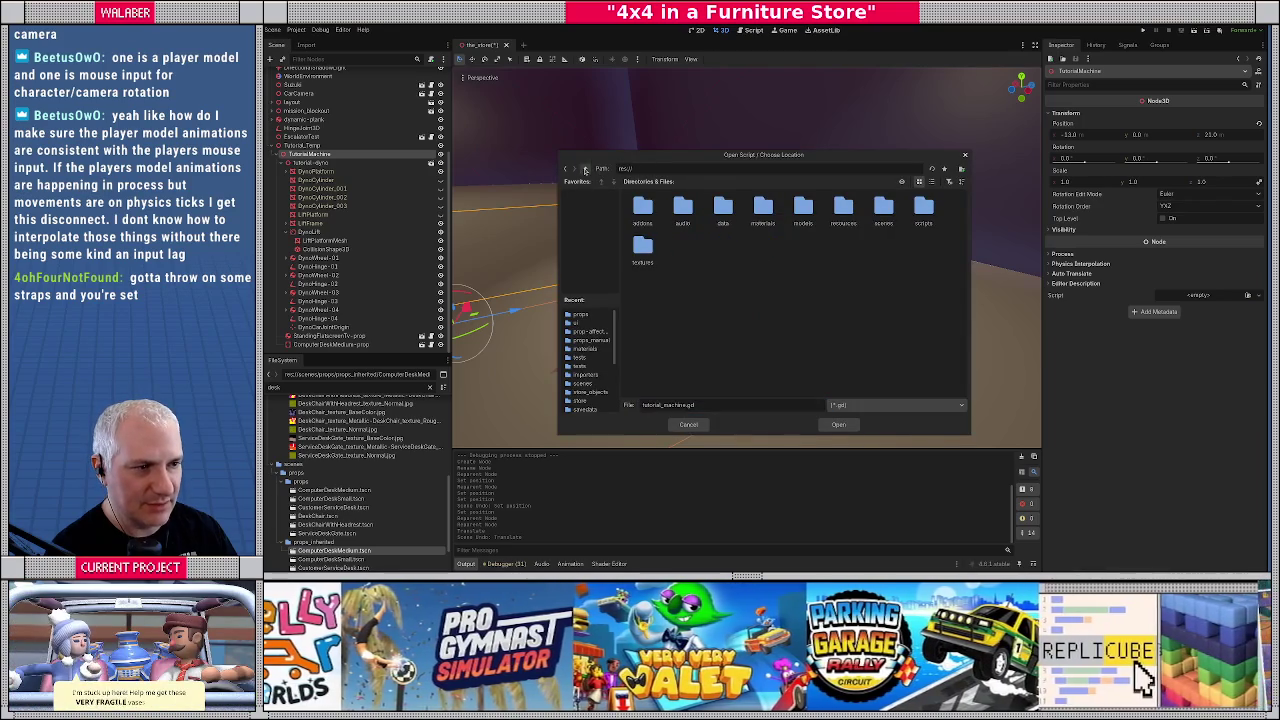
double_click(923, 207)
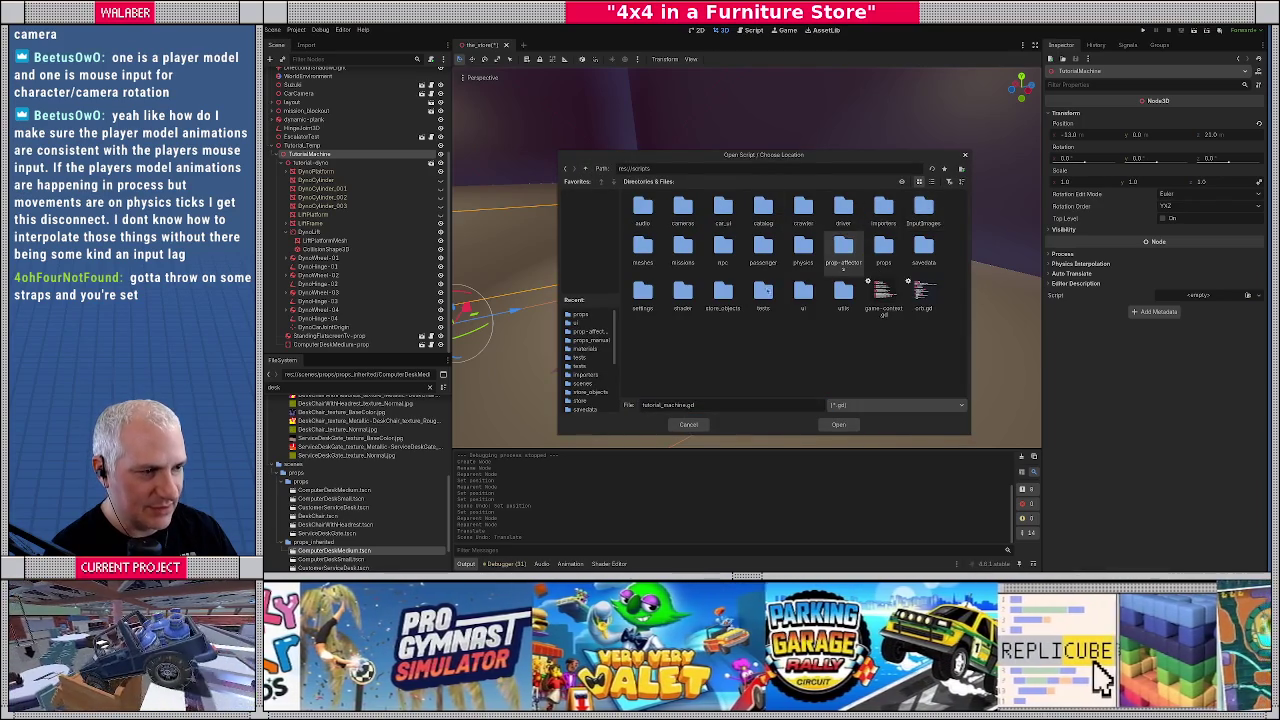
left_click(803, 294)
double_click(683, 250)
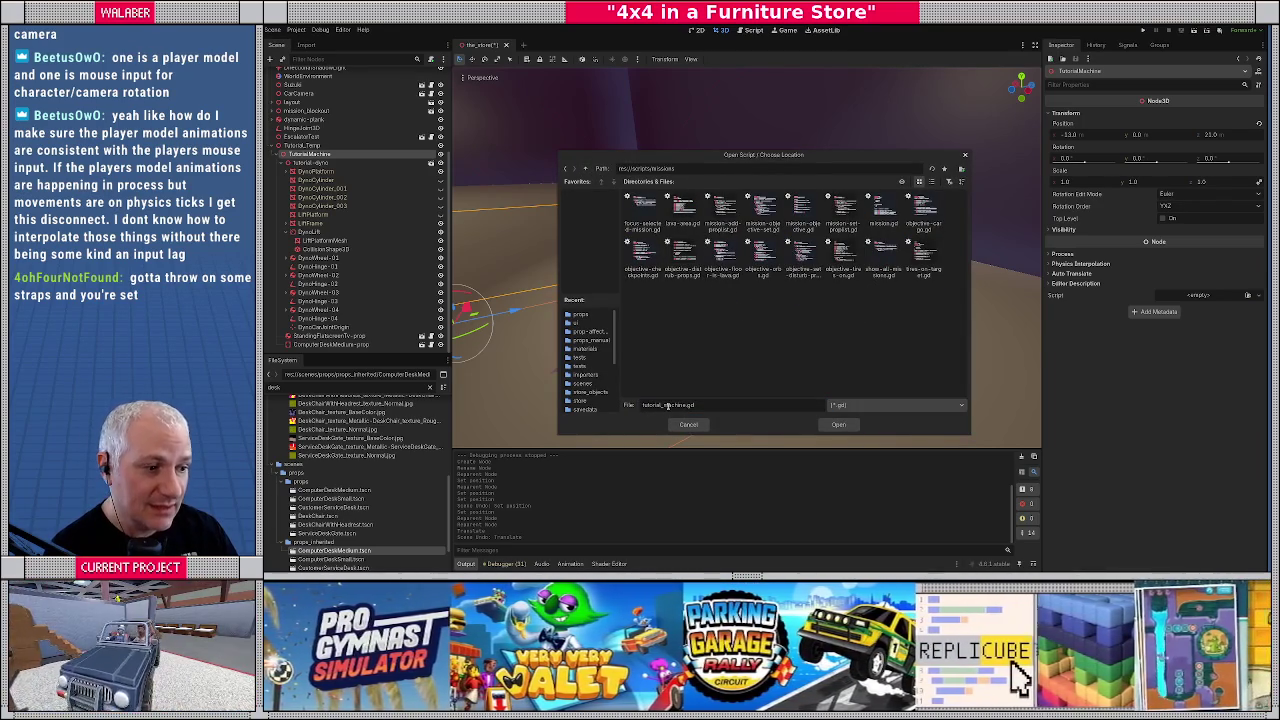
left_click(586, 169)
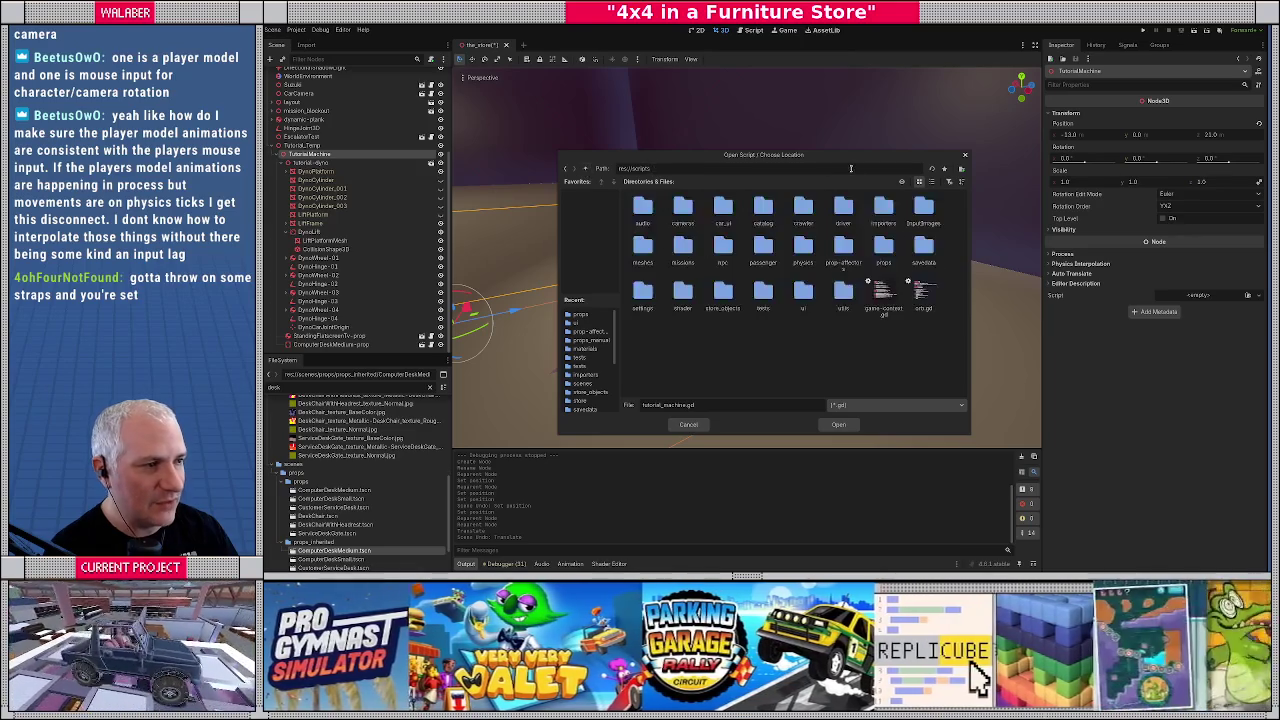
left_click(961, 170)
type("tutorial")
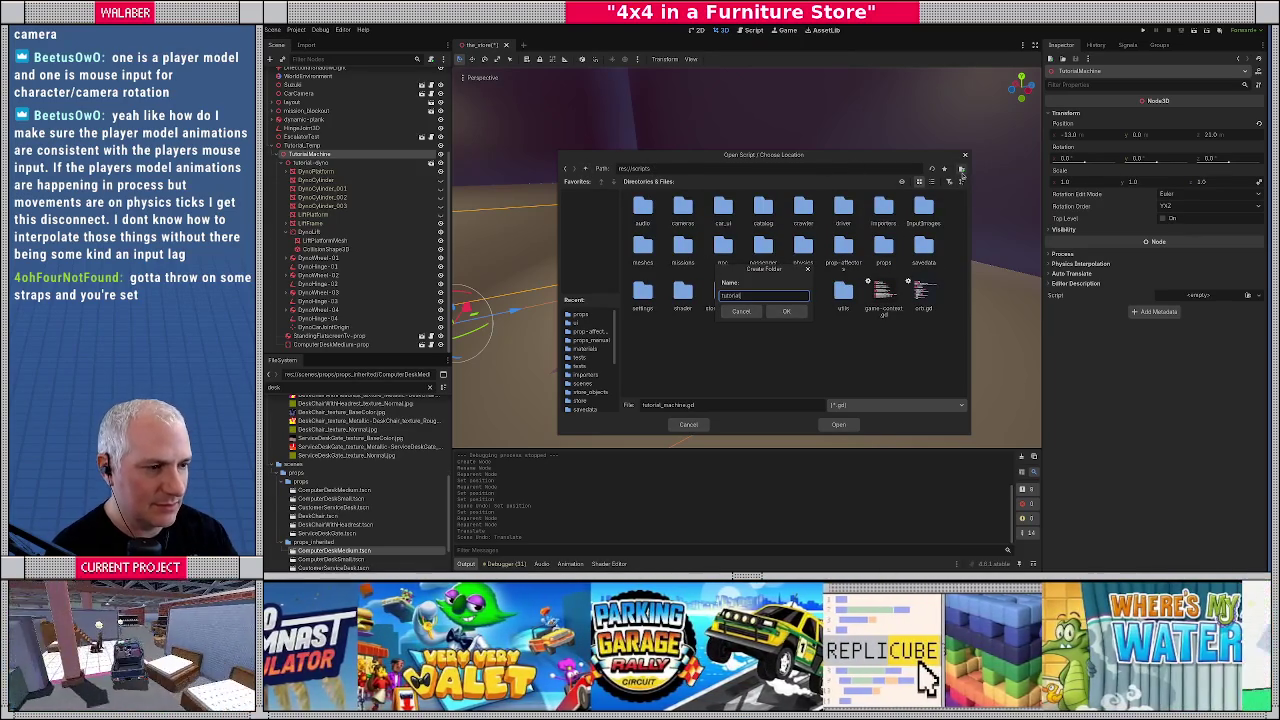
key("Return")
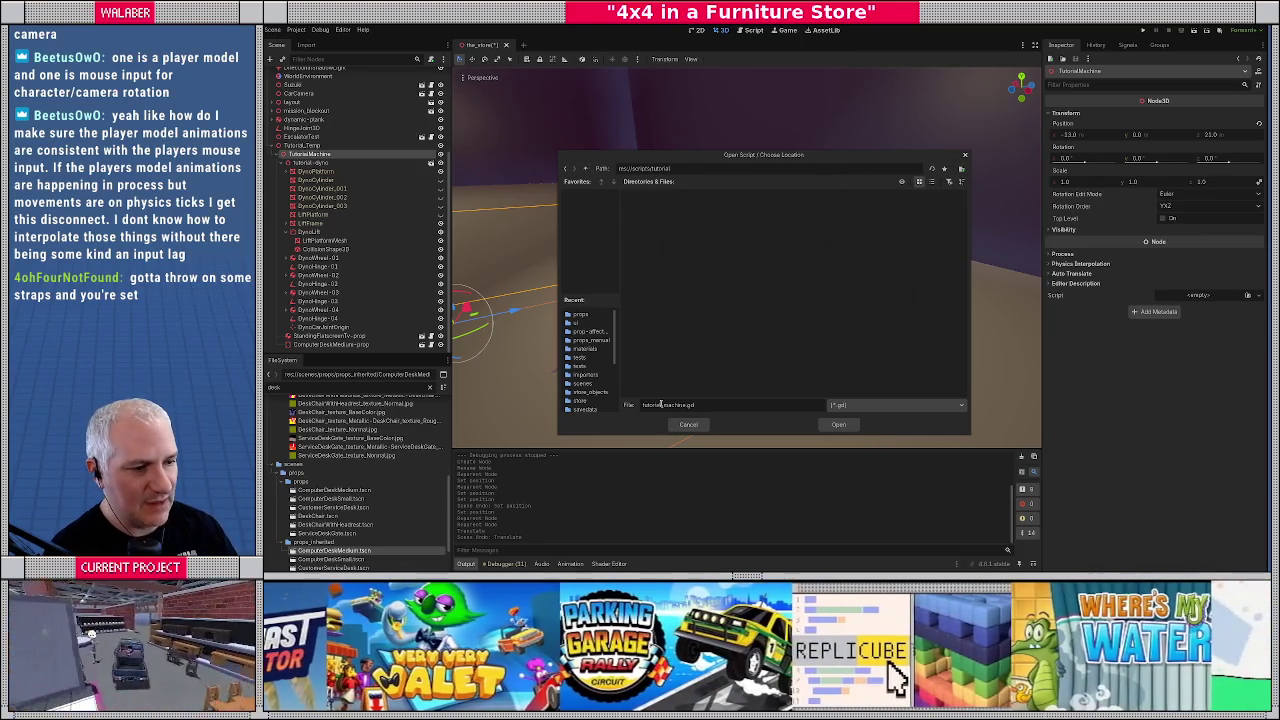
Name the script tutorial_dyno.gd and create it
double_click(660, 404)
type("tutorial")
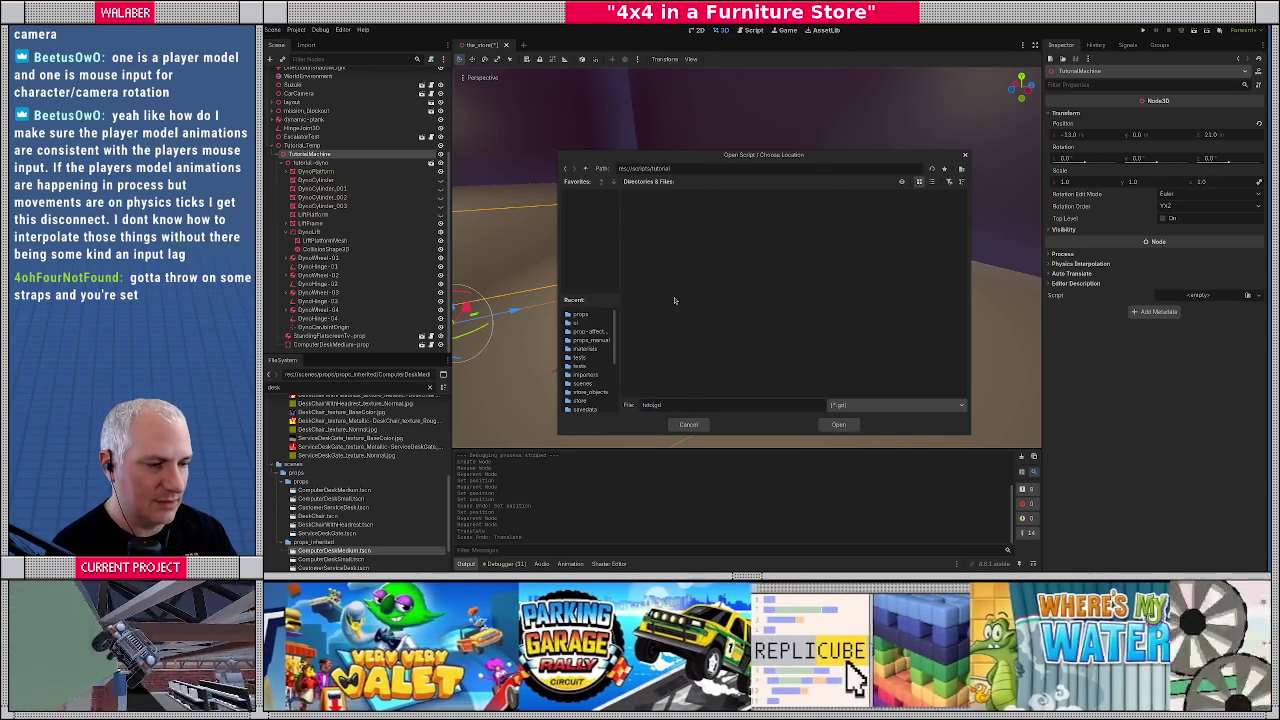
type("_dyno")
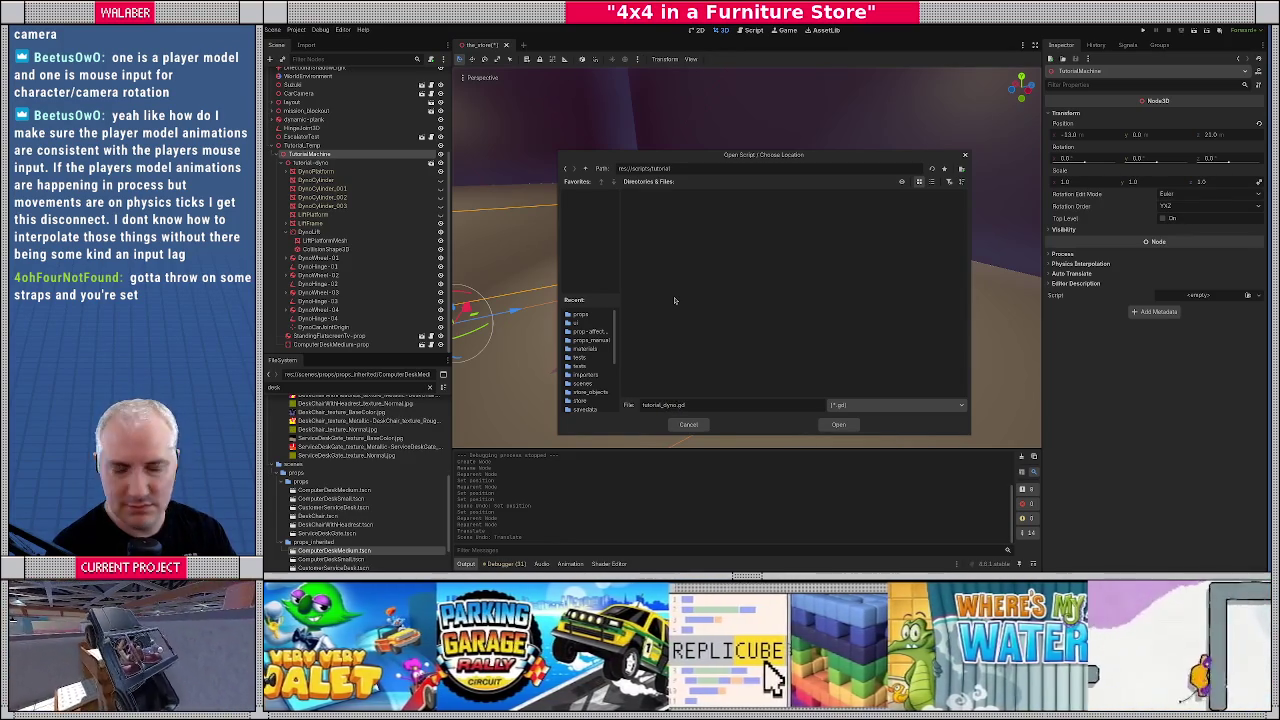
key("Return")
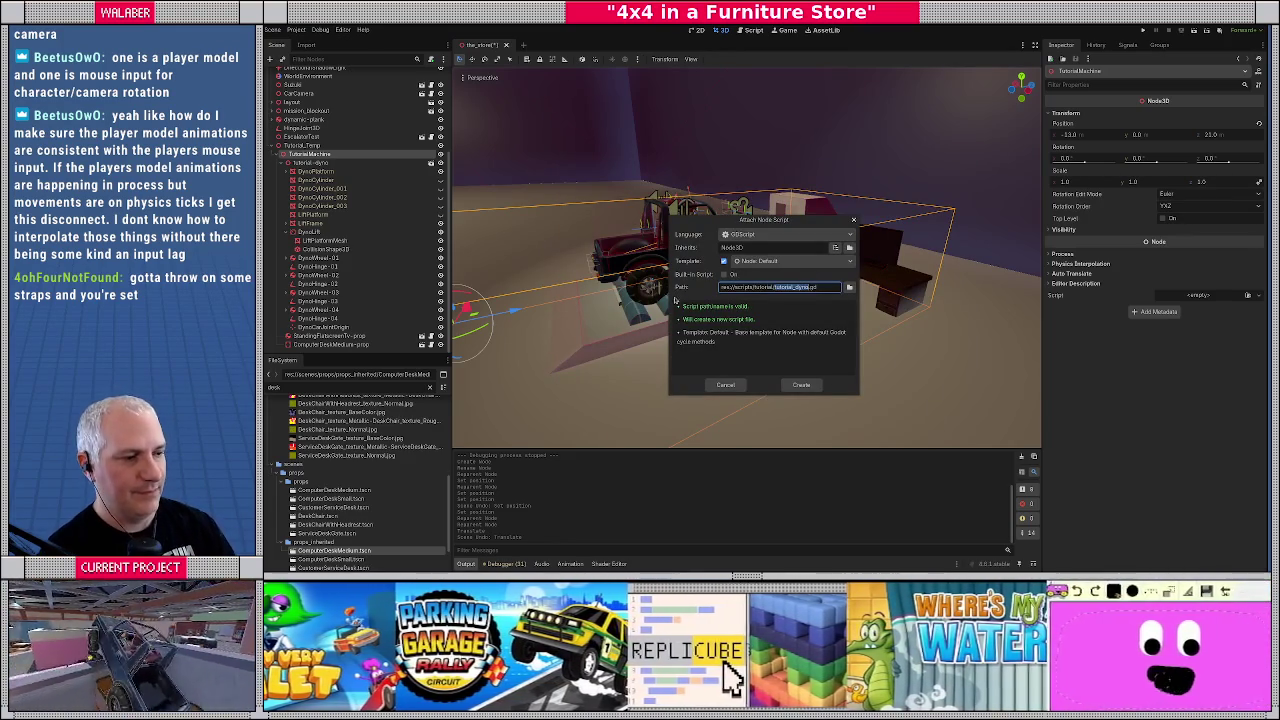
left_click(803, 385)
Add 'class_name TutorialDyno' below 'extends Node3D'
key("Down")
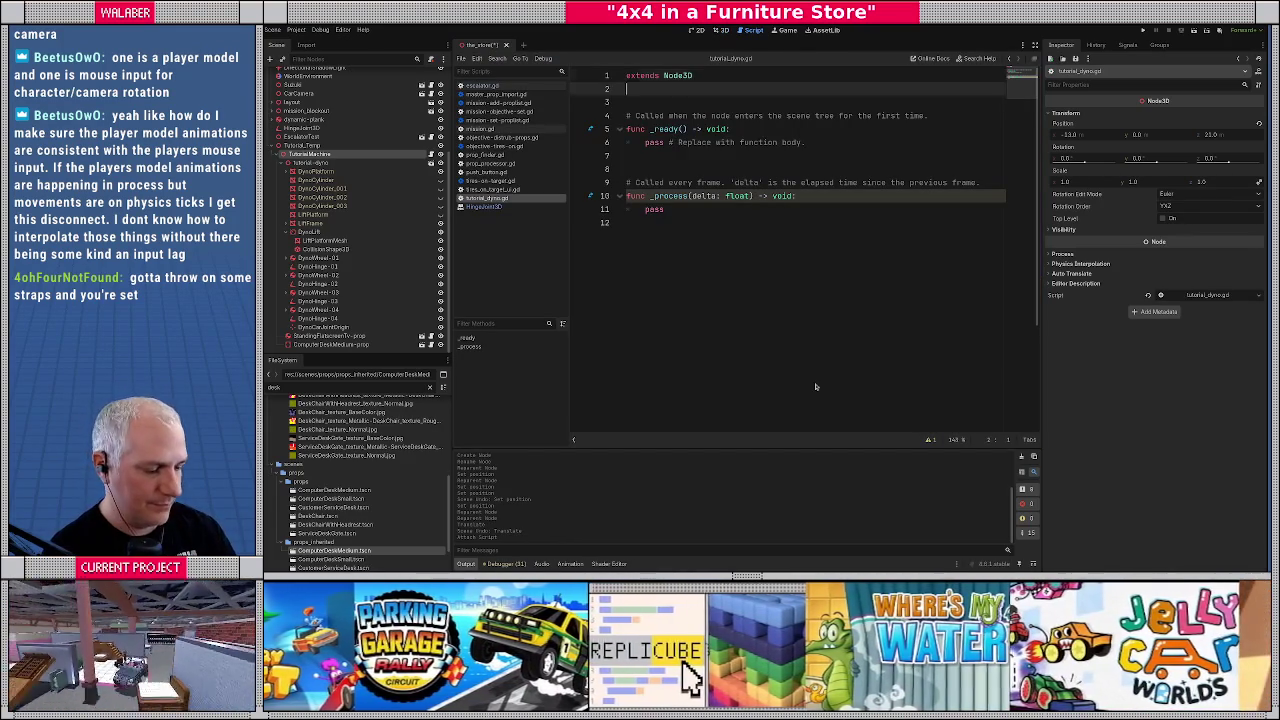
type("class_name TutorialDyno")
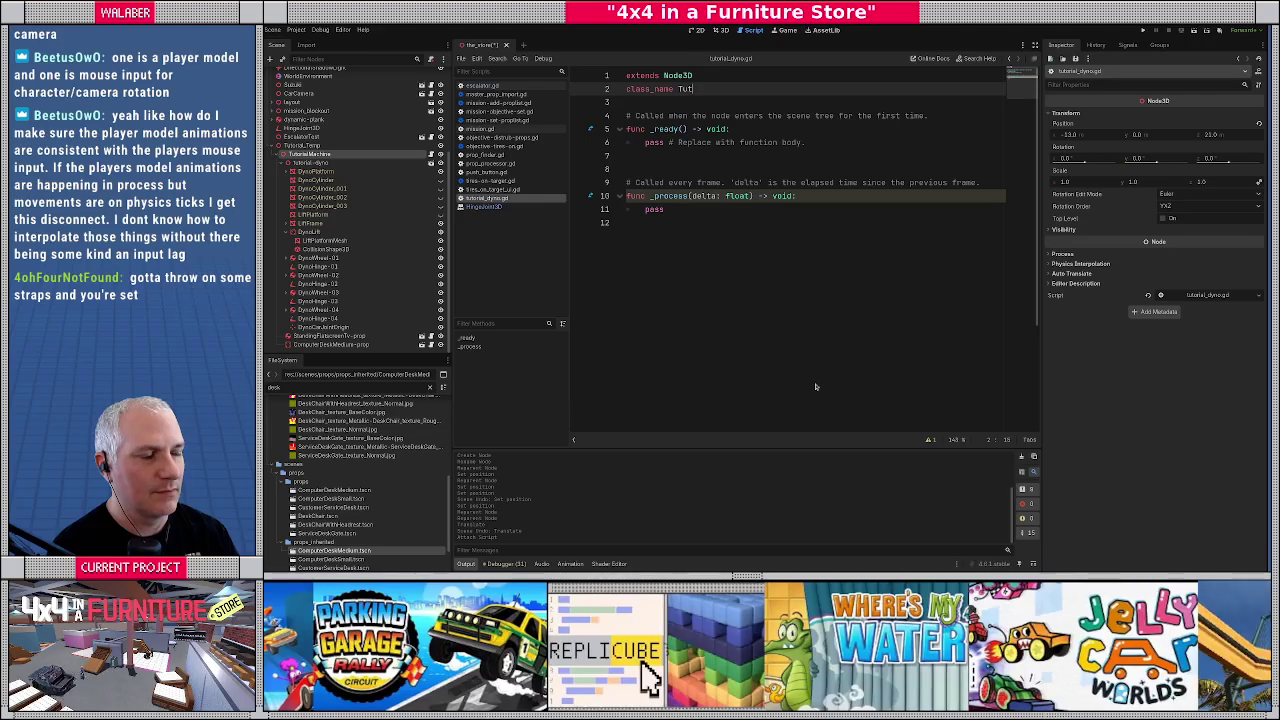
key("Return")
key("Return")
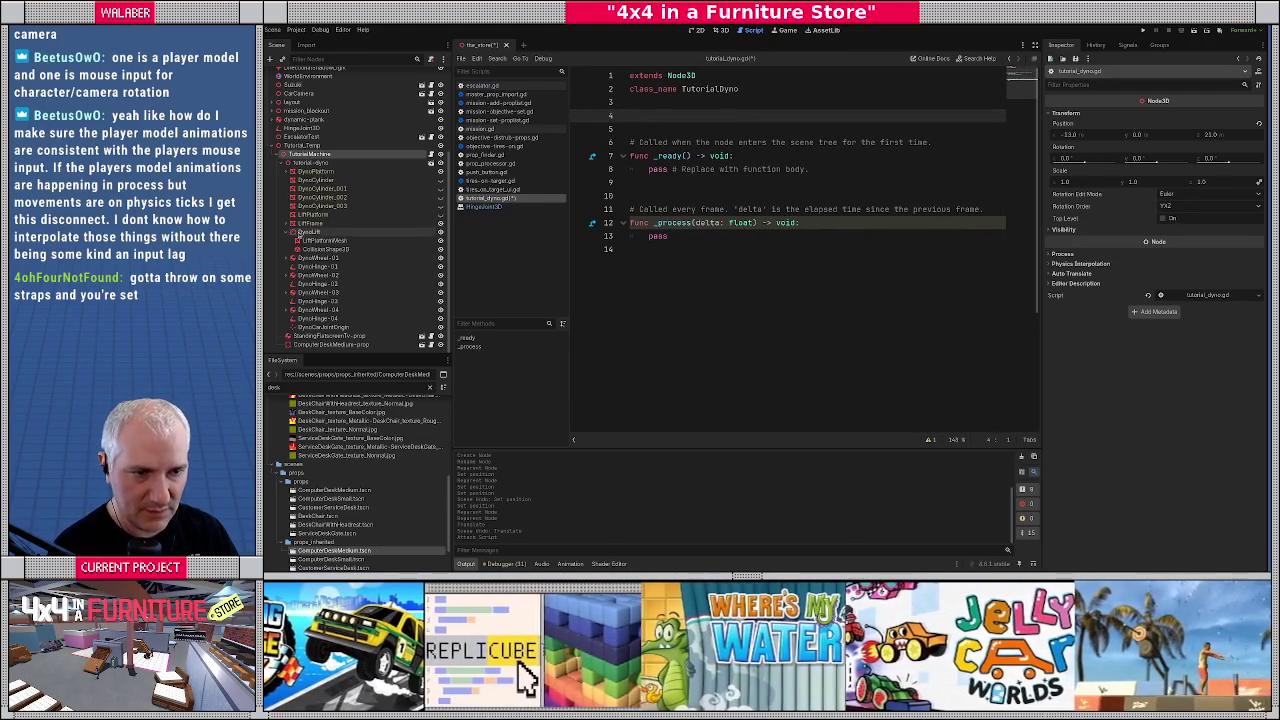
scroll(300, 236, "up", 1)
right_click(318, 249)
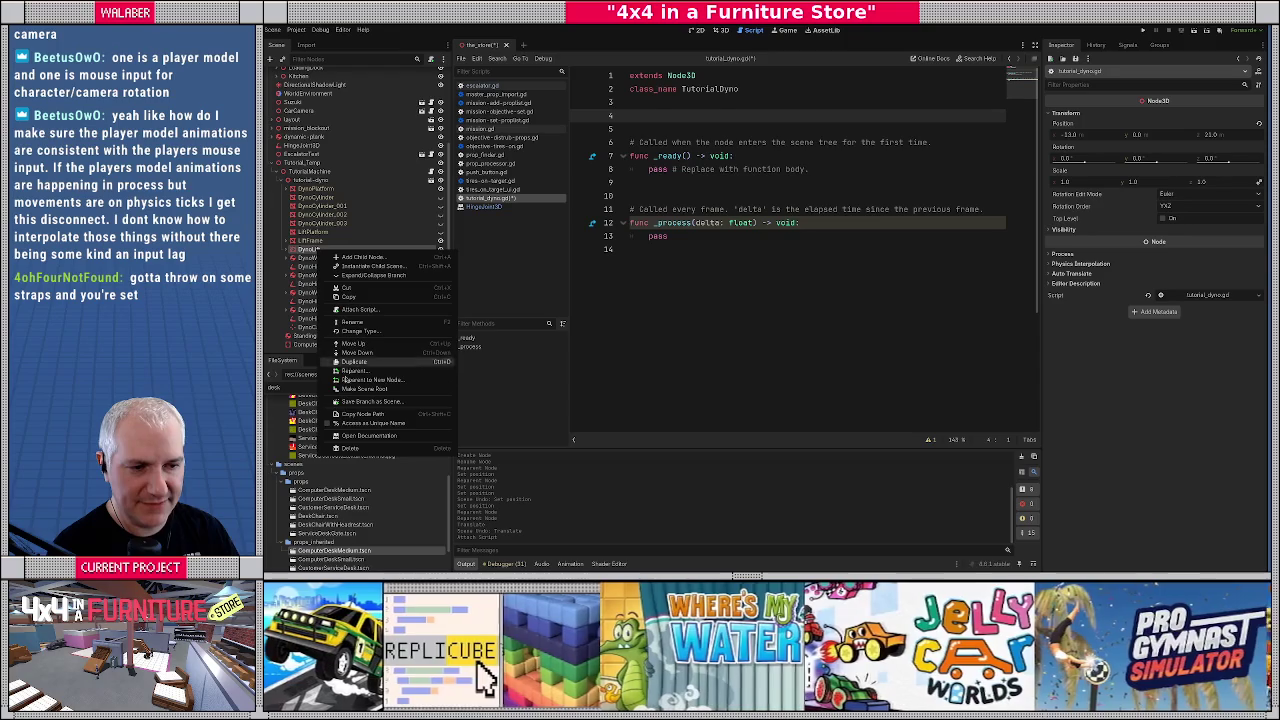
left_click(372, 423)
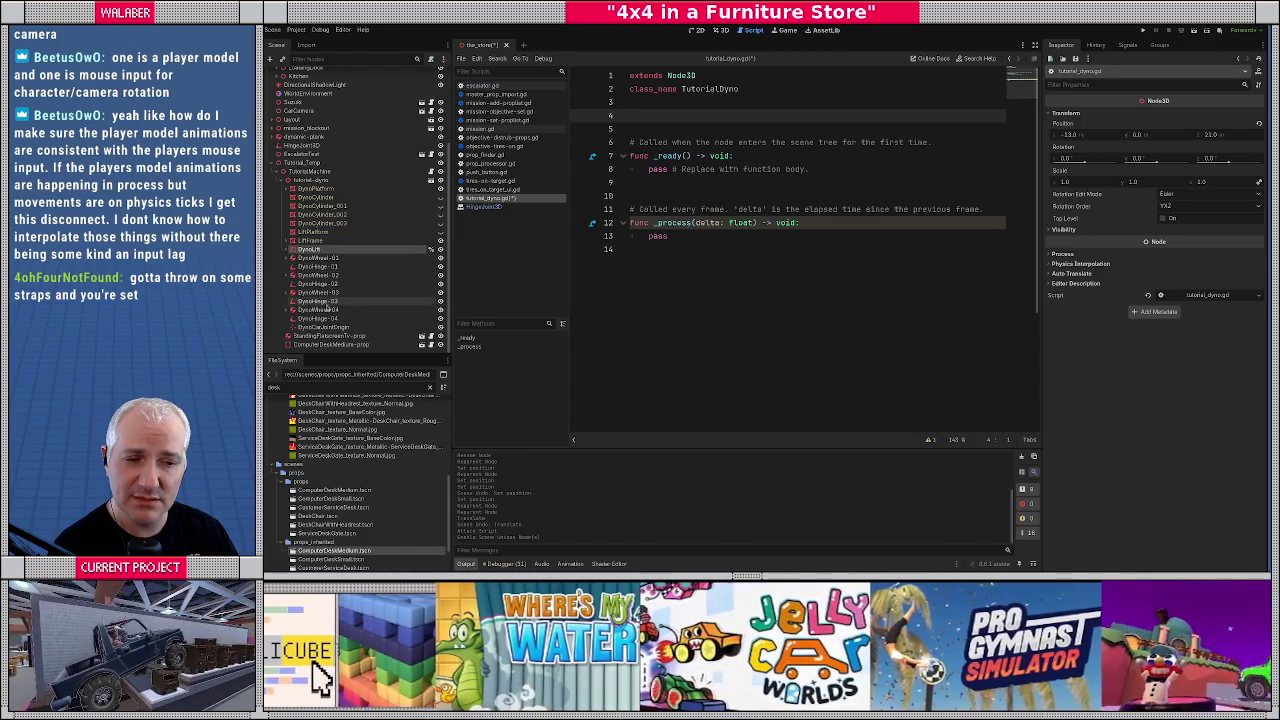
right_click(326, 328)
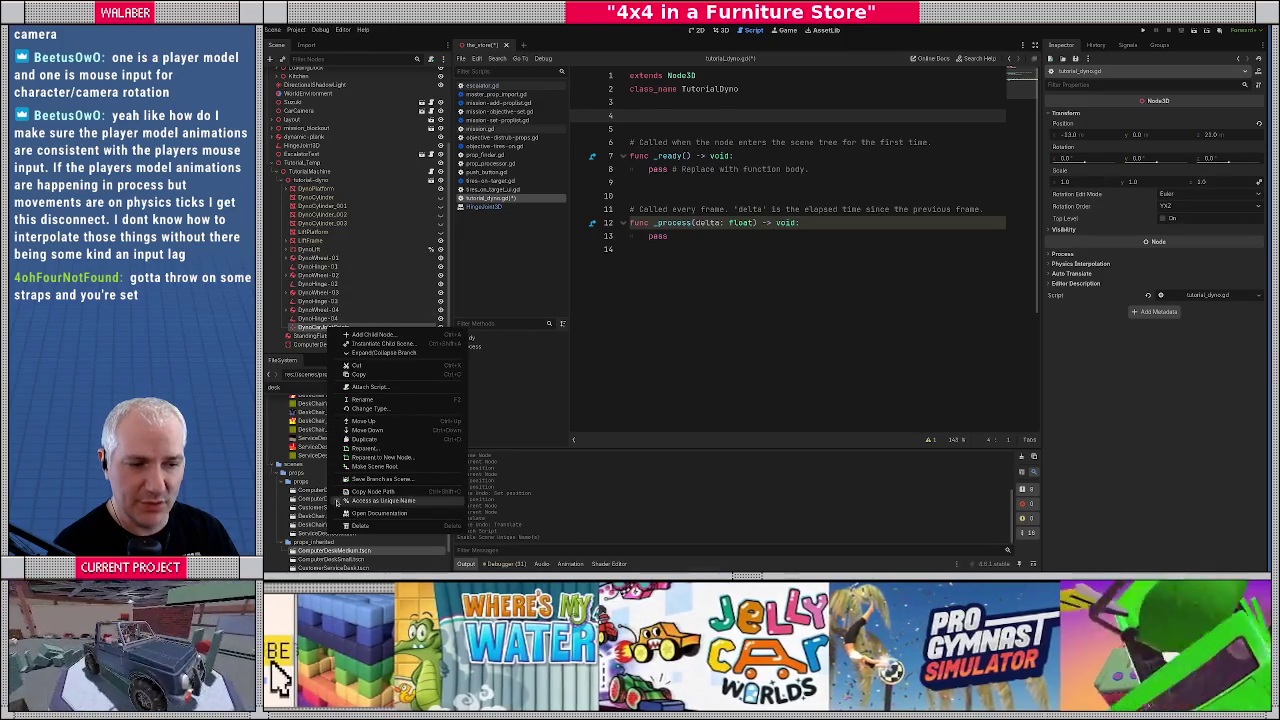
left_click(340, 503)
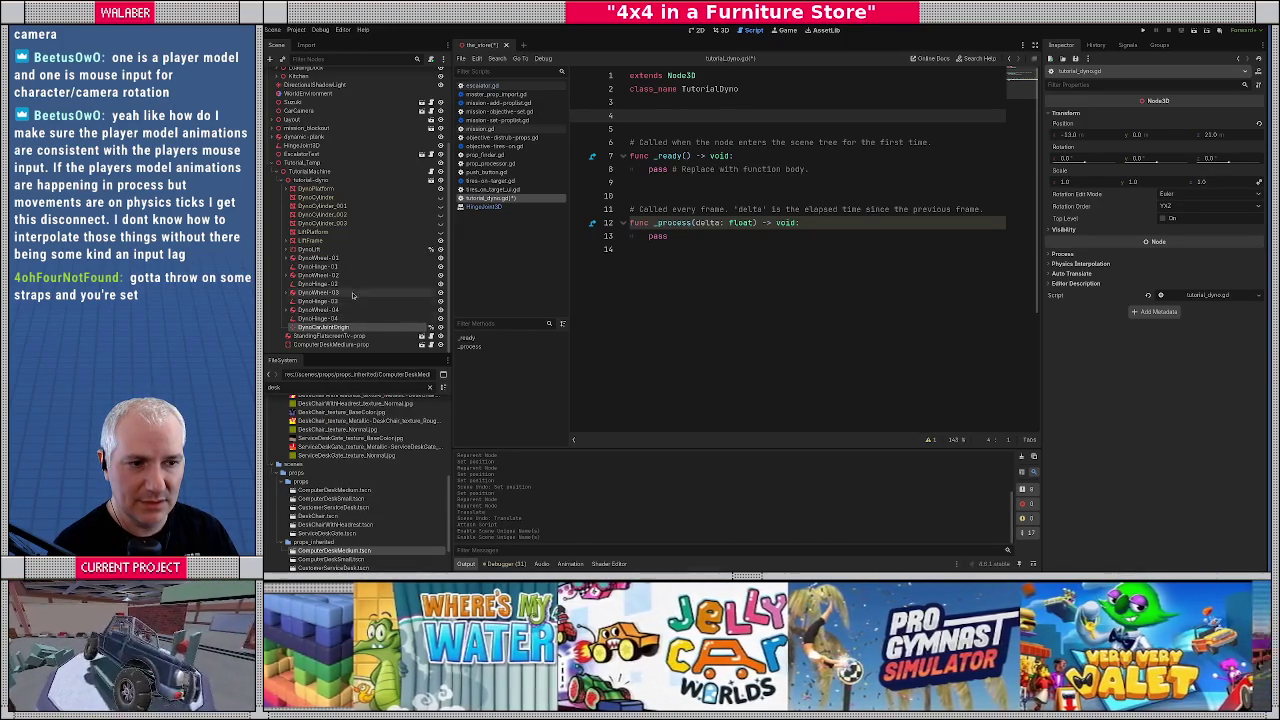
mouse_move(316, 249)
left_mouse_down()
mouse_move(630, 118)
mouse_move(627, 128)
left_mouse_up()
left_click_drag(324, 328, 631, 128)
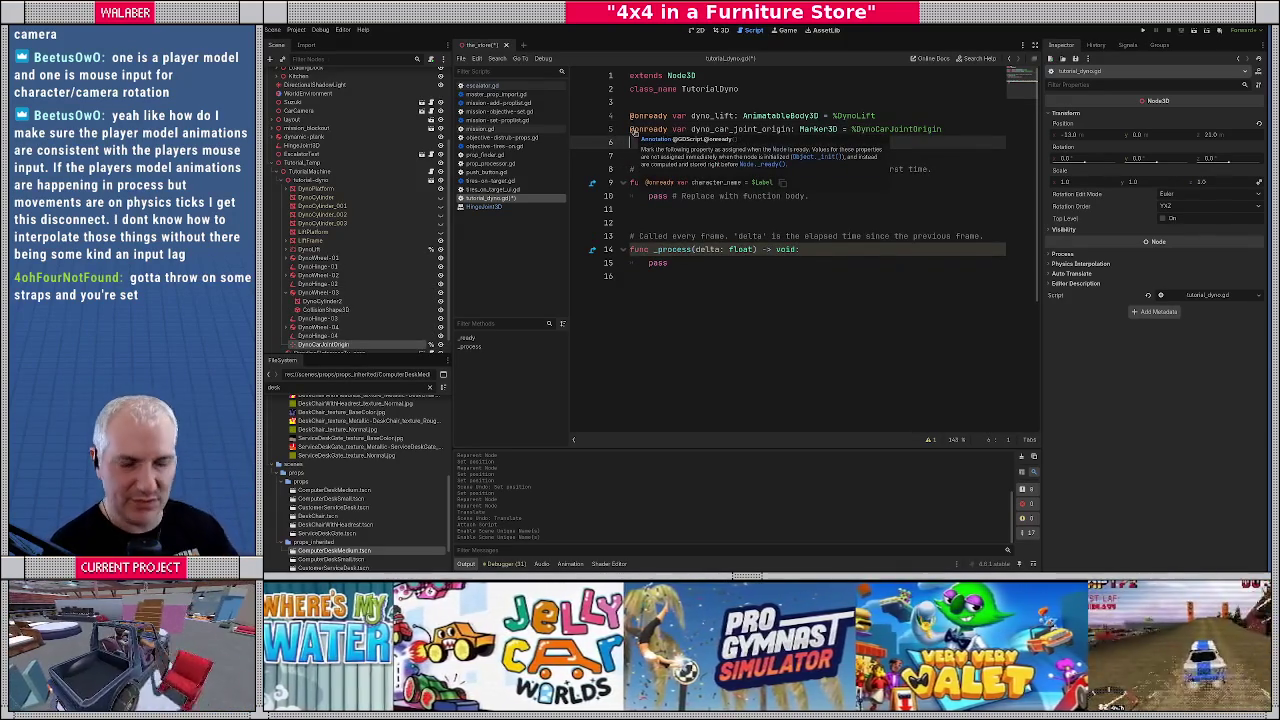
scroll(354, 236, "down", 1)
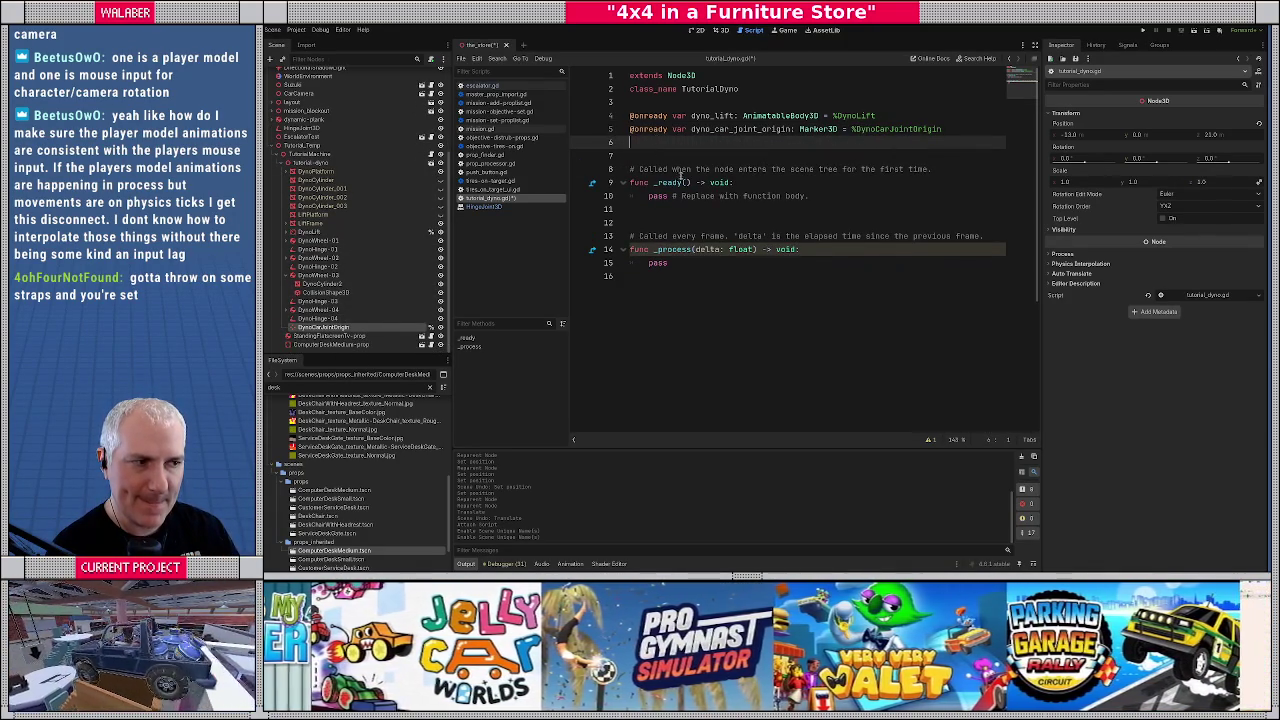
key("Return")
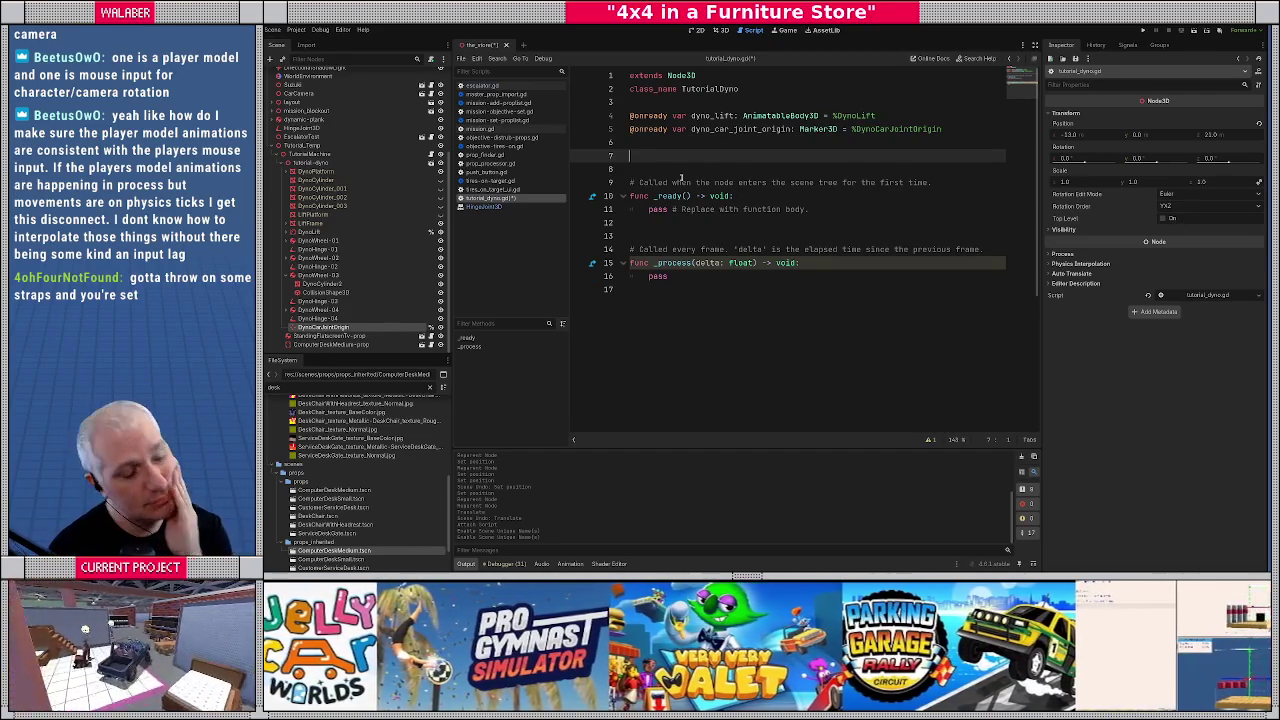
Begin an enum State block with the values Idle and OnDyno
type("enum State")
key("Return")
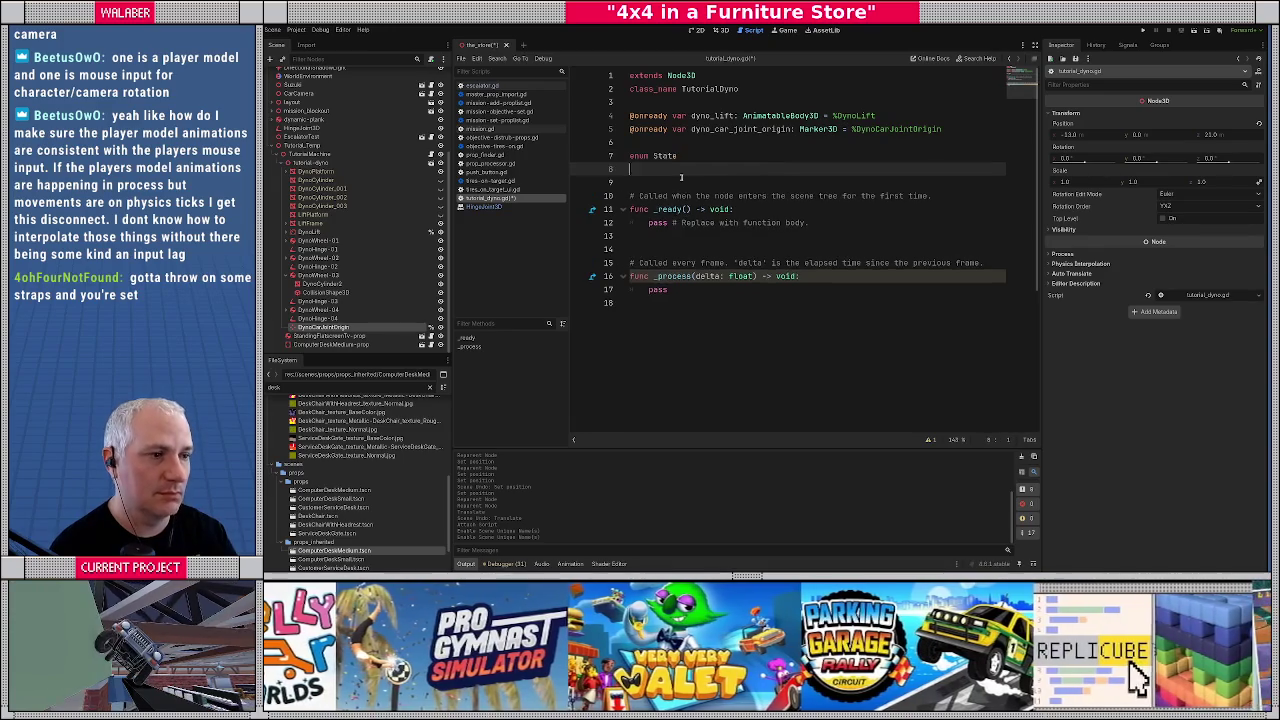
type("{")
key("Return")
type("Idle,")
key("Return")
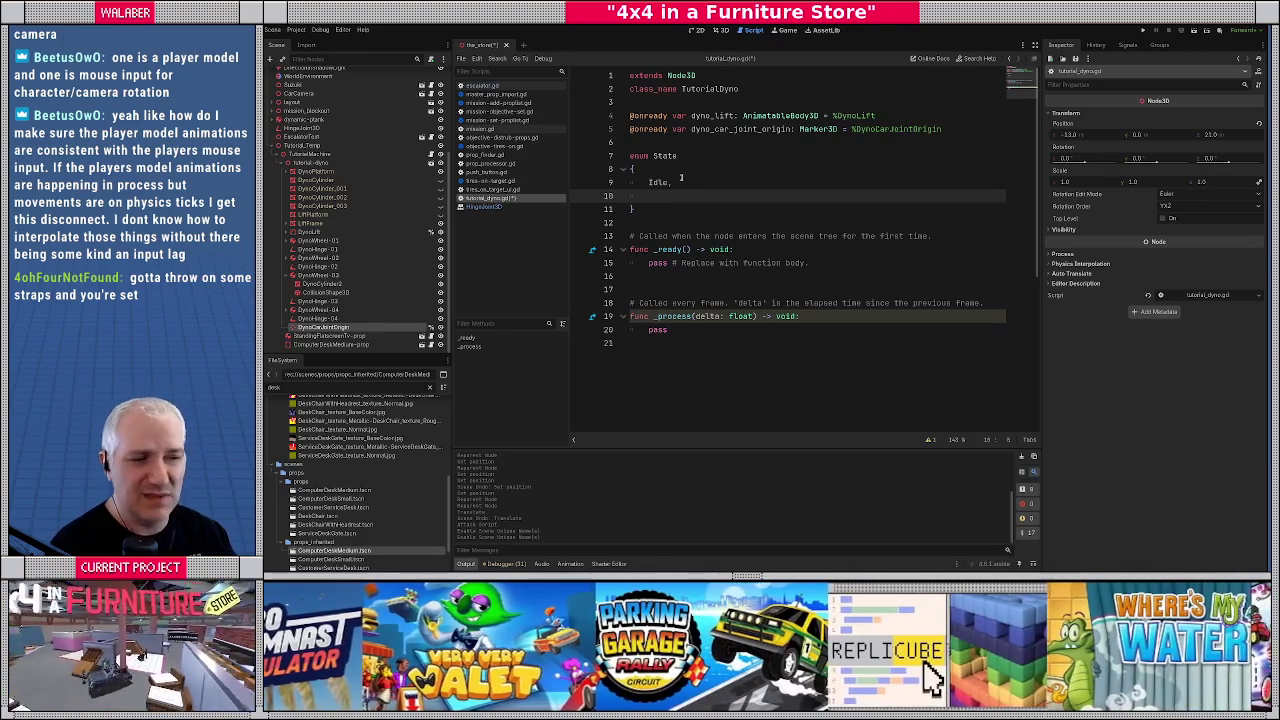
type("OnDyno,")
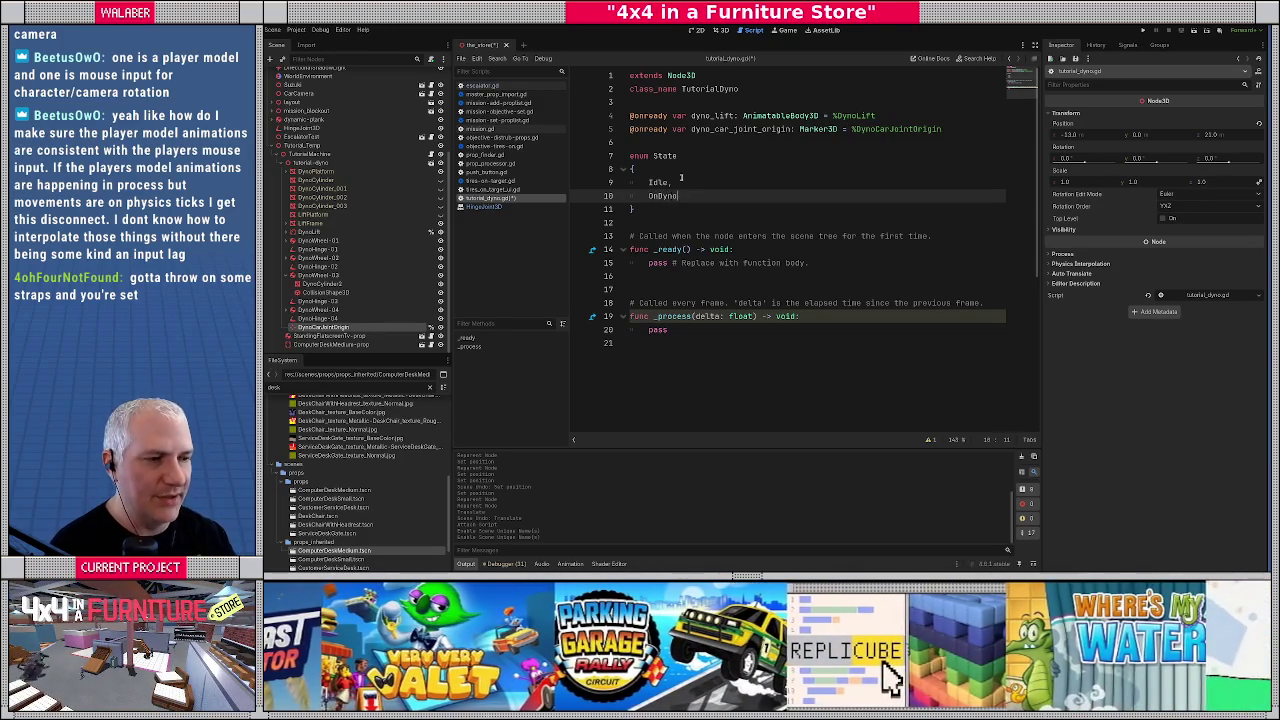
key("Return")
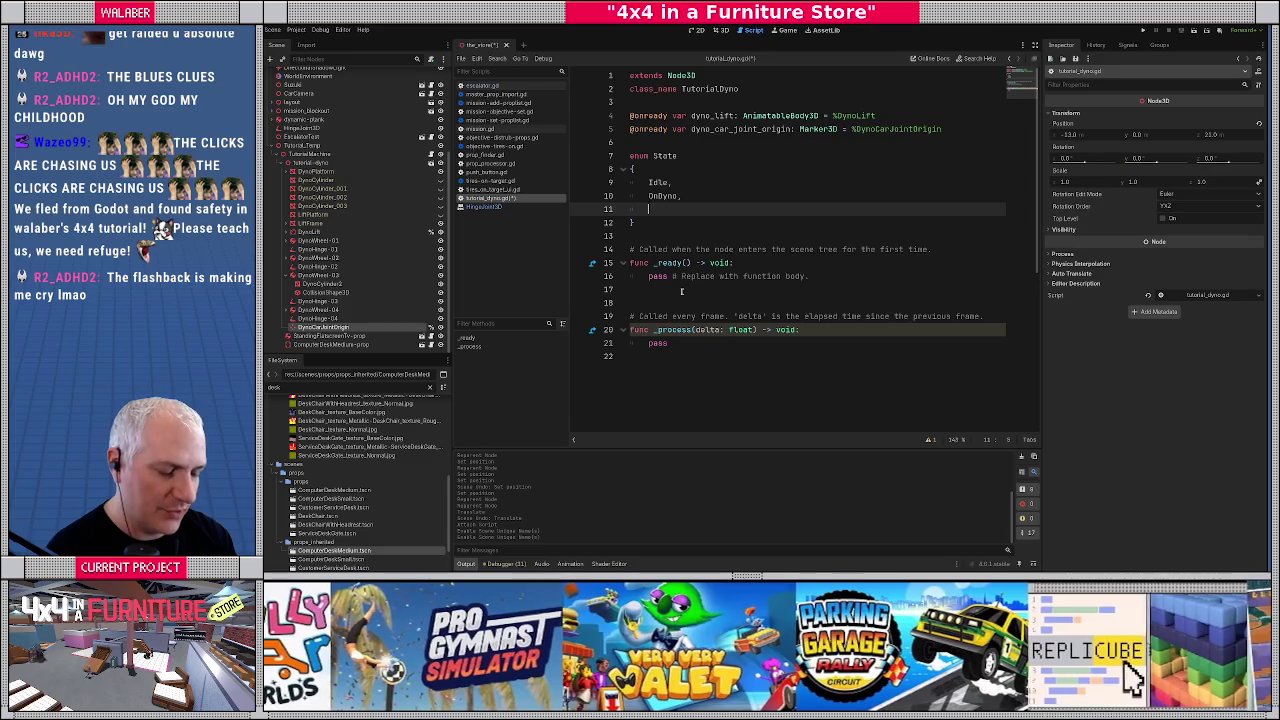
Add RaisingCar as the third State value, correcting the RasingCar typo
type("Raisin")
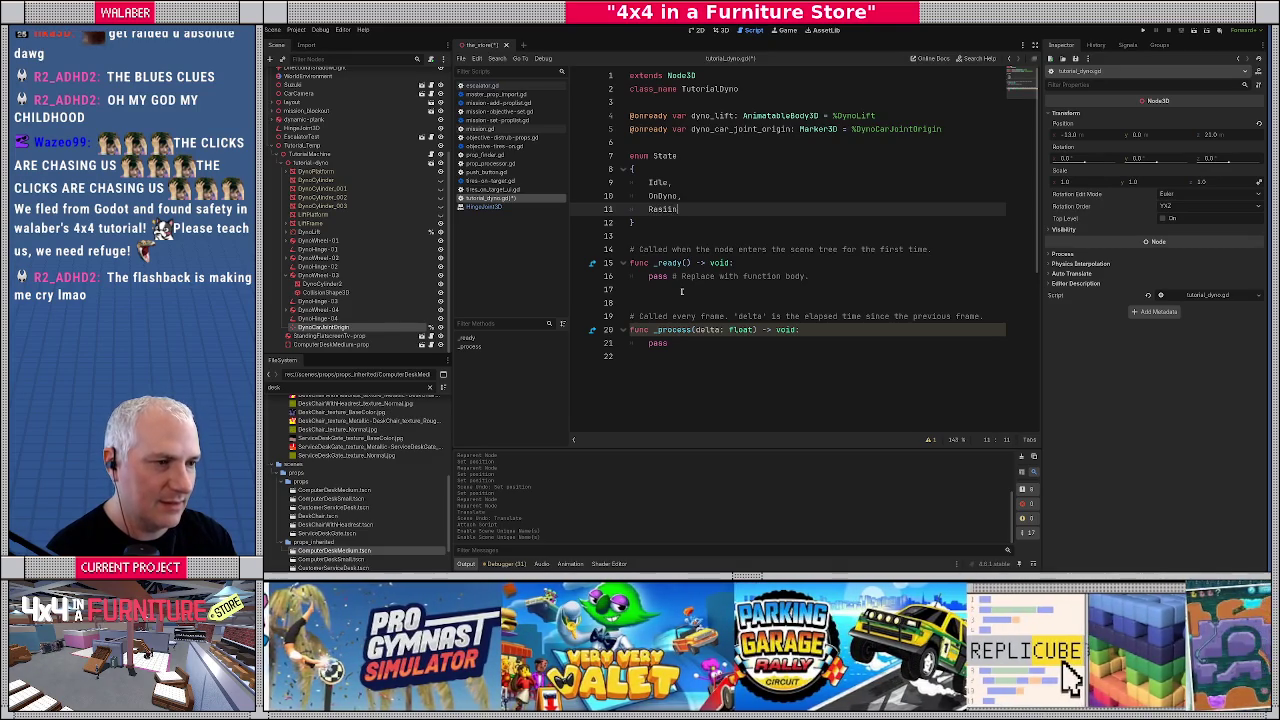
key("BackSpace")
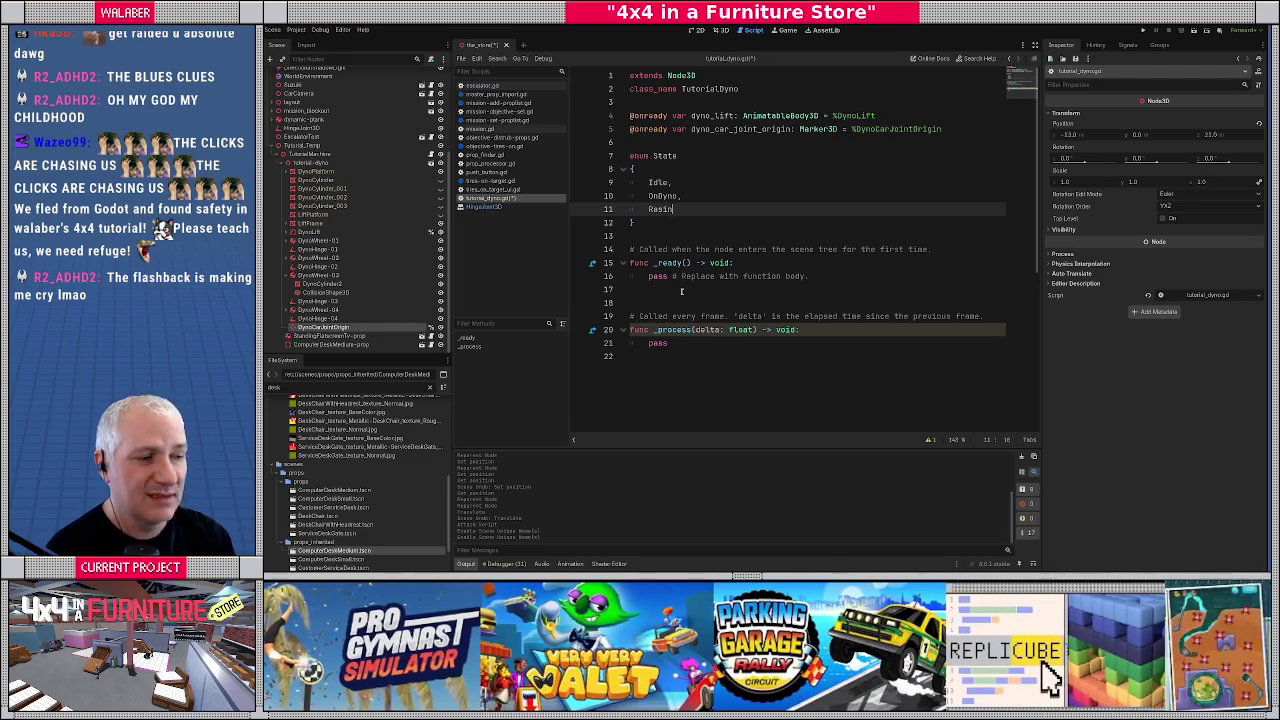
type("gCar,")
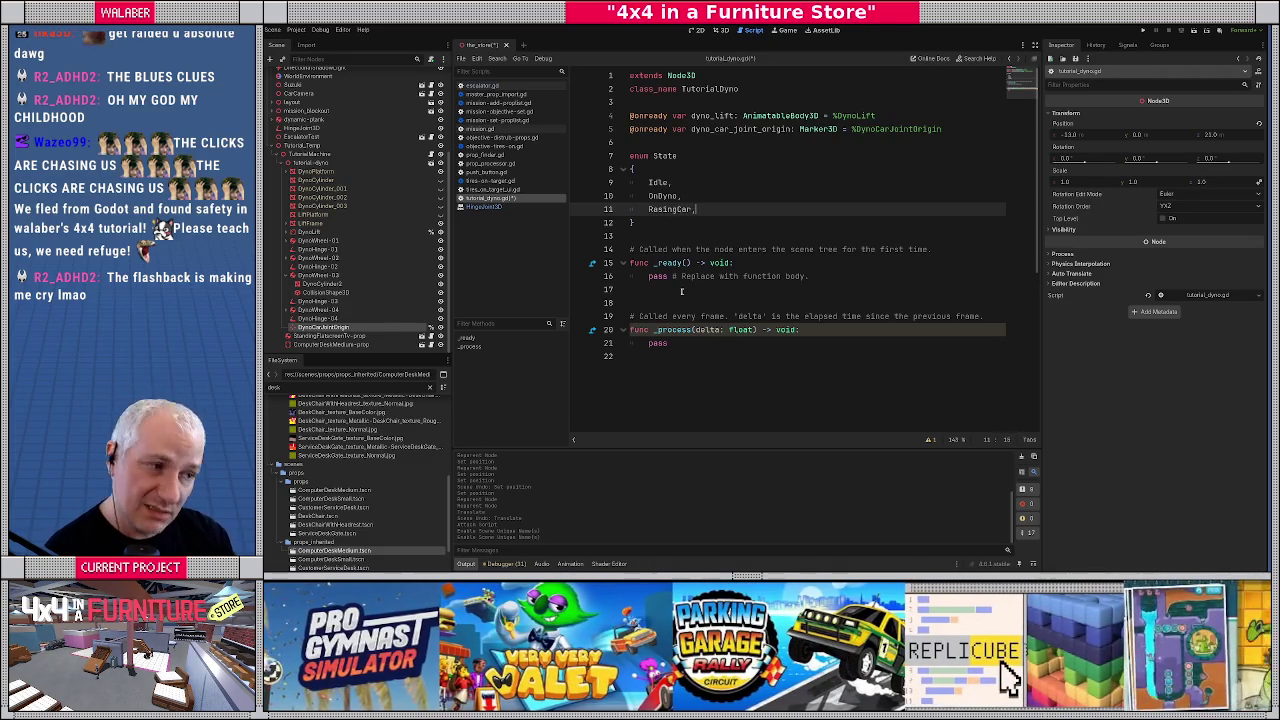
key("Return")
key("Up")
key("Right")
key("Right")
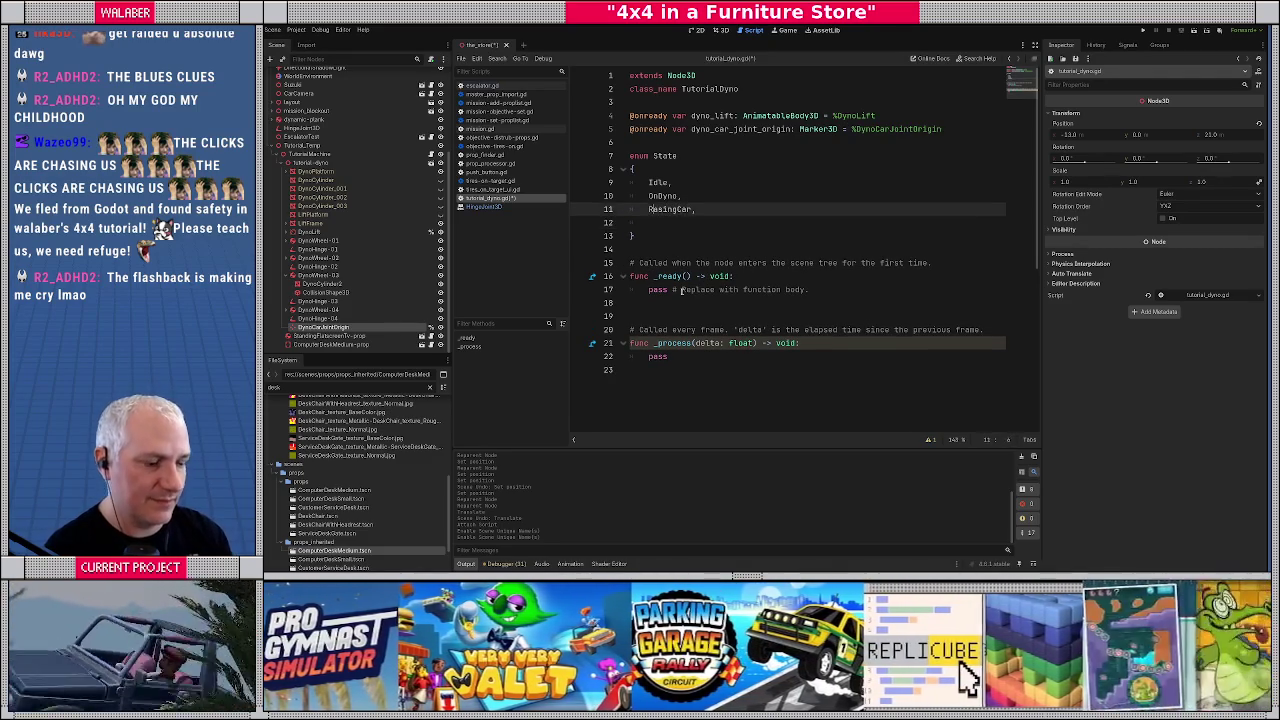
type("i")
key("Down")
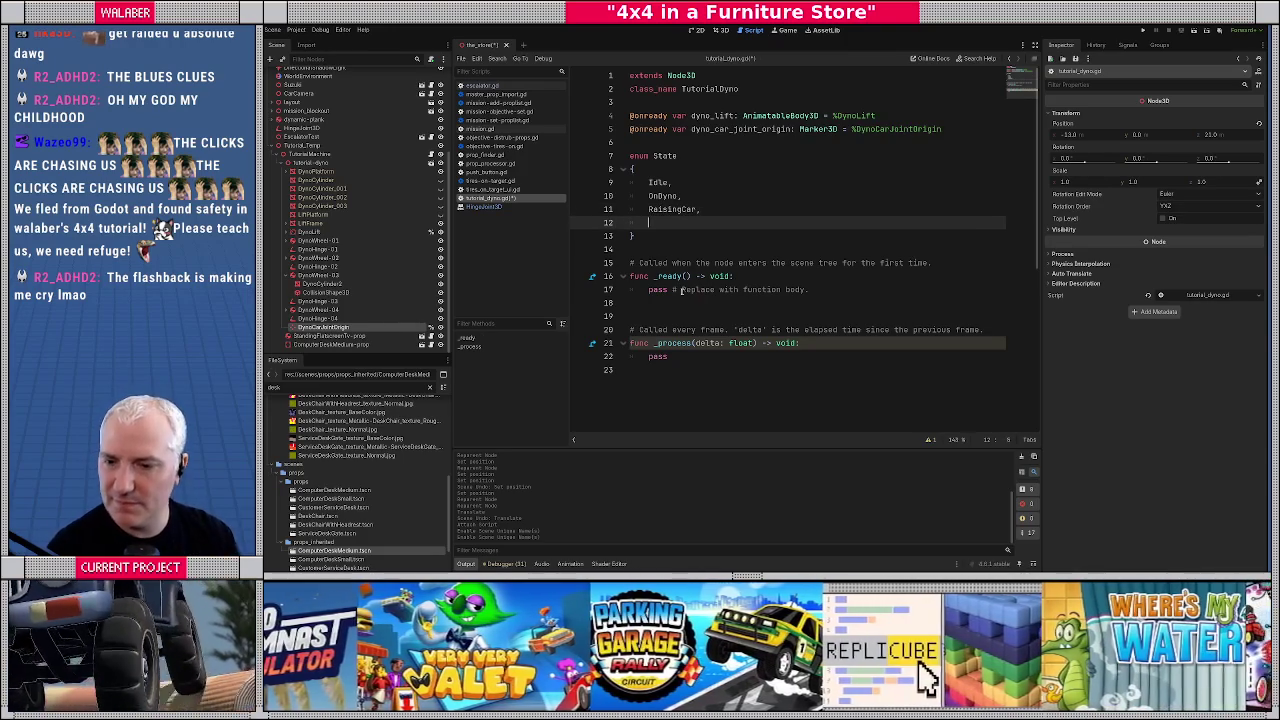